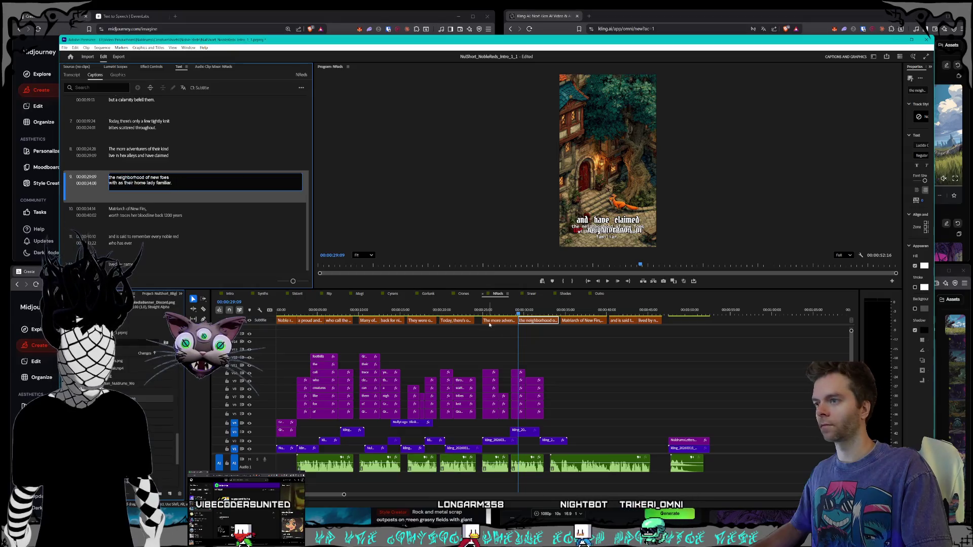
Delete the NReds opening captions, including 'the neighborhood of new foes', and save the project
left_click(544, 347)
mouse_move(529, 343)
left_mouse_down()
mouse_move(377, 318)
mouse_move(506, 320)
mouse_move(481, 322)
left_mouse_up()
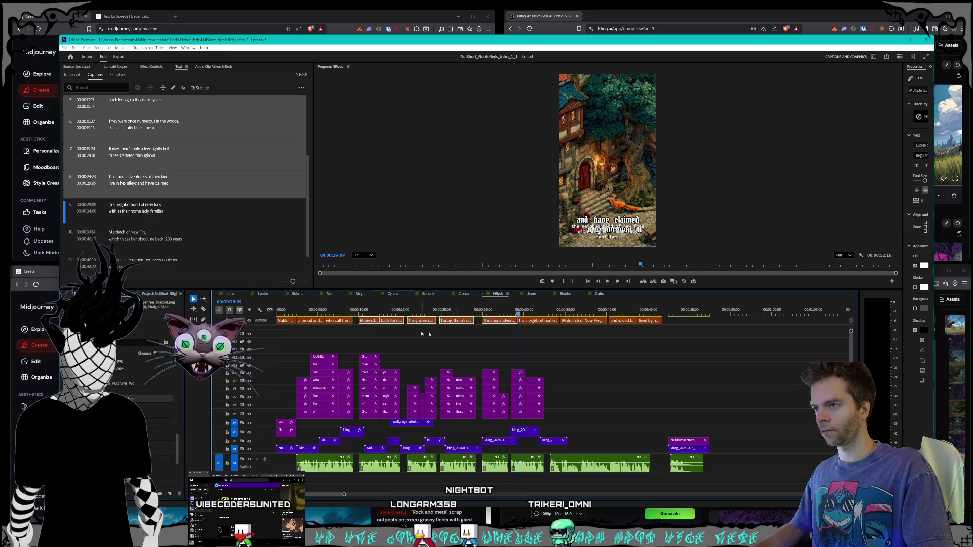
left_click_drag(349, 321, 329, 322)
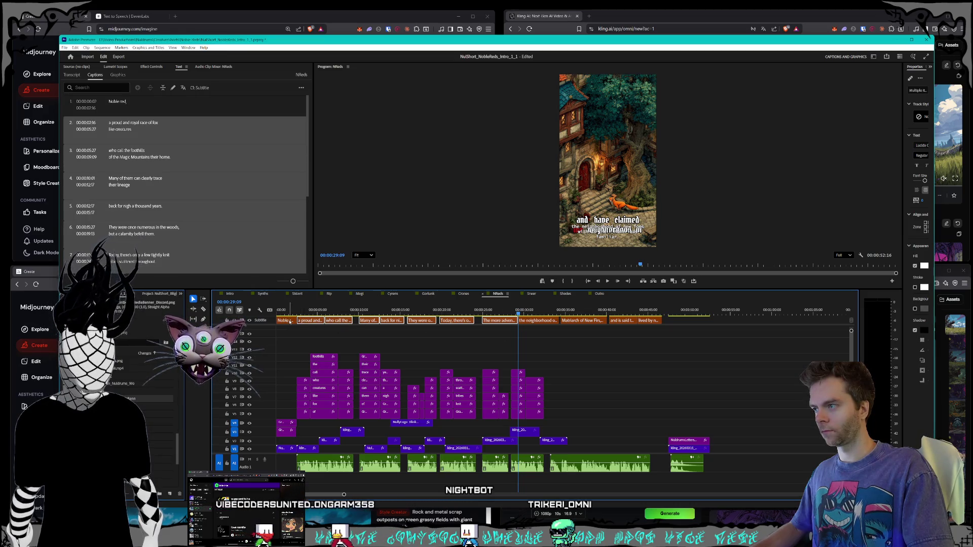
key("Delete")
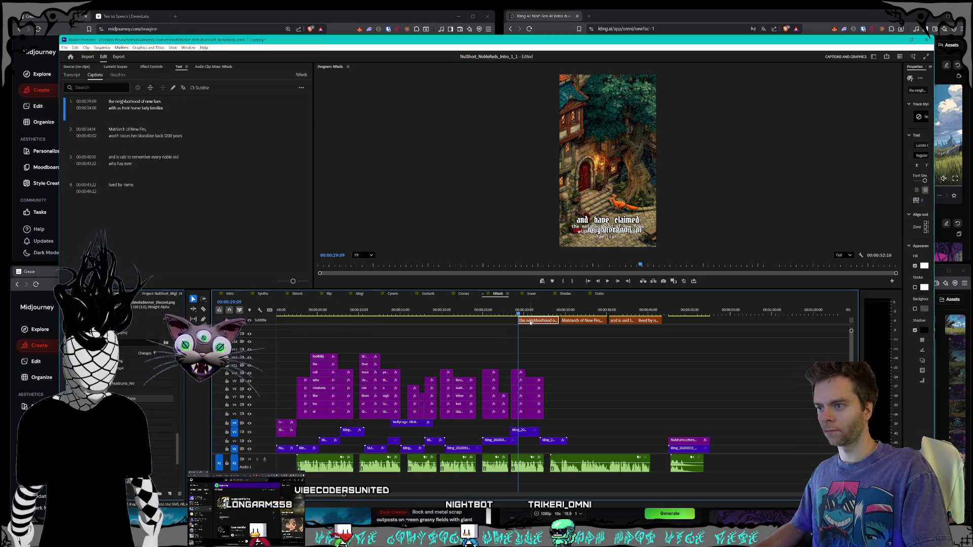
left_click(530, 322)
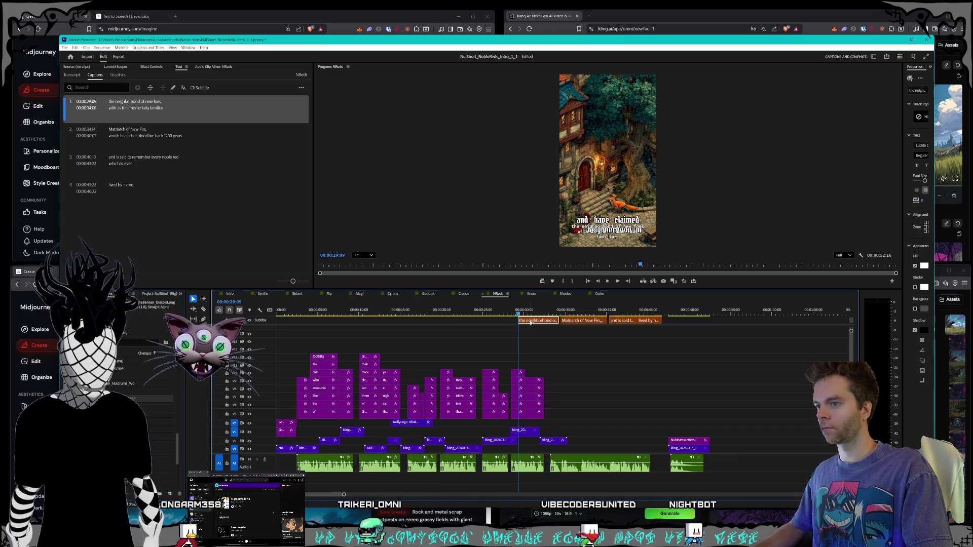
key("Delete")
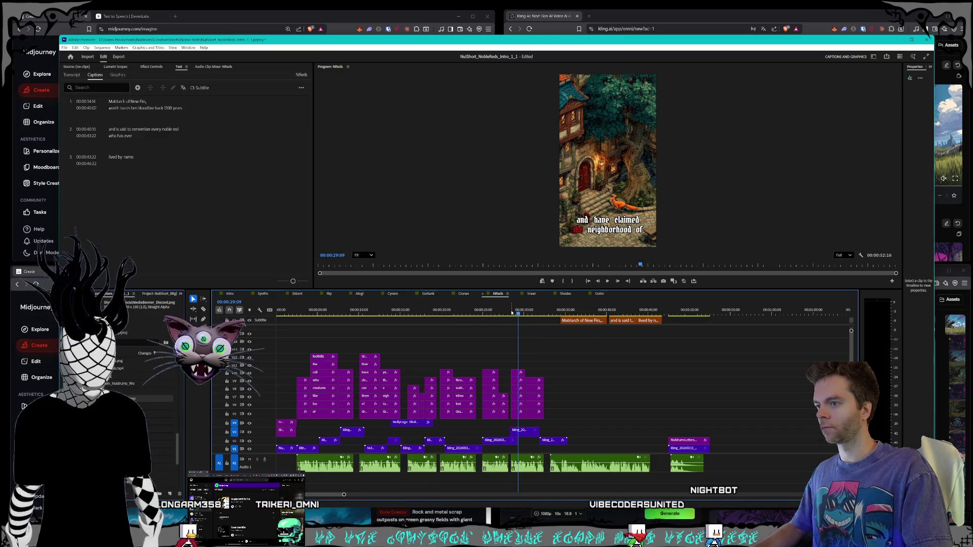
key("ctrl+s")
Open the Crones sequence and move its two closing clips from about 0:55 to about 0:40
left_click(464, 294)
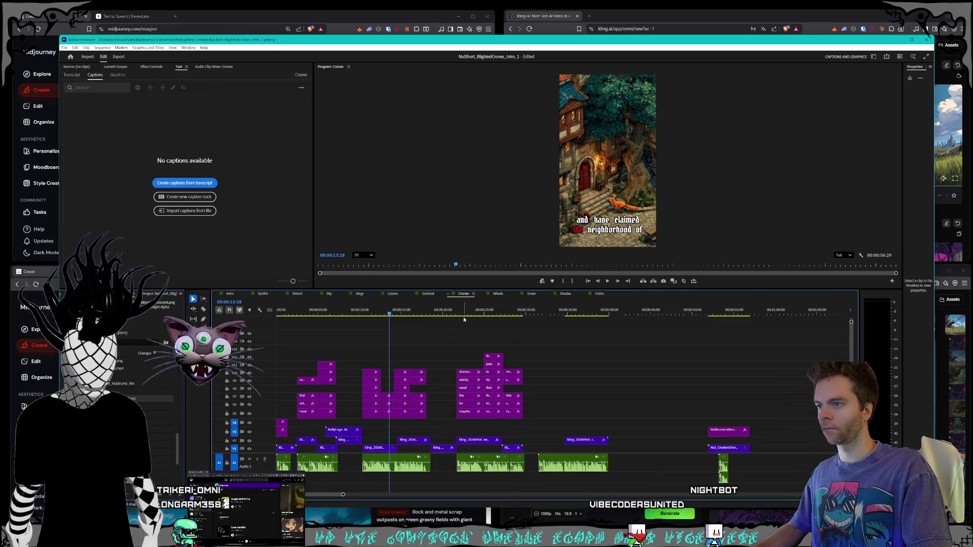
scroll(672, 362, "down", 1)
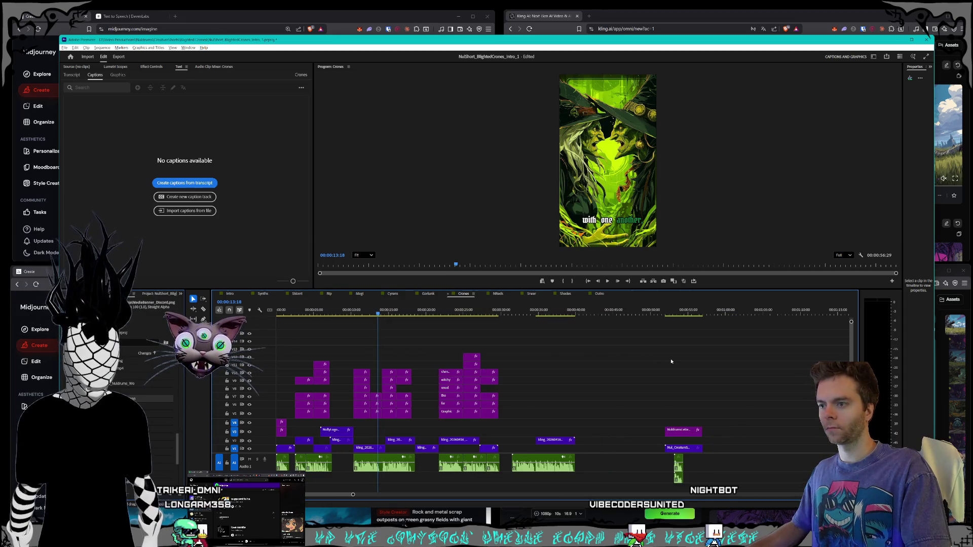
scroll(594, 369, "down", 1)
left_click(481, 312)
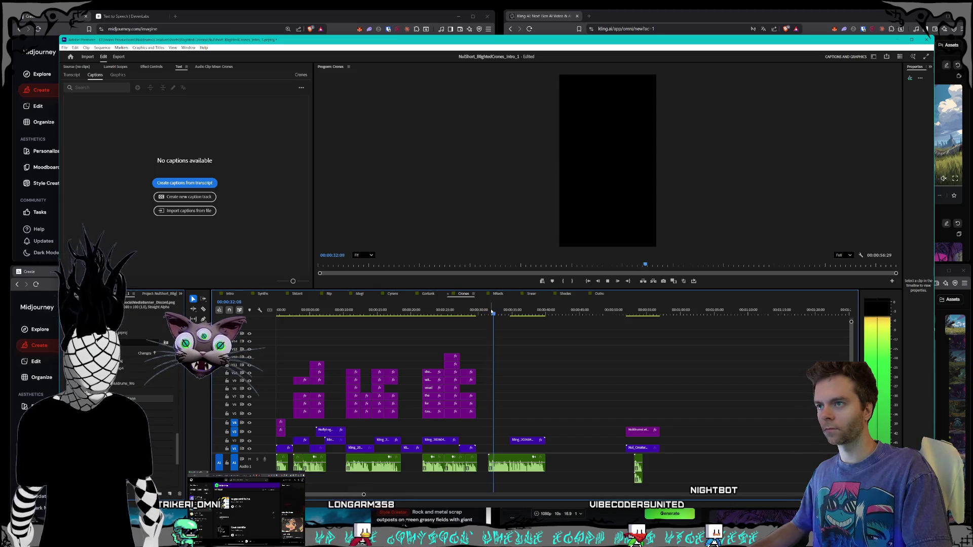
key("space")
mouse_move(611, 415)
left_mouse_down()
mouse_move(687, 484)
mouse_move(641, 455)
mouse_move(561, 450)
left_mouse_up()
left_click(486, 459)
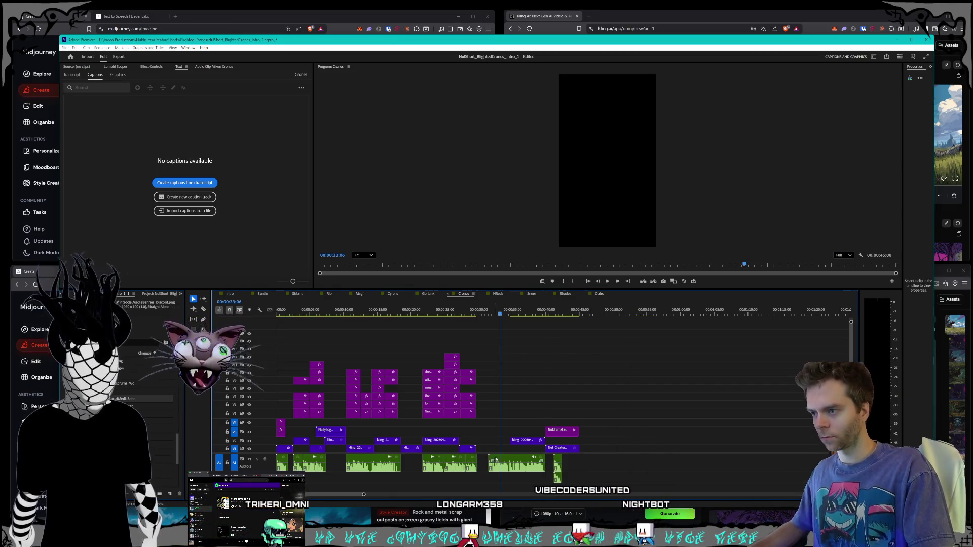
mouse_move(484, 405)
left_mouse_down()
mouse_move(583, 473)
mouse_move(635, 495)
left_mouse_up()
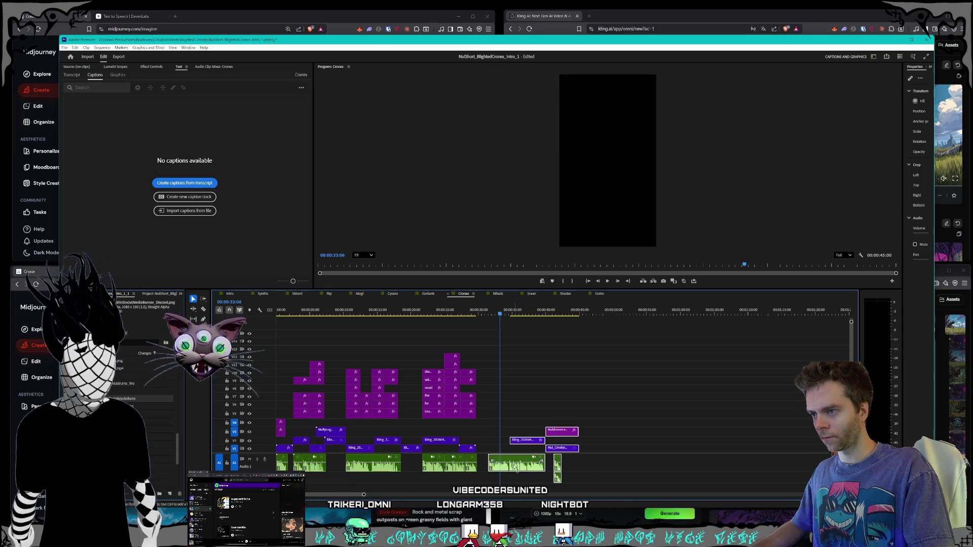
left_click(521, 405)
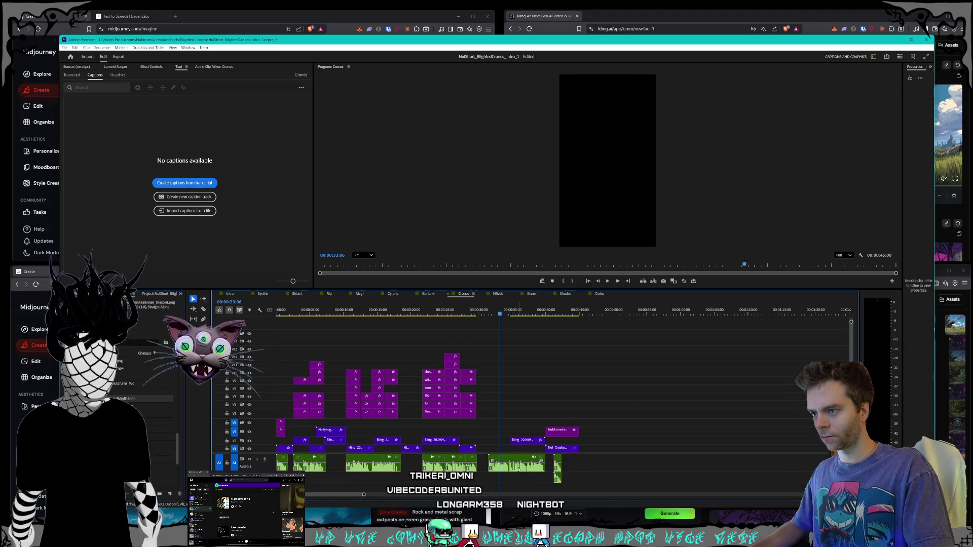
Transcribe the Crones sequence's source clips from the Transcript view
left_click(71, 75)
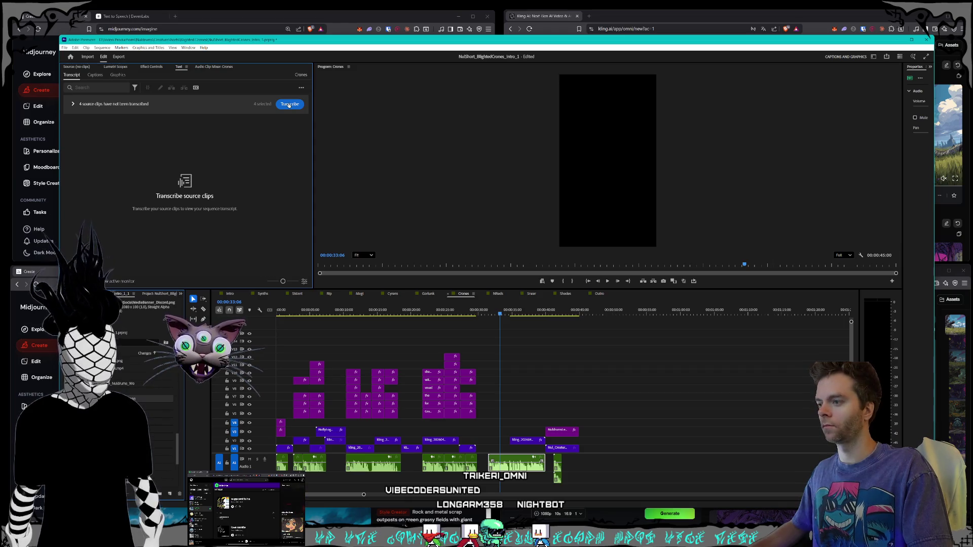
left_click(301, 89)
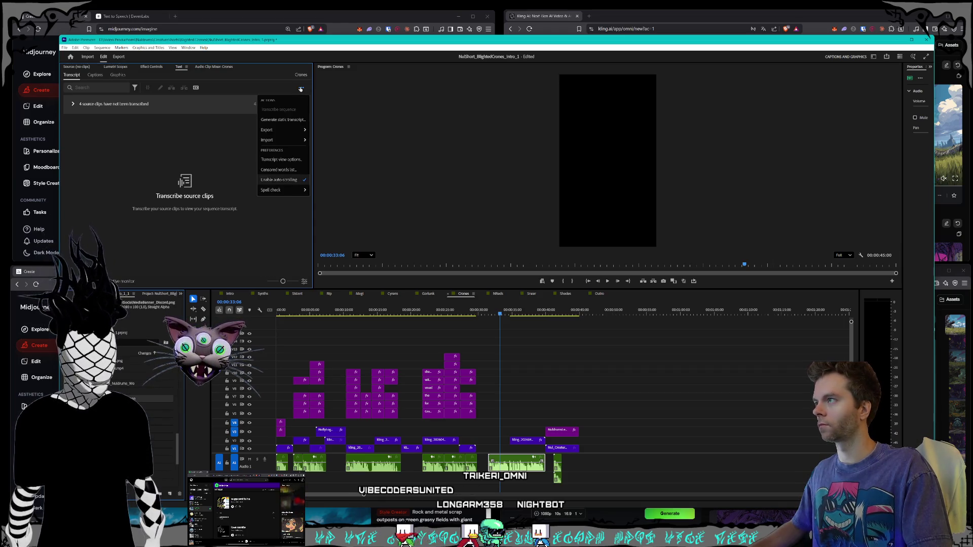
left_click(236, 114)
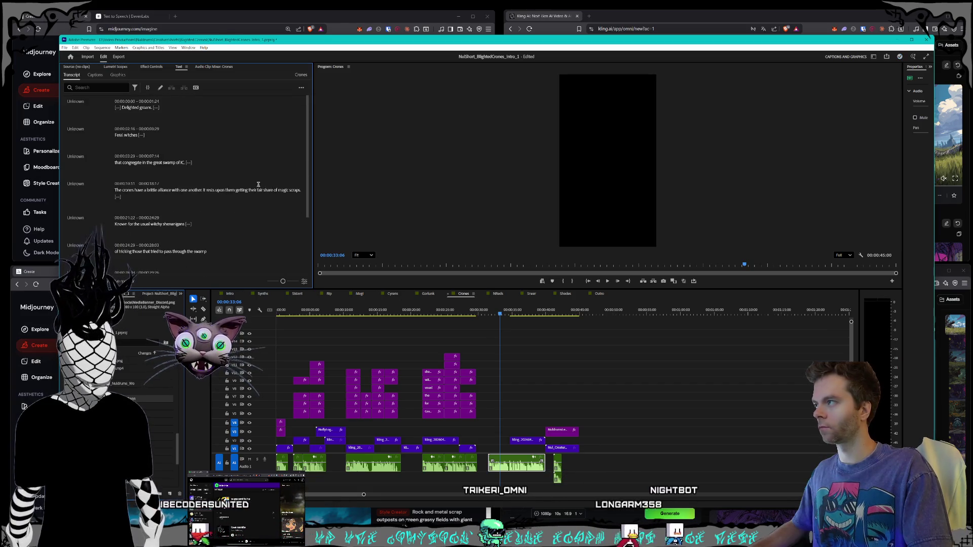
Create captions for the Crones sequence from its transcript
left_click(90, 76)
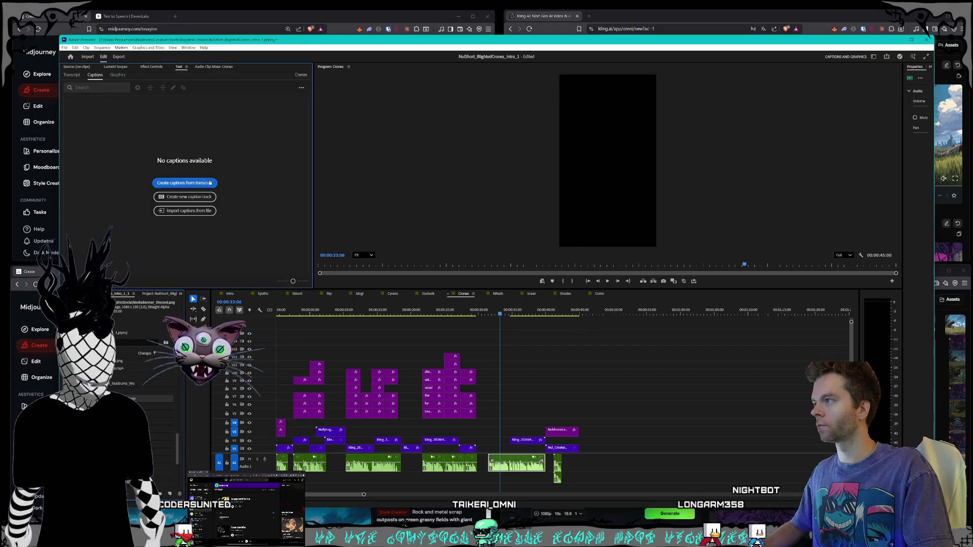
left_click(184, 183)
left_click(548, 293)
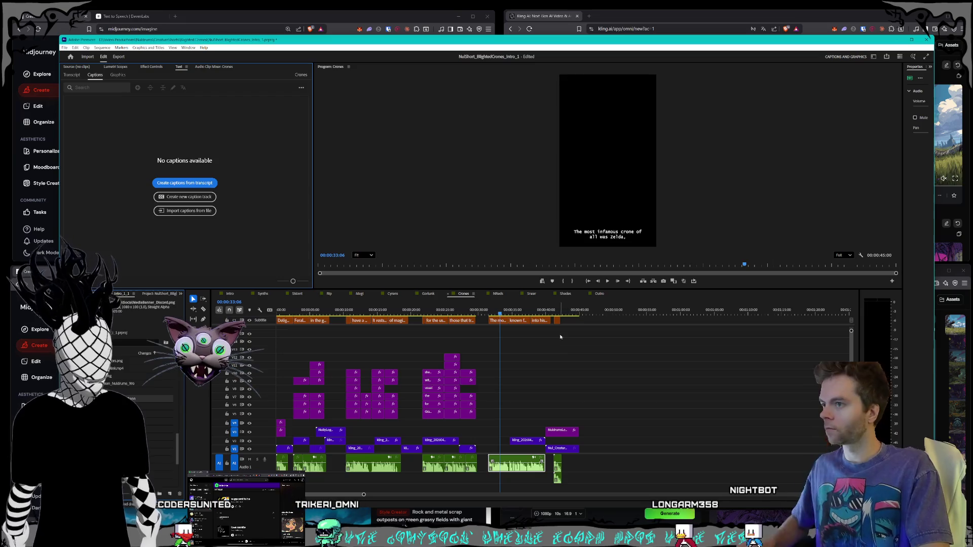
Delete the captions 'The crones', 'for the usual witchy', 'those that tried to pass' and 'Known'
left_click(458, 321)
left_click(430, 322, "shift")
left_click(413, 322, "shift")
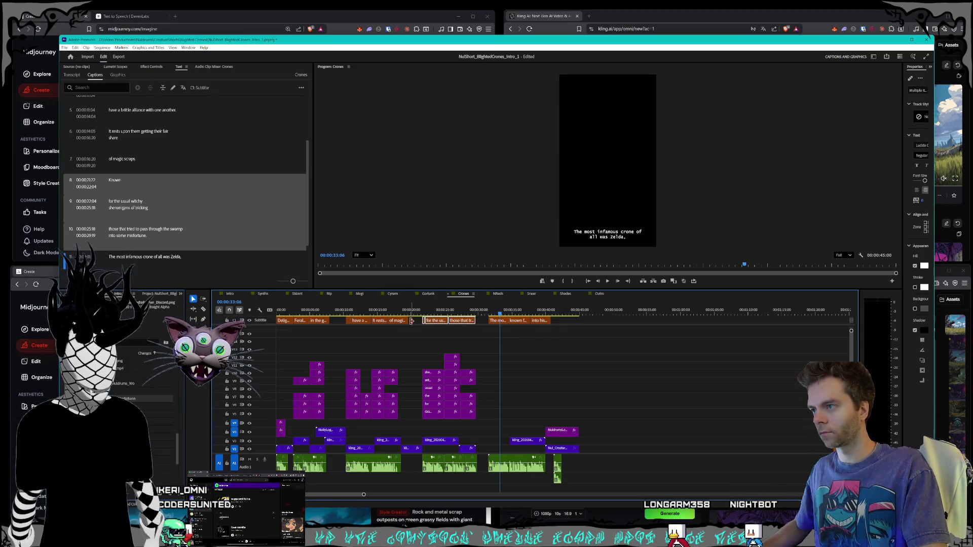
left_click(349, 322)
left_click(348, 321)
key("Delete")
key("Delete")
key("Delete")
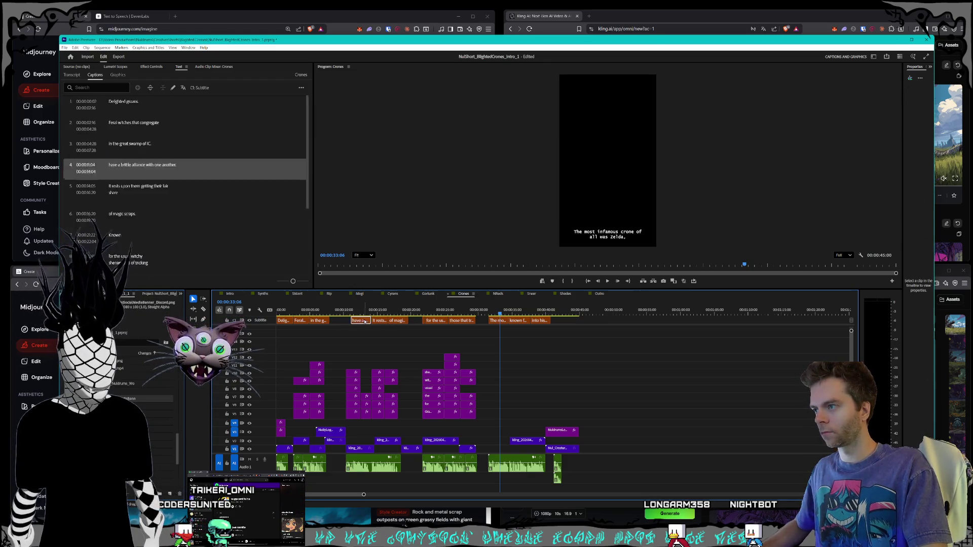
left_click(435, 320)
key("Delete")
left_click(454, 321)
key("Delete")
left_click(424, 321)
key("Delete")
Delete the 'in the great swamp', 'Feral witches' and 'Delighted groans' captions and save the project
left_click(312, 321)
key("Delete")
left_click(300, 320)
key("Delete")
left_click(283, 321)
key("Delete")
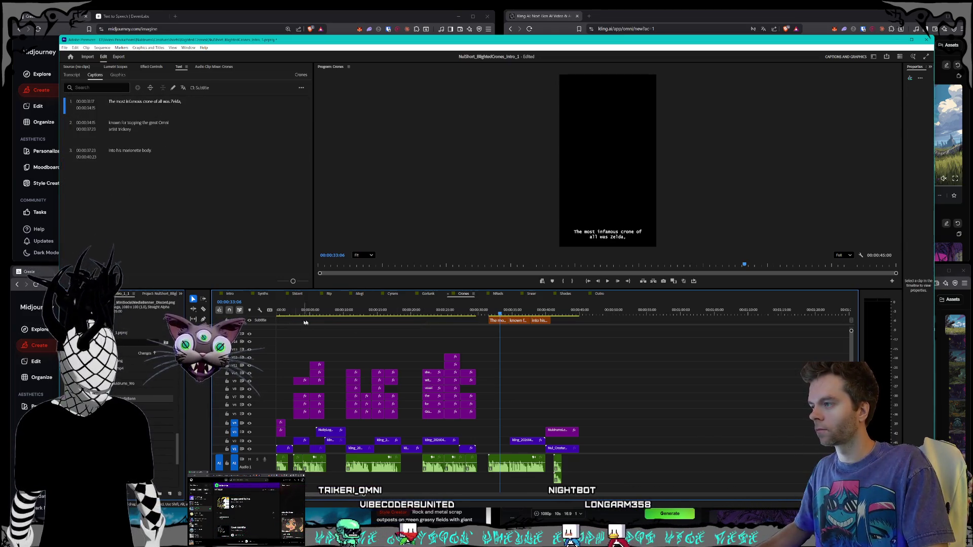
key("ctrl+s")
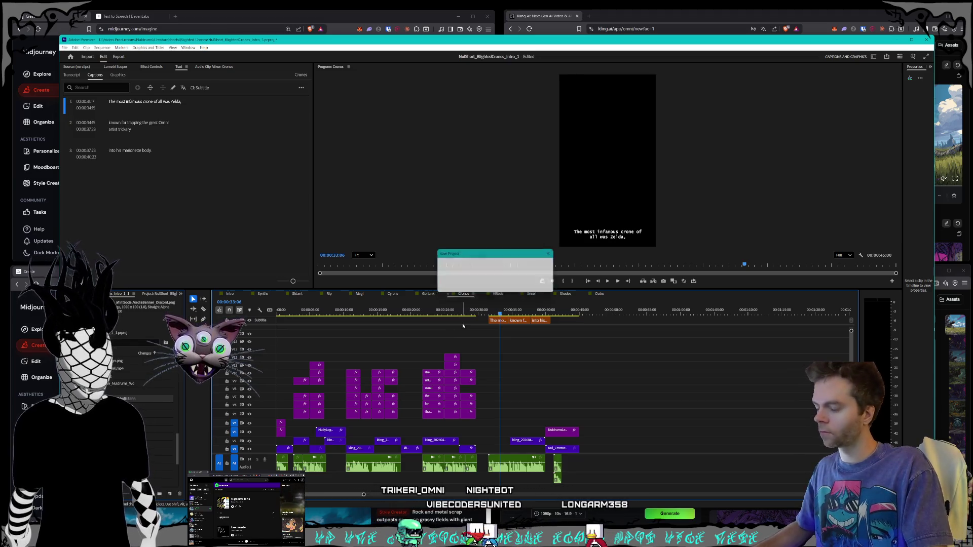
Open the Gorlunk sequence and inspect its narration clip's transcript and transcript options
left_click(422, 296)
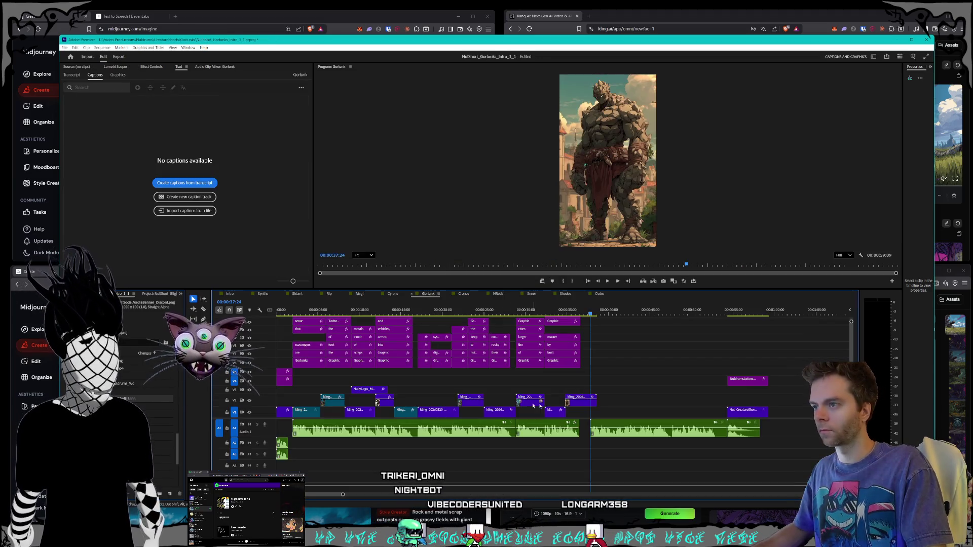
left_click(620, 435)
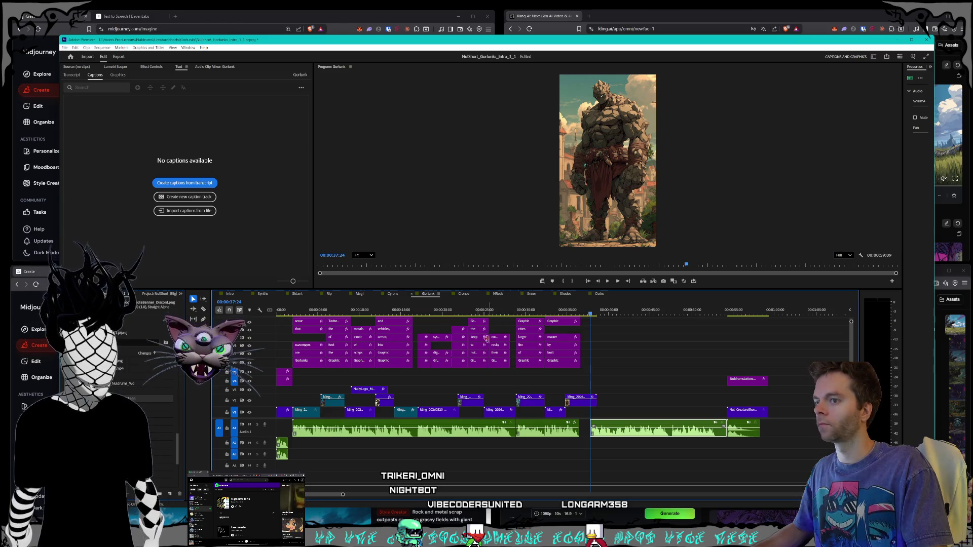
left_click(71, 75)
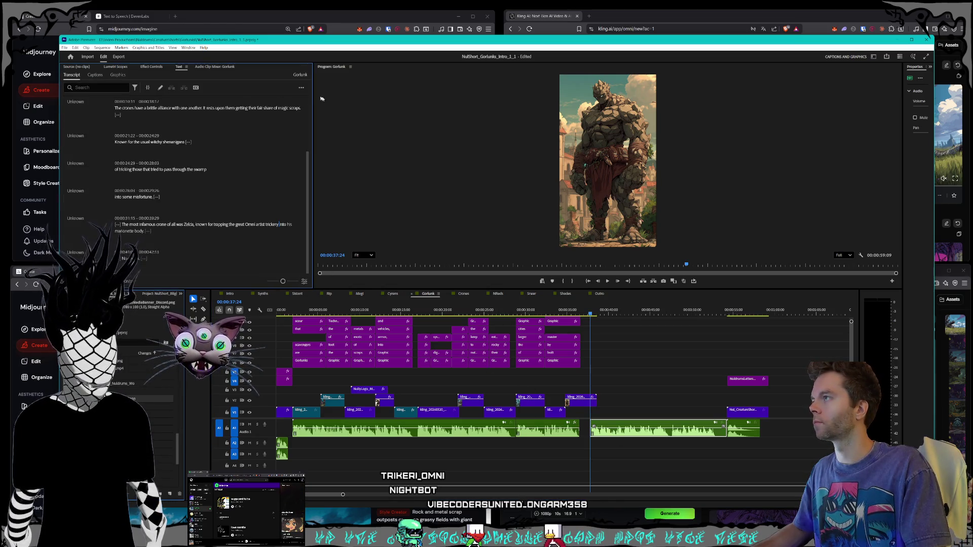
left_click(301, 88)
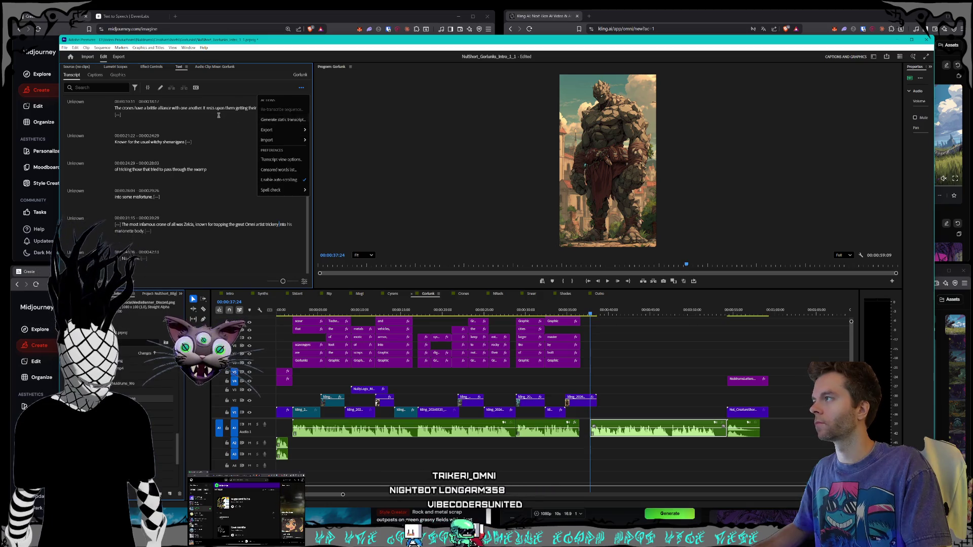
left_click(253, 108)
left_click(301, 89)
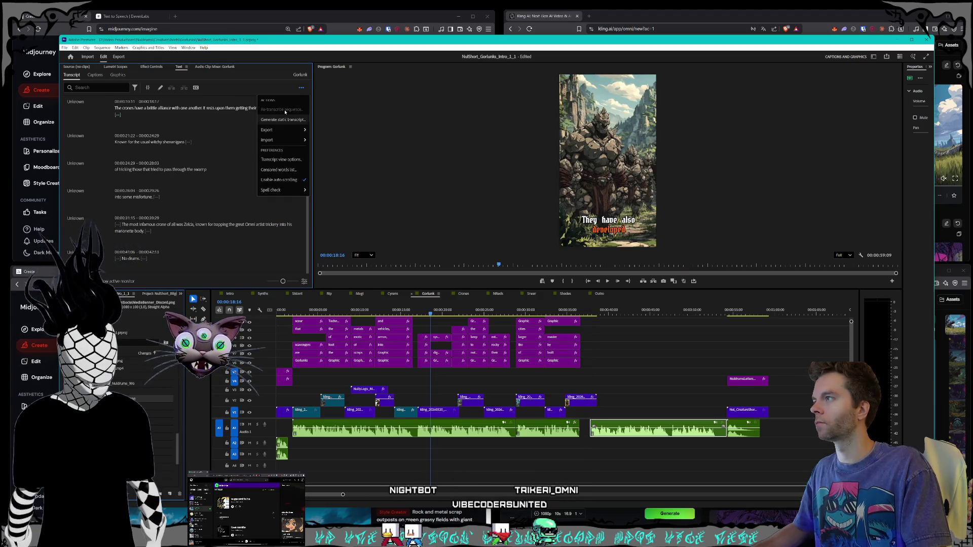
Reselect the Gorlunk narration clip, recheck the transcript options, and open the Cyrens sequence
left_click(617, 433)
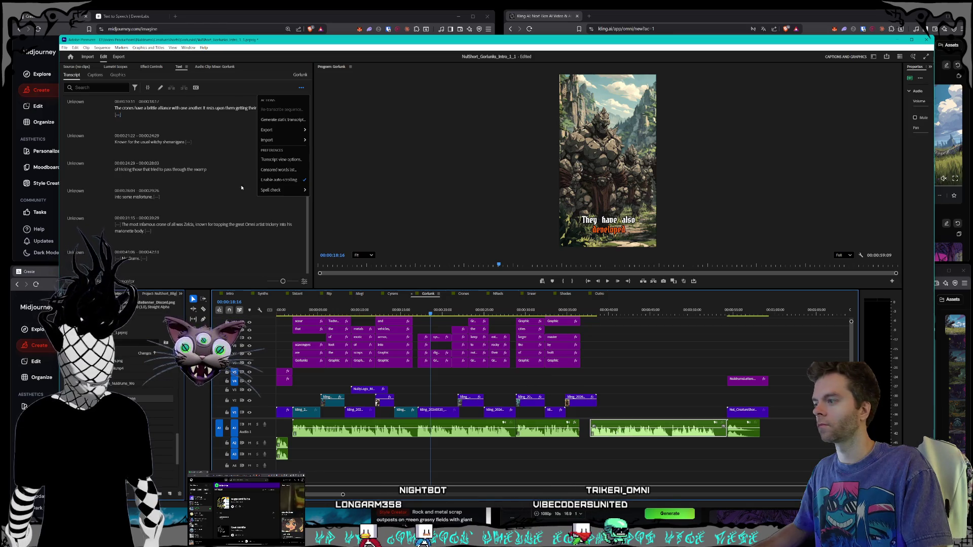
left_click(299, 464)
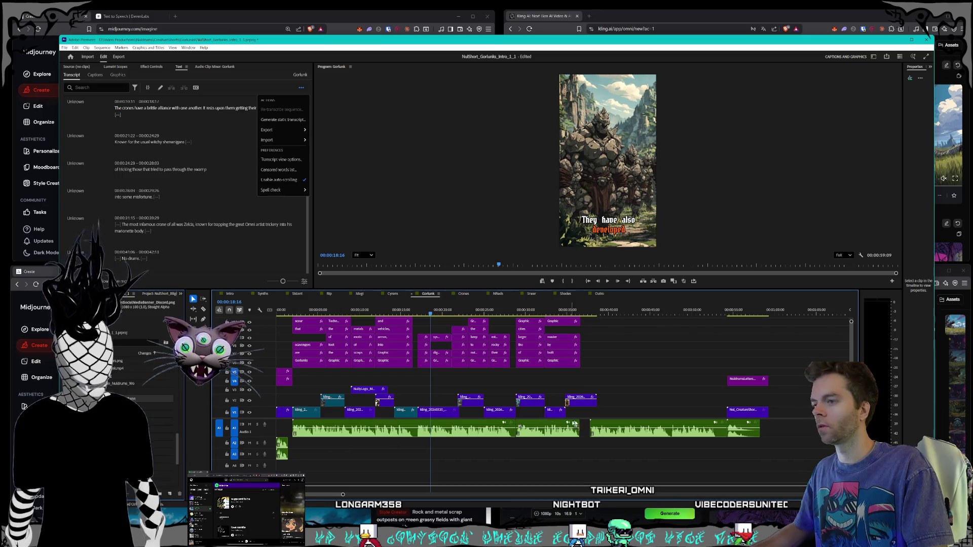
left_click(659, 428)
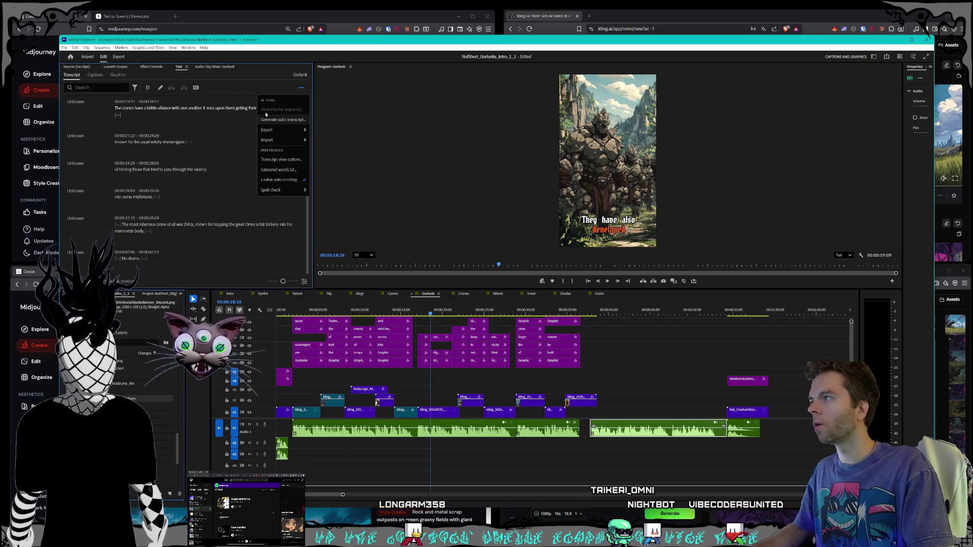
left_click(301, 88)
left_click(302, 89)
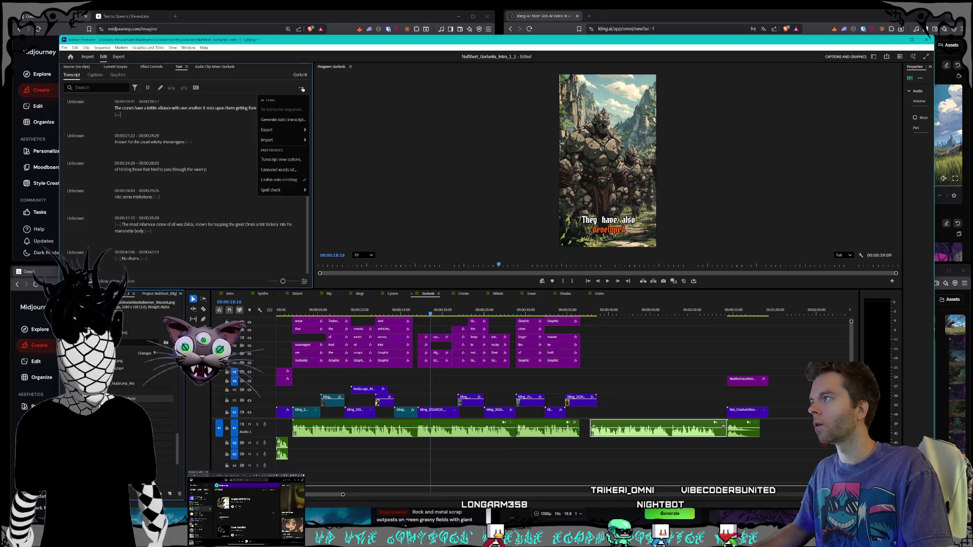
left_click(301, 88)
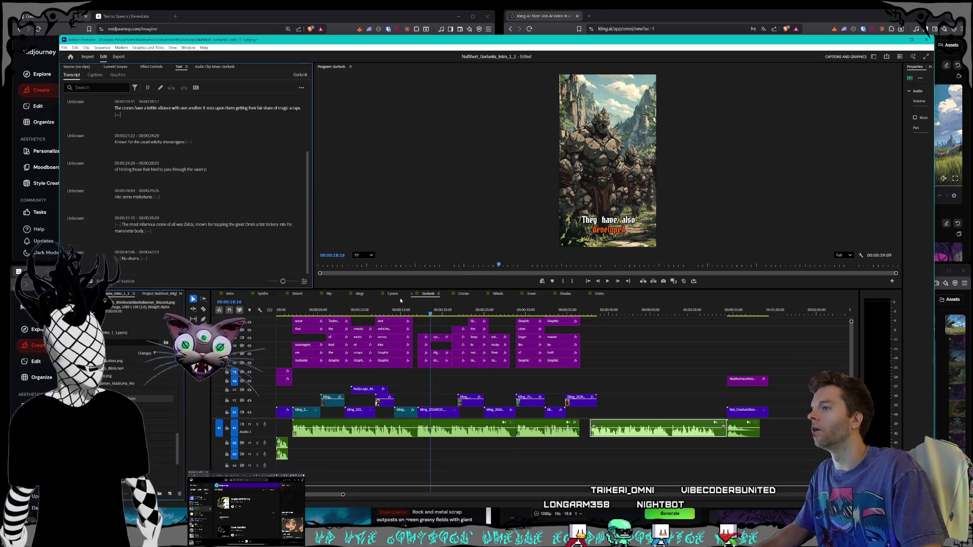
left_click(394, 294)
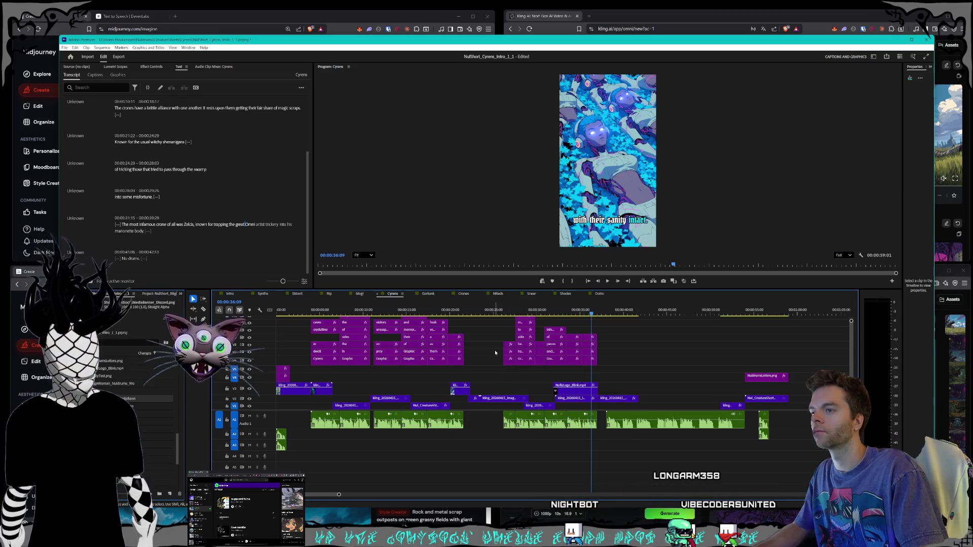
left_click(657, 429)
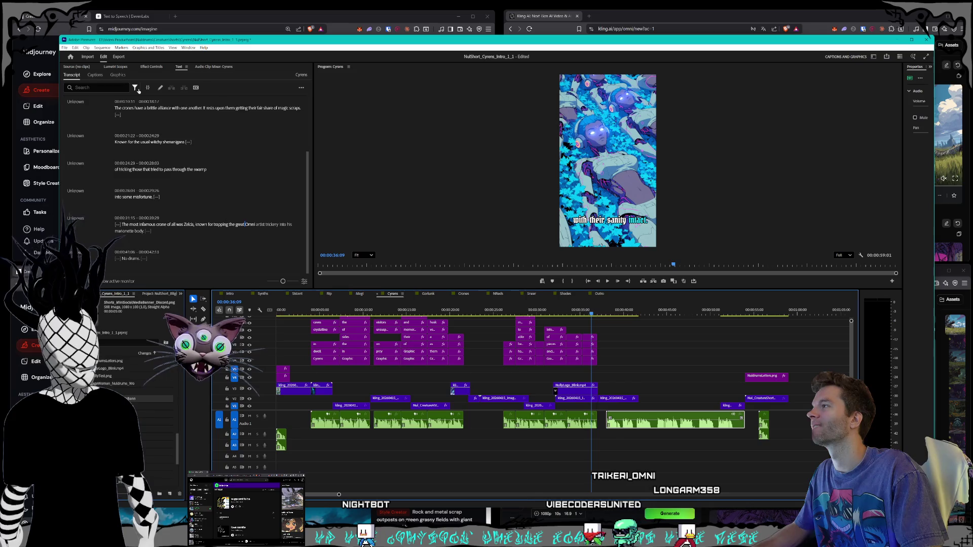
left_click(301, 88)
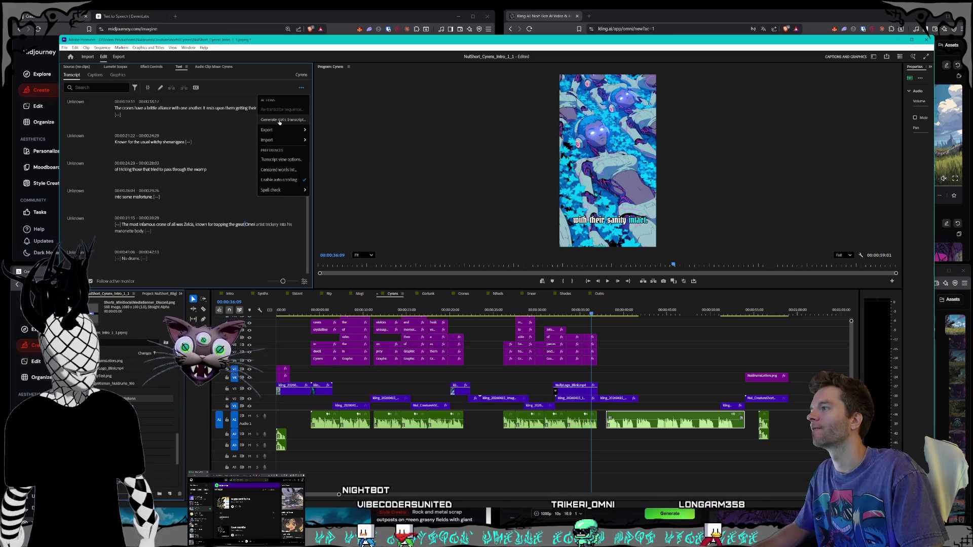
key("Escape")
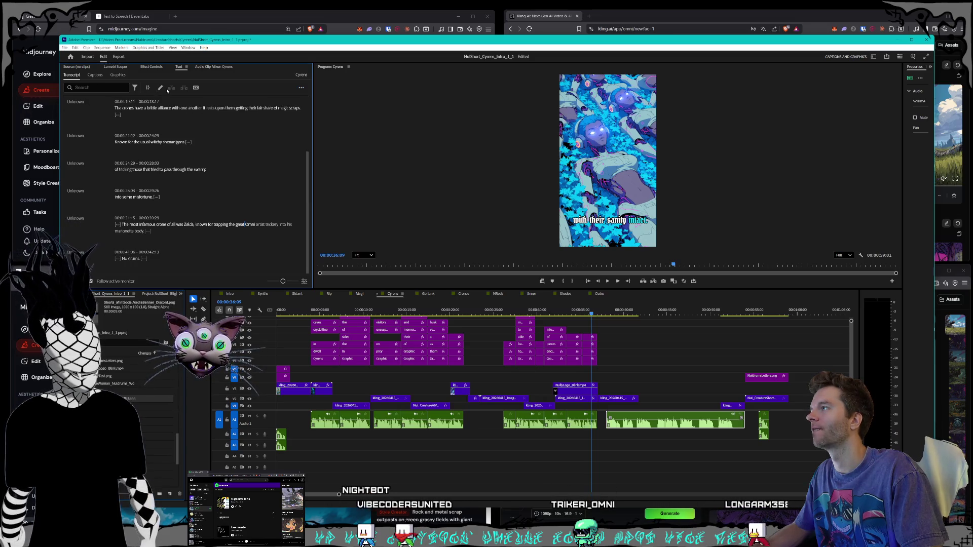
left_click(162, 89)
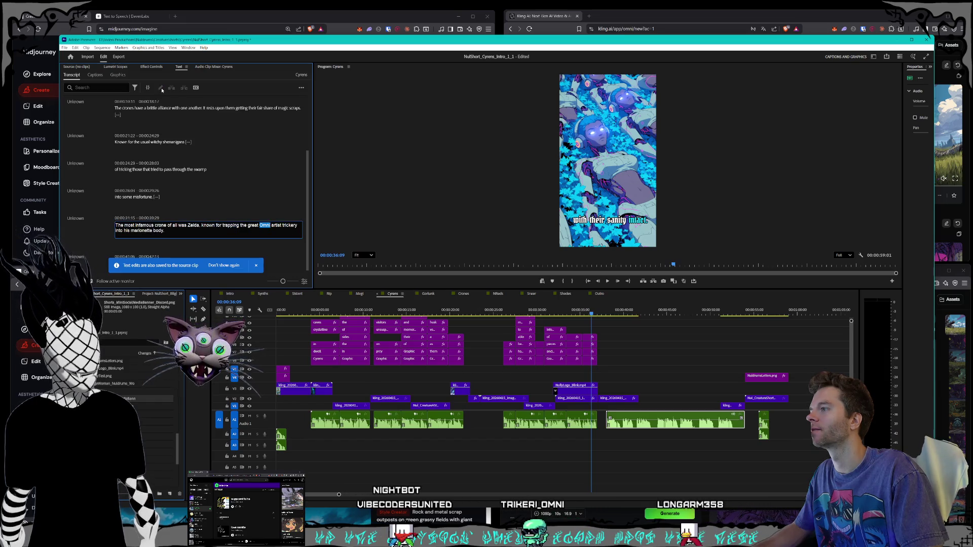
left_click(135, 88)
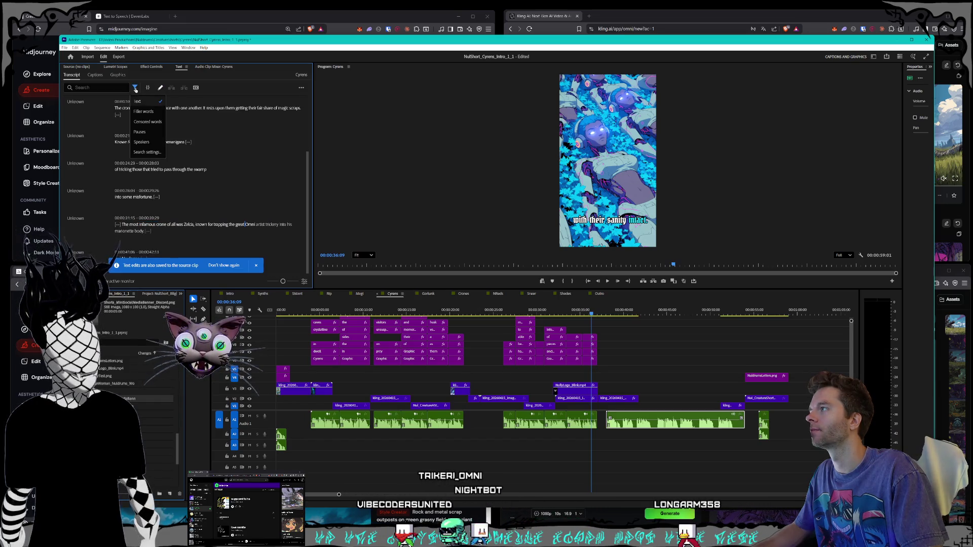
left_click(135, 89)
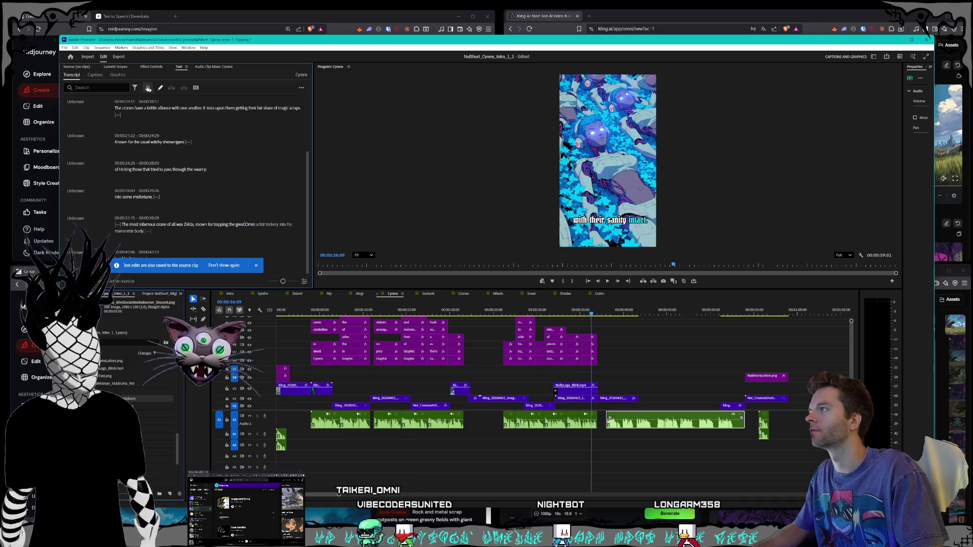
left_click(95, 75)
left_click(71, 75)
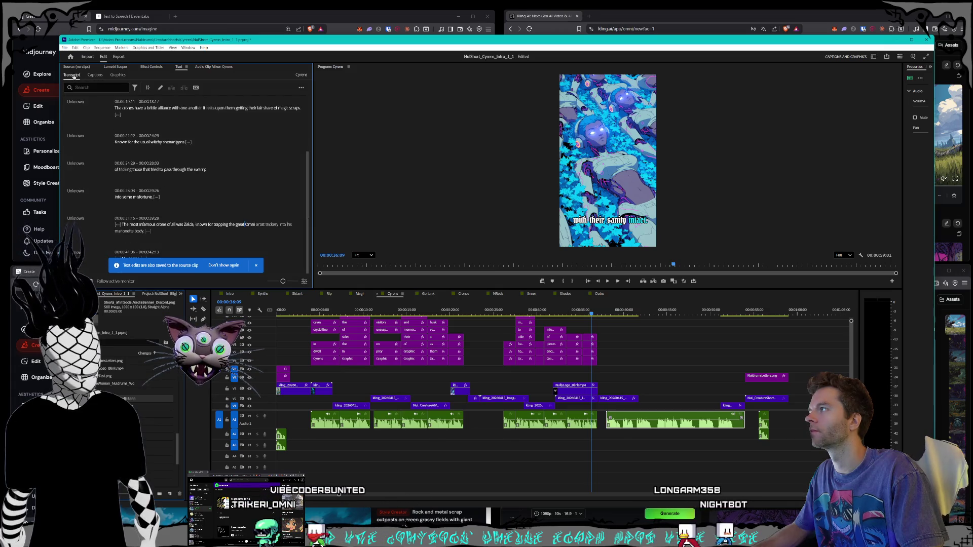
left_click(301, 88)
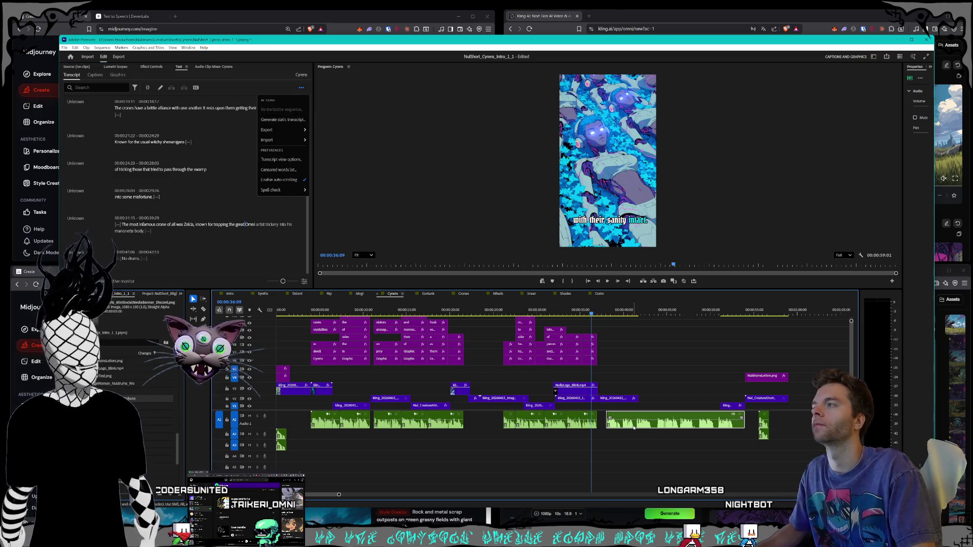
double_click(263, 424)
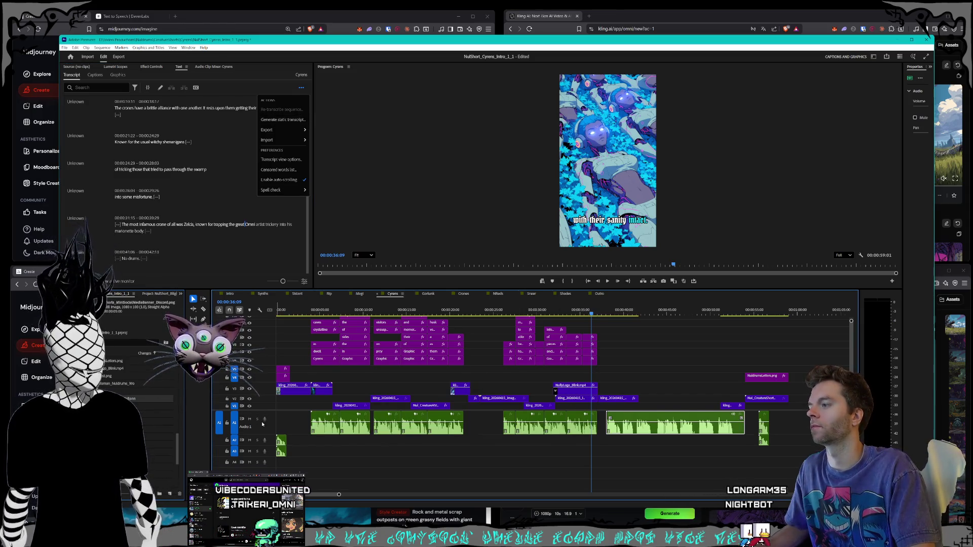
Load the A1 narration clip and show its 'Sirens dwell in crystalline caves' transcript
double_click(266, 431)
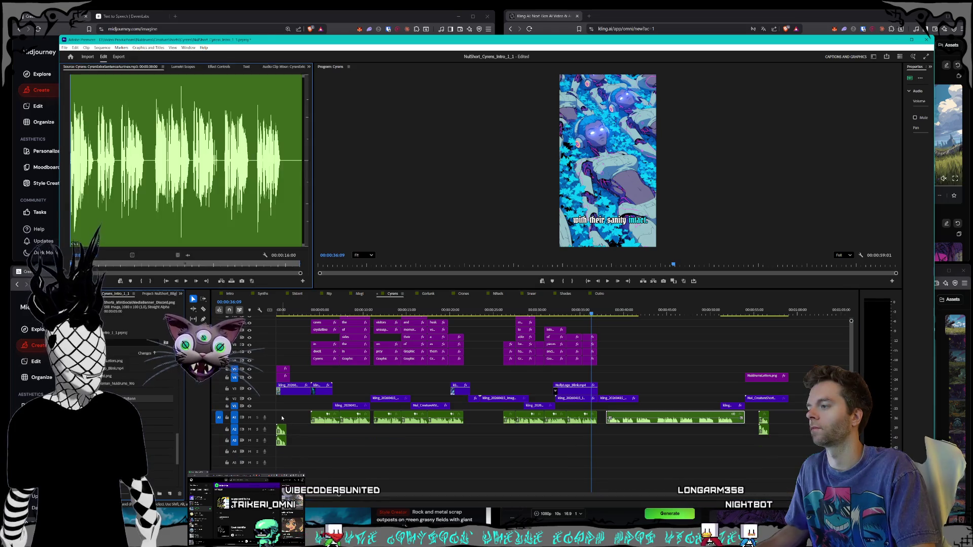
left_click(376, 445)
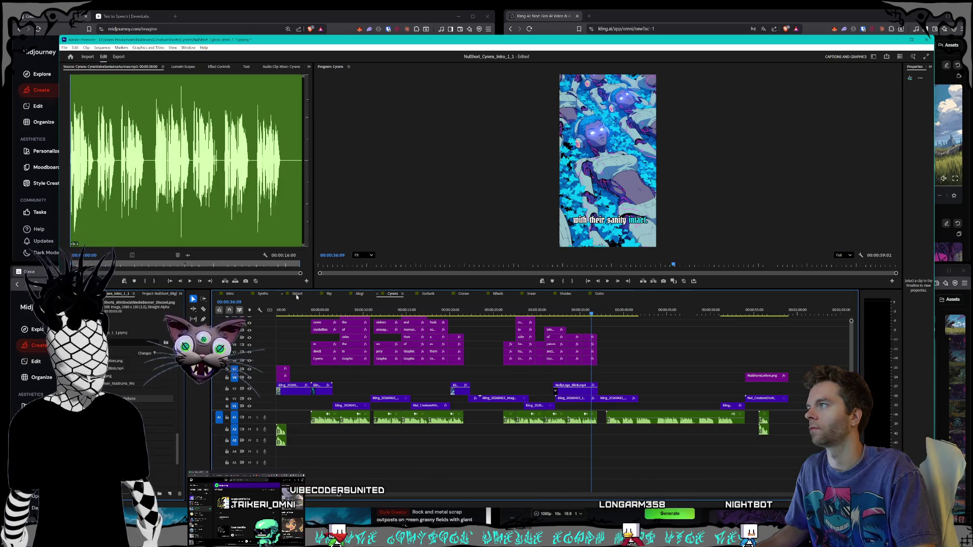
left_click(637, 421)
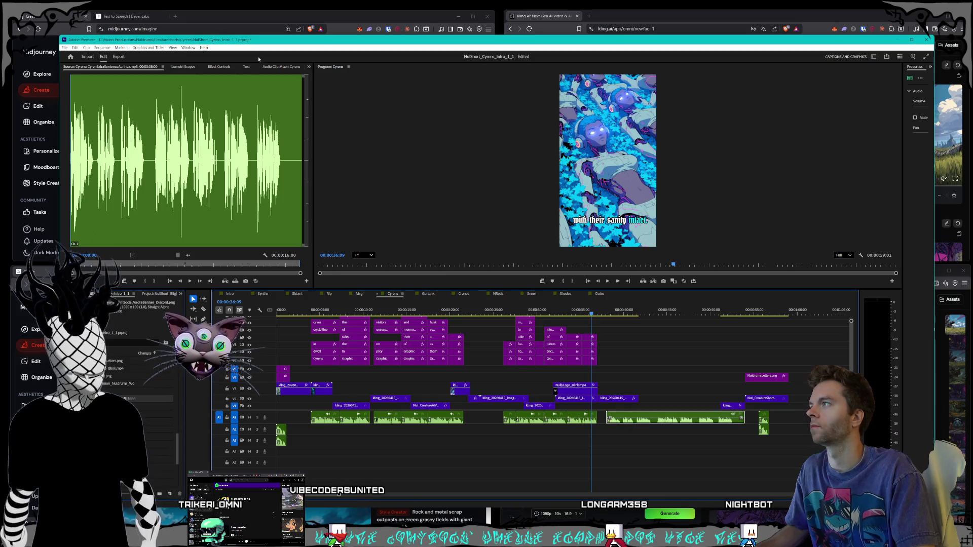
left_click(245, 67)
left_click(194, 147)
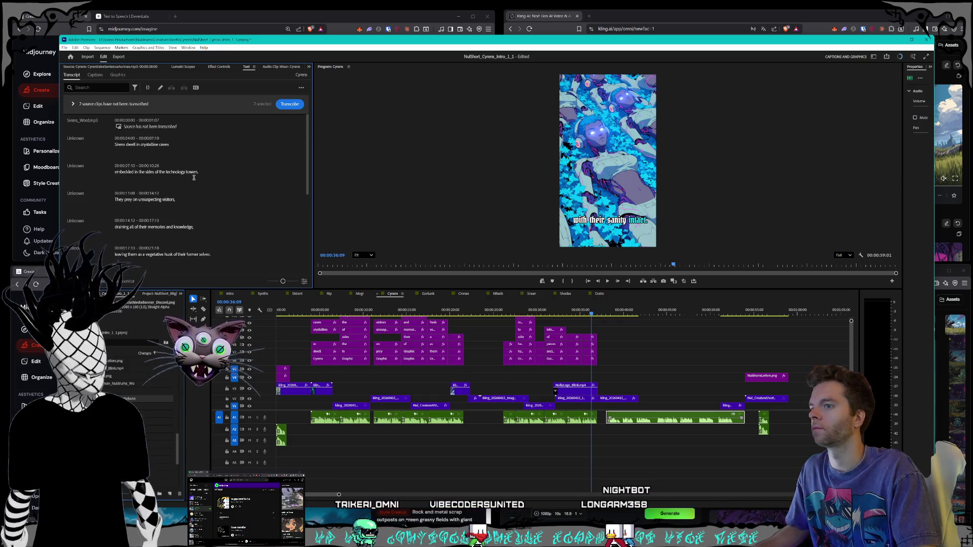
Create captions for the Cyrens sequence from its transcript
left_click(95, 76)
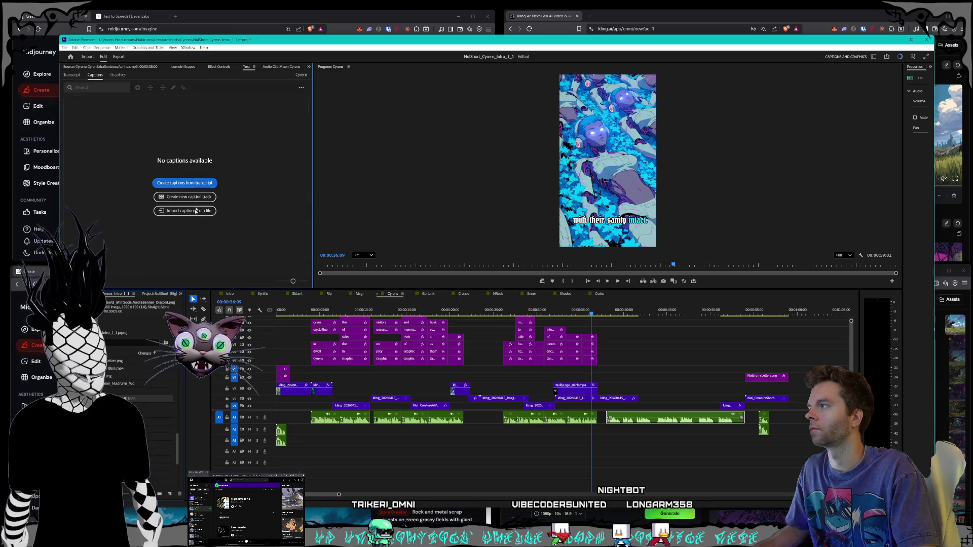
left_click(190, 183)
left_click(541, 291)
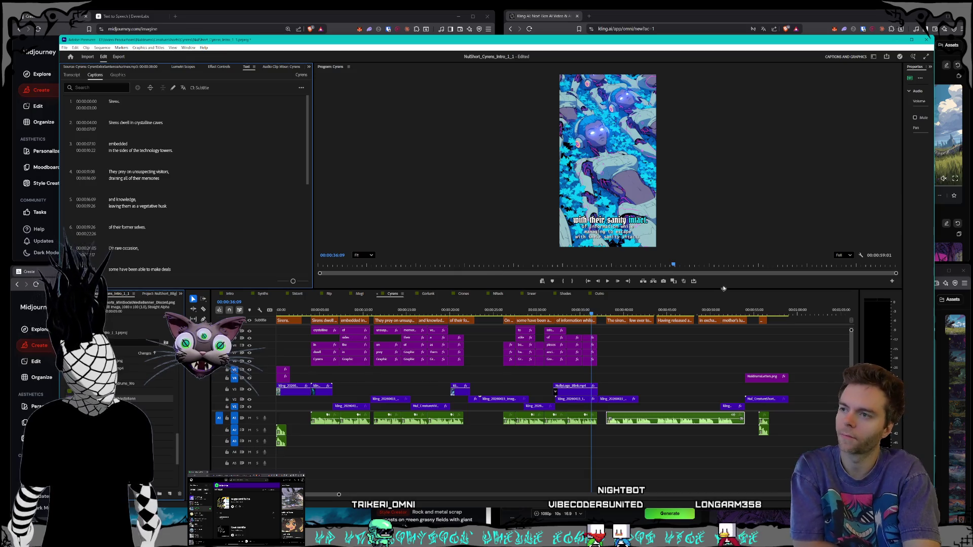
Delete the early Cyrens captions through 'and knowledge', keeping the last five, and save
left_click(556, 320)
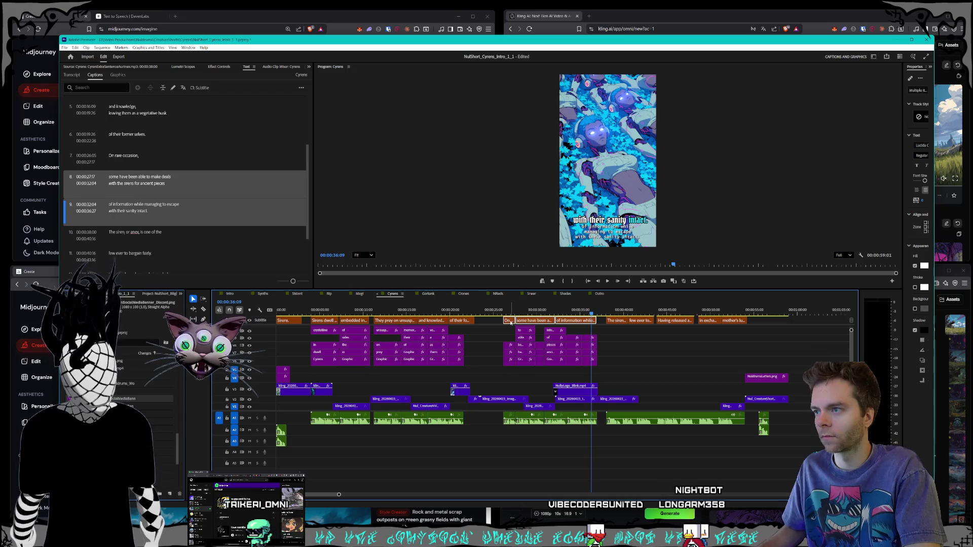
left_click(421, 321)
left_click_drag(422, 323, 283, 325)
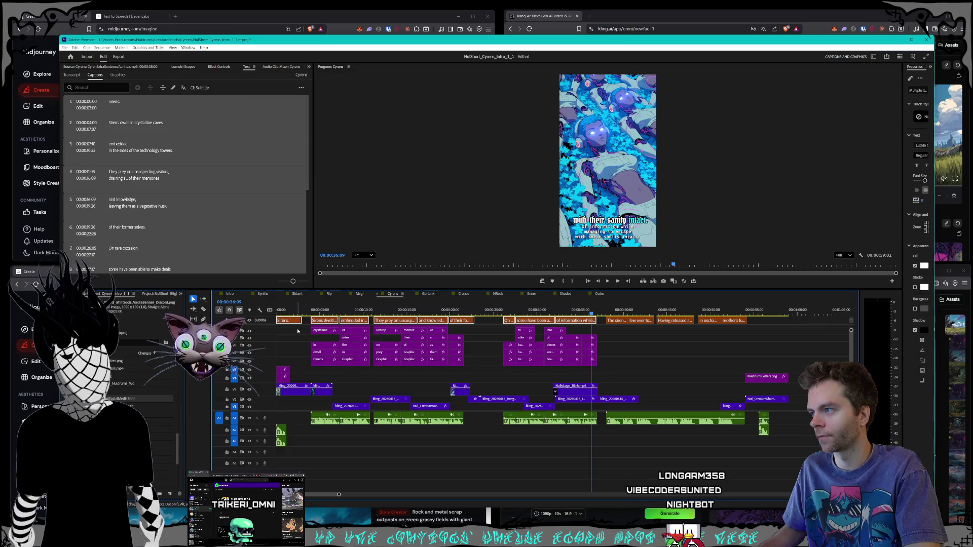
key("Delete")
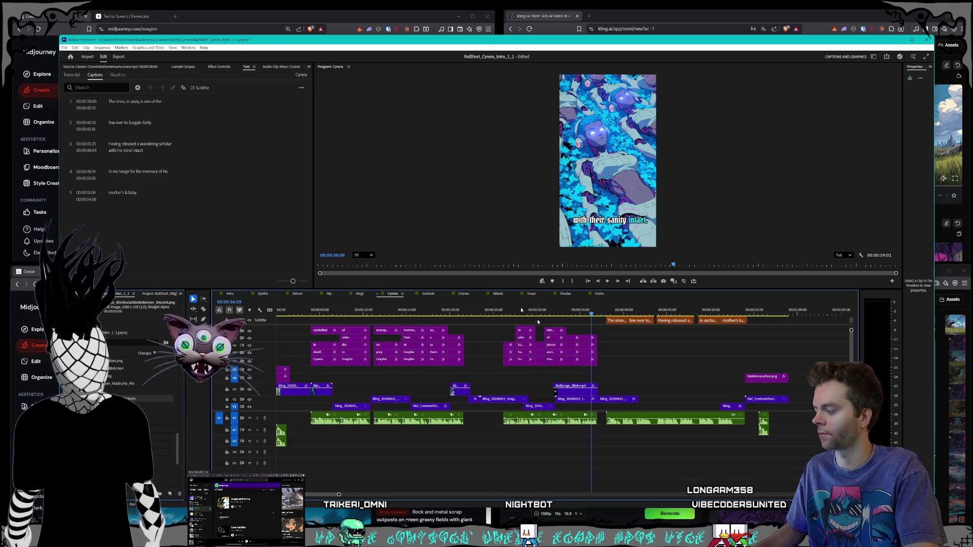
key("ctrl+s")
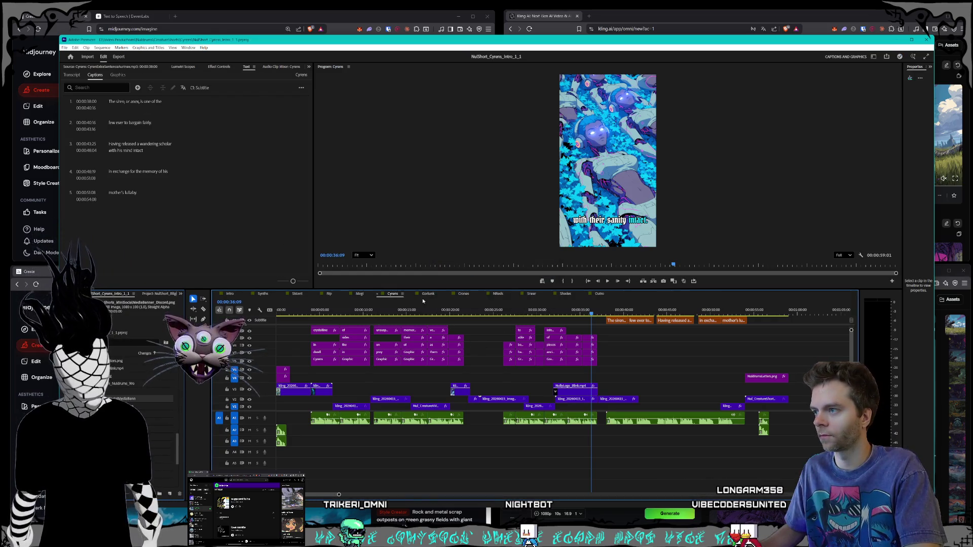
left_click(428, 294)
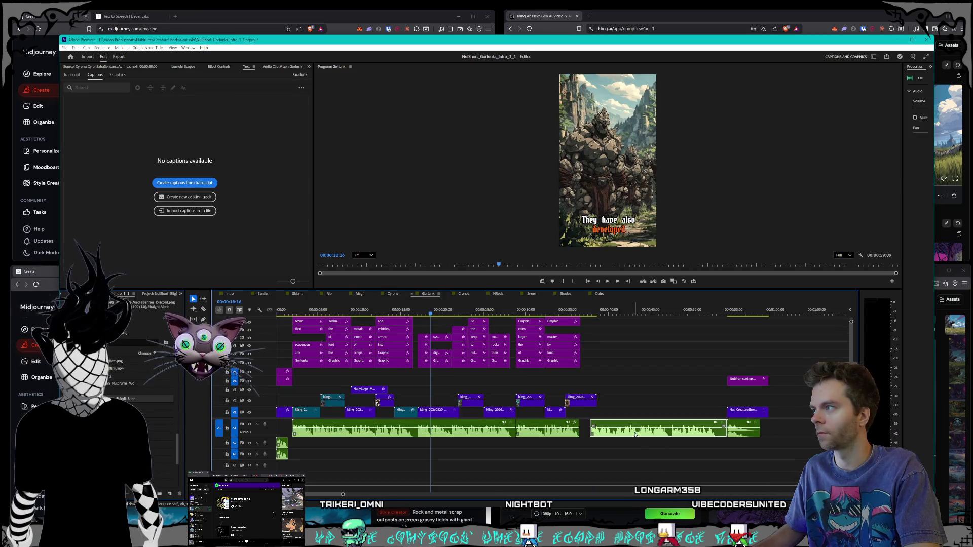
Load the Gorlunk narration clip into the Source monitor and transcribe it
left_click(72, 75)
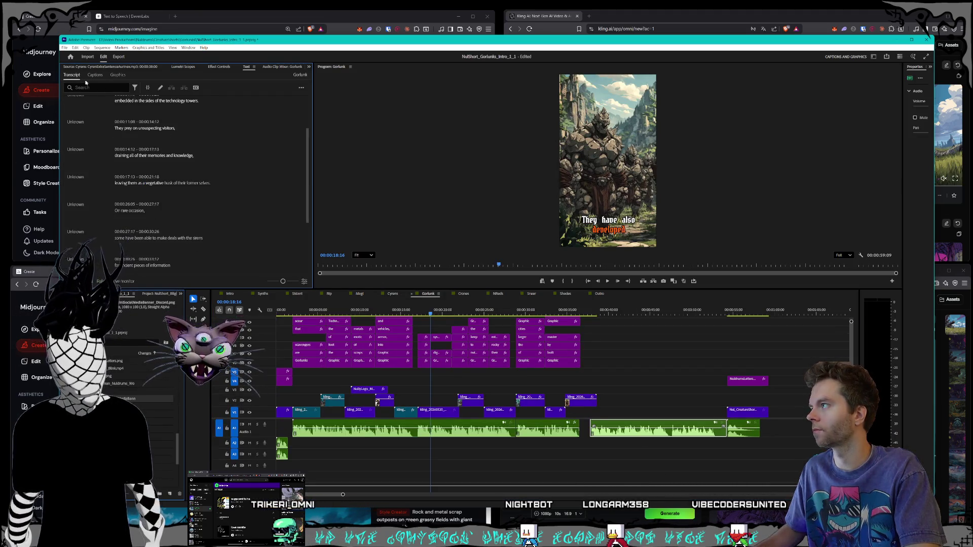
double_click(616, 434)
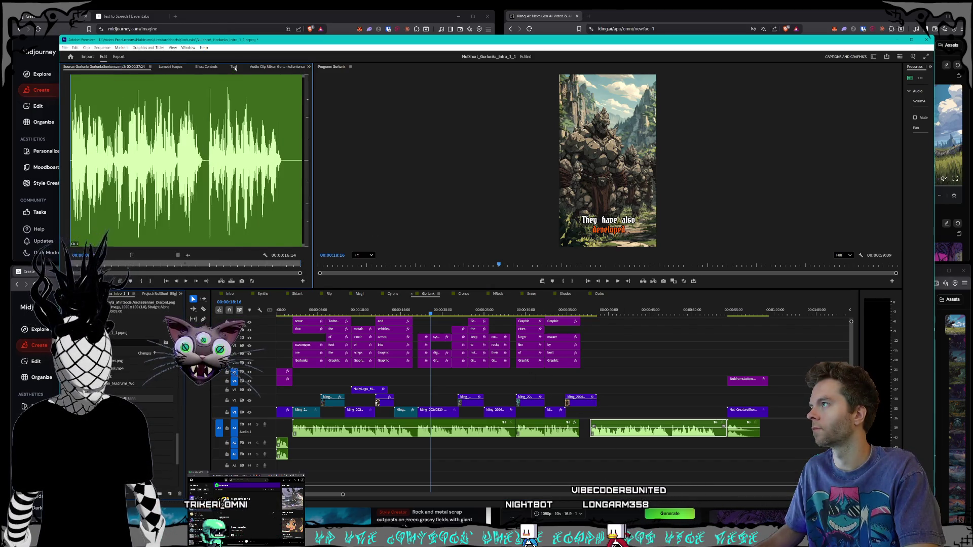
left_click(234, 67)
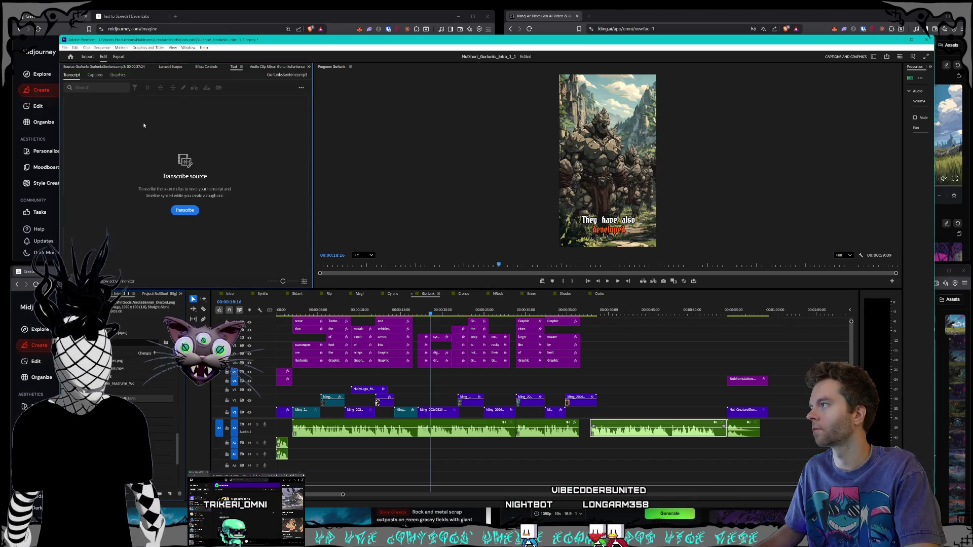
left_click(301, 88)
key("Escape")
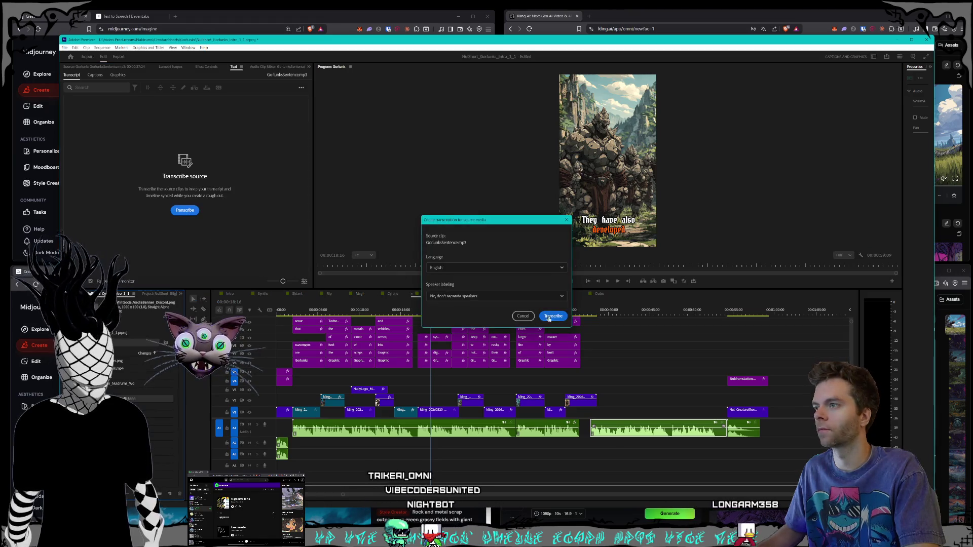
left_click(553, 316)
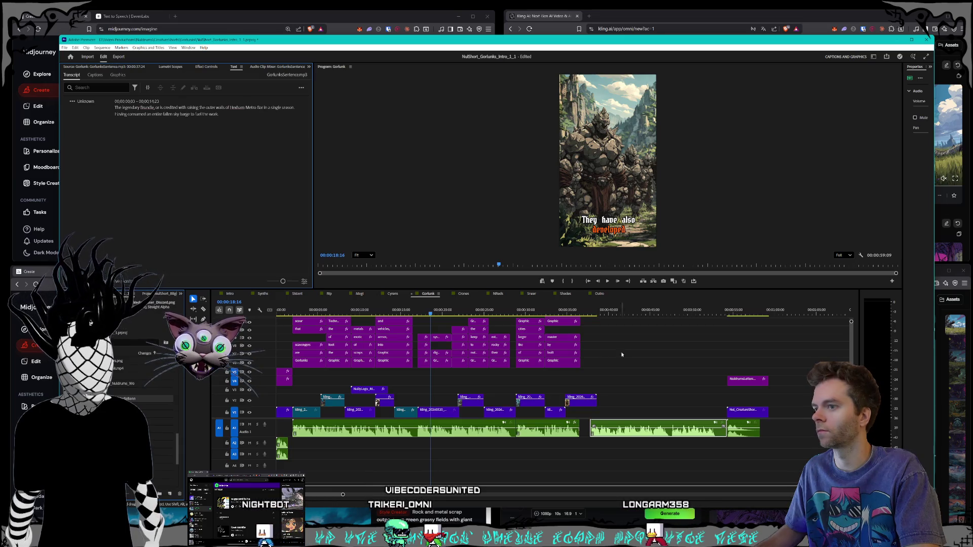
left_click(593, 314)
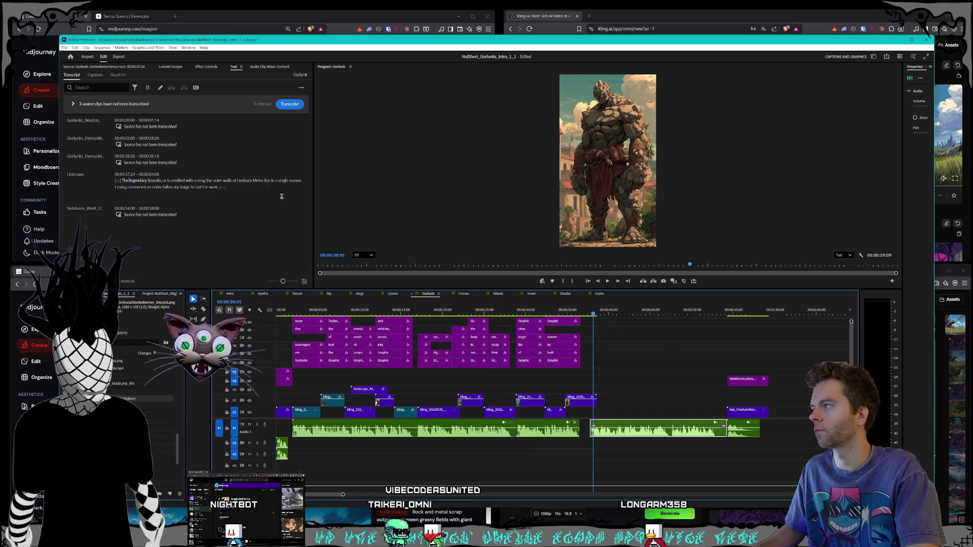
Create four Gorlunk captions from the transcript, starting 'The legendary', then open the Magi sequence
left_click(95, 75)
left_click(184, 183)
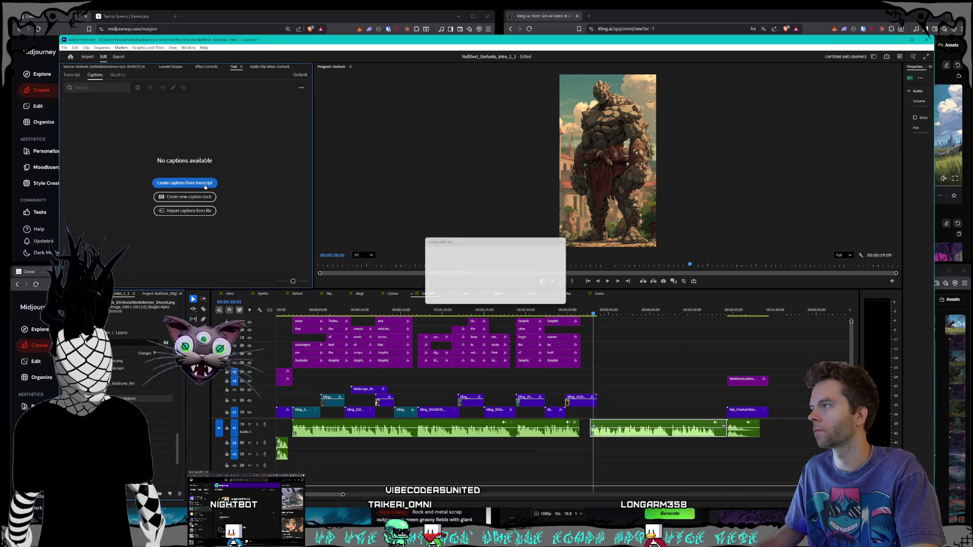
left_click(544, 294)
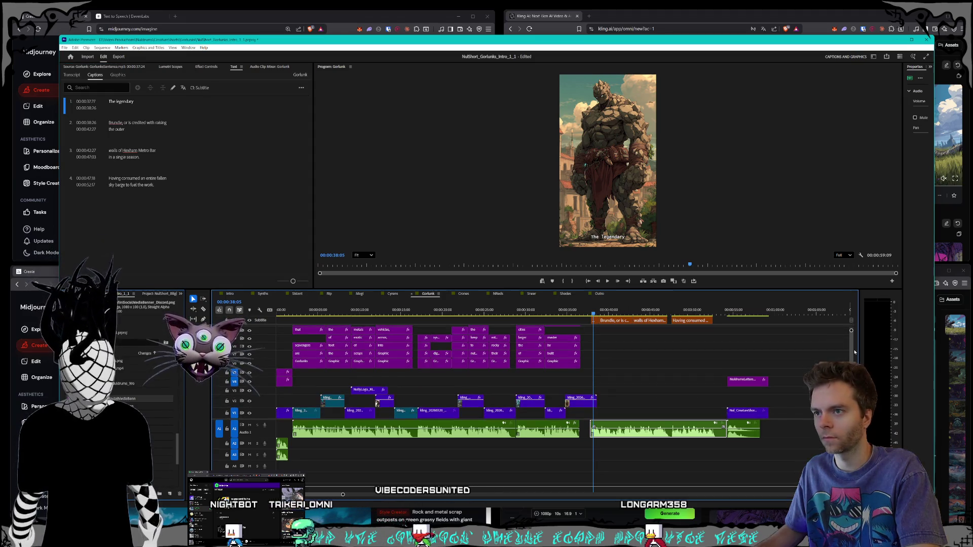
left_click(741, 349)
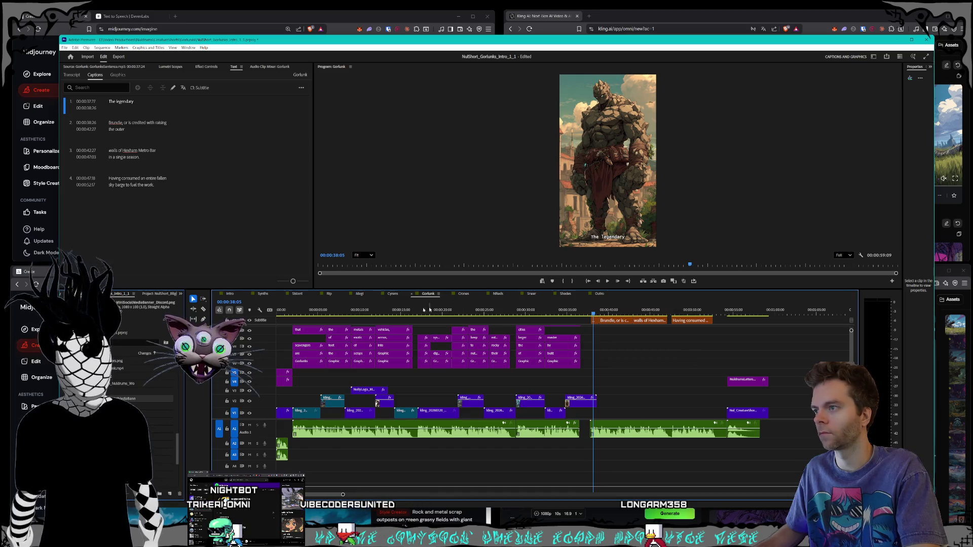
left_click(391, 294)
left_click(359, 294)
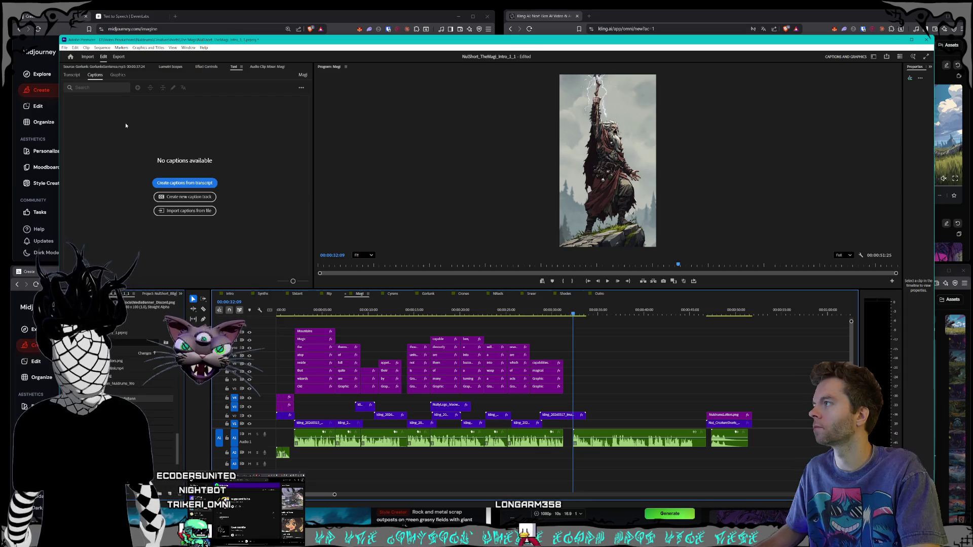
Attempt to transcribe the Magi sequence's source clips and check for captions
left_click(72, 75)
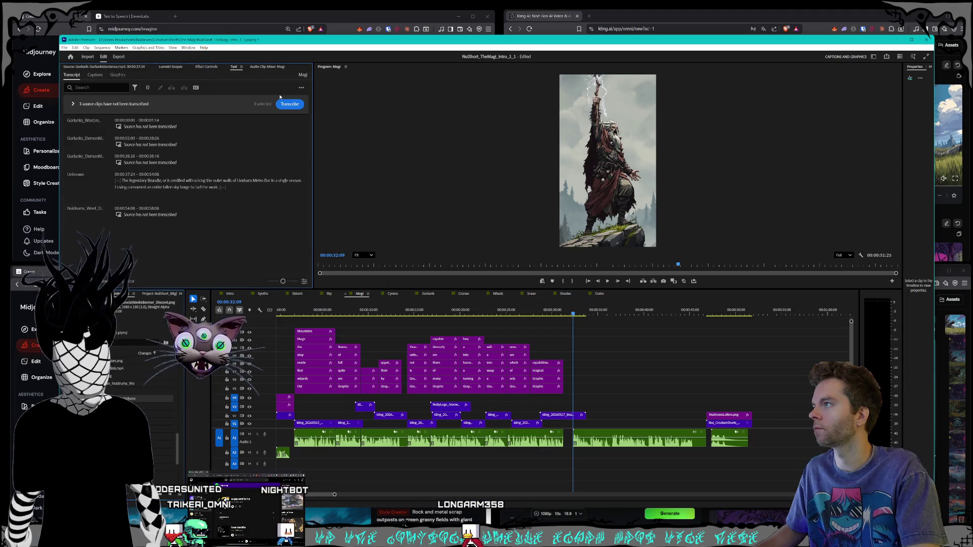
left_click(303, 87)
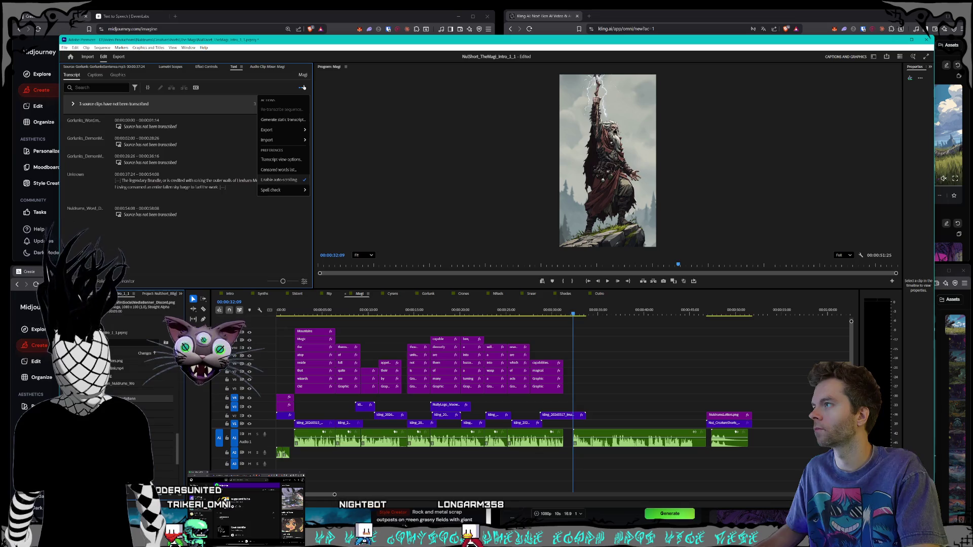
left_click(303, 88)
left_click(616, 445)
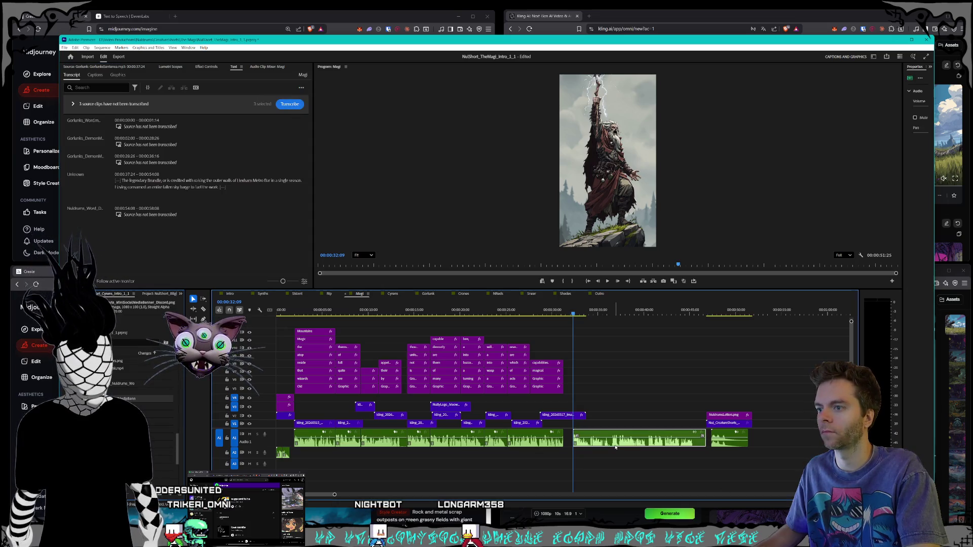
left_click(287, 104)
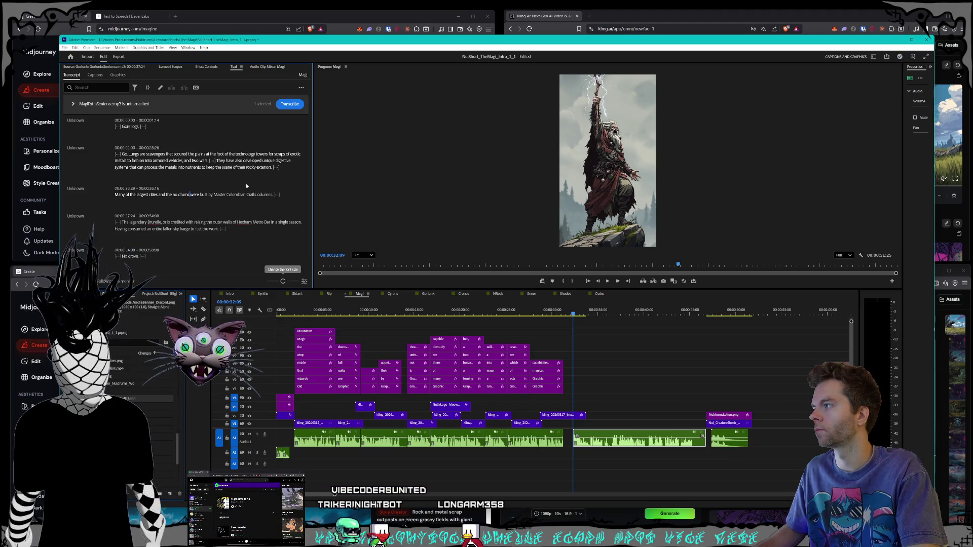
left_click(88, 56)
left_click(104, 57)
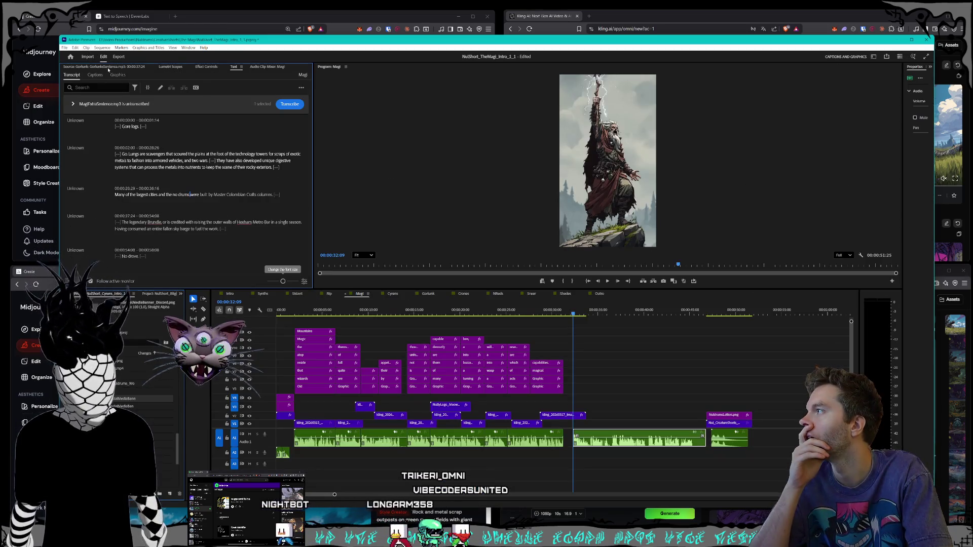
left_click(94, 76)
left_click(71, 75)
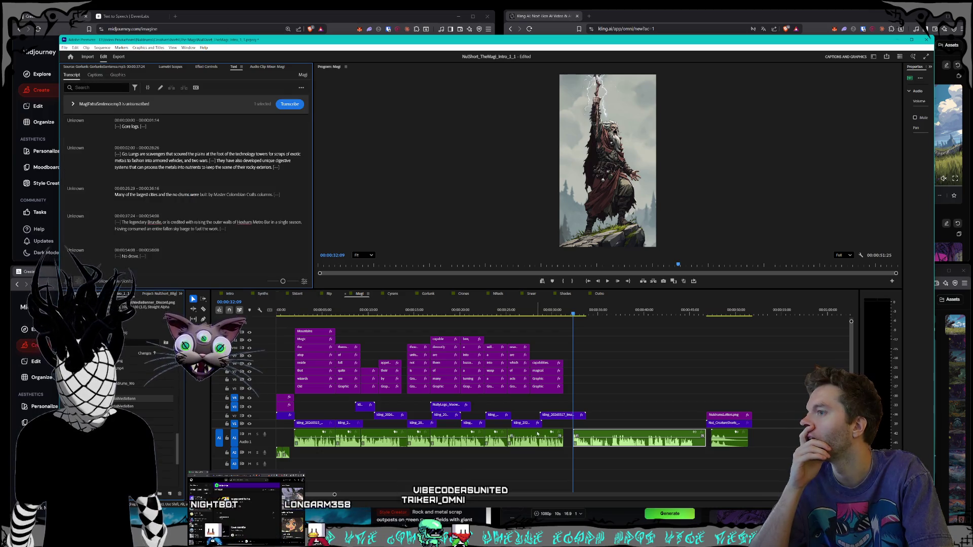
Load MagiExtraSentence.mp3 into the Source monitor and transcribe it
double_click(611, 446)
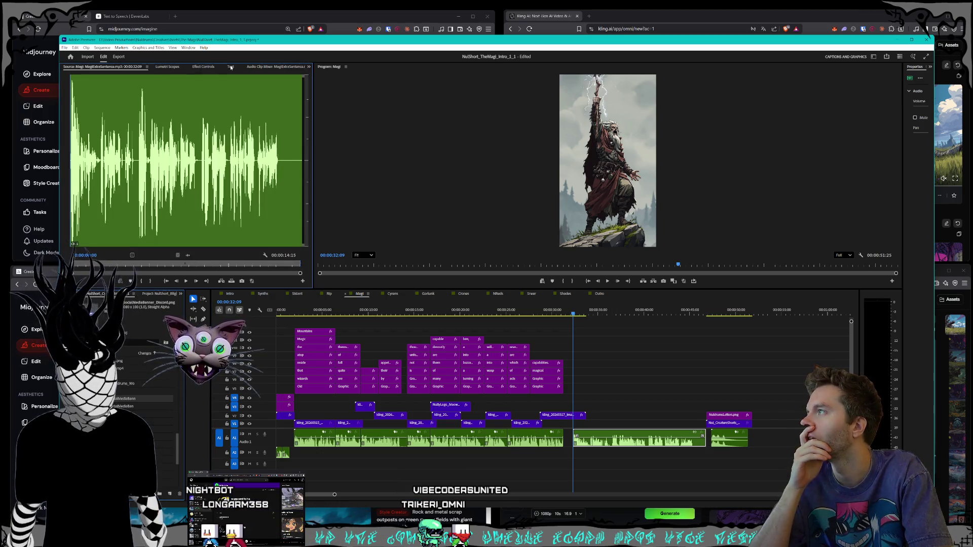
left_click(231, 67)
left_click(185, 211)
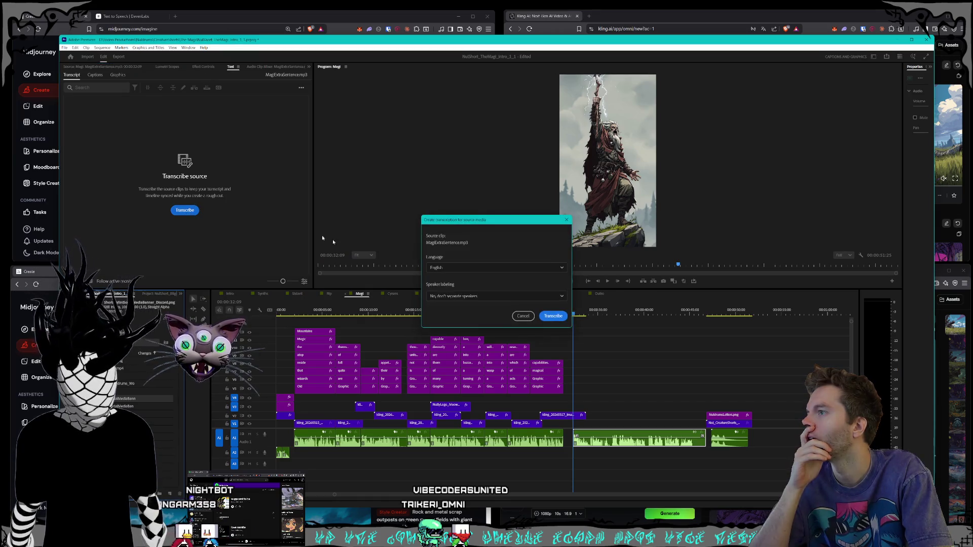
left_click(555, 315)
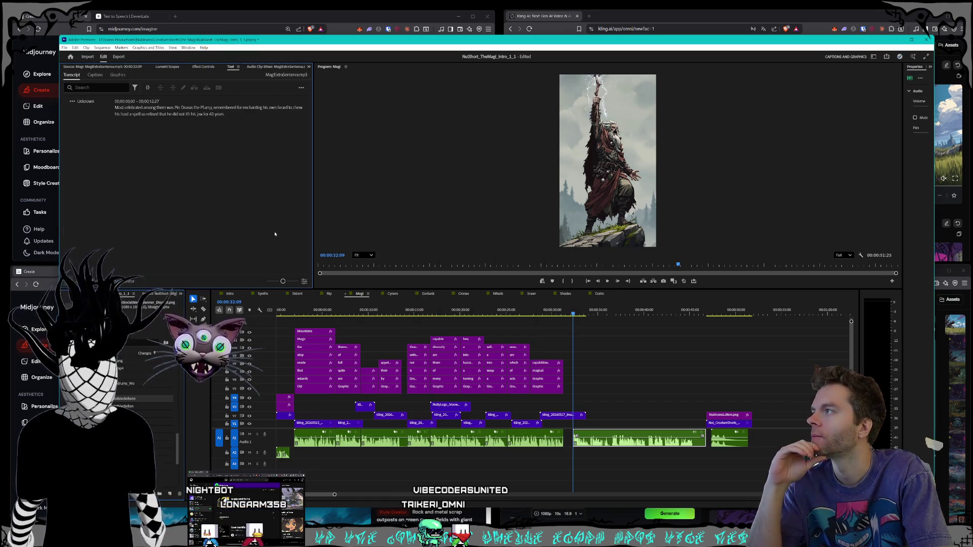
left_click(94, 75)
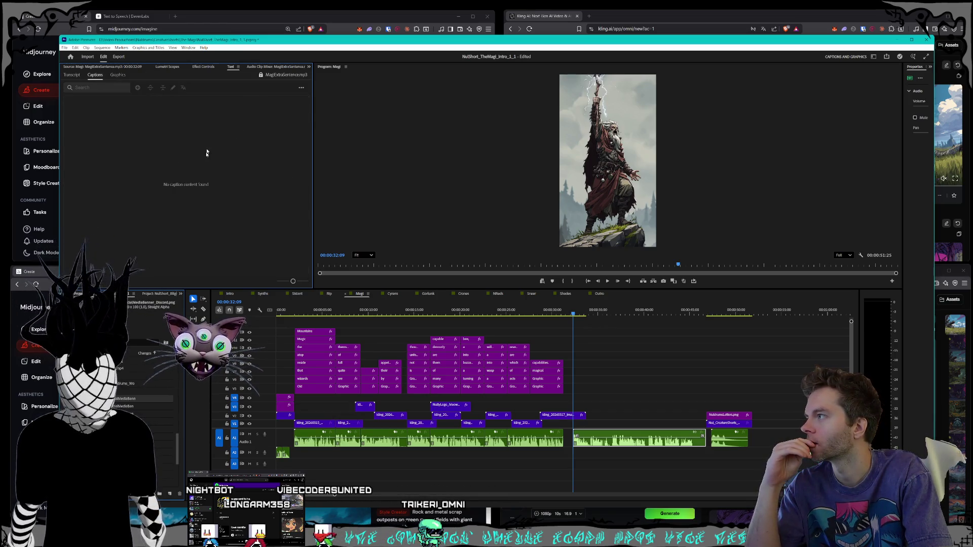
left_click(71, 75)
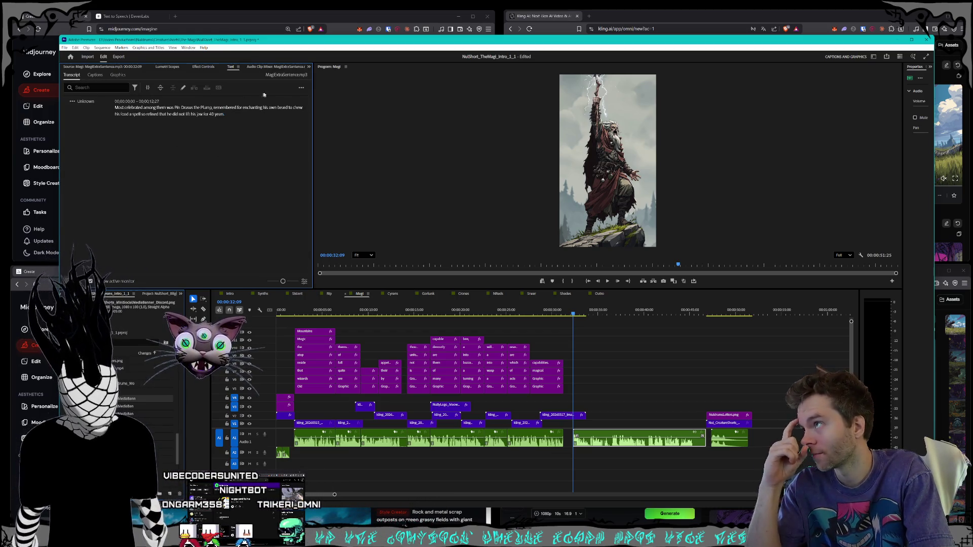
Re-transcribe MagiExtraSentence.mp3, review its transcript, then open the Rip sequence
left_click(300, 88)
left_click(274, 126)
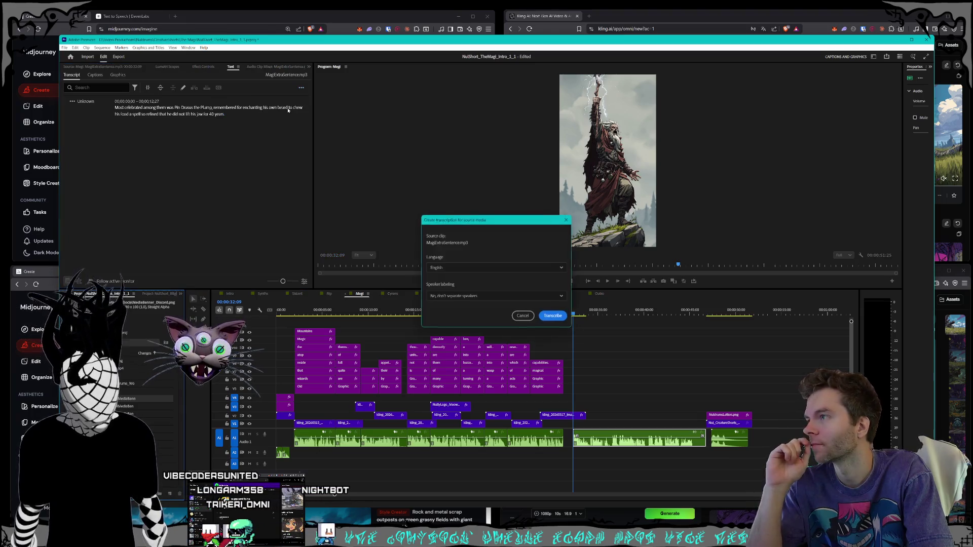
left_click(557, 319)
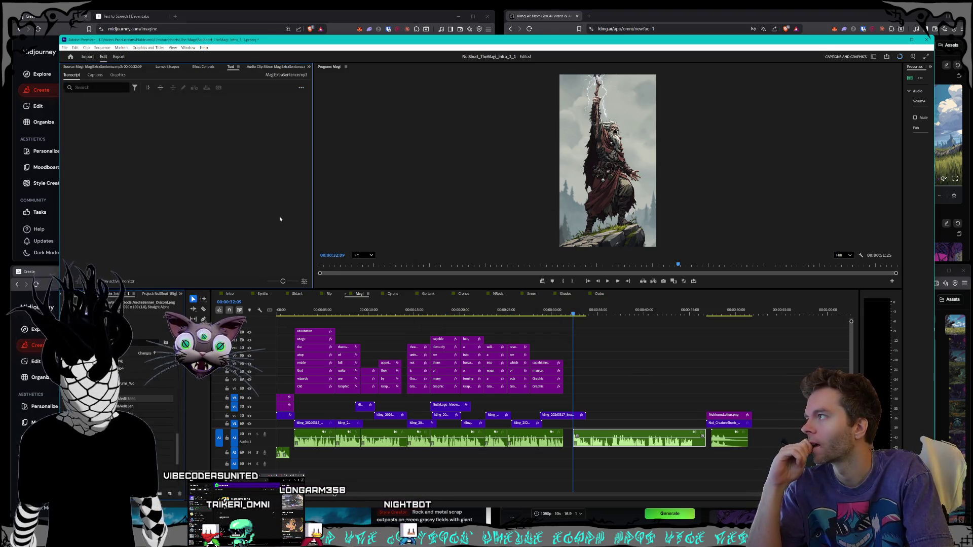
left_click(96, 76)
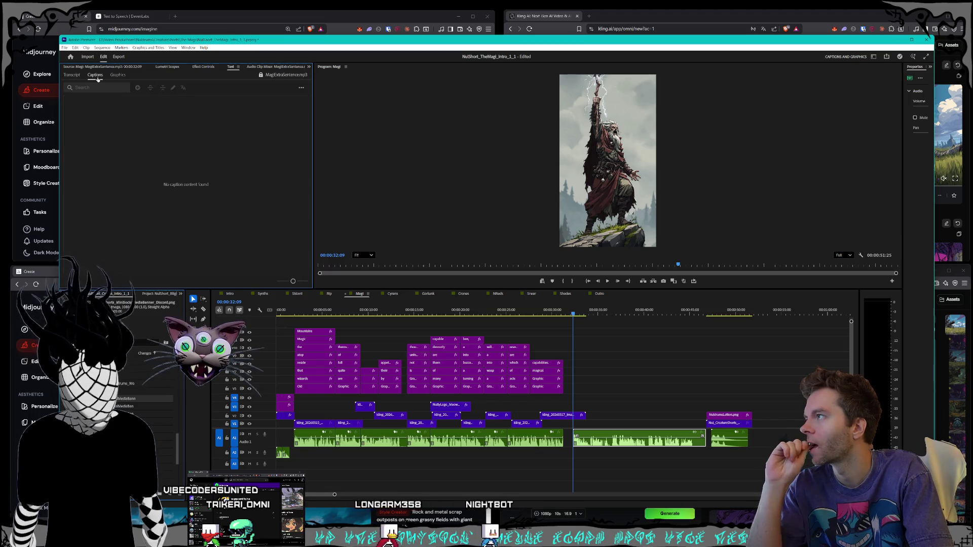
left_click(69, 78)
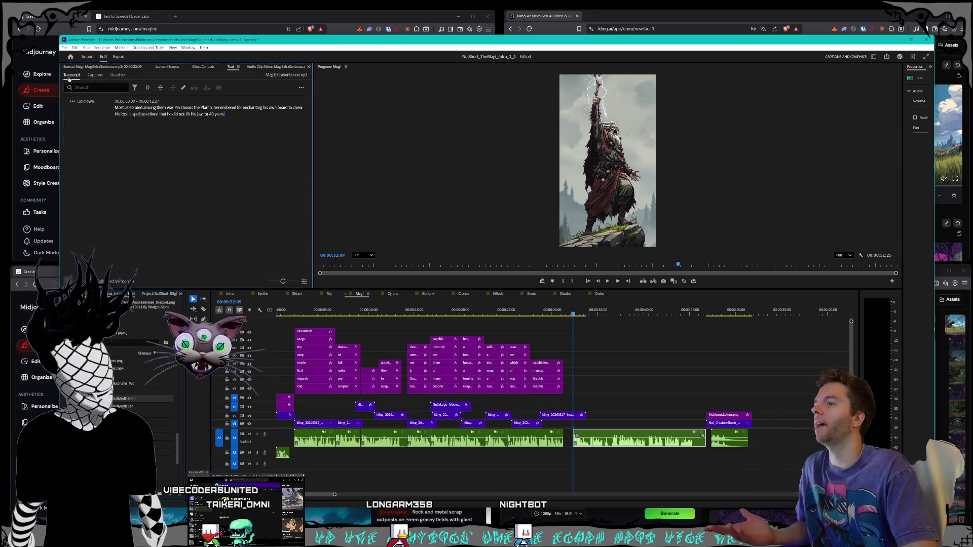
left_click(330, 294)
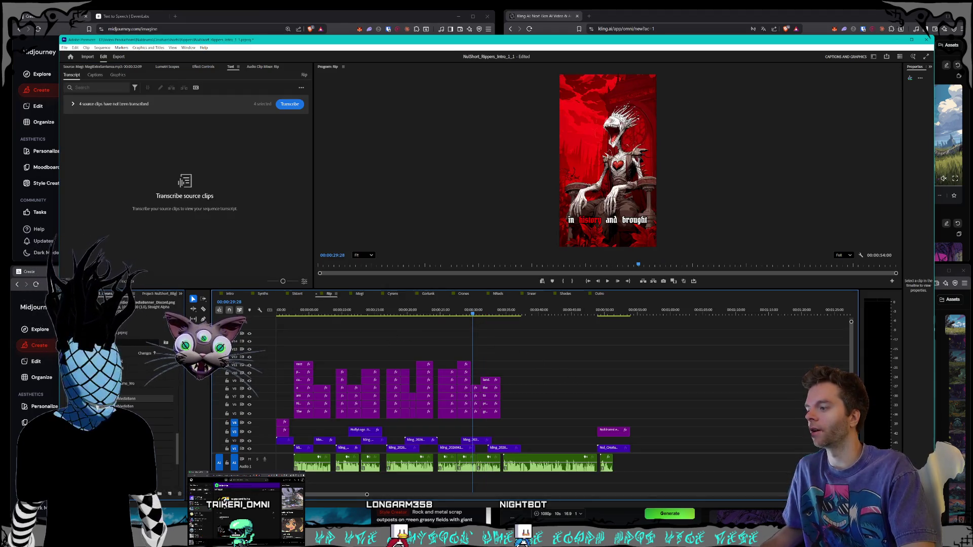
key("alt+Tab")
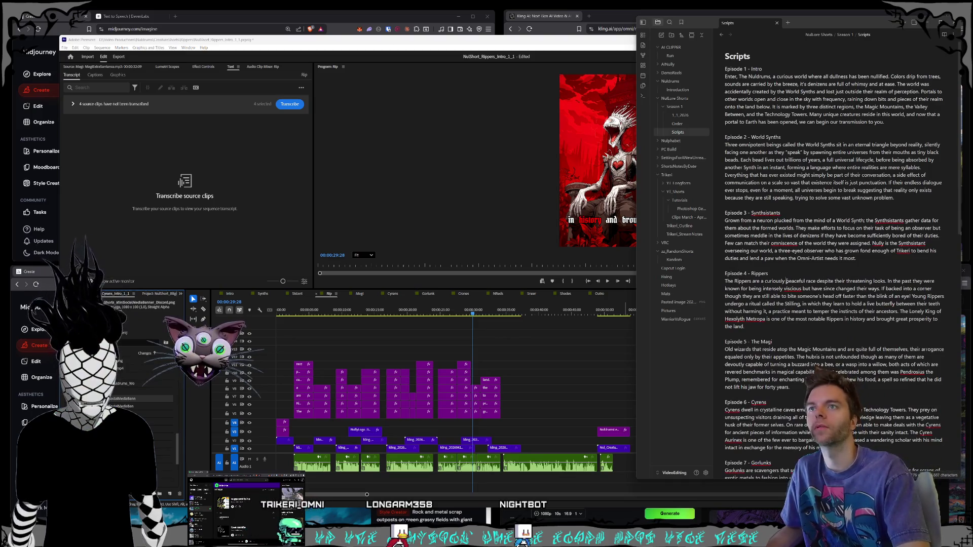
scroll(786, 281, "down", 8)
scroll(787, 280, "up", 10)
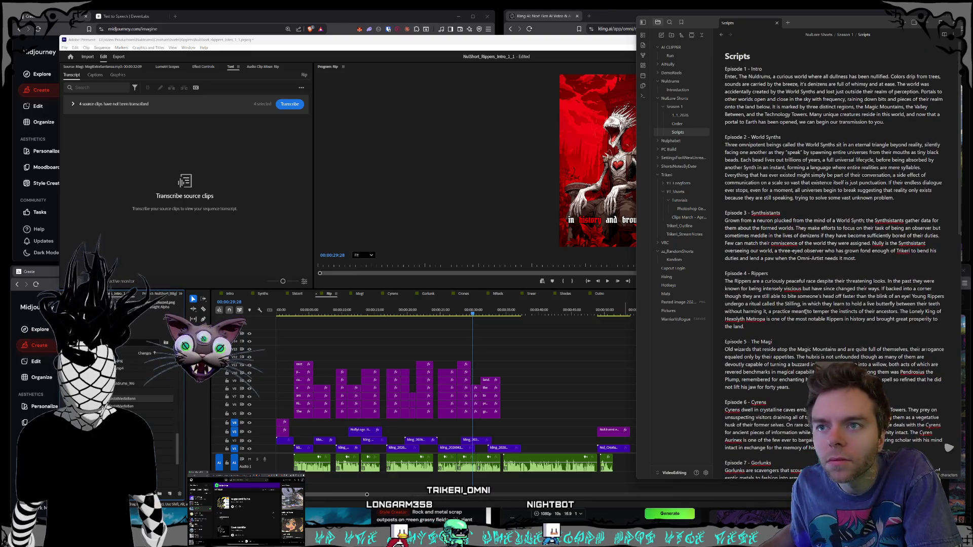
left_click(587, 349)
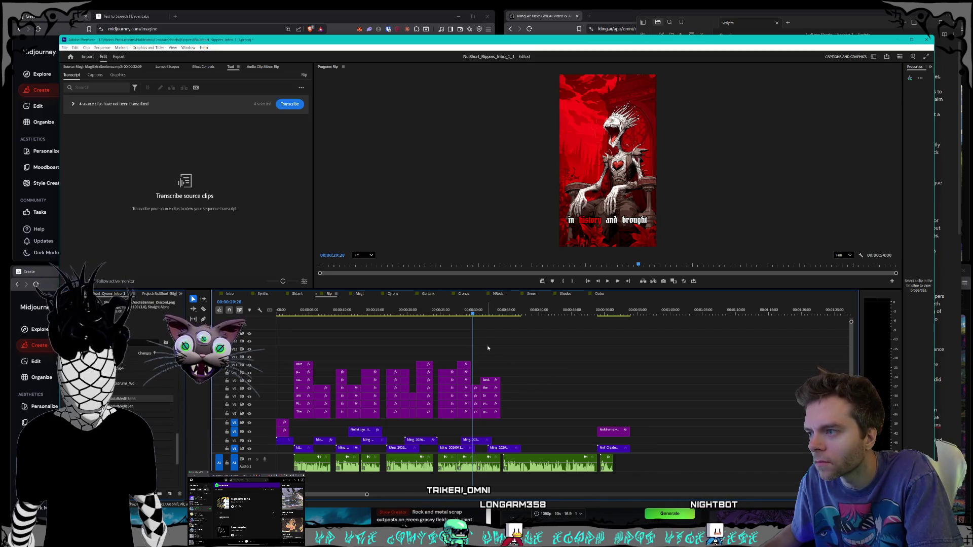
mouse_move(489, 348)
left_mouse_down()
mouse_move(450, 416)
mouse_move(689, 416)
left_mouse_up()
Rearrange the Rip clips, shifting the audio earlier and a clip group to around 00:45
left_click(605, 449)
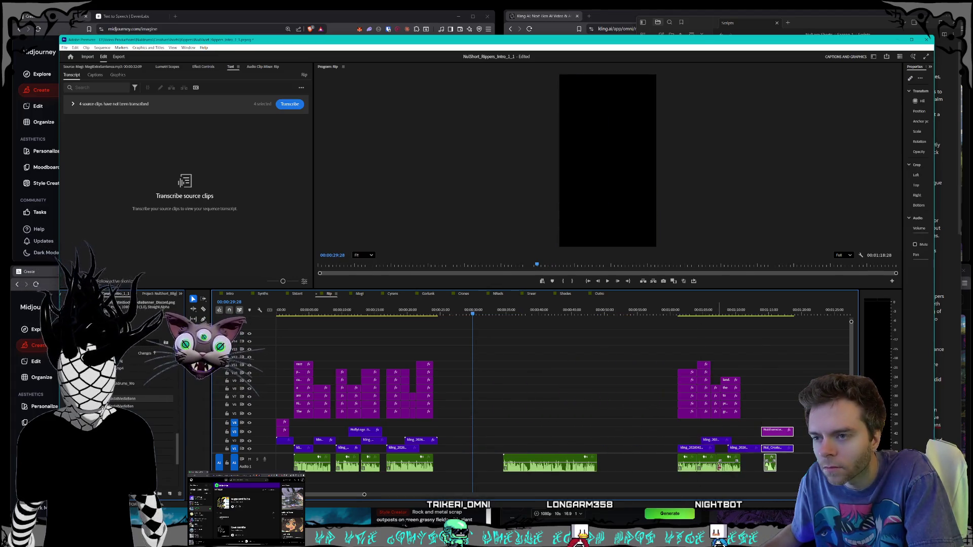
left_click_drag(562, 471, 496, 470)
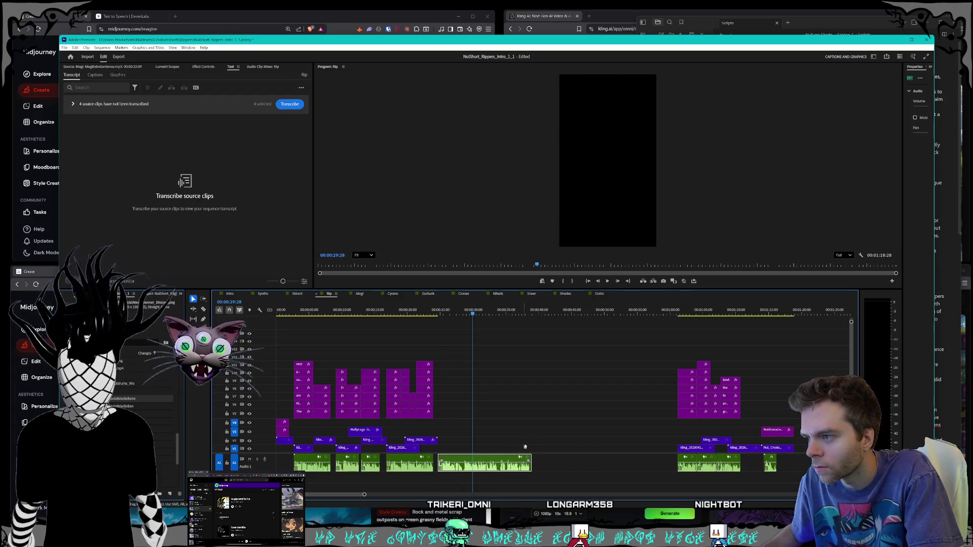
left_click_drag(639, 344, 779, 480)
left_click_drag(709, 449, 568, 450)
left_click(616, 439)
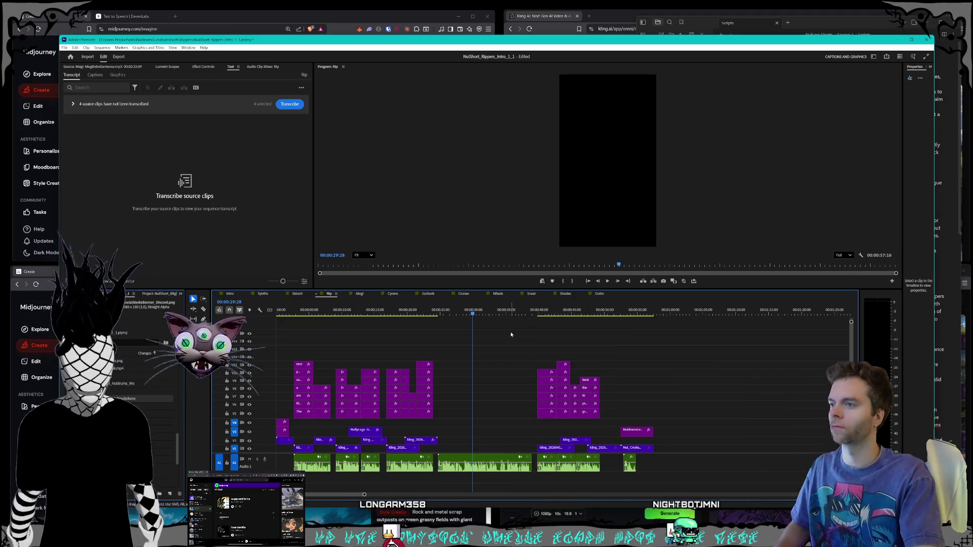
Transcribe the 00:25–00:40 audio clip, yielding 'Young rippers undergo a ritual called the stilling…'
double_click(495, 466)
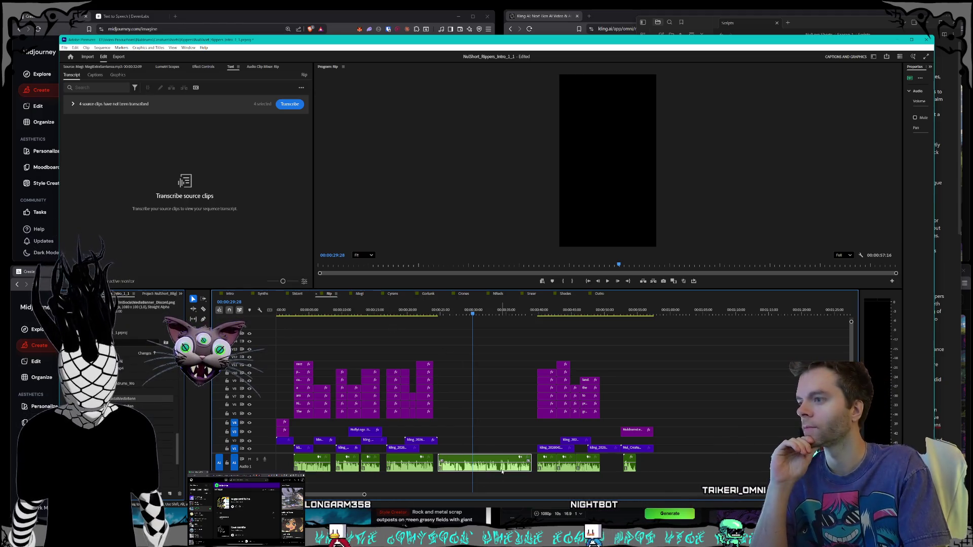
left_click(231, 66)
left_click(184, 212)
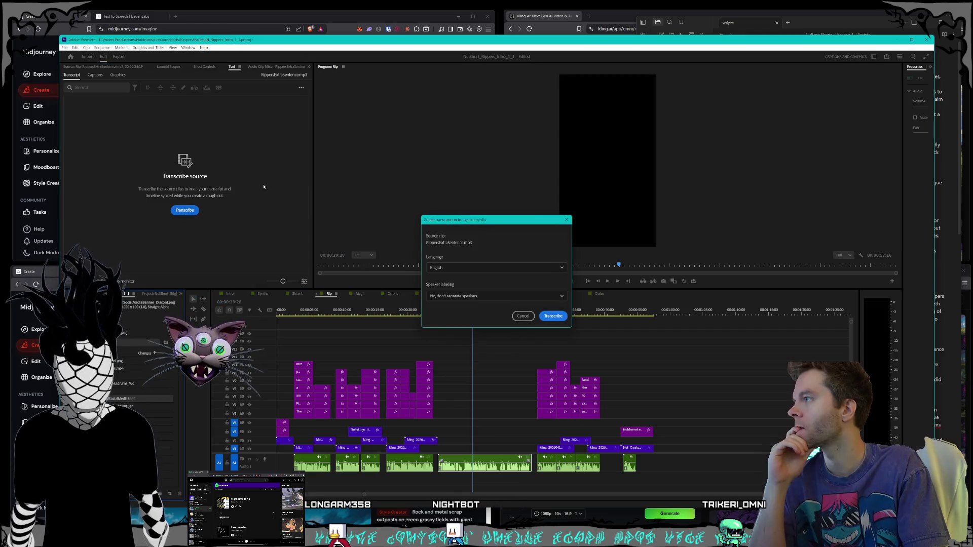
left_click(554, 317)
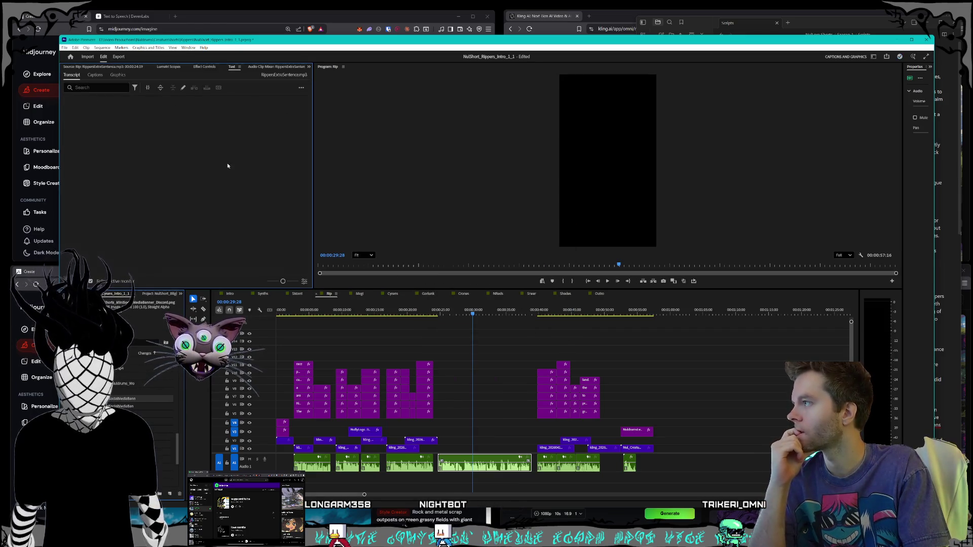
left_click(95, 74)
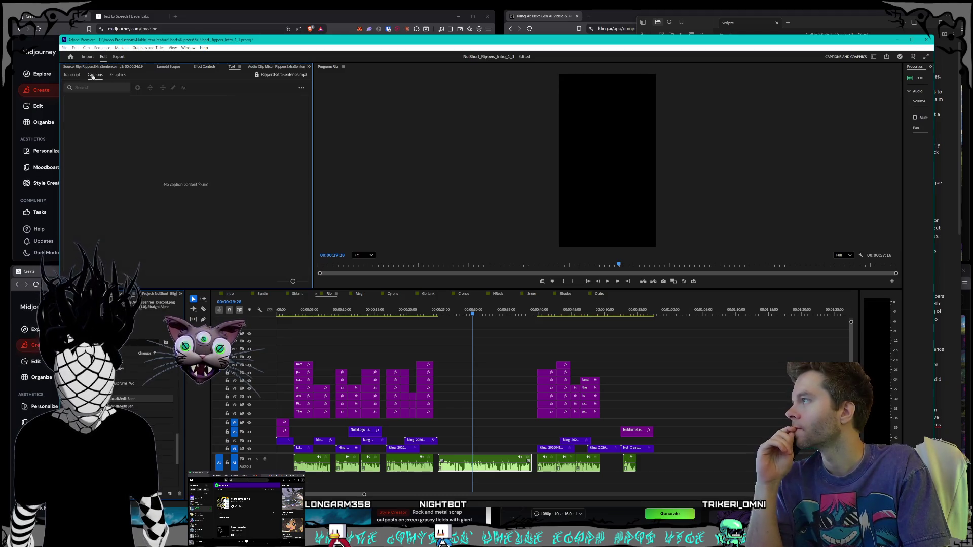
left_click(301, 89)
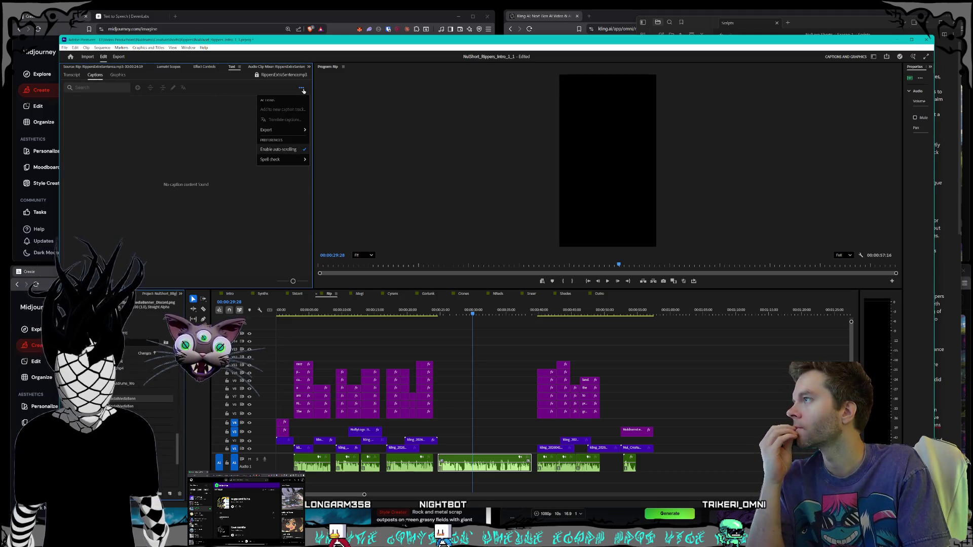
left_click(144, 103)
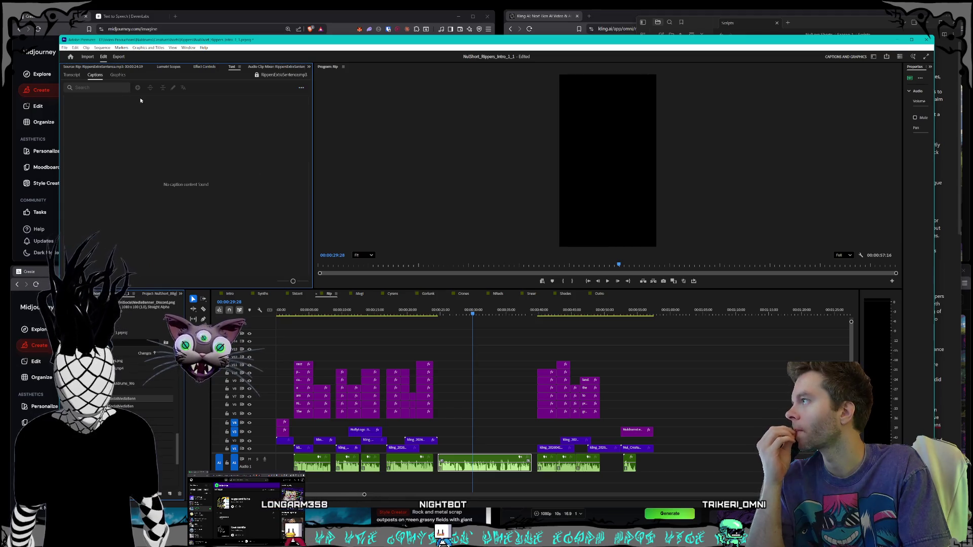
left_click(71, 75)
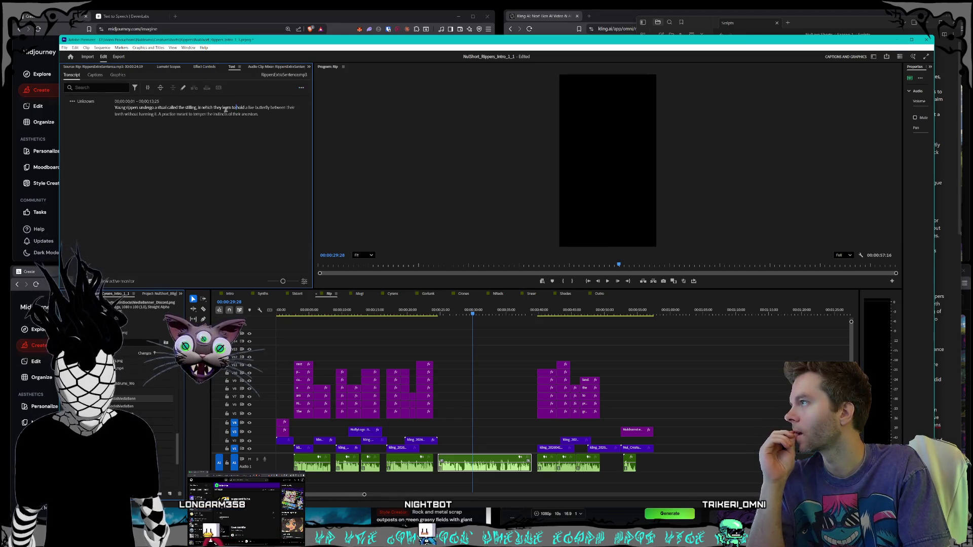
Inspect the clip transcript's word options, speaker and menu, then show the full sequence transcript
right_click(233, 107)
left_click(210, 152)
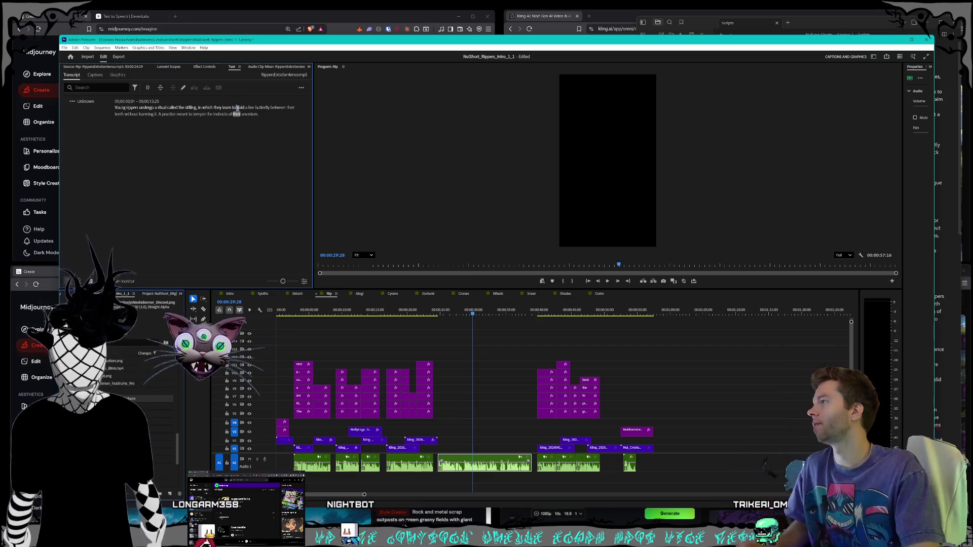
left_click_drag(259, 115, 85, 107)
left_click(85, 102)
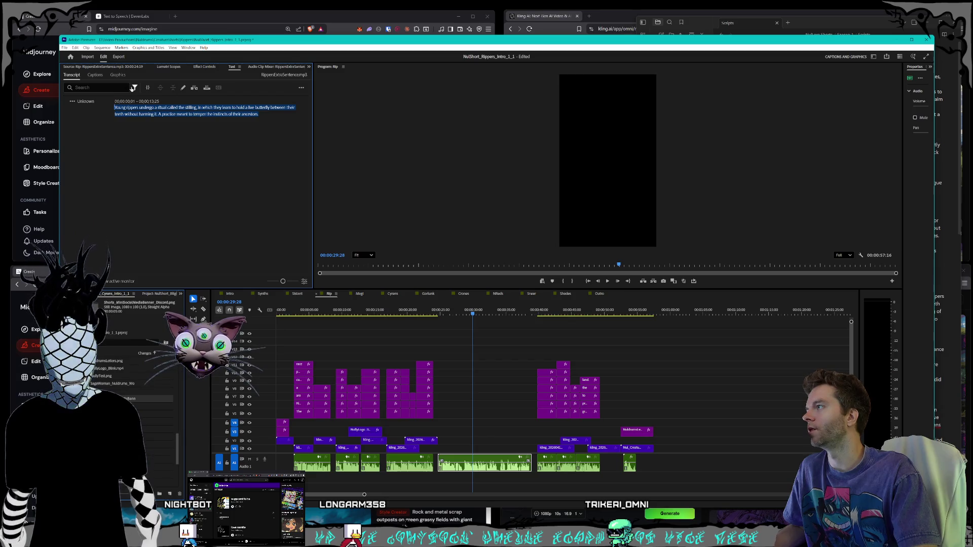
left_click(303, 88)
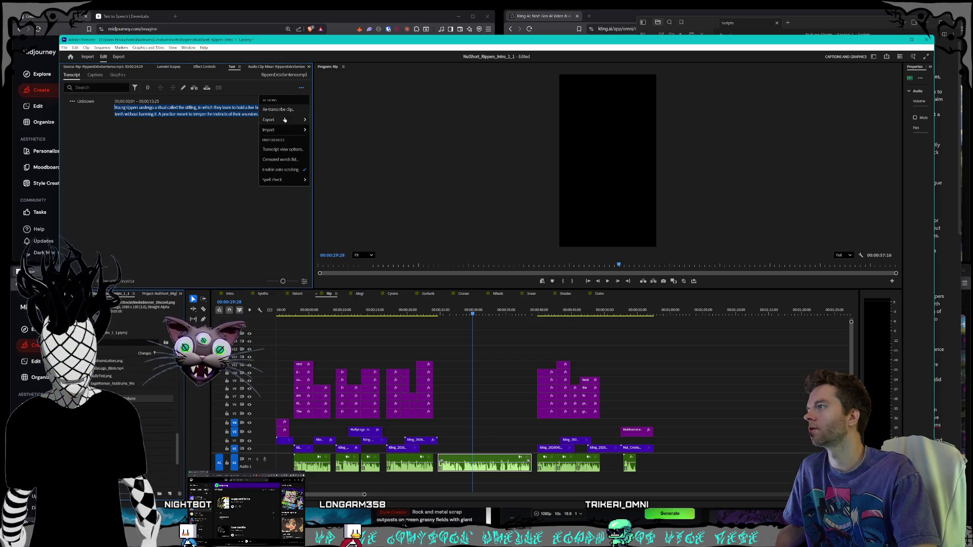
mouse_move(293, 127)
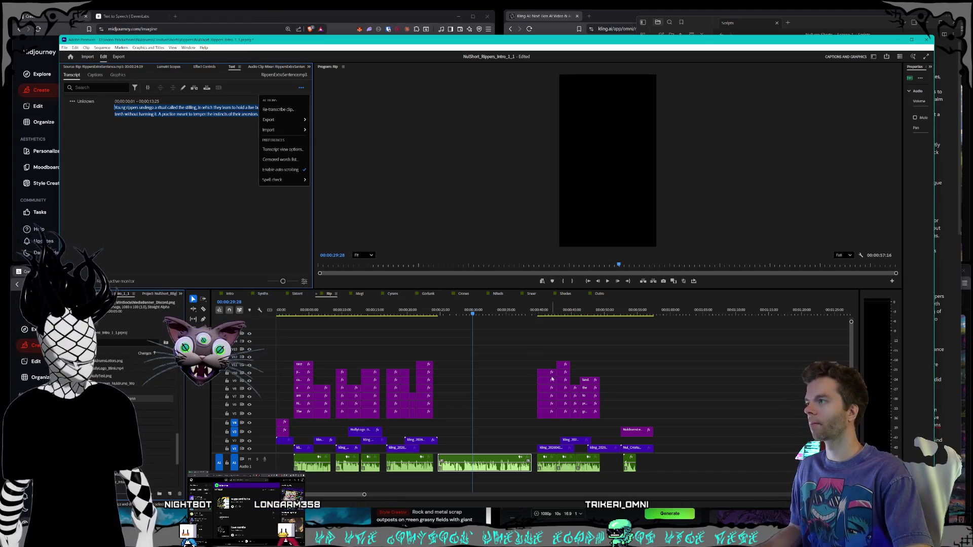
left_click(503, 406)
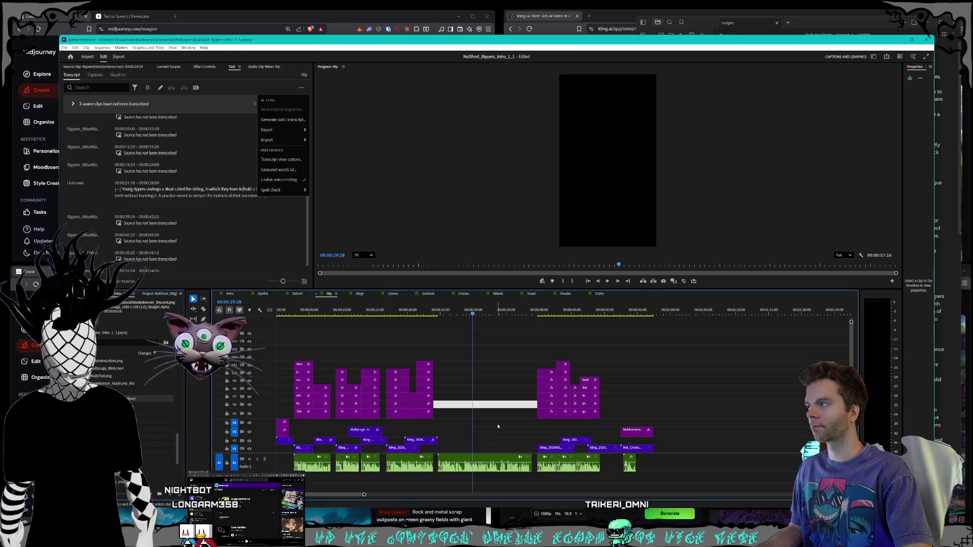
Transcribe the Rip sequence's three remaining source clips and start Create captions from transcript
left_click(498, 427)
left_click(479, 461)
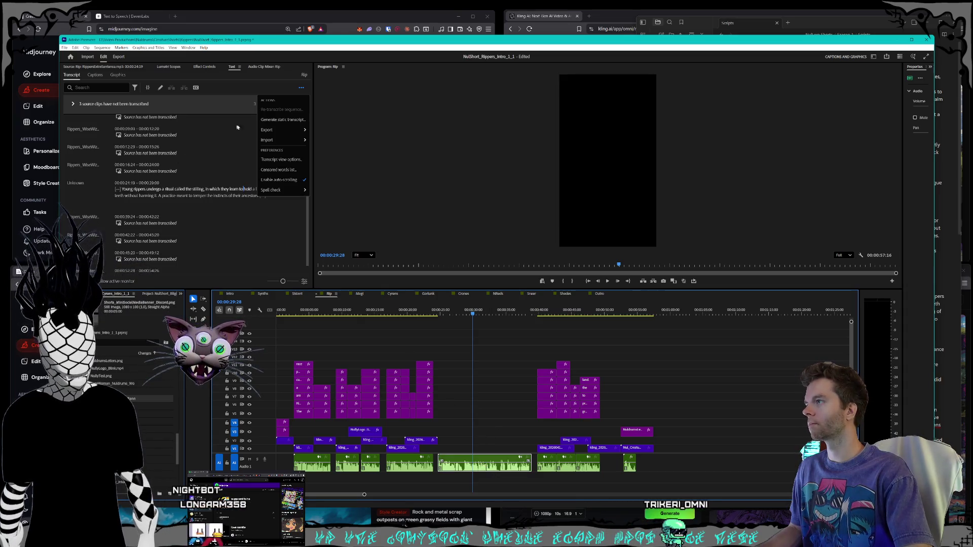
key("space")
left_click(301, 88)
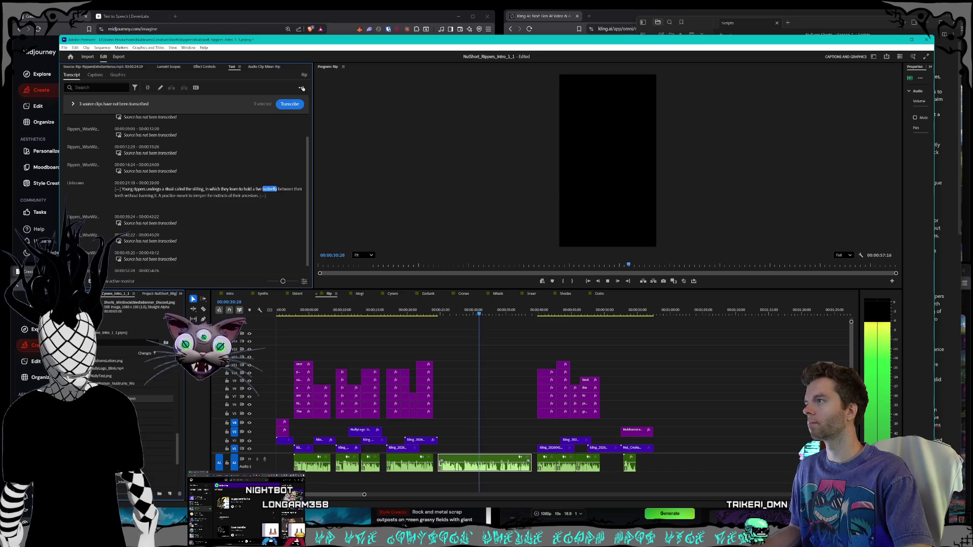
left_click(302, 89)
left_click(303, 88)
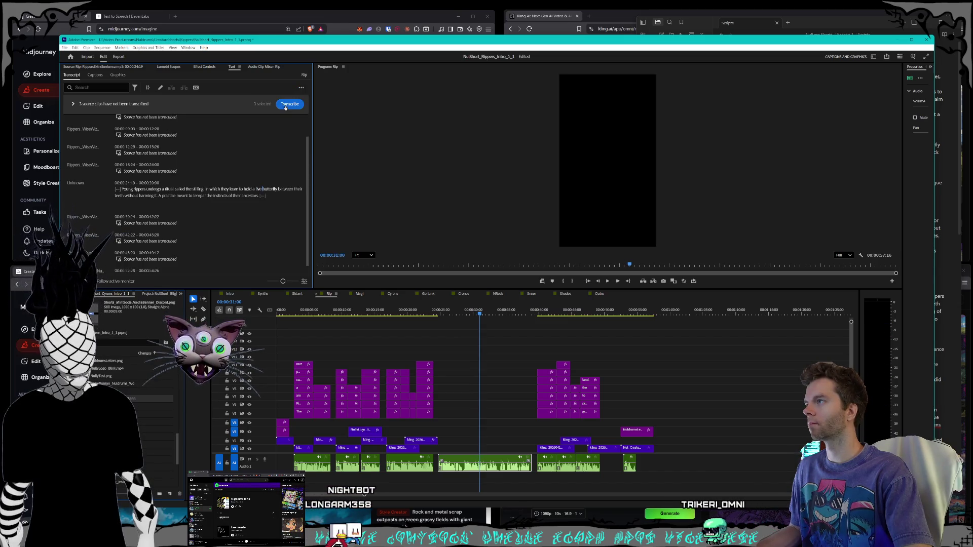
left_click(287, 107)
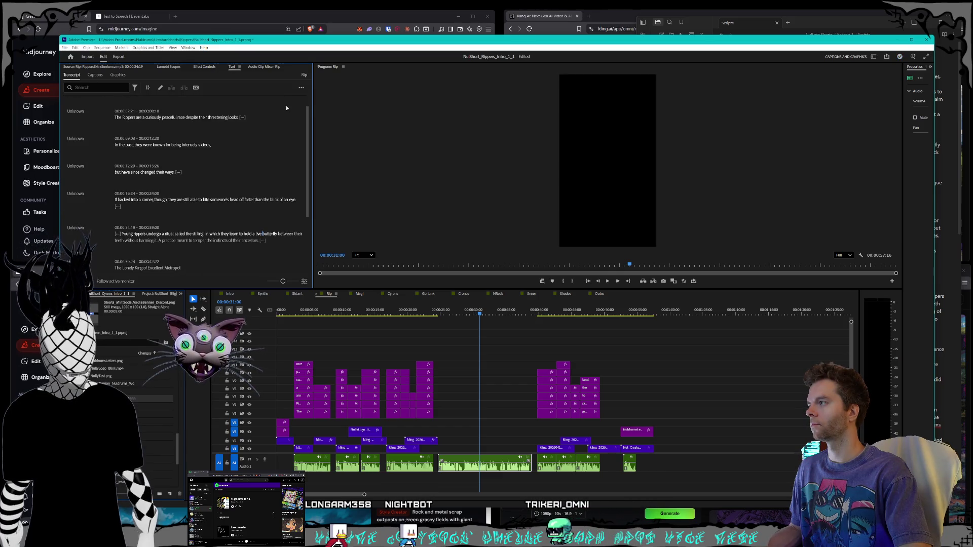
scroll(283, 135, "down", 3)
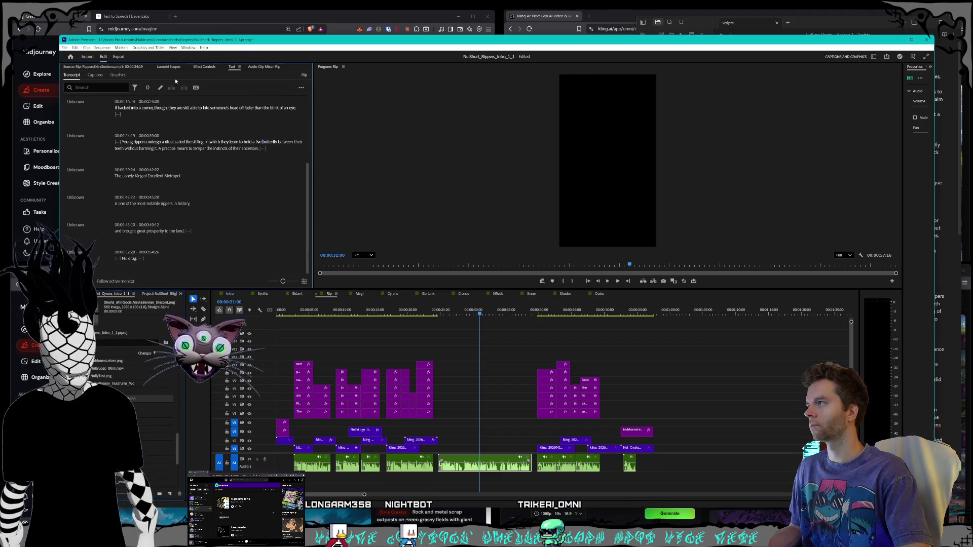
left_click(96, 75)
left_click(200, 184)
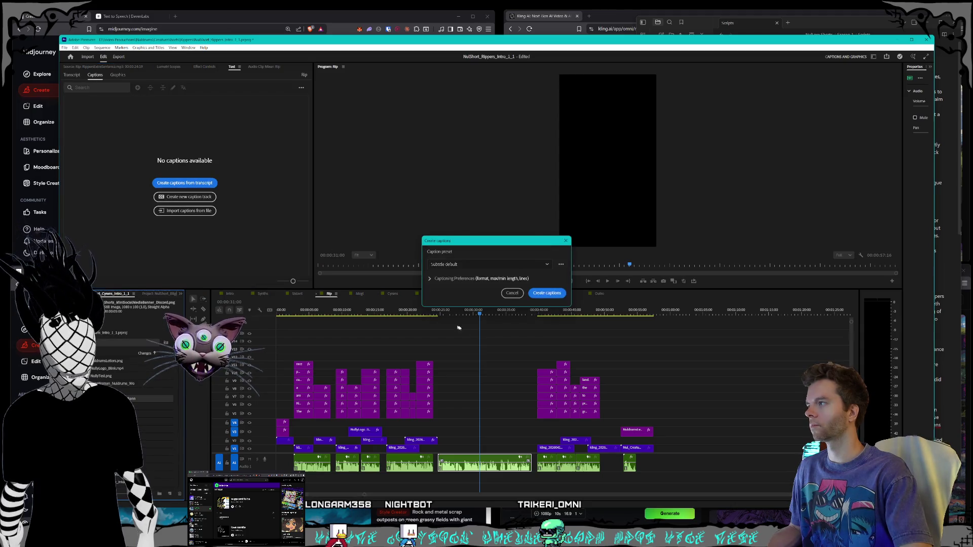
Create the Rip captions and delete the closing Lonely King and head-biting captions
left_click(546, 293)
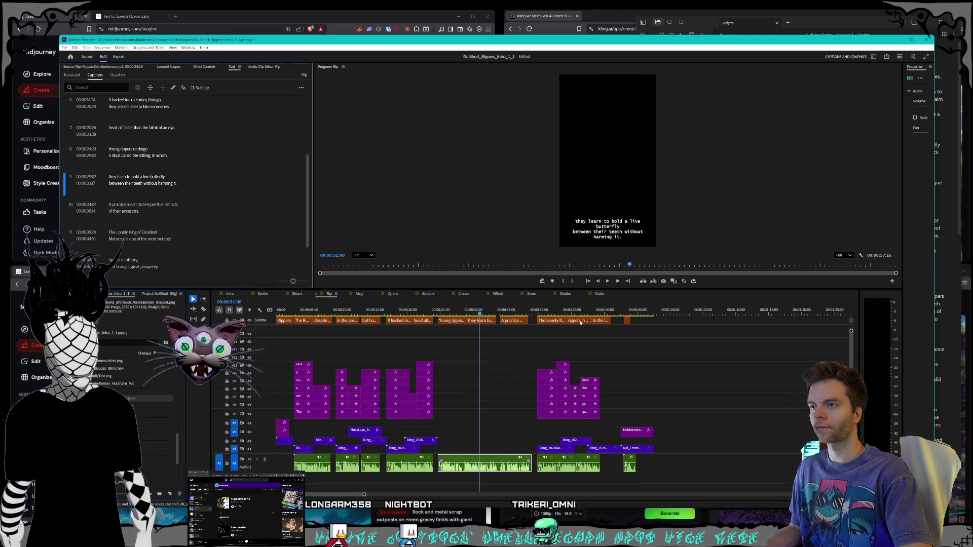
key("Delete")
key("Delete")
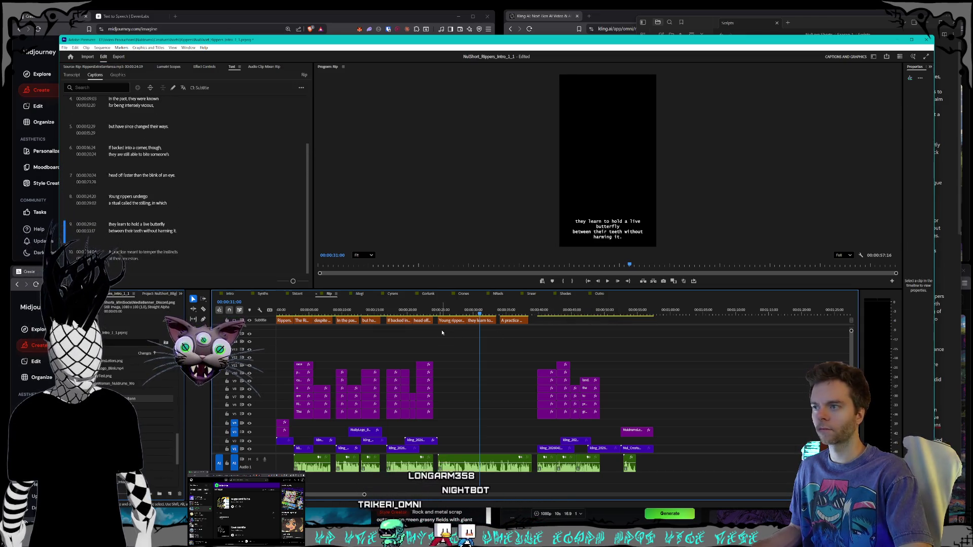
mouse_move(435, 332)
left_mouse_down()
mouse_move(385, 317)
mouse_move(328, 329)
mouse_move(297, 318)
left_mouse_up()
key("Delete")
Delete the opening 'Rippers.' and 'In the past' captions, save, and show the Sistant sequence
key("Delete")
key("Delete")
left_click(281, 322)
key("Delete")
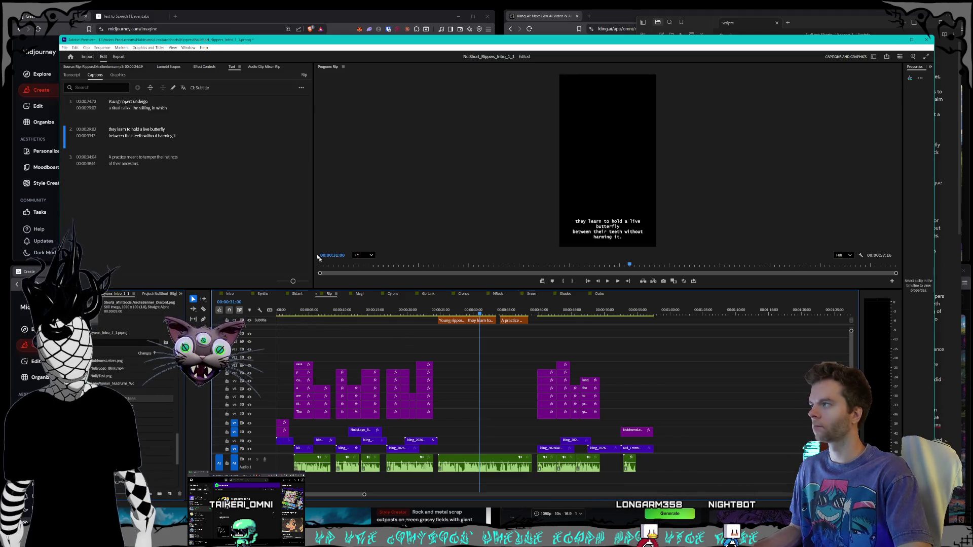
key("ctrl+s")
key("ctrl+shift+comma")
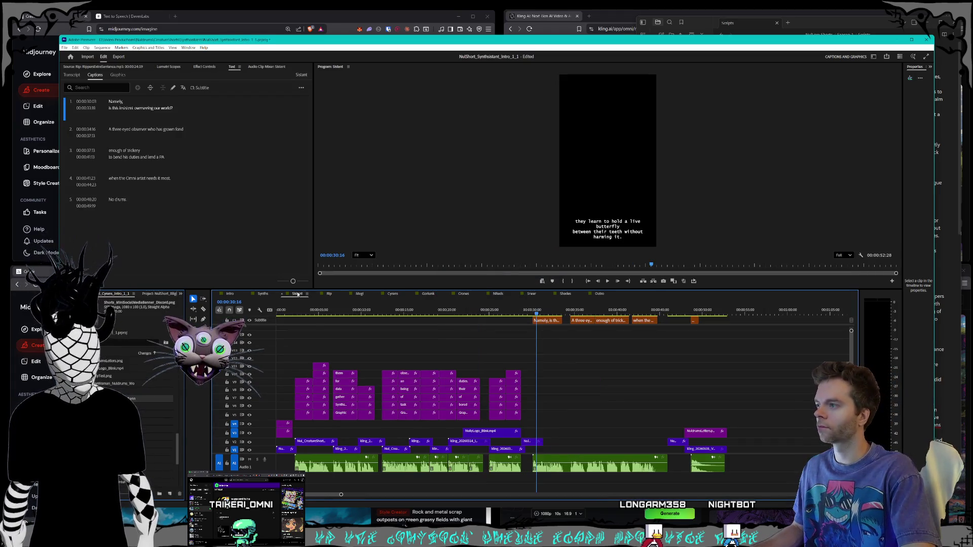
Cycle through the Synths, Intro, Sistant and Rip sequences, ending back on Sistant
left_click(262, 296)
key("ctrl+shift+comma")
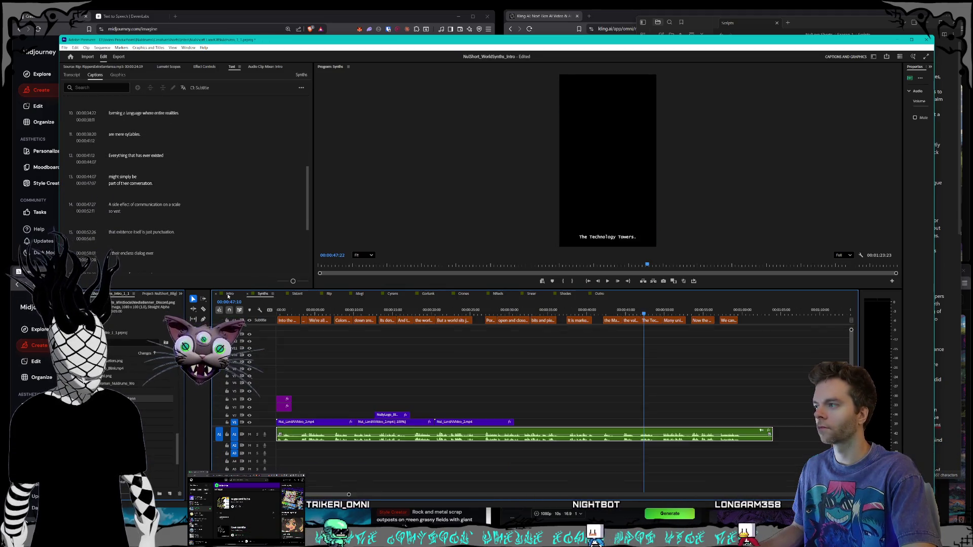
left_click(265, 295)
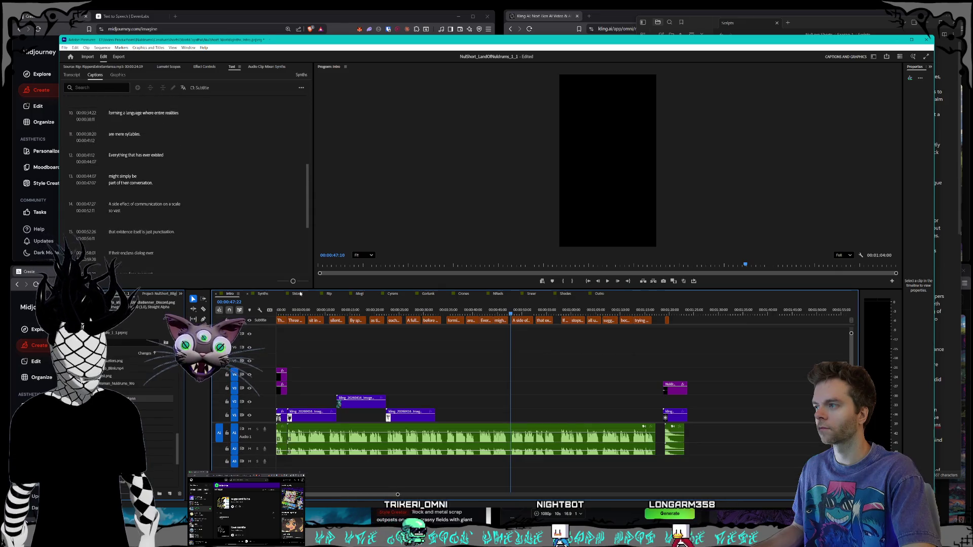
left_click(299, 294)
left_click(330, 294)
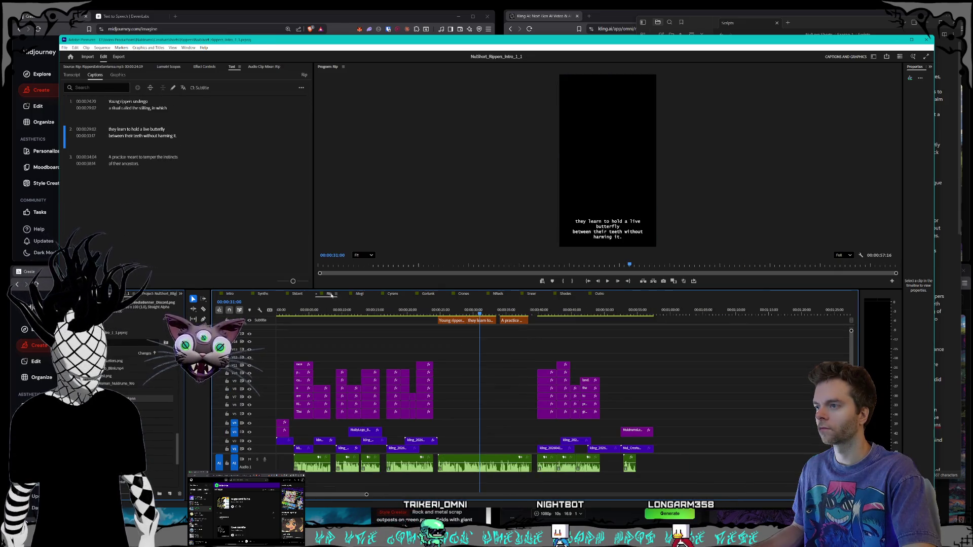
left_click(289, 294)
Delete Sistant's 'No drums.' caption, then move on to the Magi sequence
key("Delete")
left_click(329, 294)
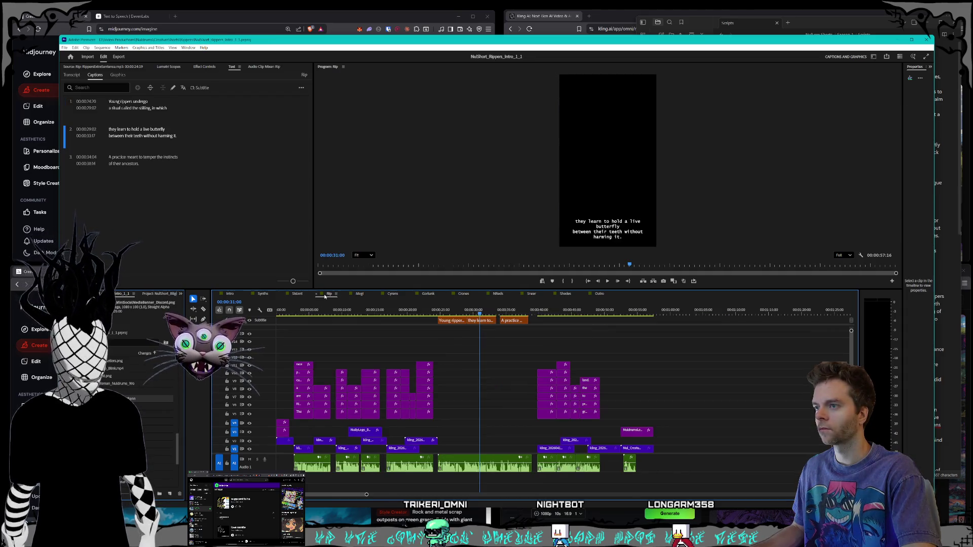
left_click(361, 294)
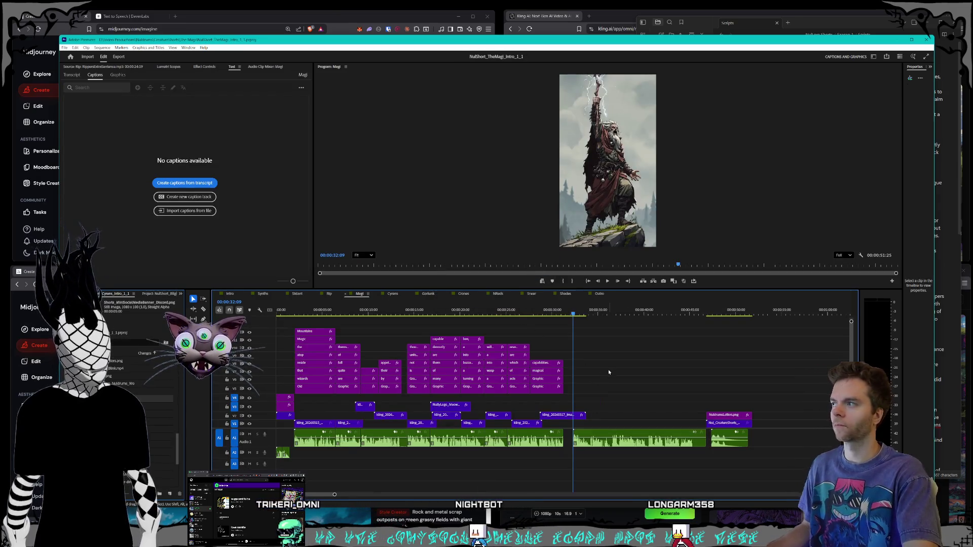
Re-transcribe the Magi sequence and create captions from its new 'The magic.' transcript
left_click(72, 75)
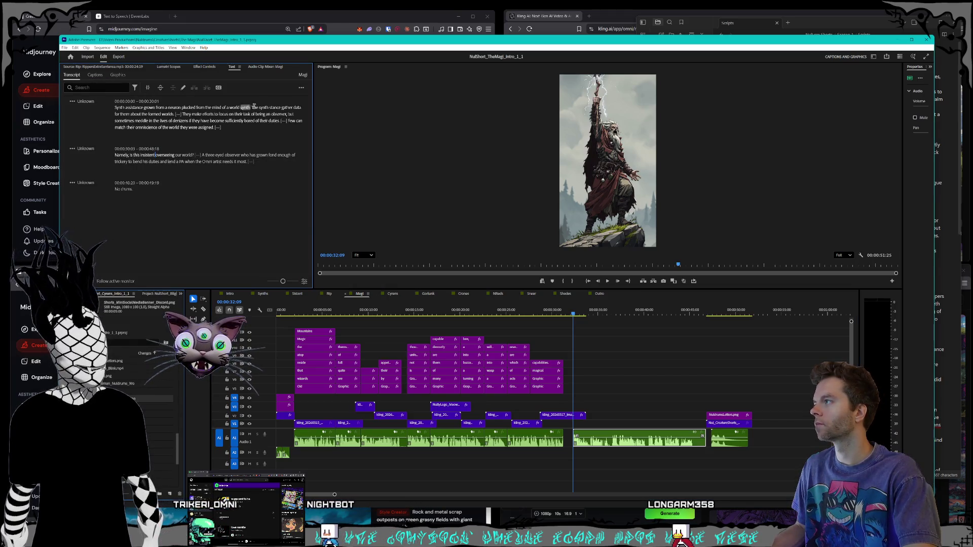
left_click(302, 88)
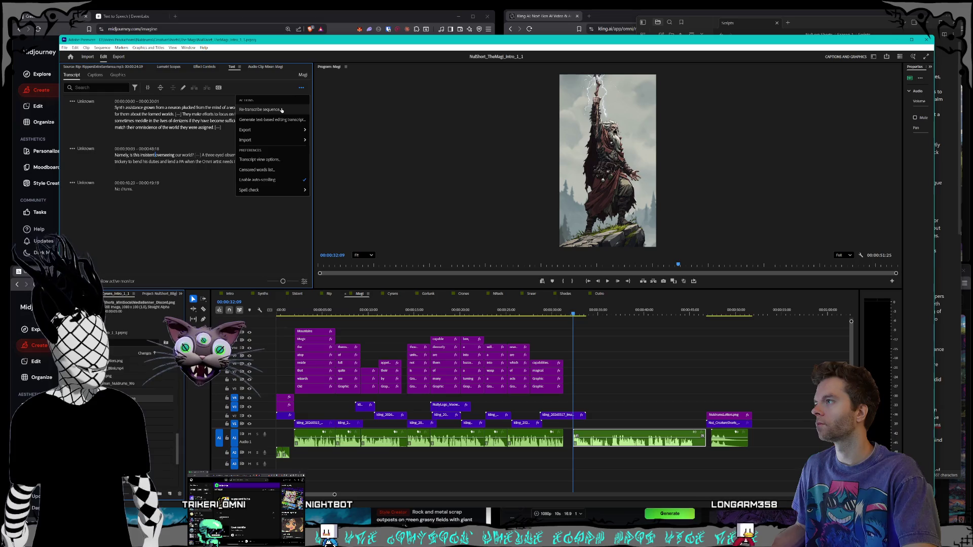
left_click(281, 110)
left_click(552, 283)
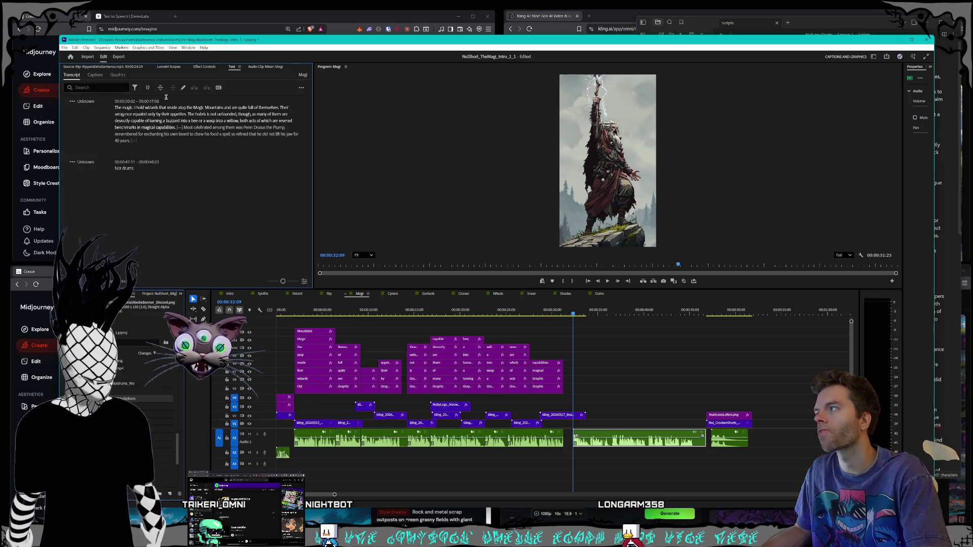
left_click(97, 75)
left_click(185, 182)
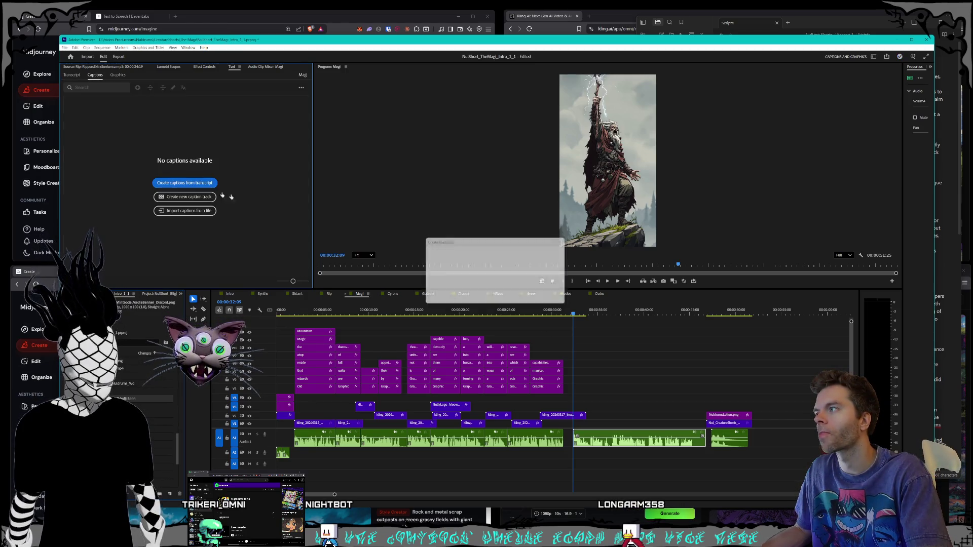
Confirm the Magi captions and delete the 'benchmarks in magical capabilities' caption plus three neighbours
left_click(538, 293)
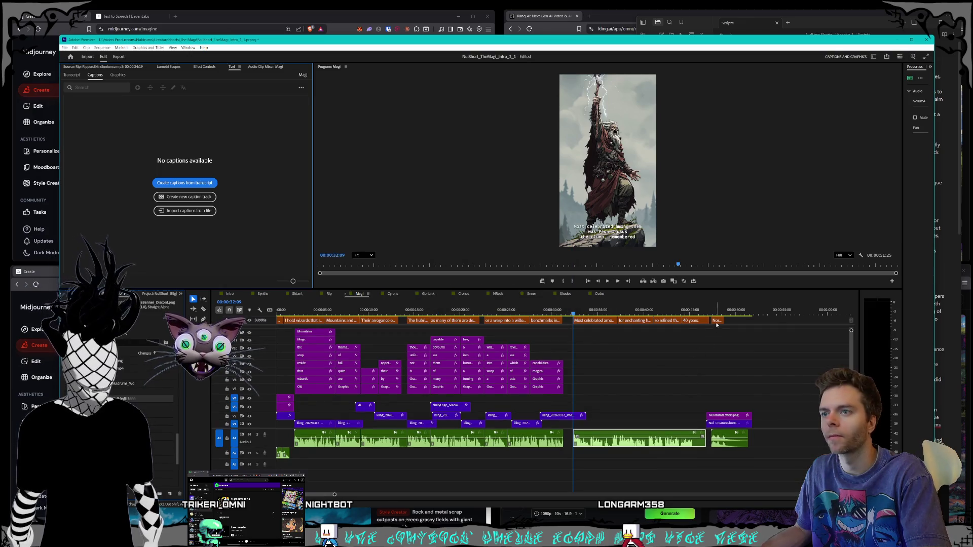
left_click(543, 321)
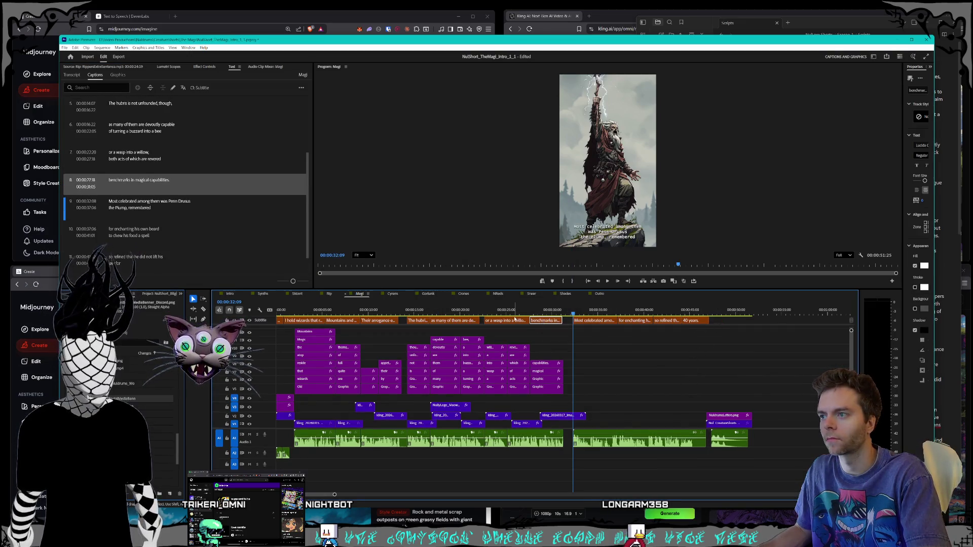
key("Delete")
left_click(515, 320)
key("Delete")
left_click(453, 321)
key("Delete")
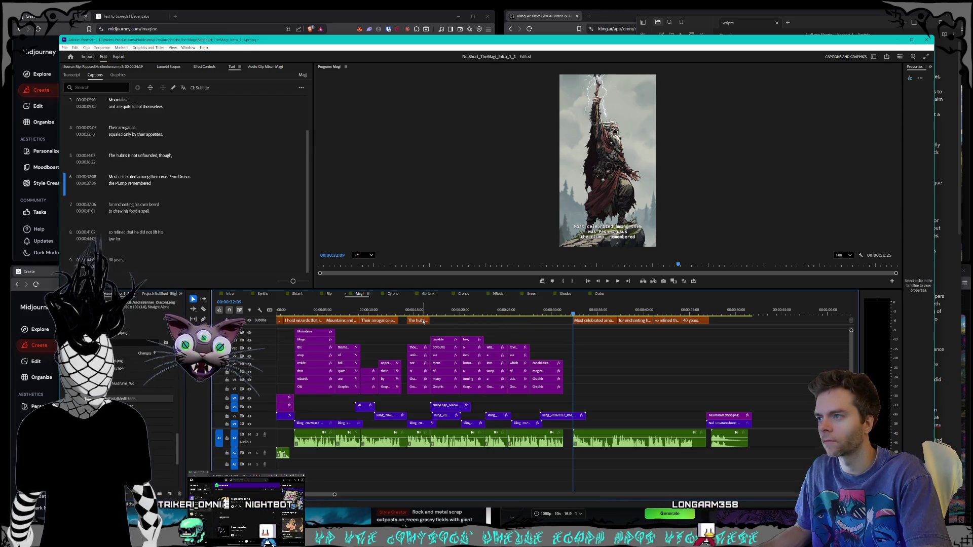
left_click(424, 321)
key("Delete")
Delete the remaining unwanted captions through 'I hold wizards' and 'The magic.', then show Cyrens
left_click(377, 321)
key("Delete")
left_click(342, 321)
key("Delete")
left_click(307, 321)
key("Delete")
left_click(279, 321)
key("Delete")
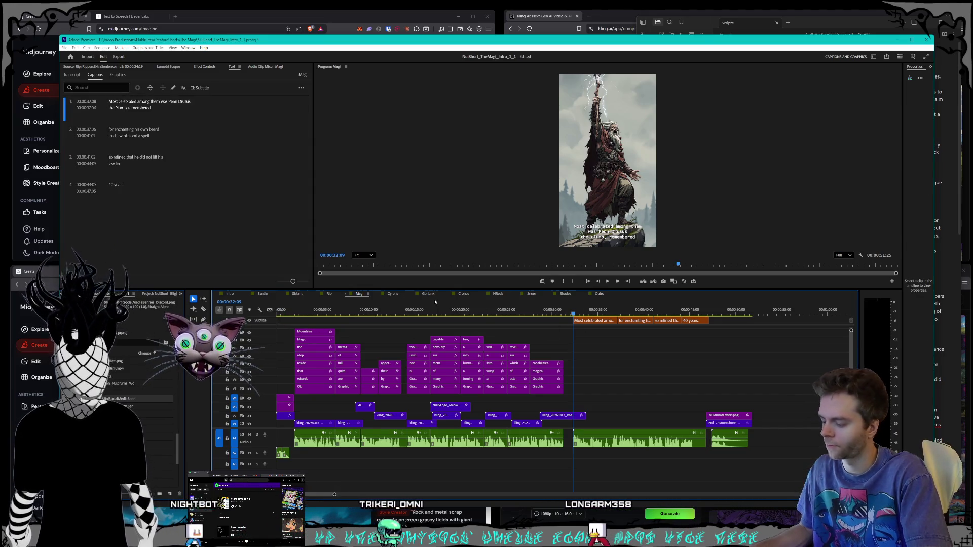
left_click(393, 294)
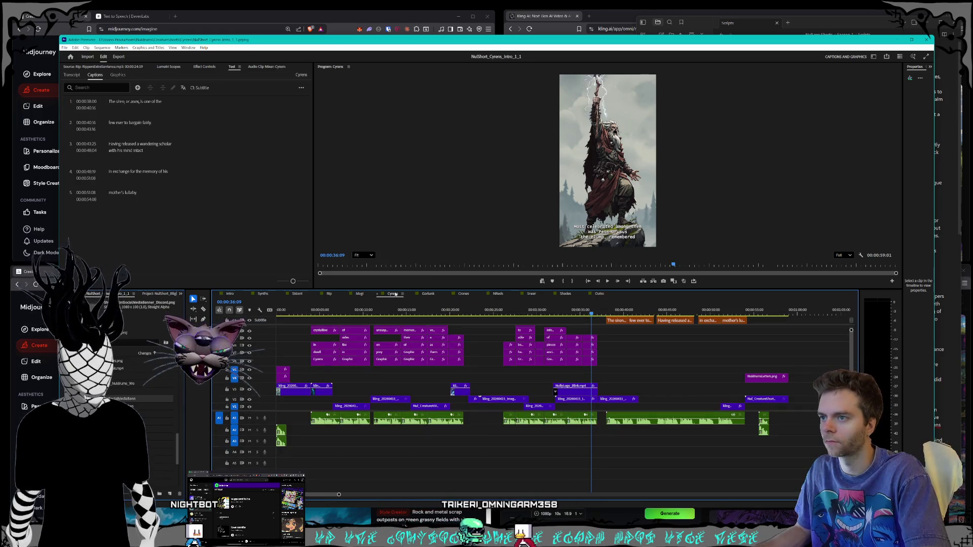
Browse the Gorlunk, Crones, NReds, Sneer, Shades and Outro sequences, then open Intro at its start
left_click(429, 294)
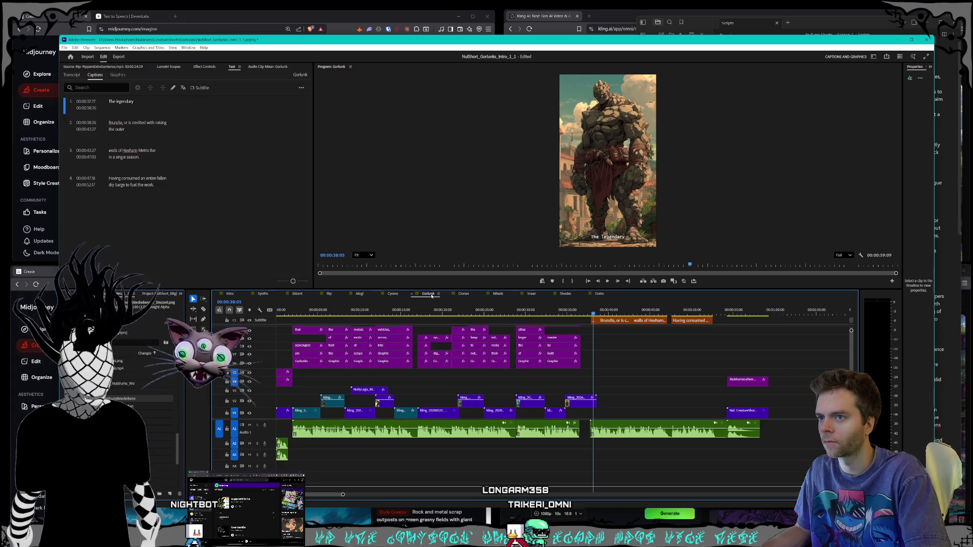
left_click(464, 295)
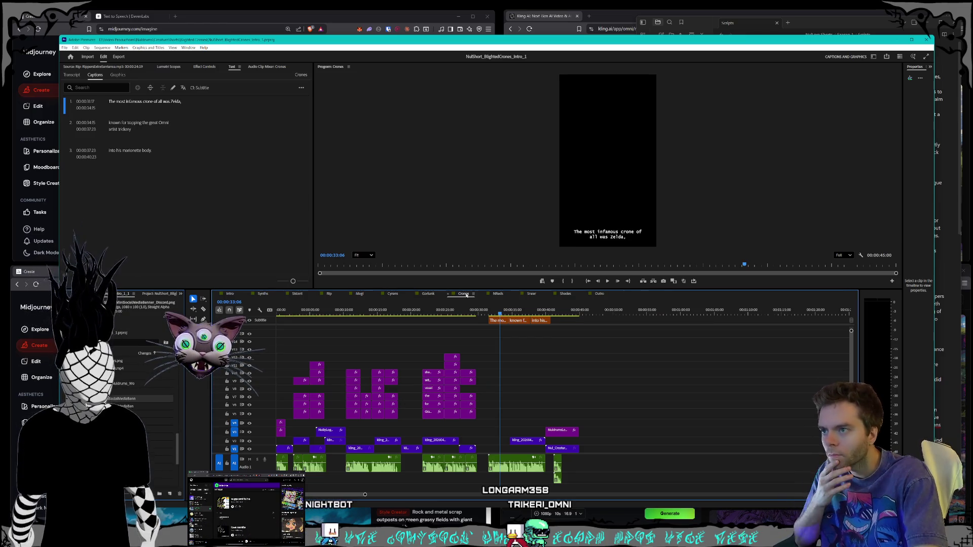
left_click(499, 294)
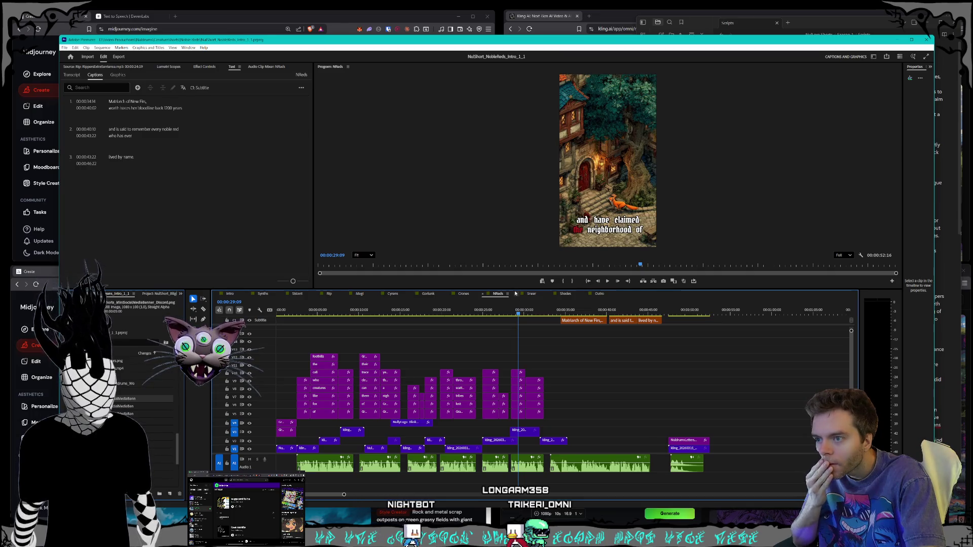
left_click(532, 295)
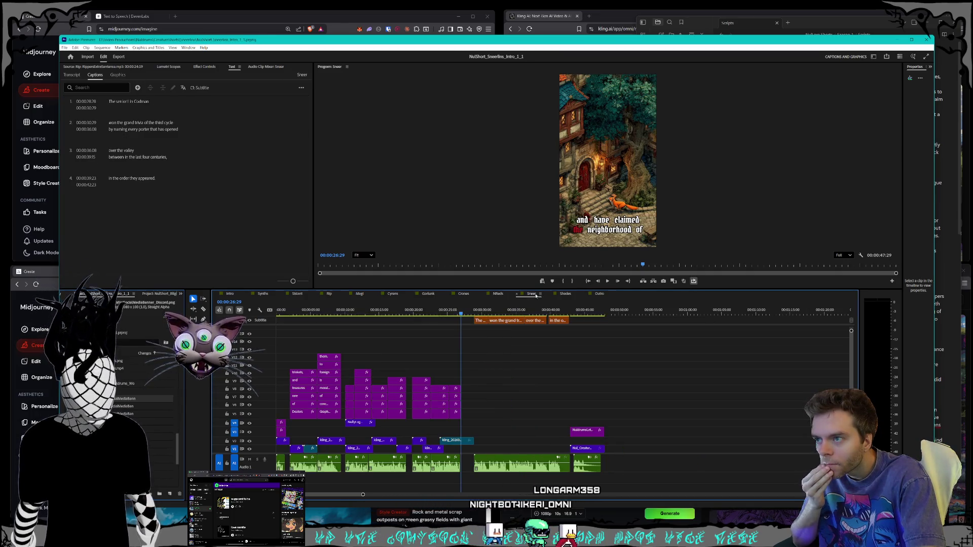
left_click(565, 294)
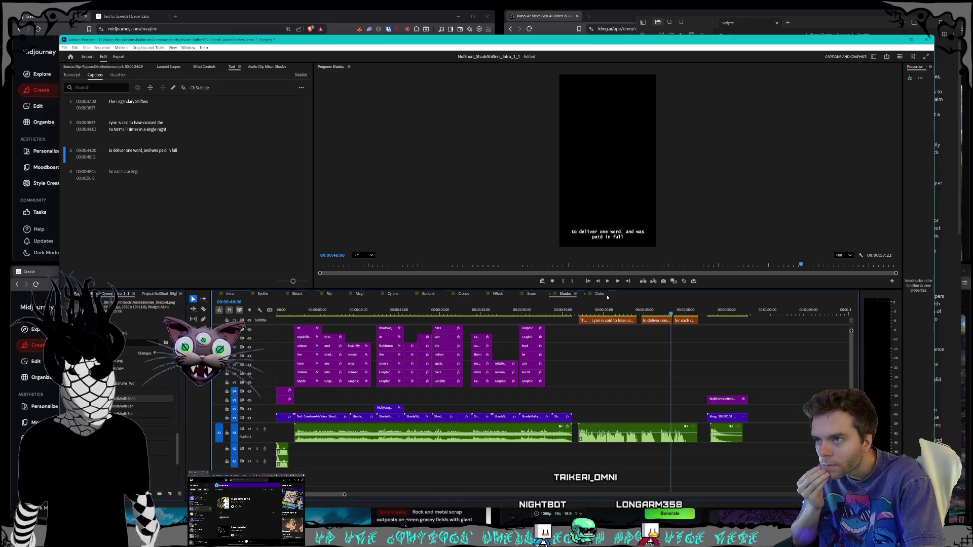
left_click(588, 297)
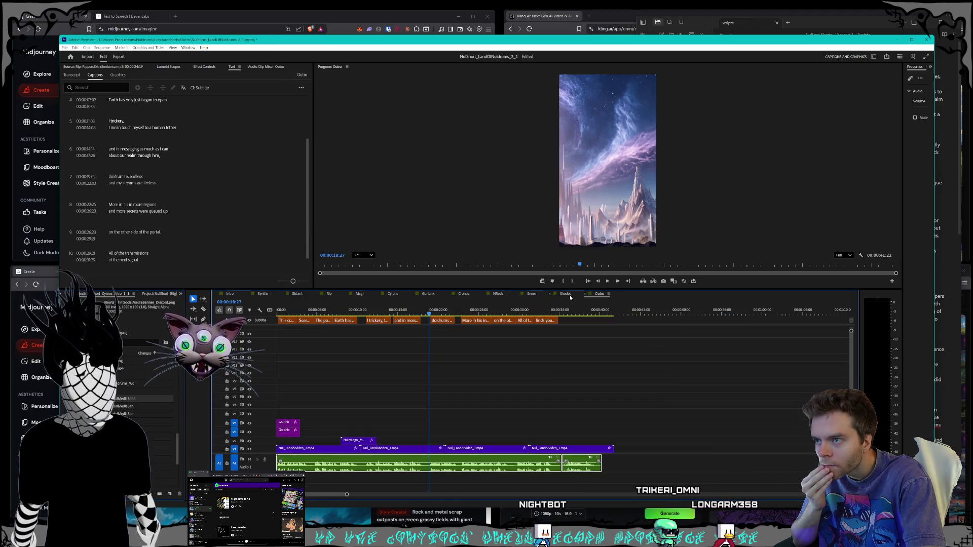
left_click(570, 296)
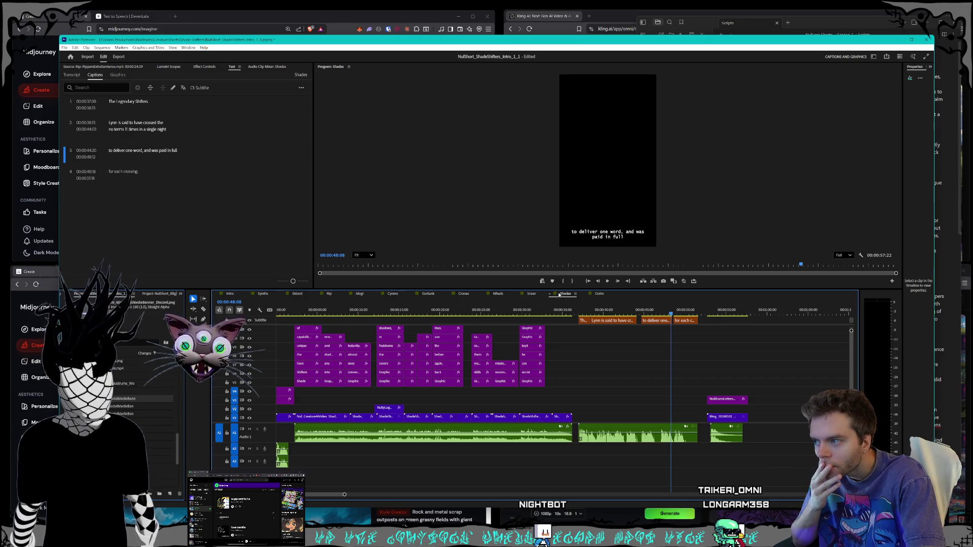
left_click(236, 296)
left_click(283, 309)
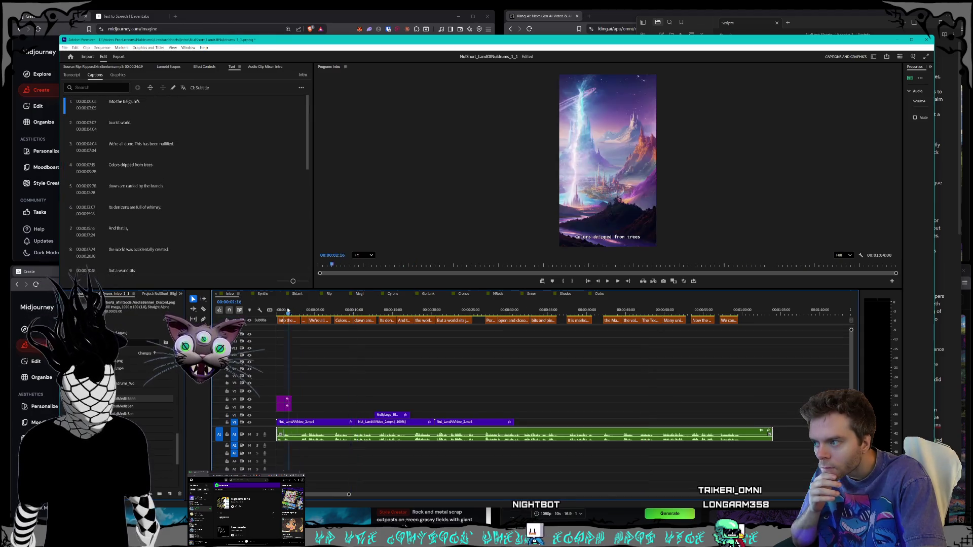
Review the Intro captions and move the main video clip up onto V2
mouse_move(283, 305)
left_mouse_down()
mouse_move(354, 303)
mouse_move(336, 303)
left_mouse_up()
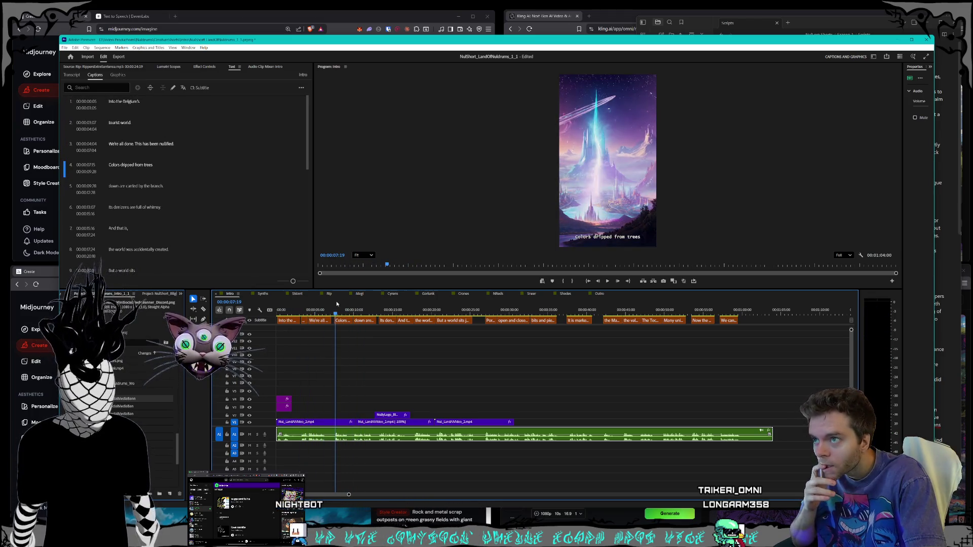
key("space")
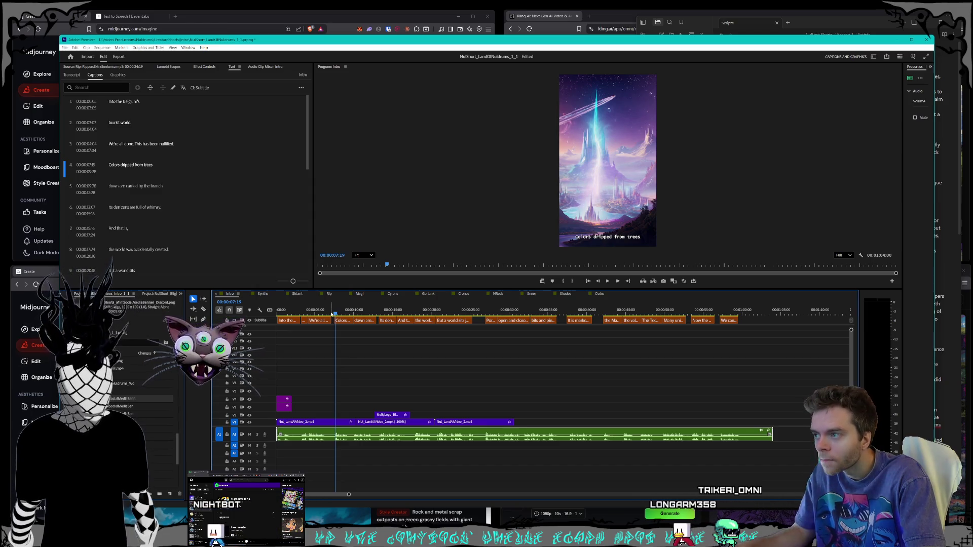
mouse_move(449, 314)
left_mouse_down()
mouse_move(506, 317)
mouse_move(449, 312)
left_mouse_up()
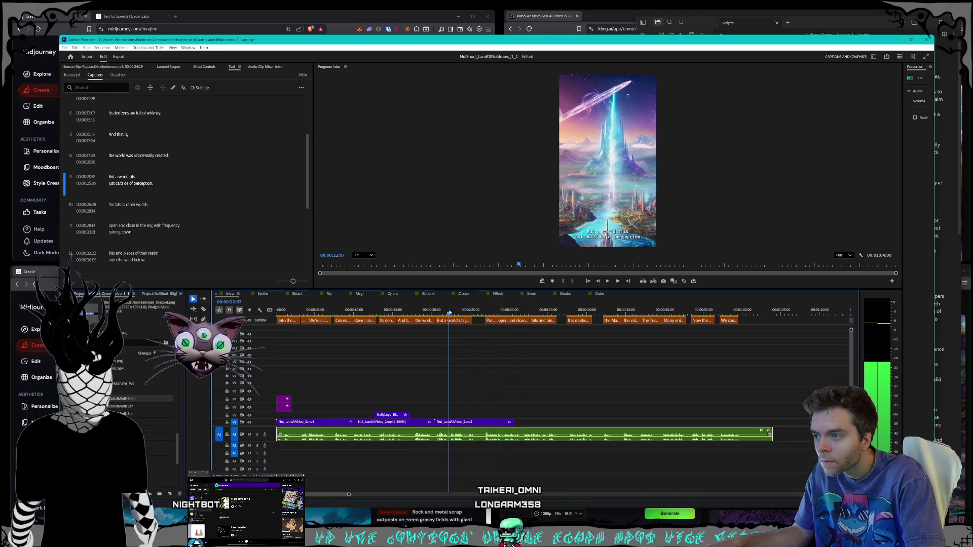
left_click(385, 423)
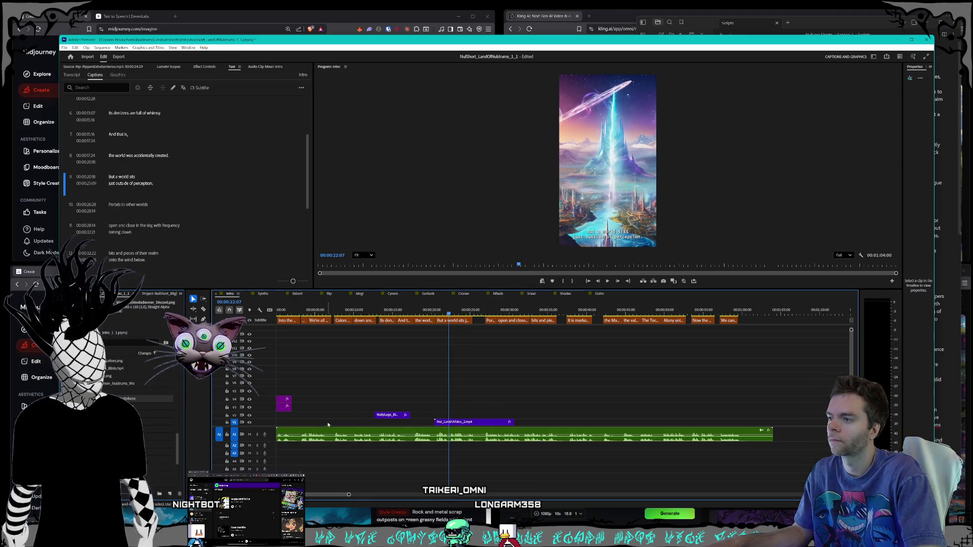
left_click_drag(457, 425, 350, 424)
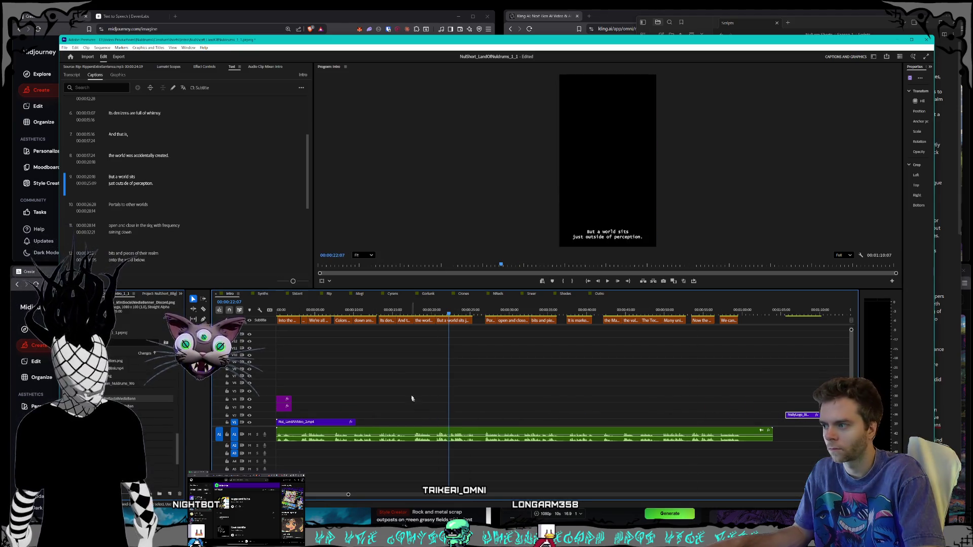
Trim the Intro video clip to end at the title frame and save the project
mouse_move(304, 307)
left_mouse_down()
mouse_move(331, 304)
mouse_move(270, 303)
mouse_move(335, 299)
left_mouse_up()
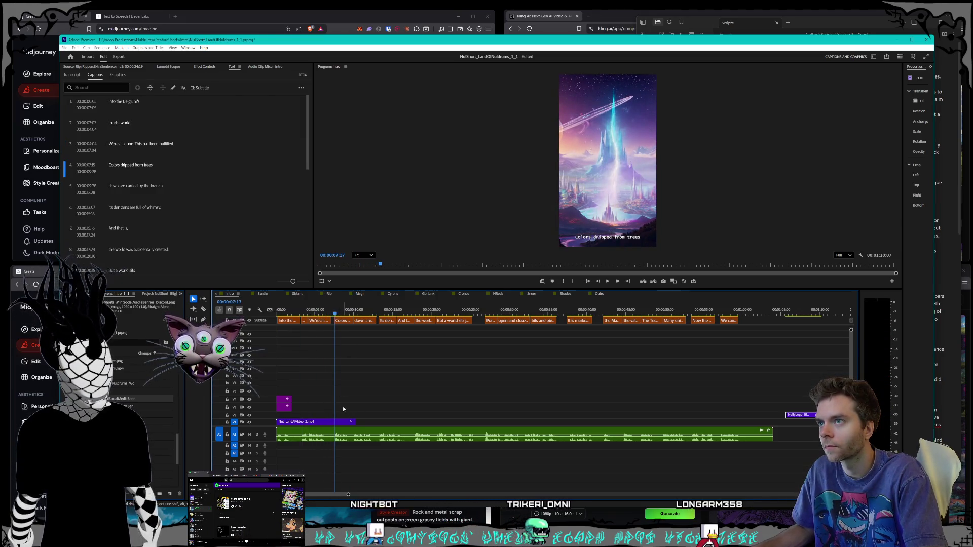
left_click(347, 313)
mouse_move(347, 313)
left_mouse_down()
mouse_move(288, 307)
mouse_move(335, 310)
left_mouse_up()
left_click_drag(354, 422, 333, 422)
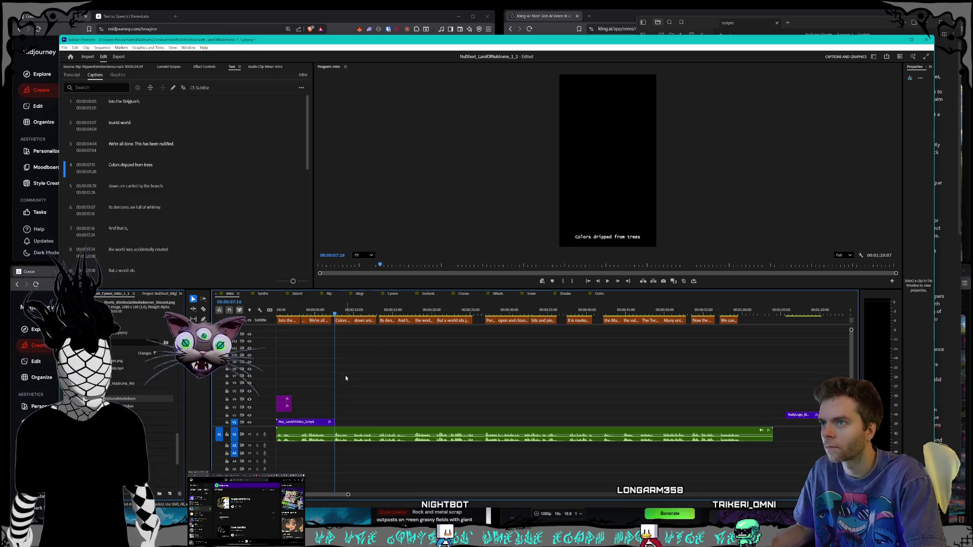
key("ctrl+s")
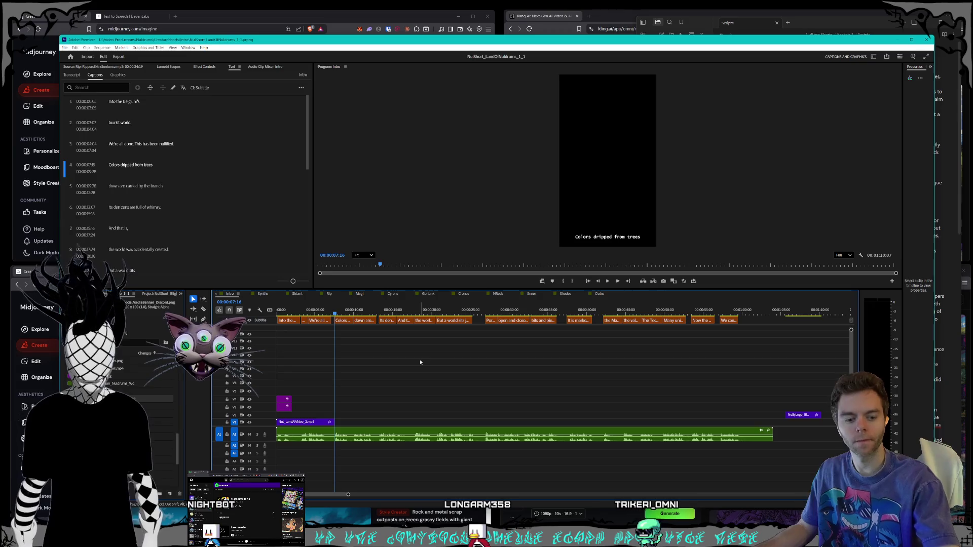
left_click(224, 18)
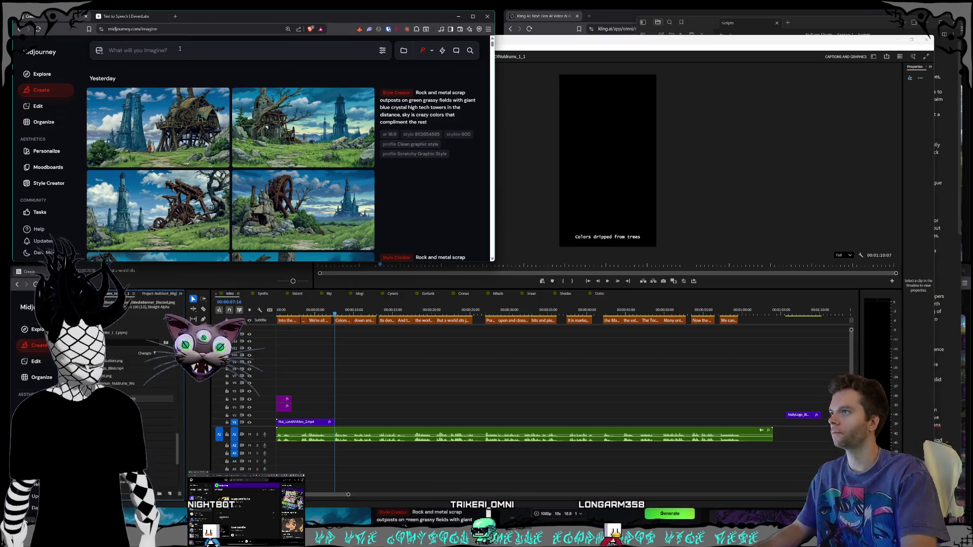
Submit the psychedelic trees prompt ending 'swirling in the sky'
type("ps")
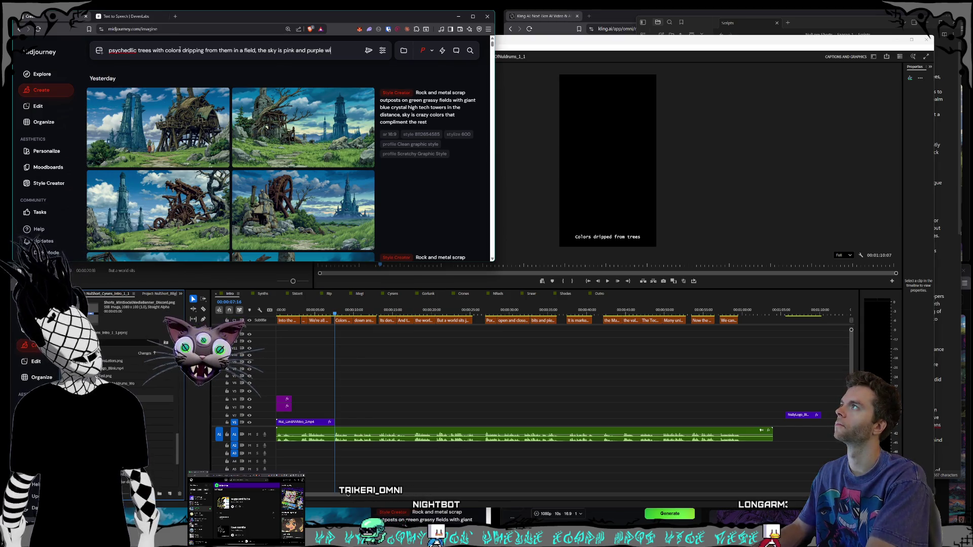
type("swirling in the ")
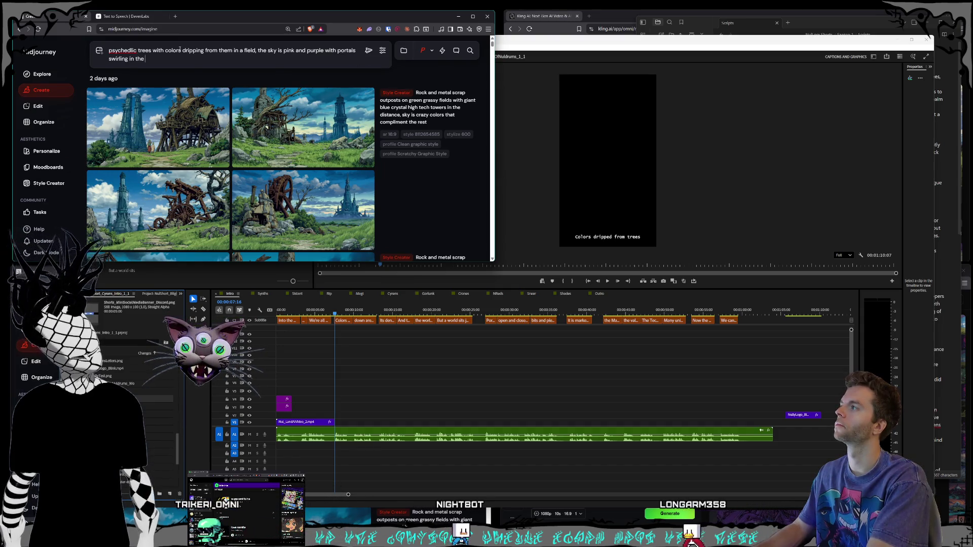
type("sky")
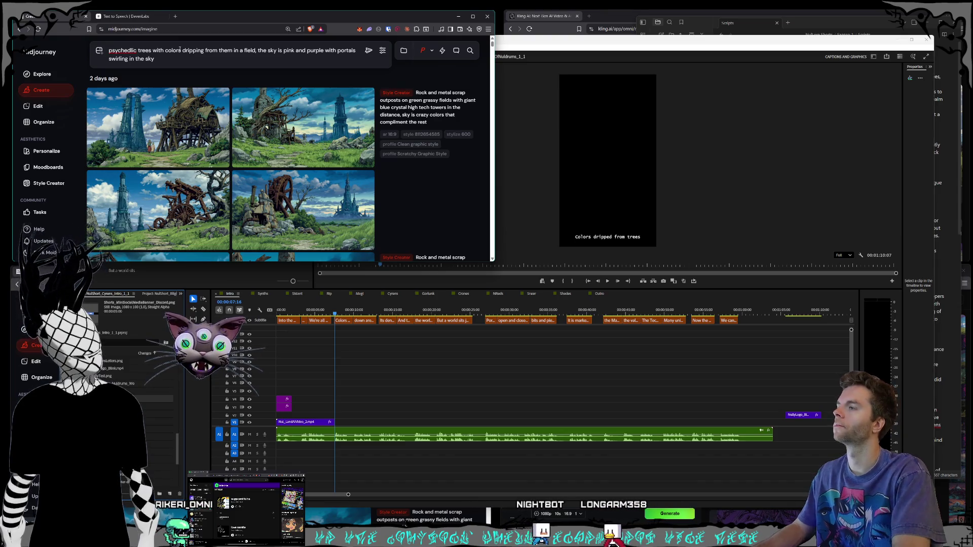
key("Return")
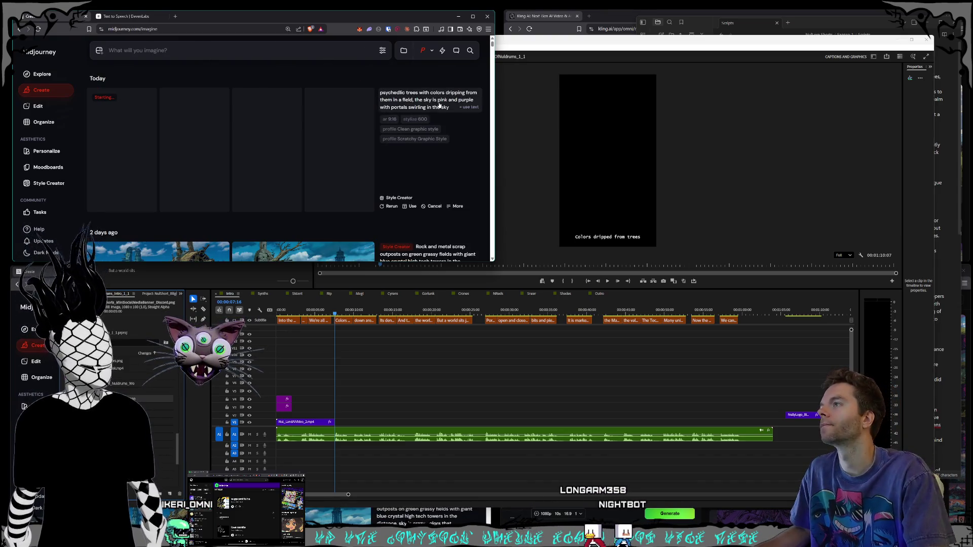
In the second window, submit a 'sounds being carried' breeze prompt with psychedelic sky vibes
left_click(123, 284)
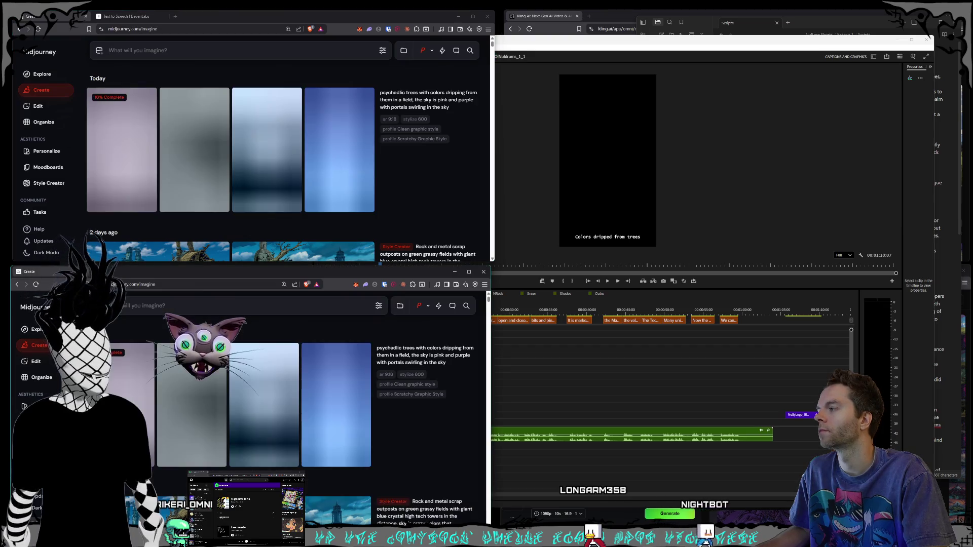
type("sounds b")
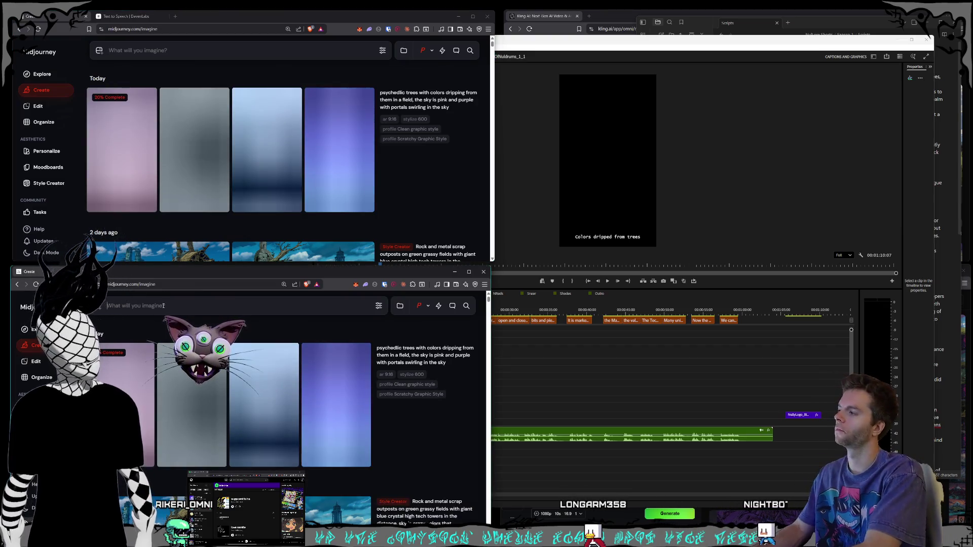
type("eing car")
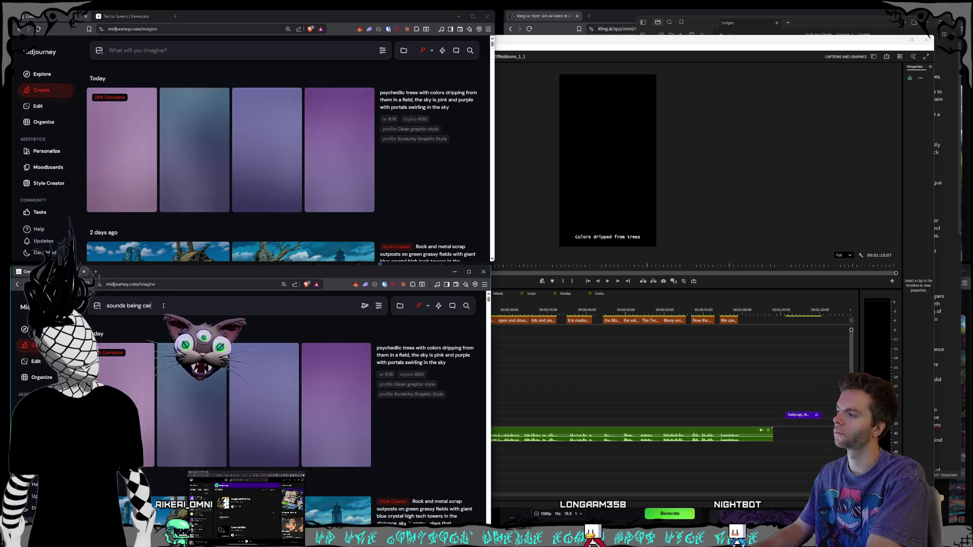
type("ried by the br")
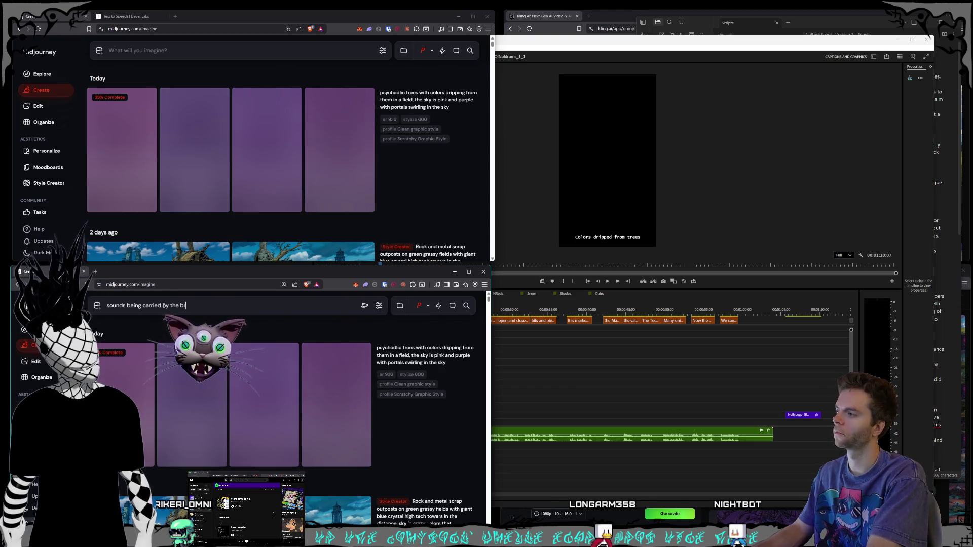
key("BackSpace")
key("BackSpace")
type("e pysche")
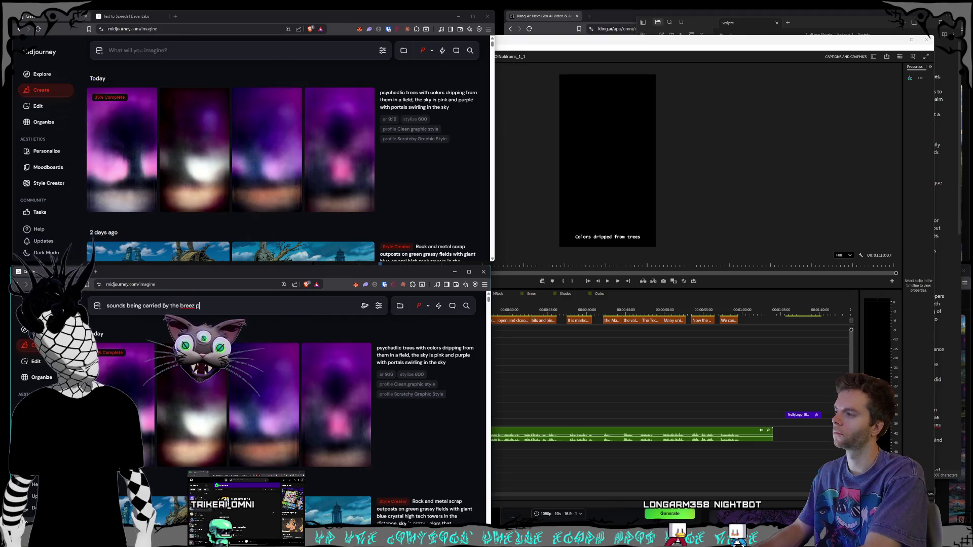
type("dlic")
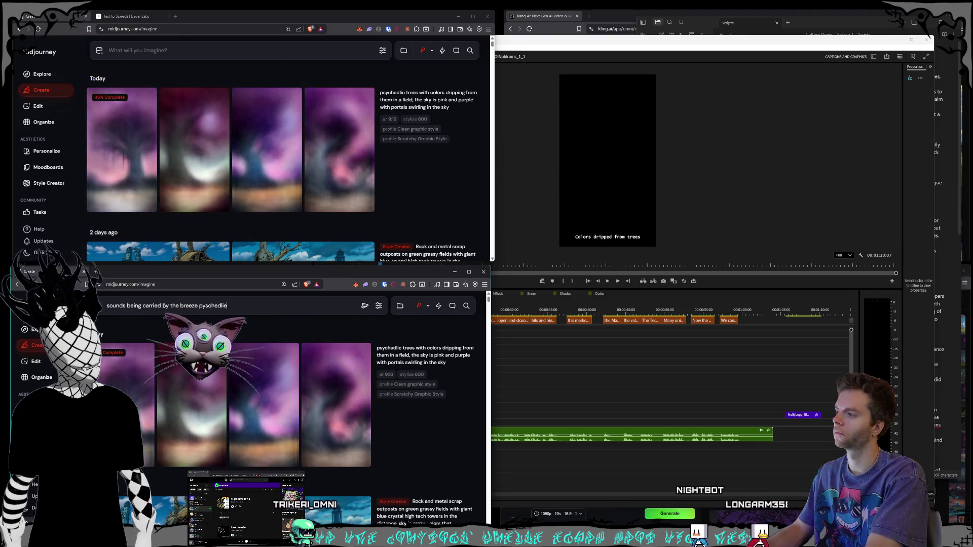
type(" vib")
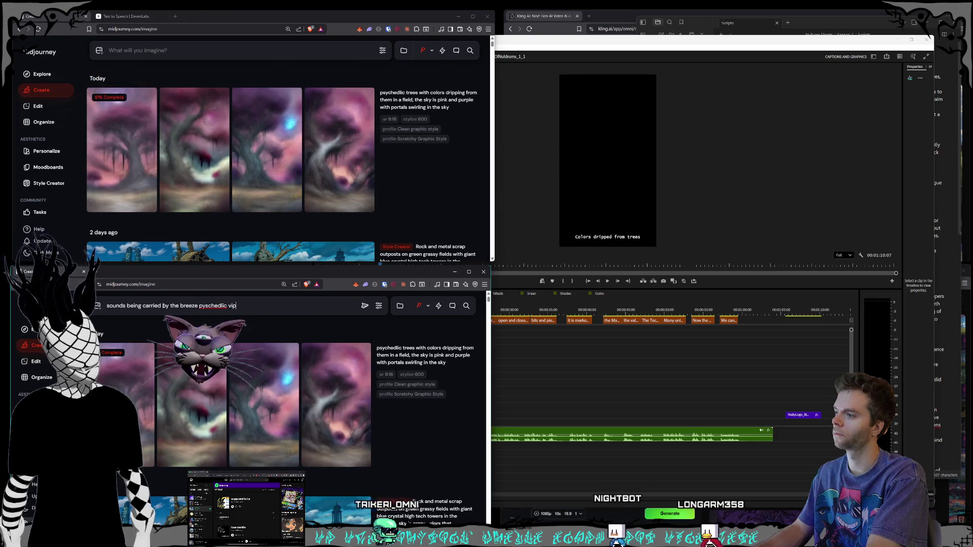
type("es sky is multicolored with portals swirling in it")
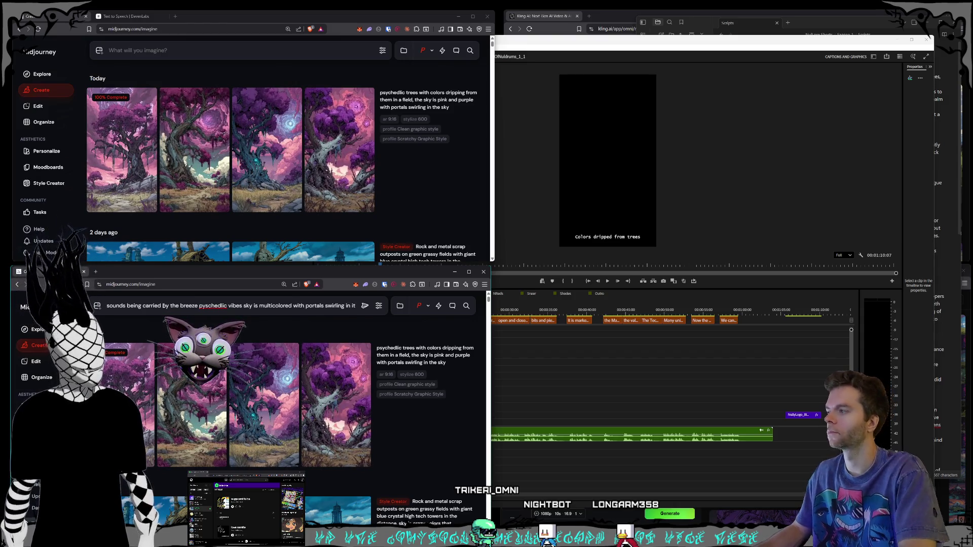
key("Return")
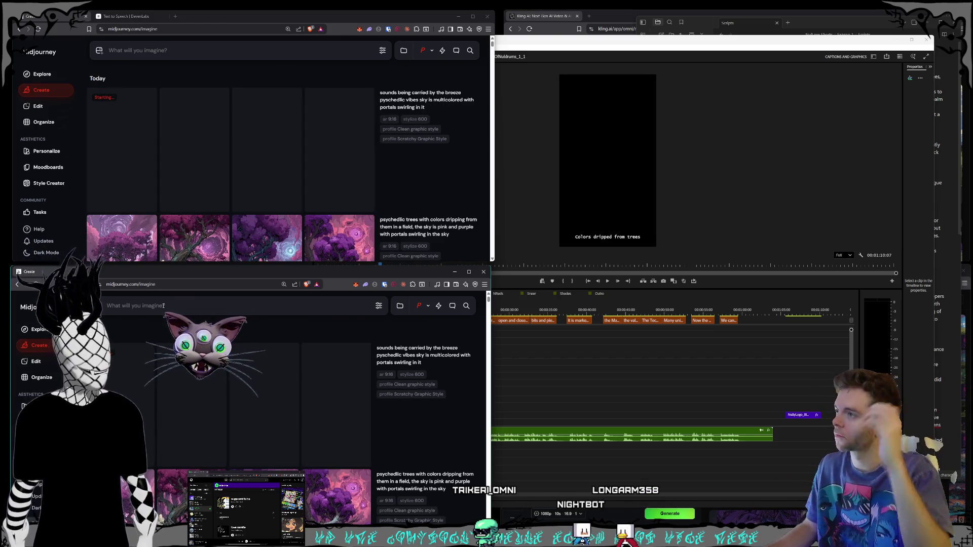
Reuse the psychedelic trees prompt in the Style Creator
left_click(468, 235)
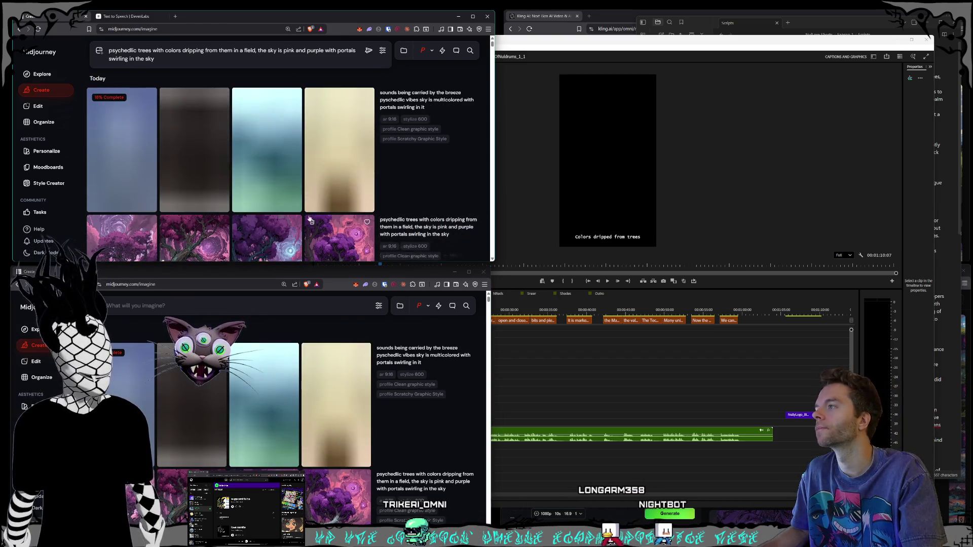
scroll(321, 187, "down", 1)
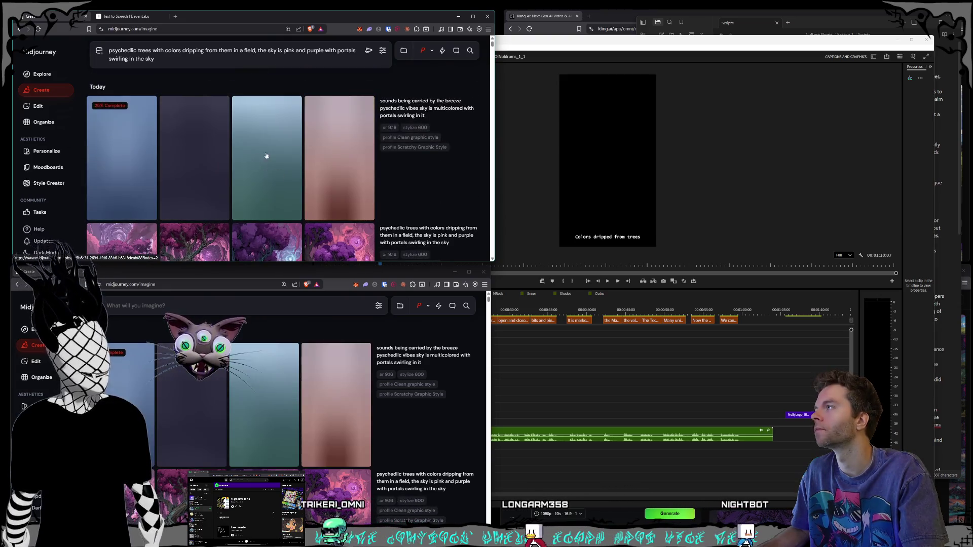
left_click(48, 183)
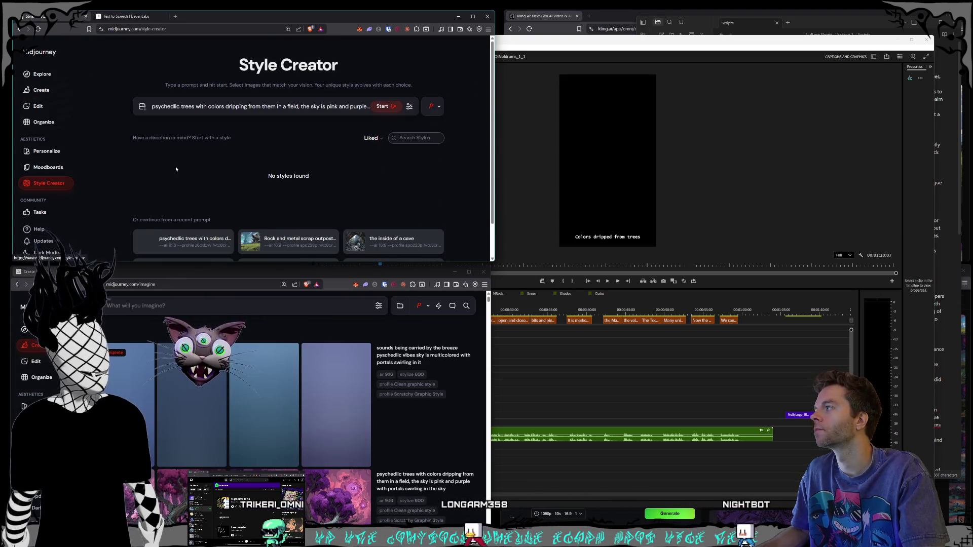
Start finding styles for the psychedelic trees prompt and browse generated images in the second window
left_click(384, 106)
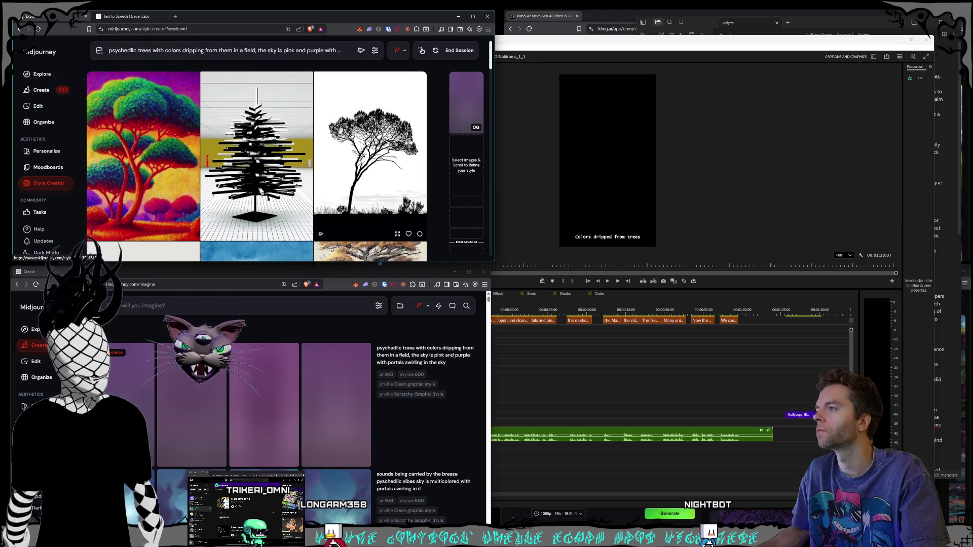
left_click(339, 275)
scroll(357, 378, "down", 3)
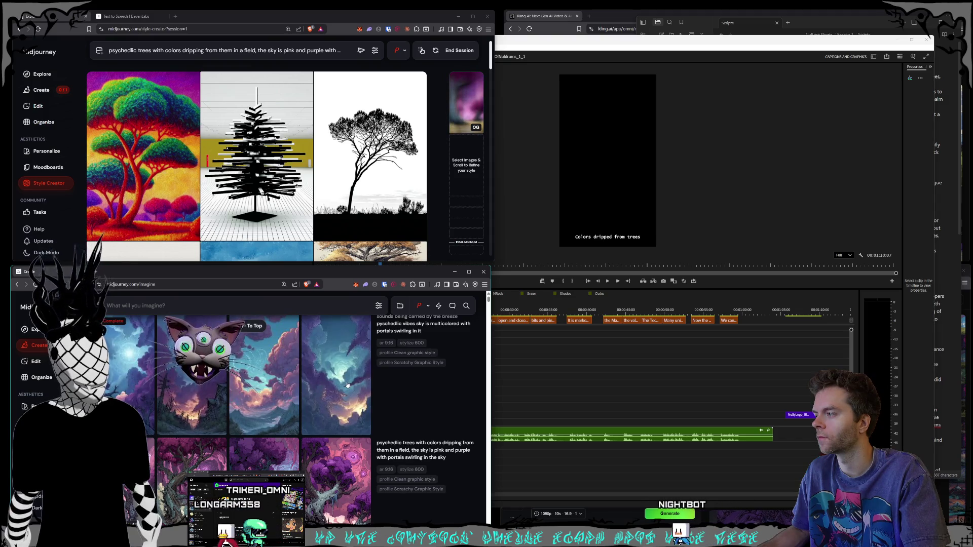
scroll(347, 386, "up", 1)
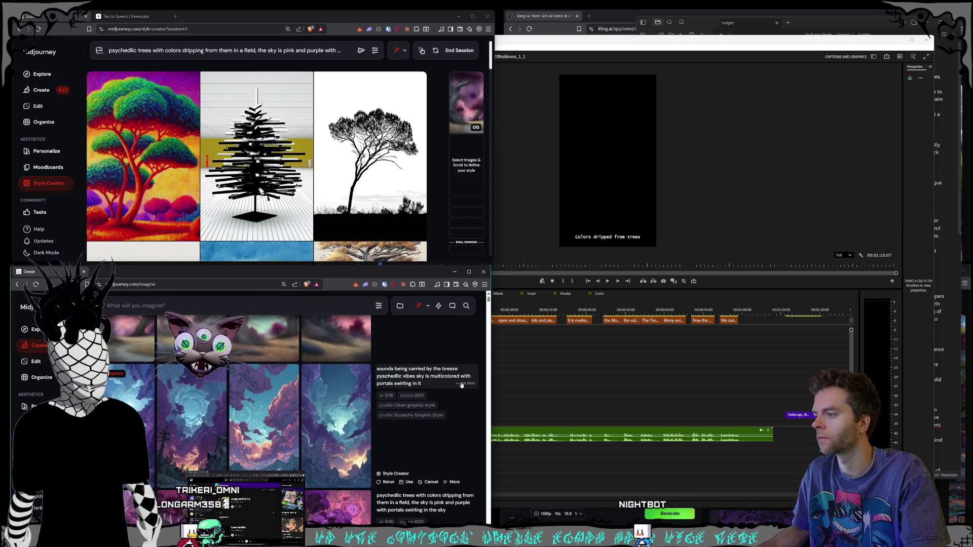
left_click(330, 424)
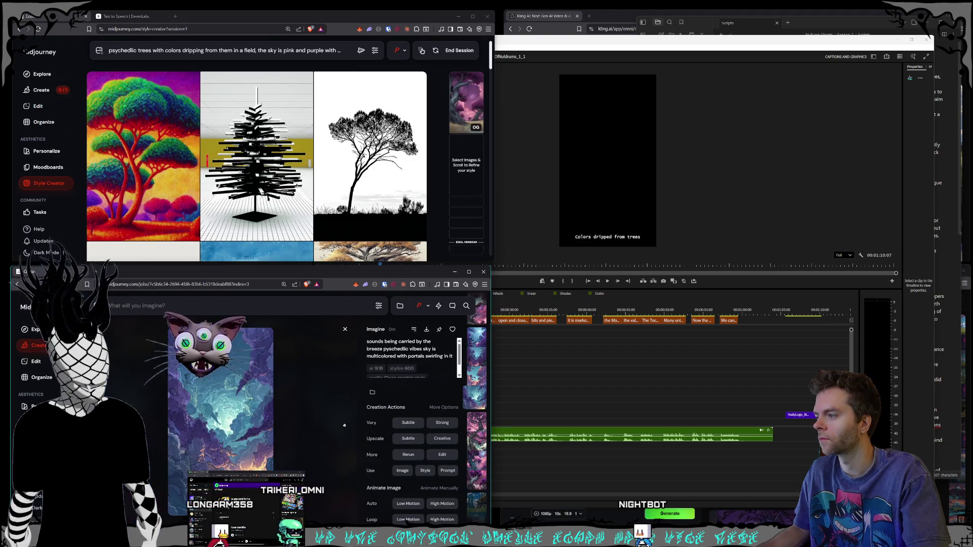
key("Left")
key("Left")
key("Left")
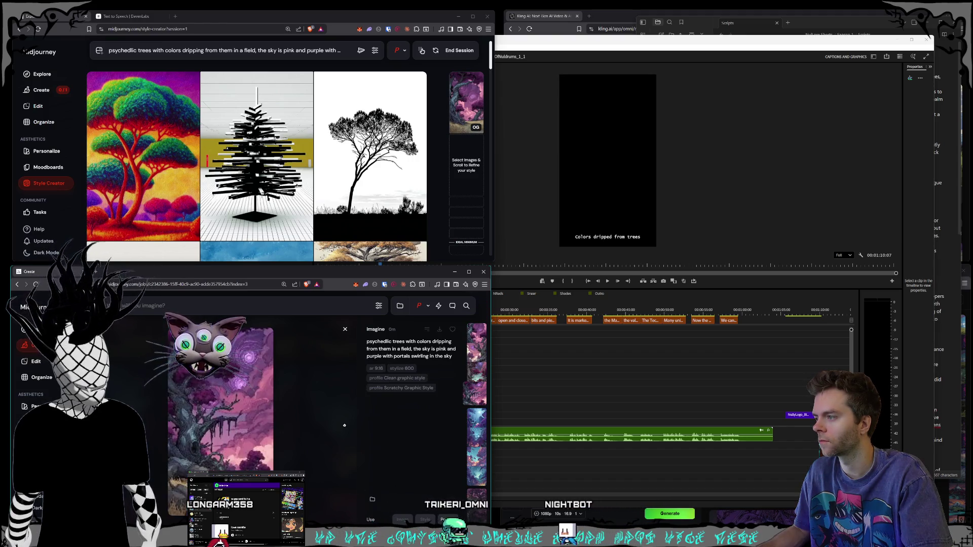
key("Escape")
Submit the new prompt 'sounds being carried by the breeze'
scroll(337, 398, "up", 2)
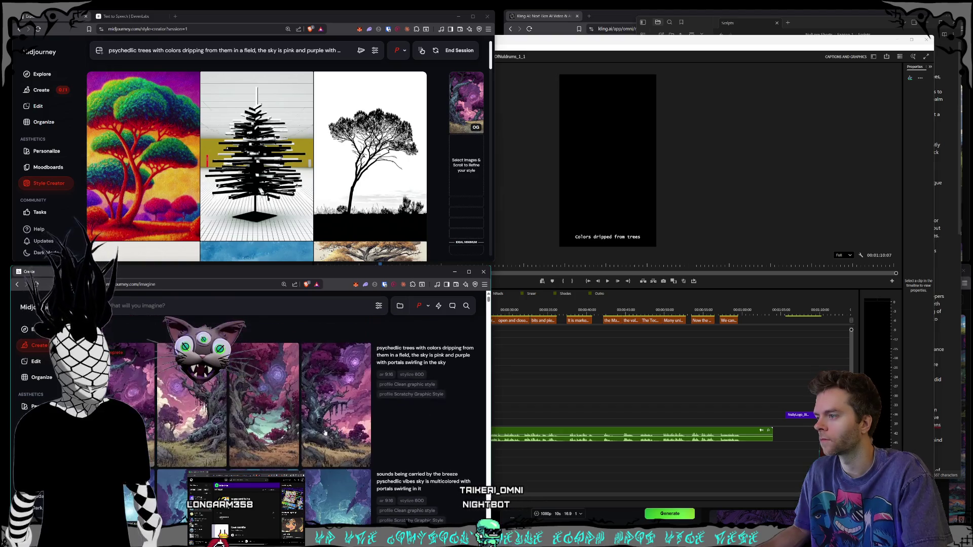
left_click(230, 304)
type("sou")
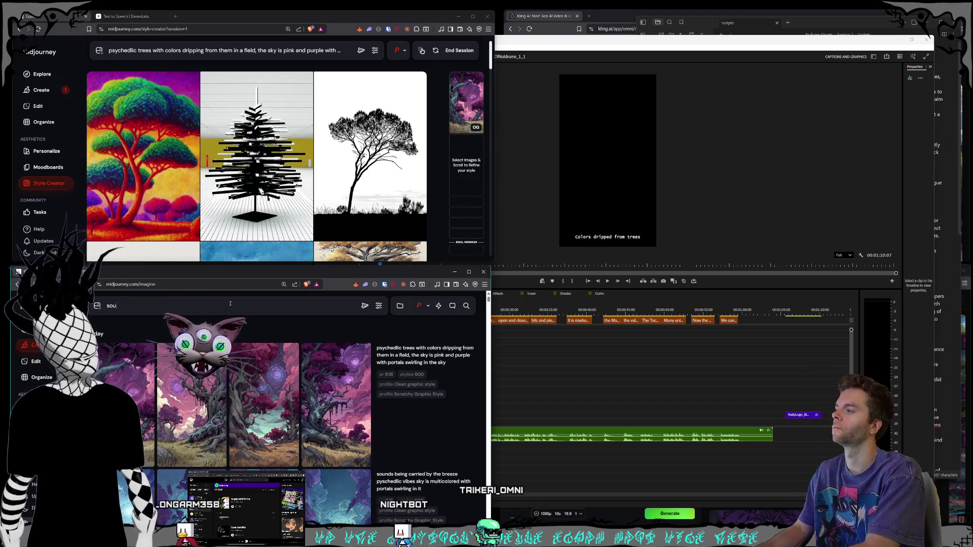
type("nds being carried b")
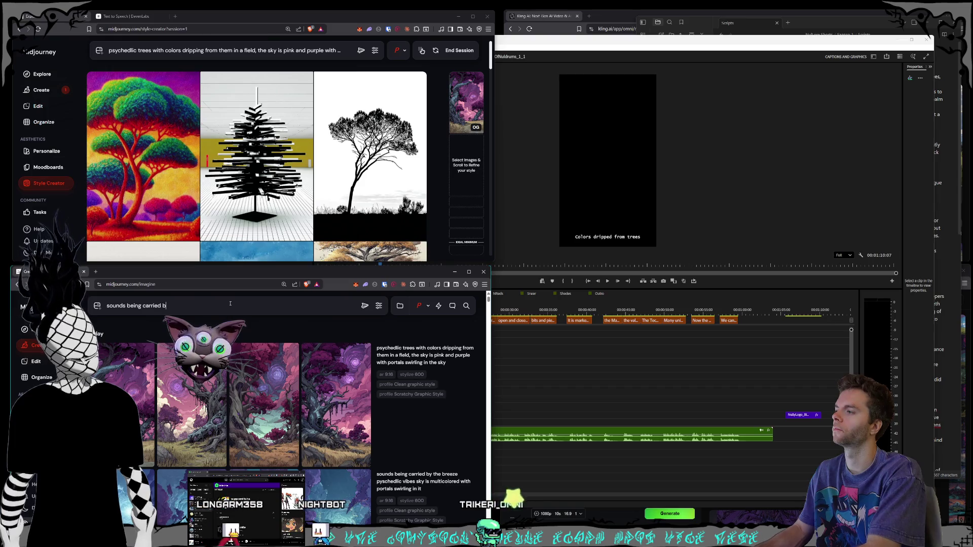
type("y the breeze")
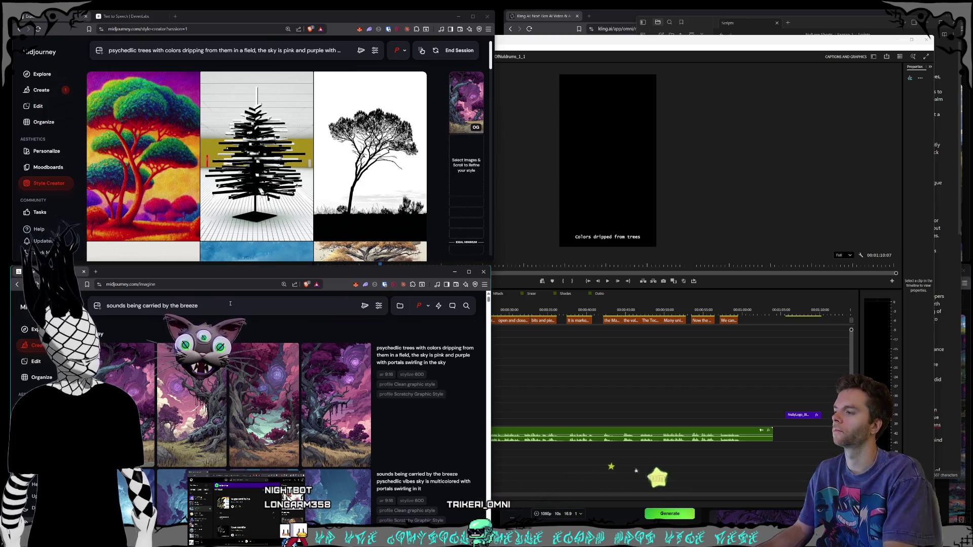
key("Return")
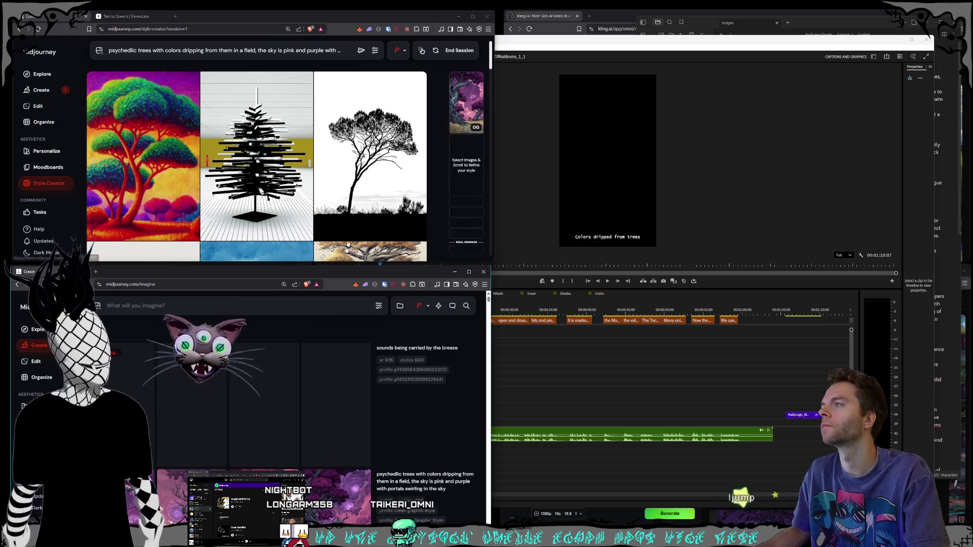
Scroll the Style Creator candidates and pick the pink tree on blue sky
scroll(339, 120, "down", 5)
scroll(340, 119, "down", 10)
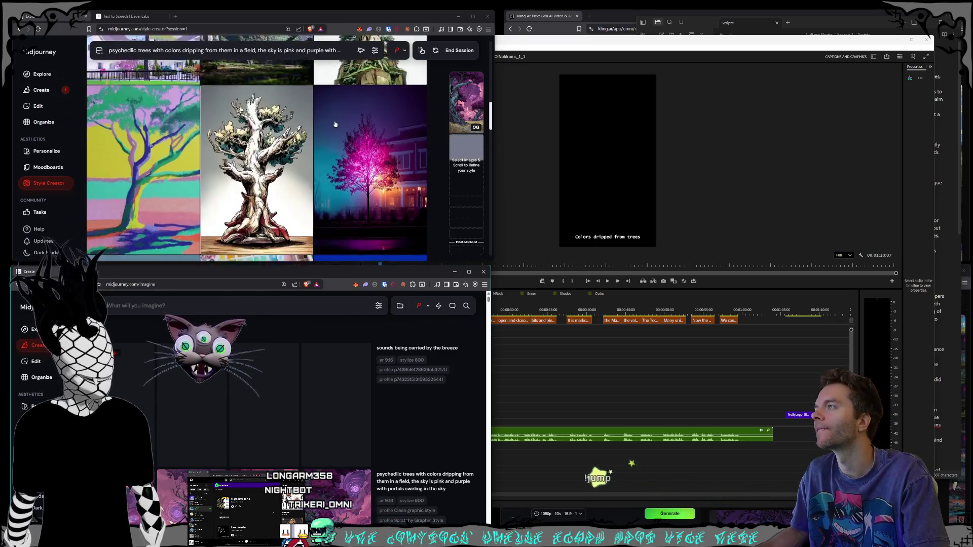
scroll(340, 129, "down", 10)
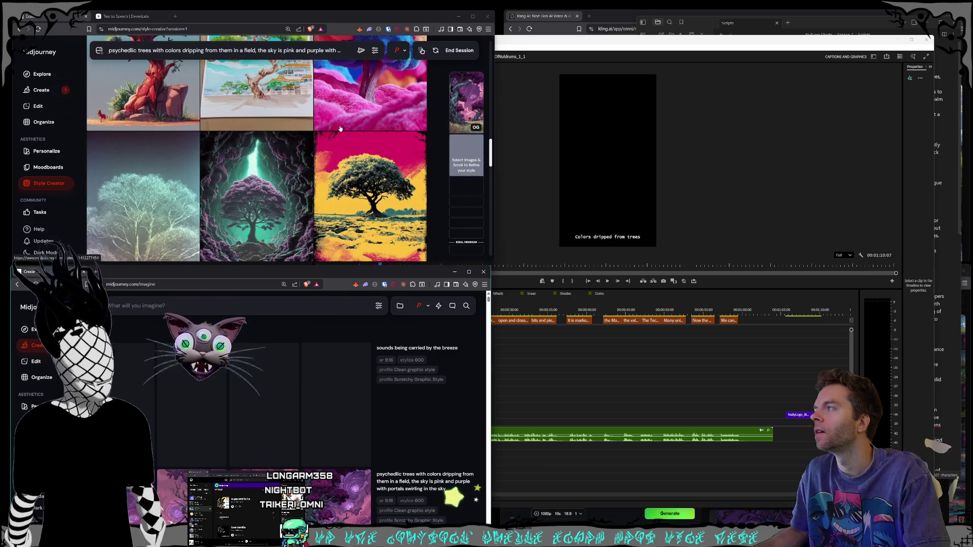
scroll(340, 129, "down", 10)
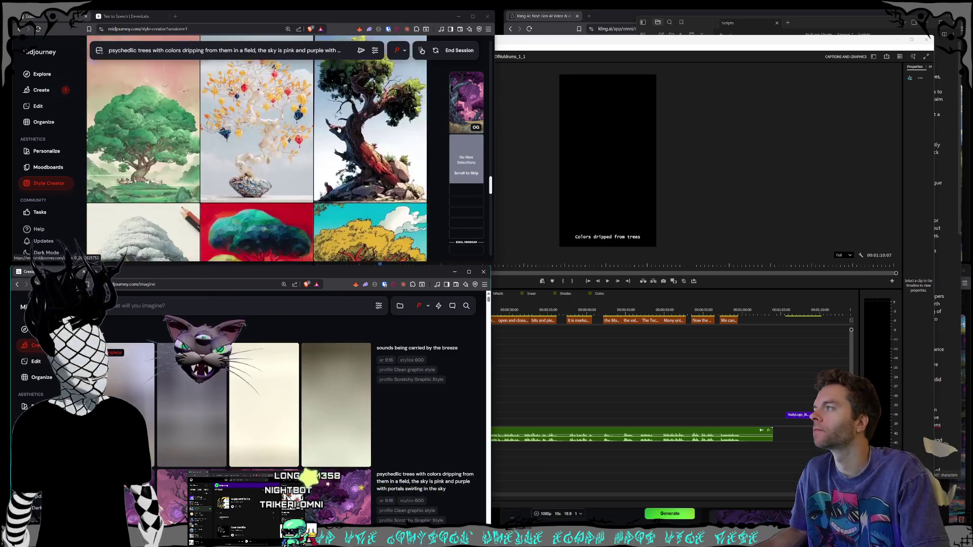
scroll(338, 131, "down", 10)
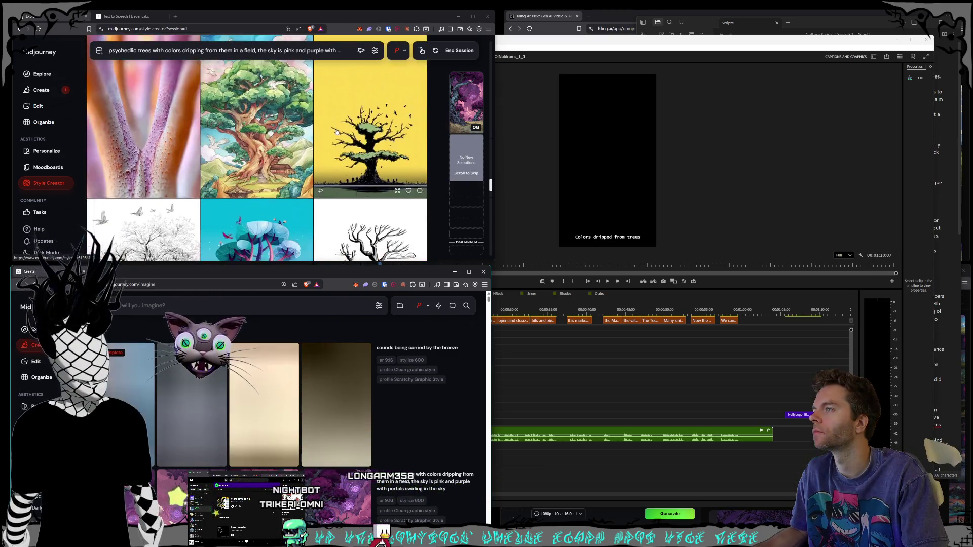
scroll(335, 131, "down", 10)
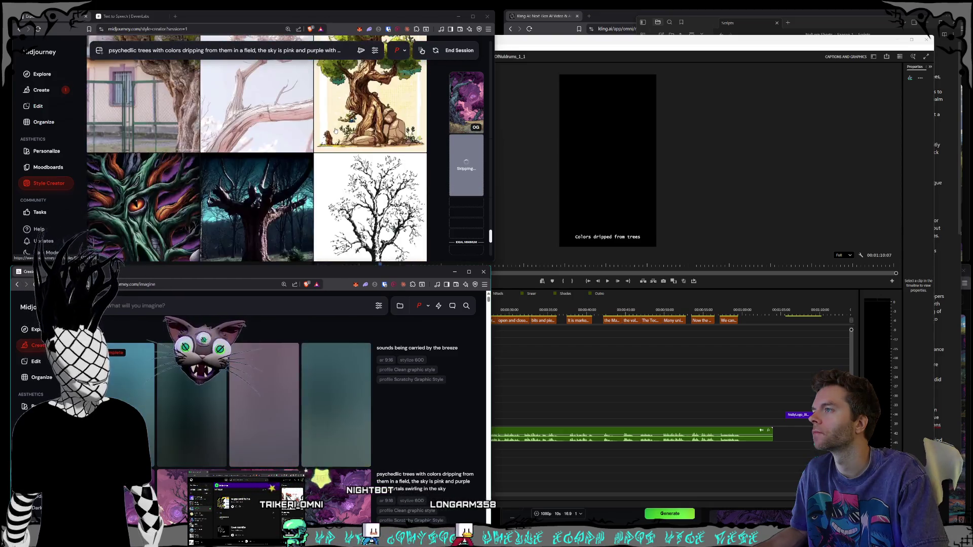
scroll(335, 131, "down", 10)
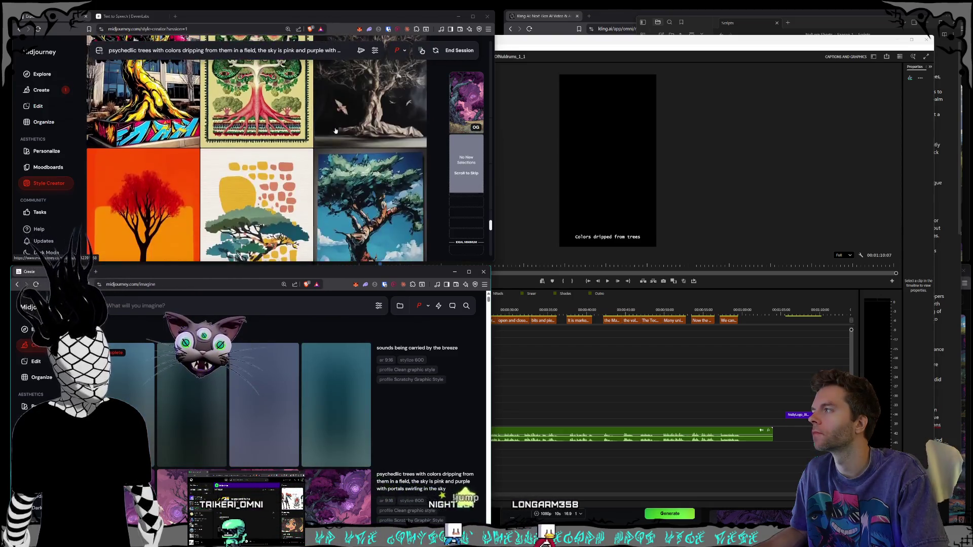
scroll(335, 131, "down", 10)
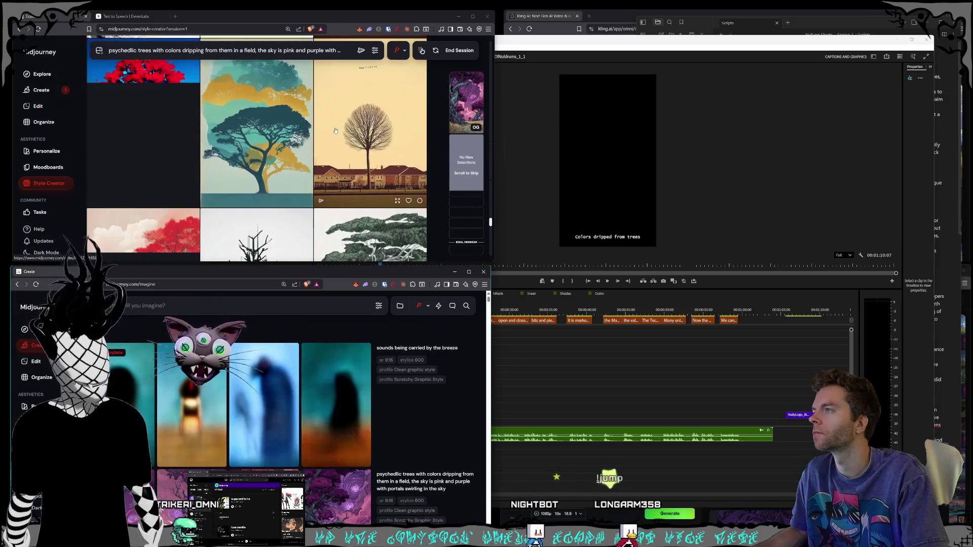
scroll(335, 131, "down", 10)
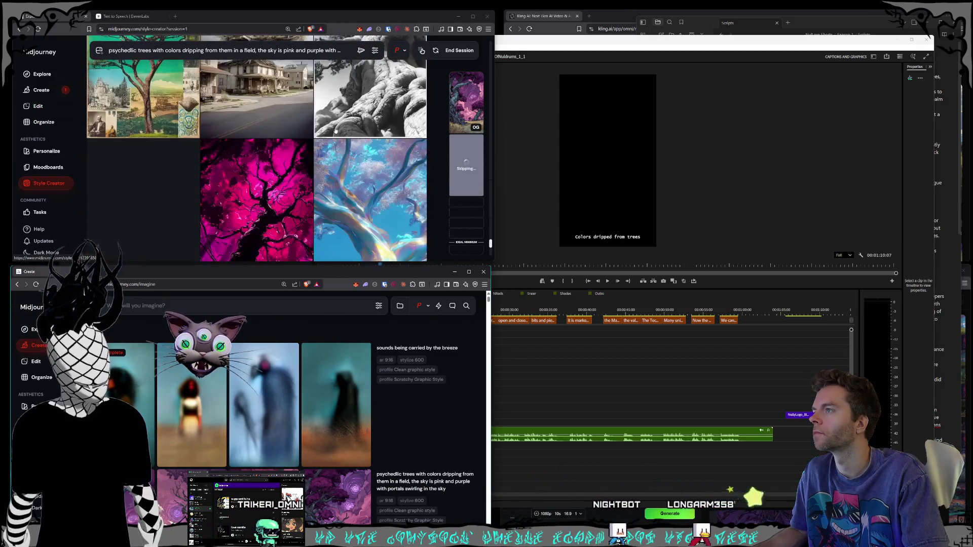
scroll(335, 131, "down", 5)
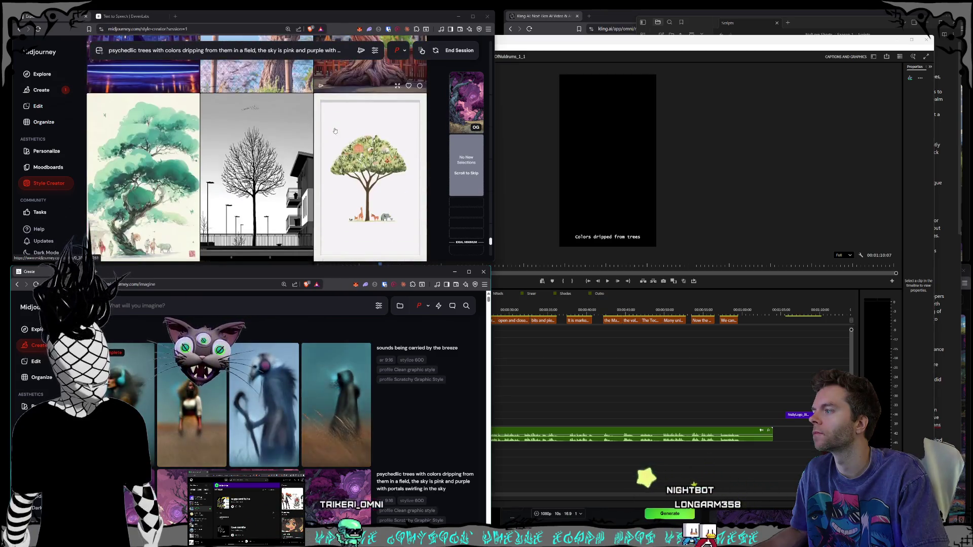
scroll(335, 130, "down", 5)
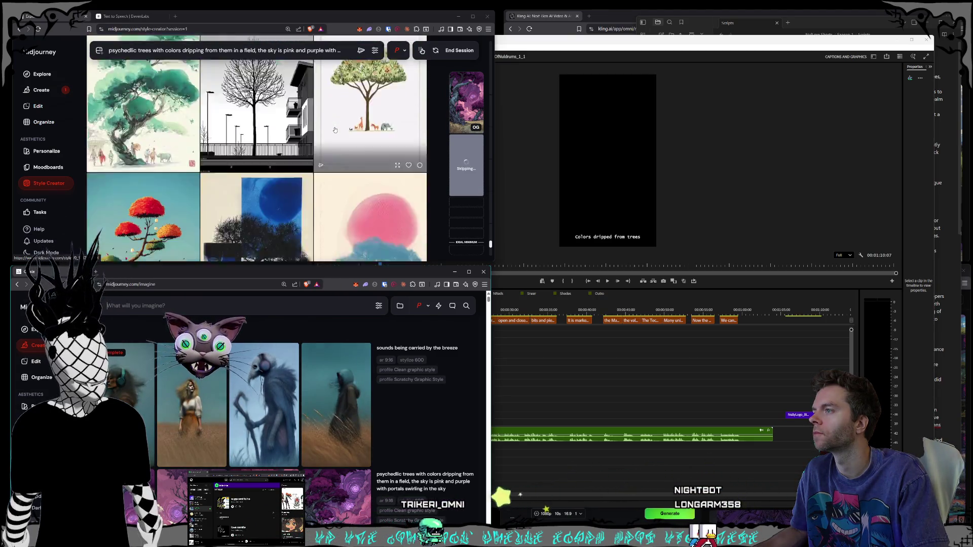
scroll(336, 130, "down", 10)
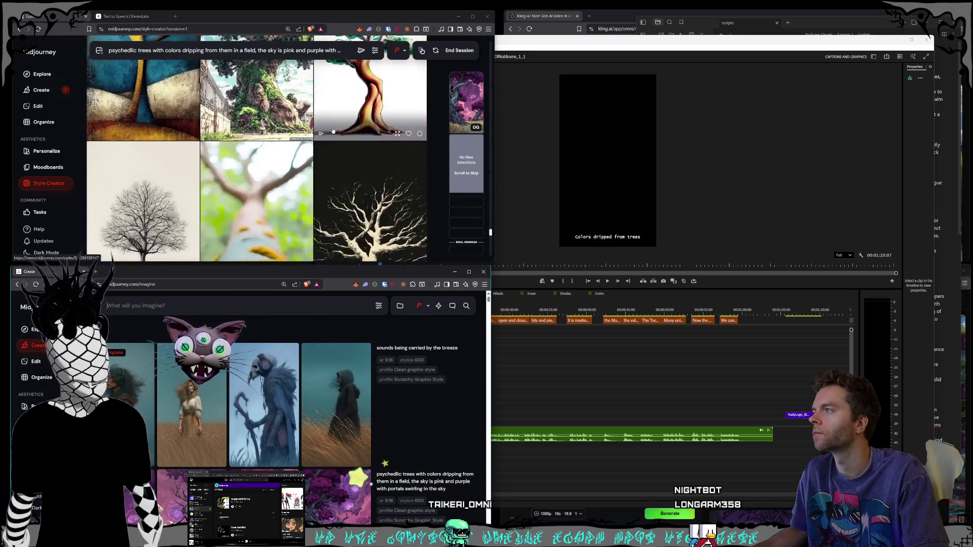
scroll(333, 131, "down", 10)
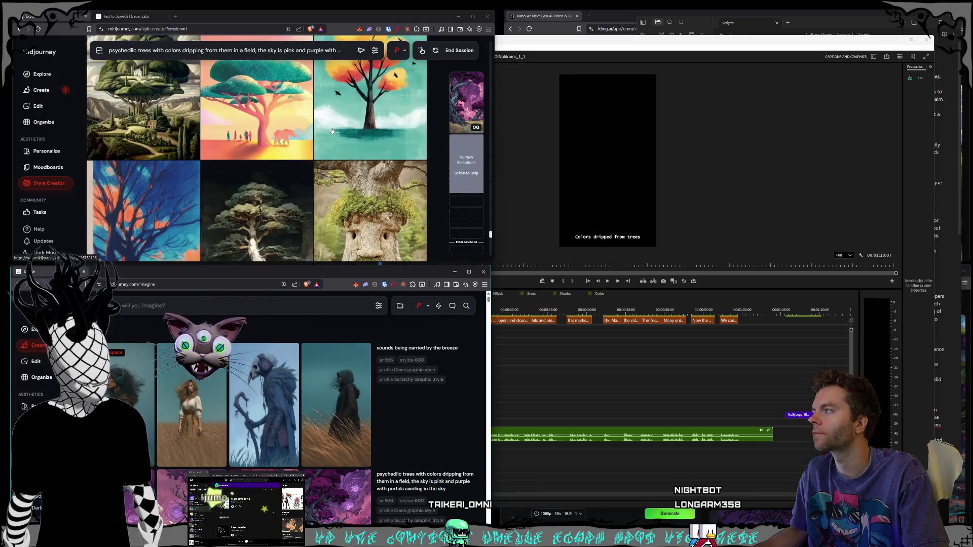
scroll(330, 127, "down", 5)
scroll(330, 127, "down", 10)
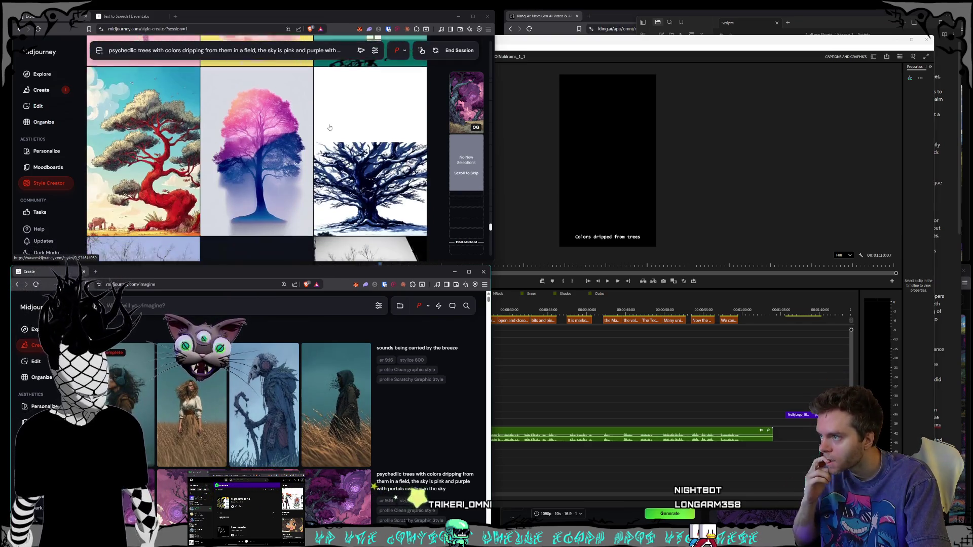
scroll(330, 128, "down", 10)
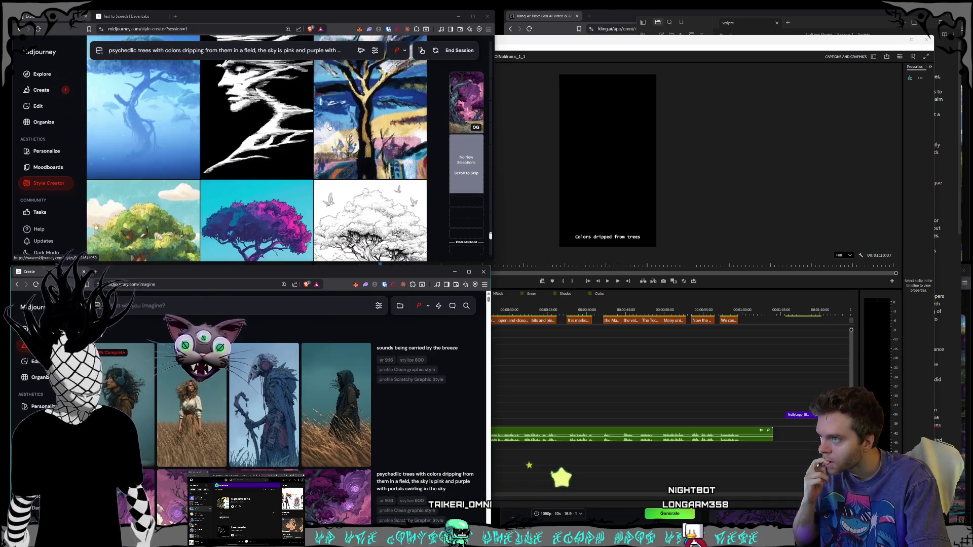
left_click(310, 127)
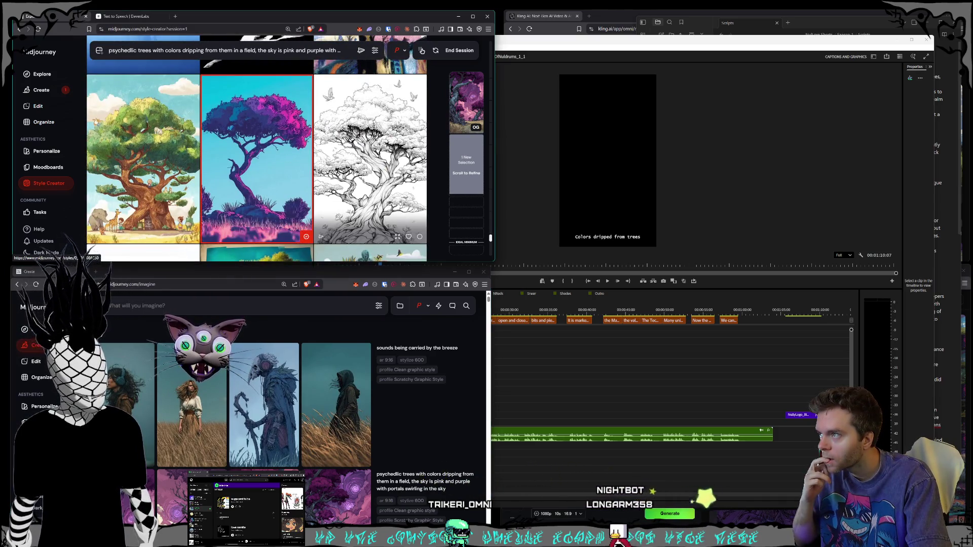
Pick the cyan bonsai and purple glowing tree images as favourites
scroll(332, 156, "down", 15)
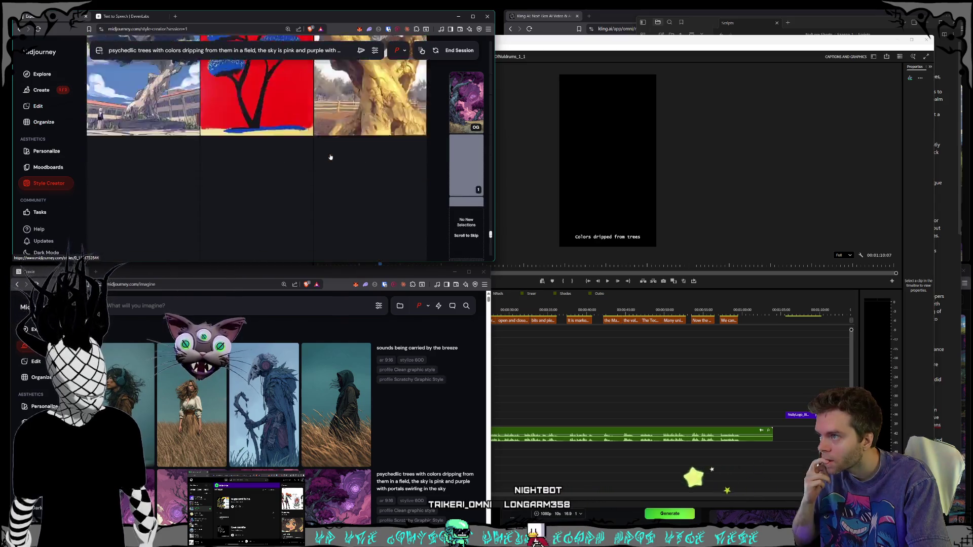
scroll(328, 153, "down", 15)
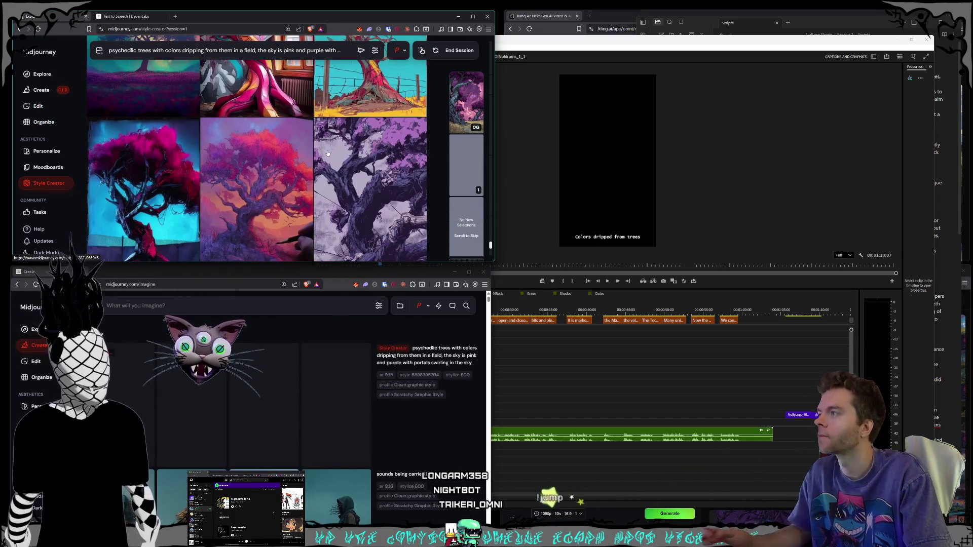
scroll(327, 150, "down", 5)
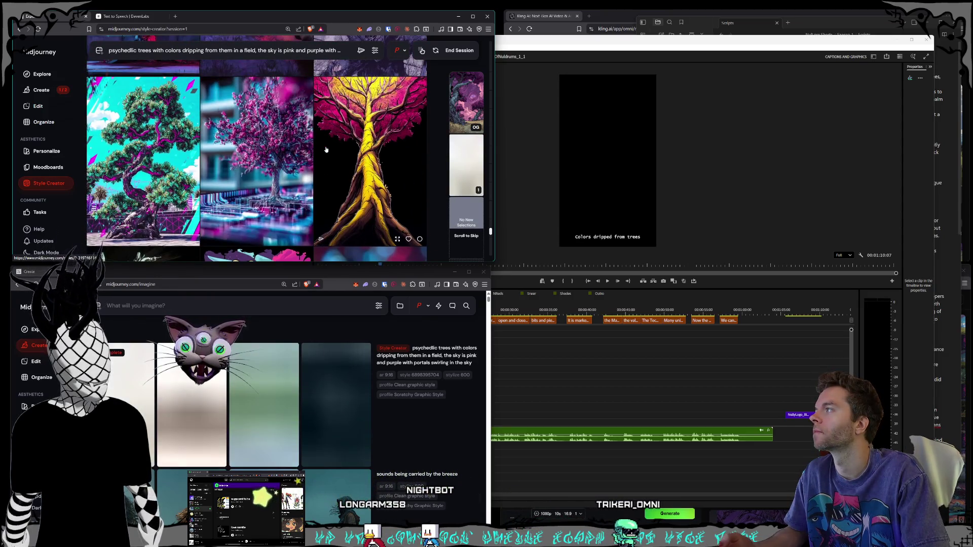
scroll(193, 136, "down", 2)
left_click(180, 130)
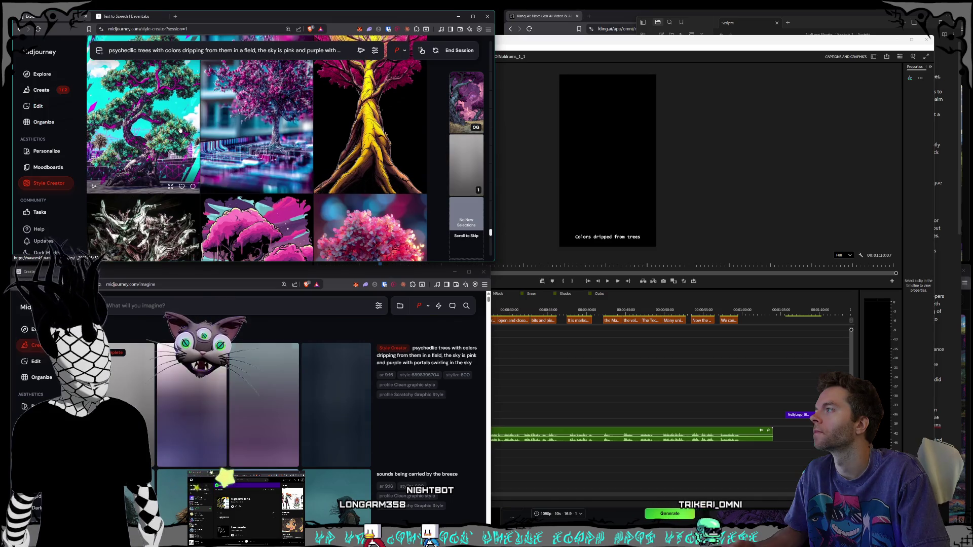
scroll(244, 142, "down", 5)
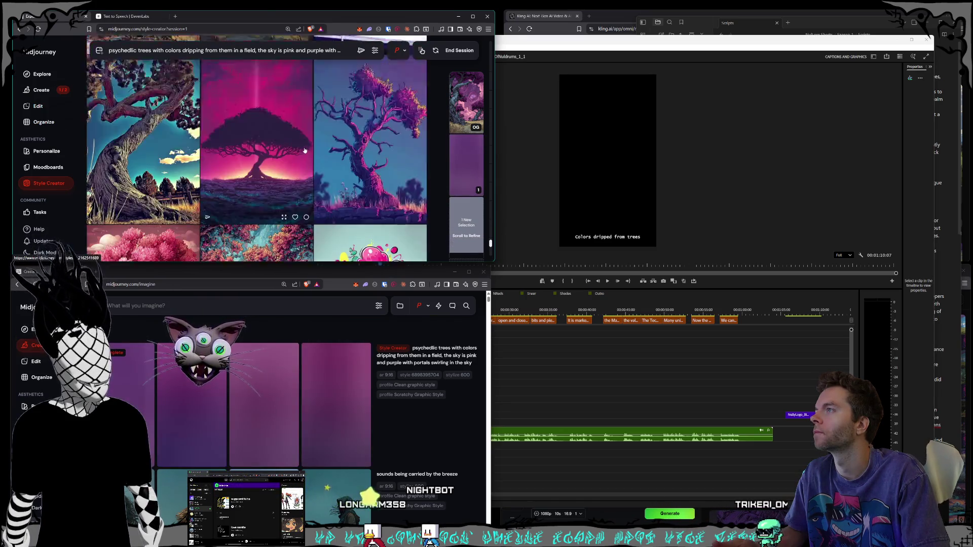
scroll(305, 150, "down", 5)
scroll(305, 150, "down", 6)
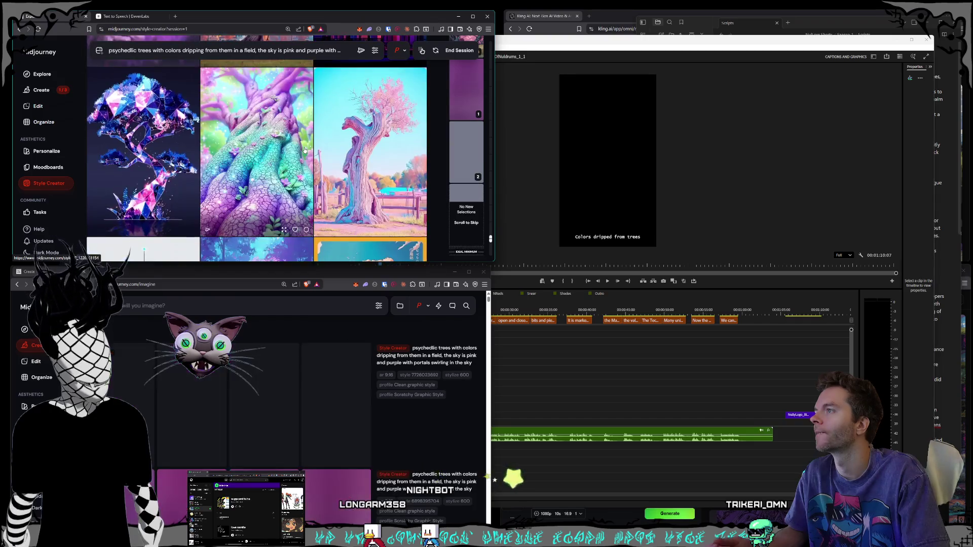
scroll(305, 150, "down", 3)
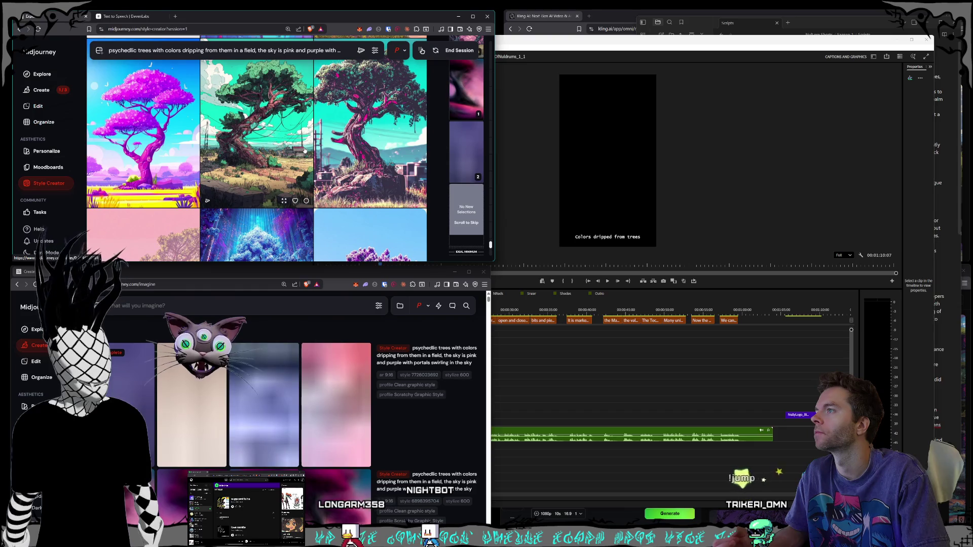
scroll(305, 150, "down", 5)
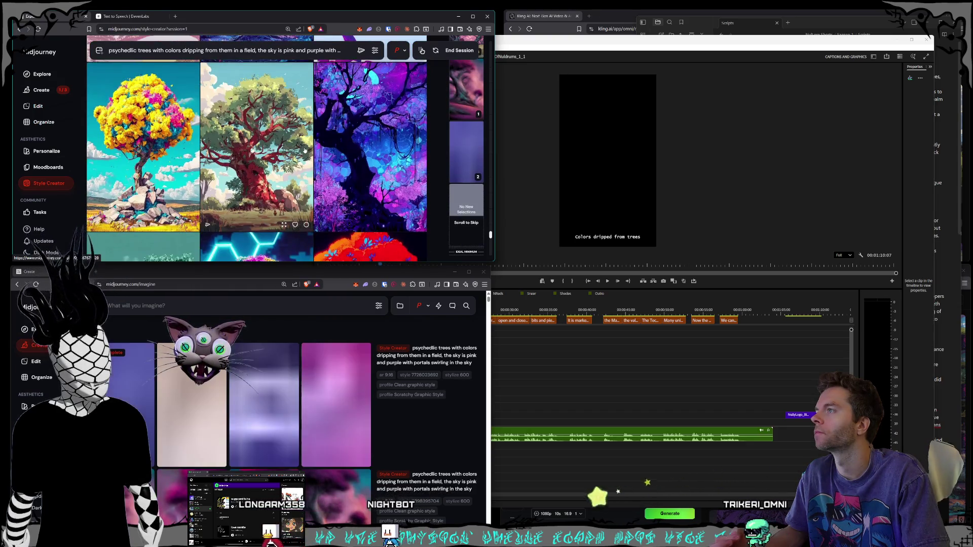
scroll(304, 150, "down", 1)
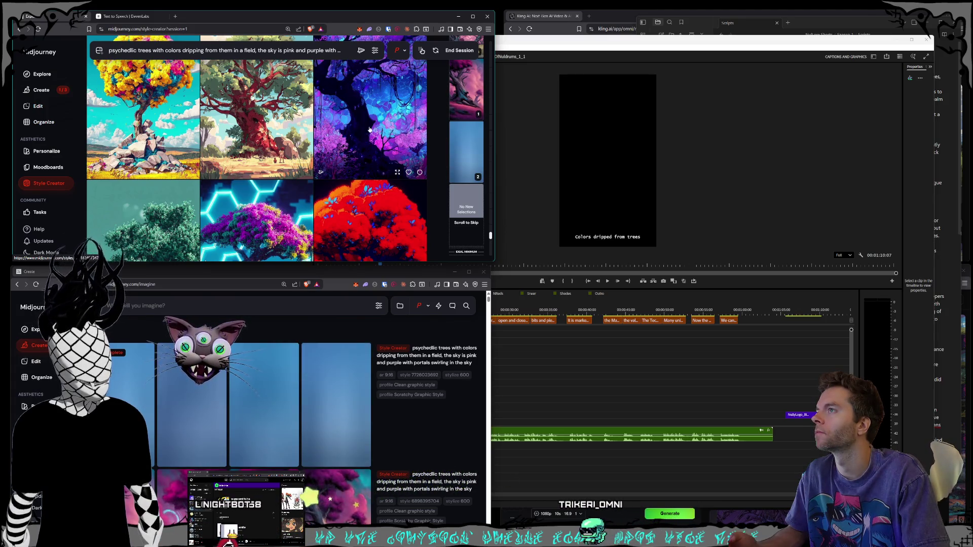
left_click(369, 129)
Scroll through further refinement rounds of new candidate tree images
scroll(355, 127, "down", 2)
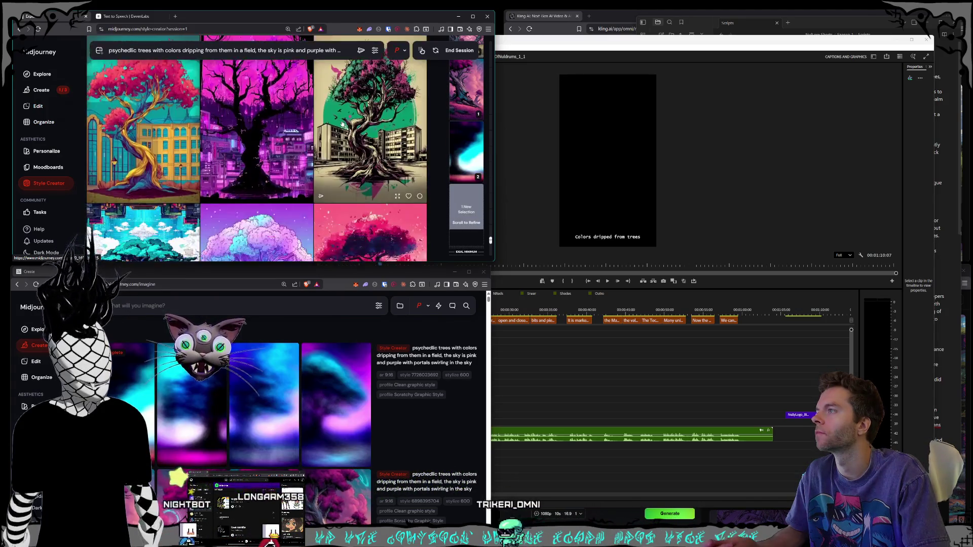
scroll(342, 124, "down", 2)
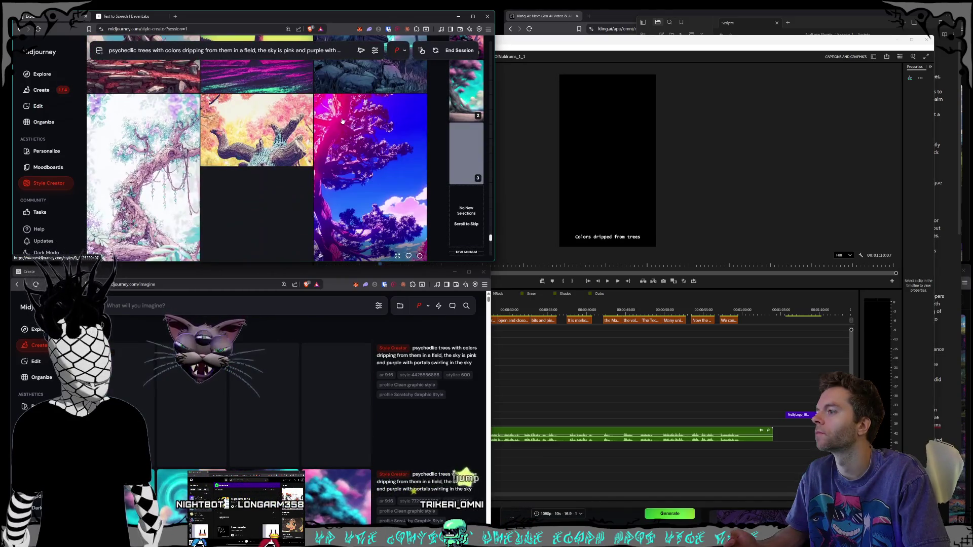
scroll(342, 121, "down", 2)
scroll(342, 122, "down", 2)
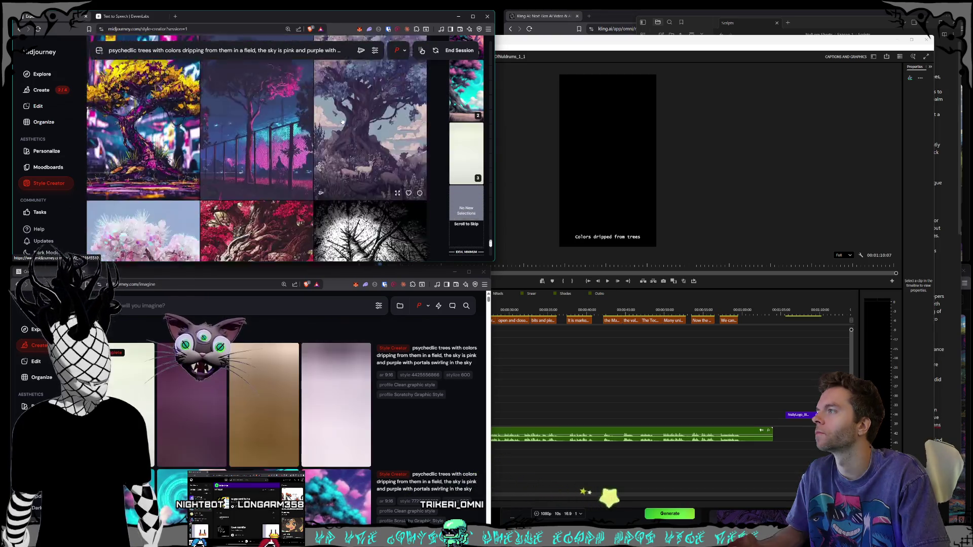
scroll(342, 122, "down", 5)
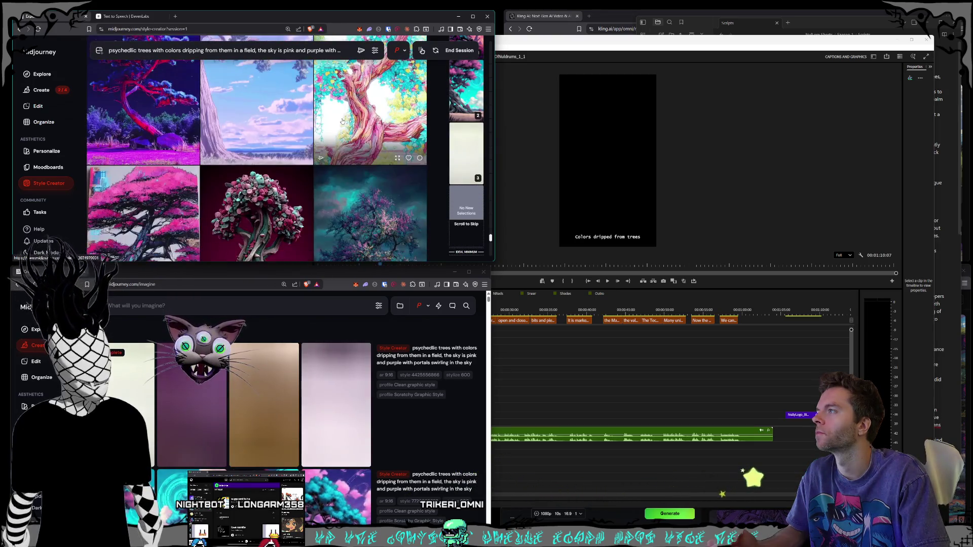
scroll(342, 121, "down", 3)
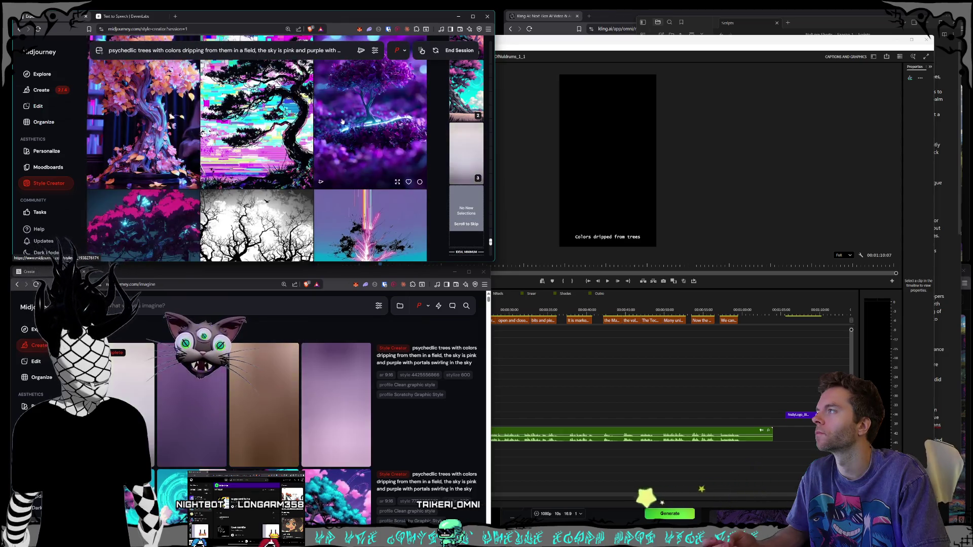
scroll(343, 122, "down", 3)
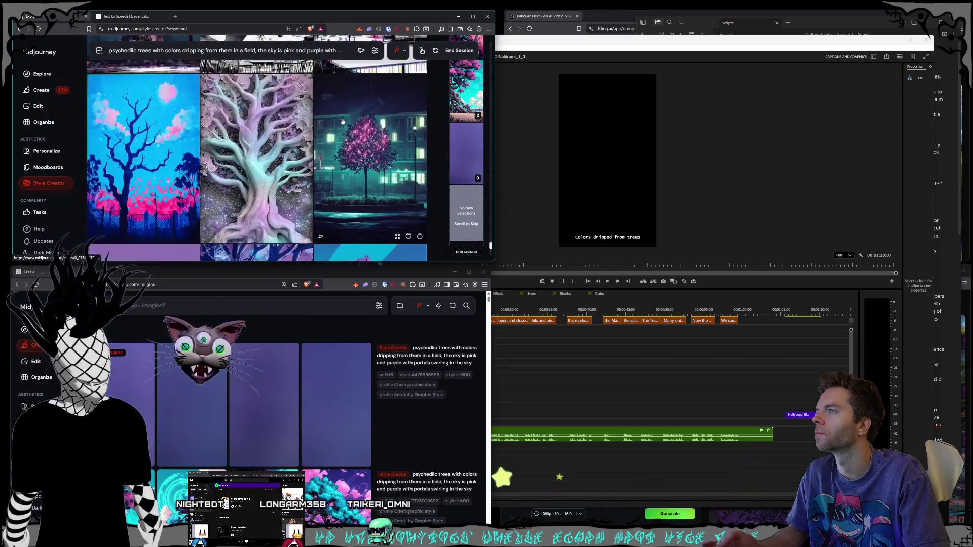
scroll(342, 122, "down", 1)
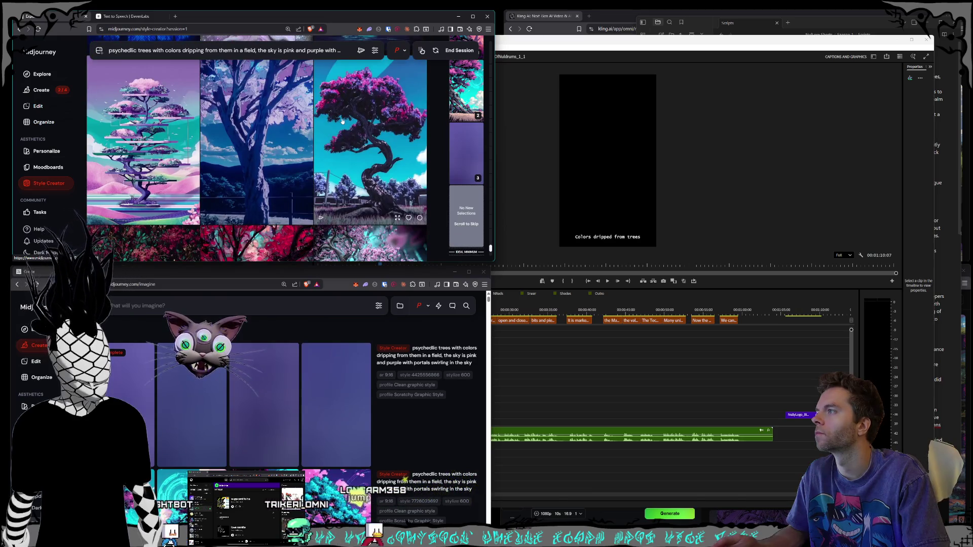
scroll(342, 122, "down", 2)
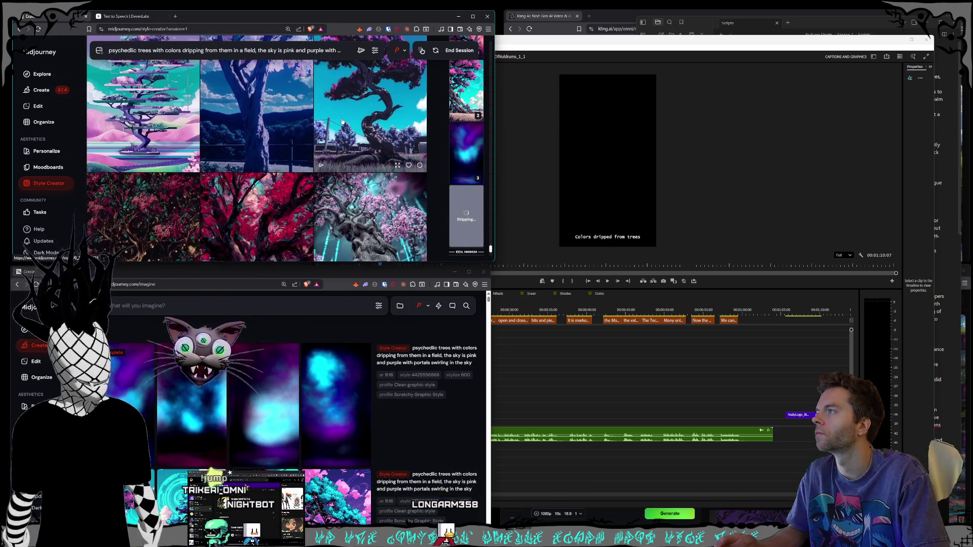
scroll(343, 122, "up", 3)
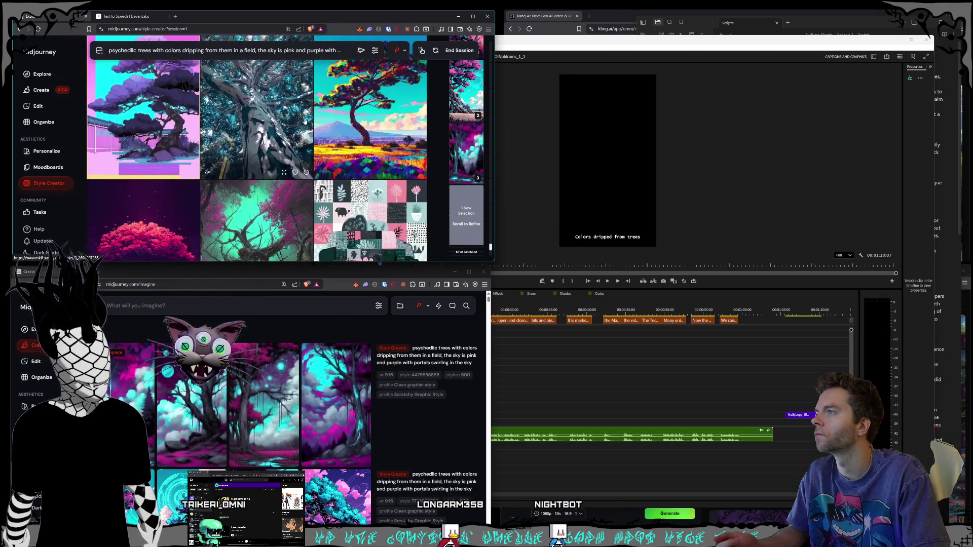
scroll(305, 121, "down", 3)
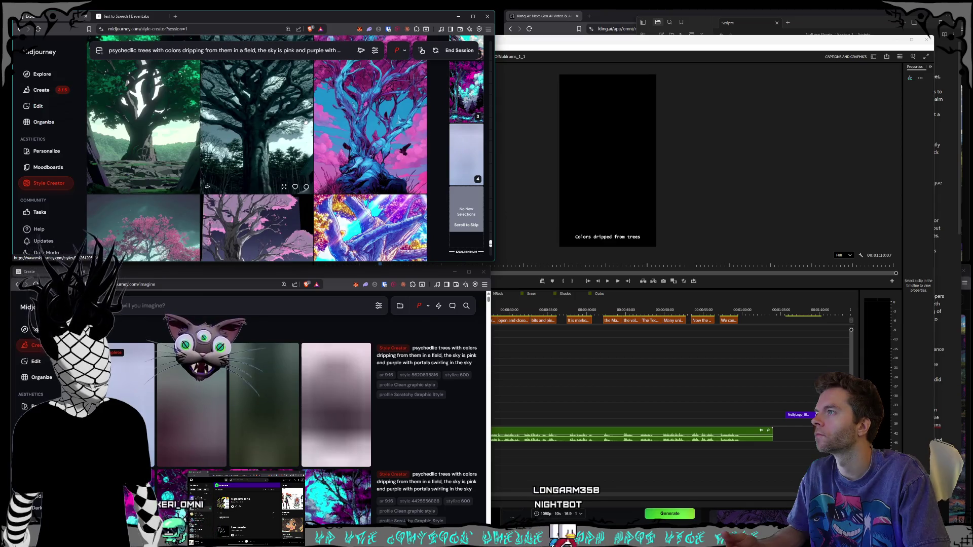
scroll(345, 133, "down", 3)
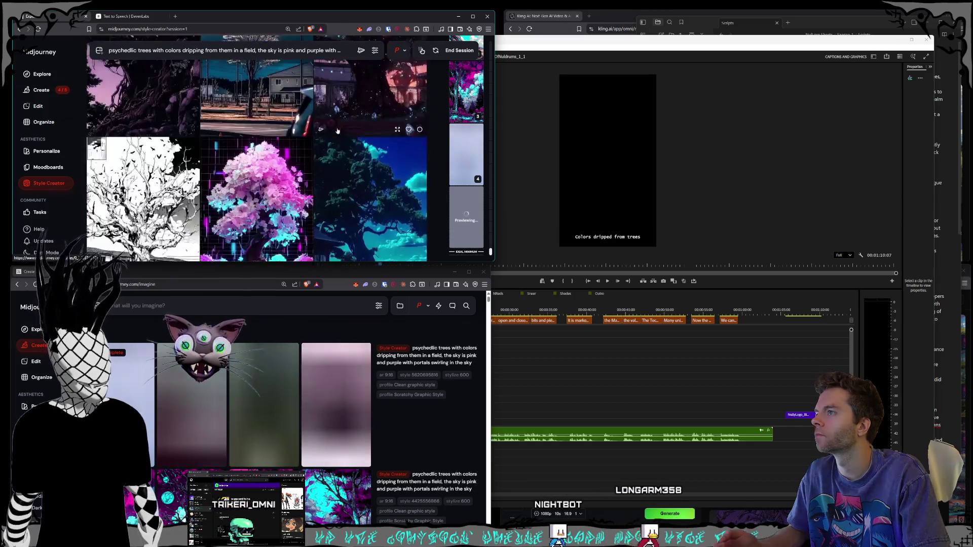
Browse the psychedelic-tree style grid and pick the dark tree with pink glow as favourite
scroll(337, 131, "up", 2)
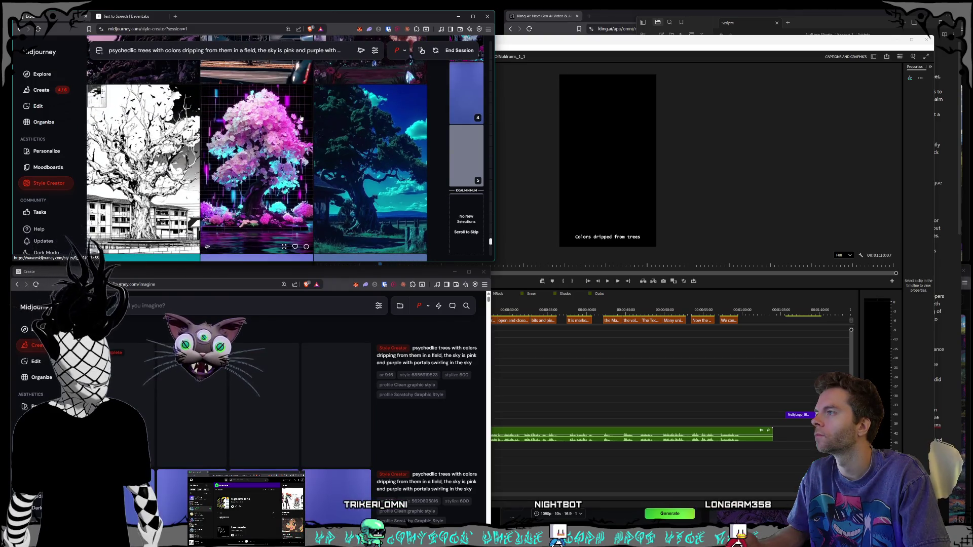
scroll(300, 117, "down", 3)
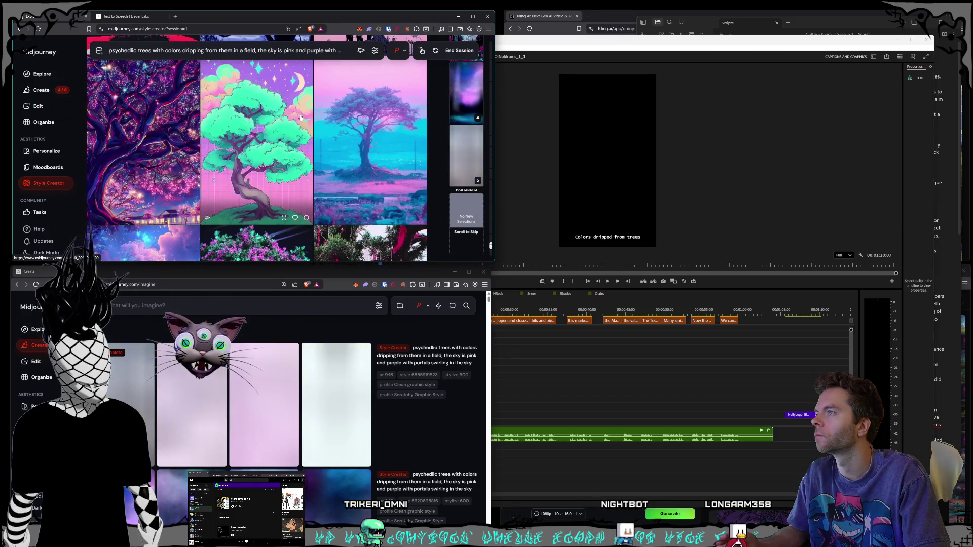
scroll(301, 118, "down", 3)
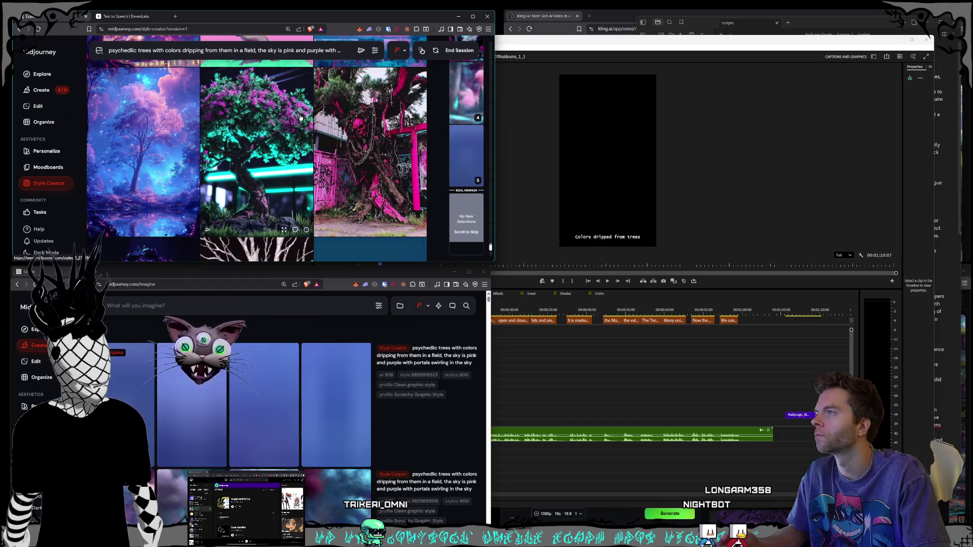
scroll(301, 118, "down", 5)
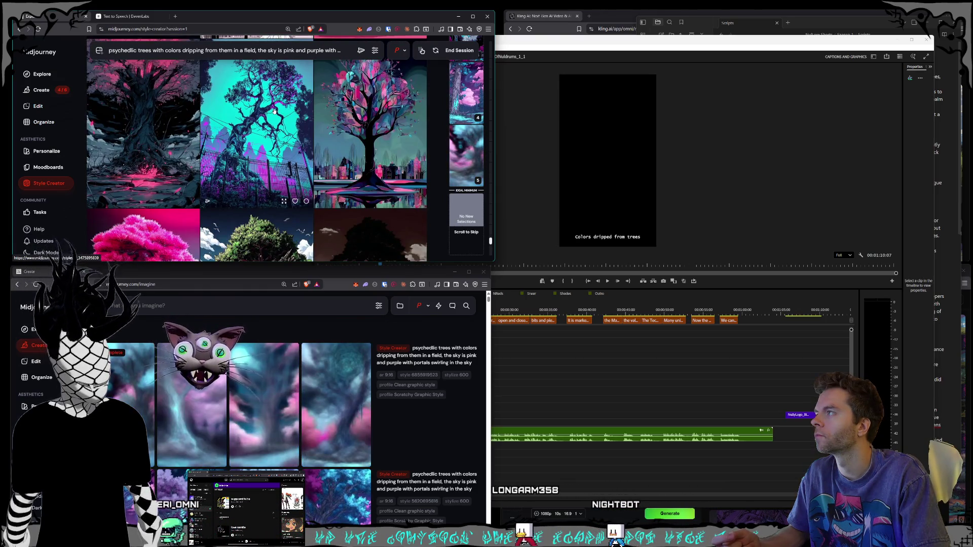
scroll(276, 111, "up", 1)
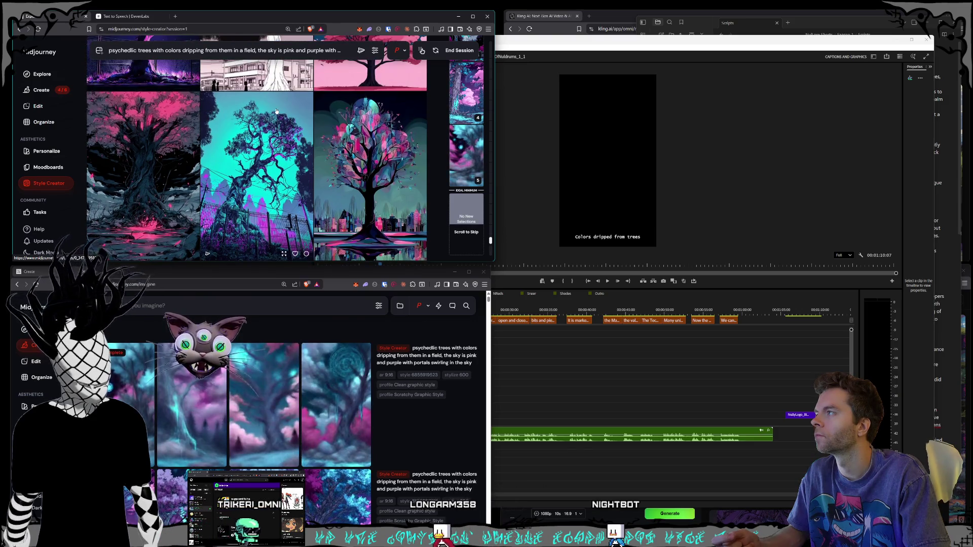
scroll(276, 111, "down", 3)
scroll(278, 111, "up", 2)
scroll(277, 111, "down", 3)
scroll(178, 104, "up", 3)
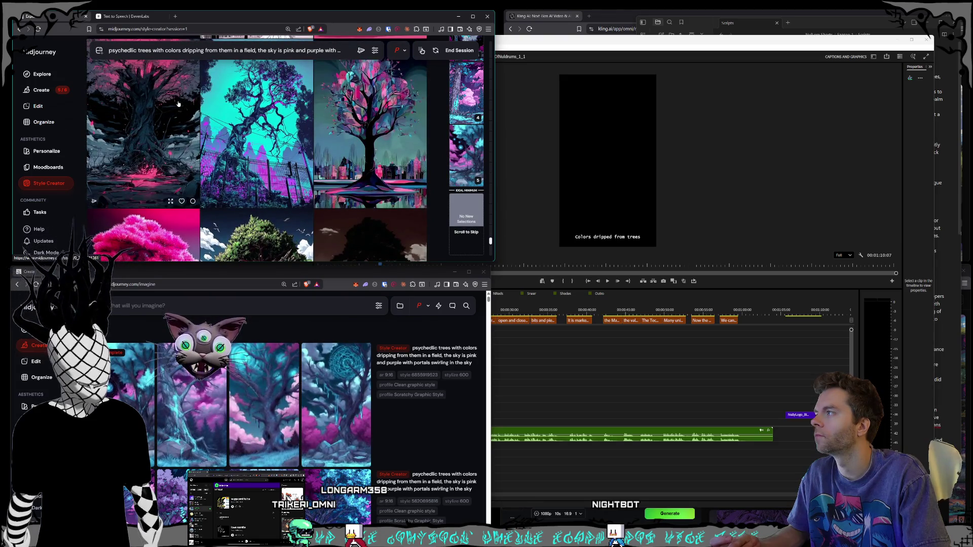
left_click(178, 104)
Review the remaining tree style candidates, then end the Style Creator session
scroll(253, 111, "down", 10)
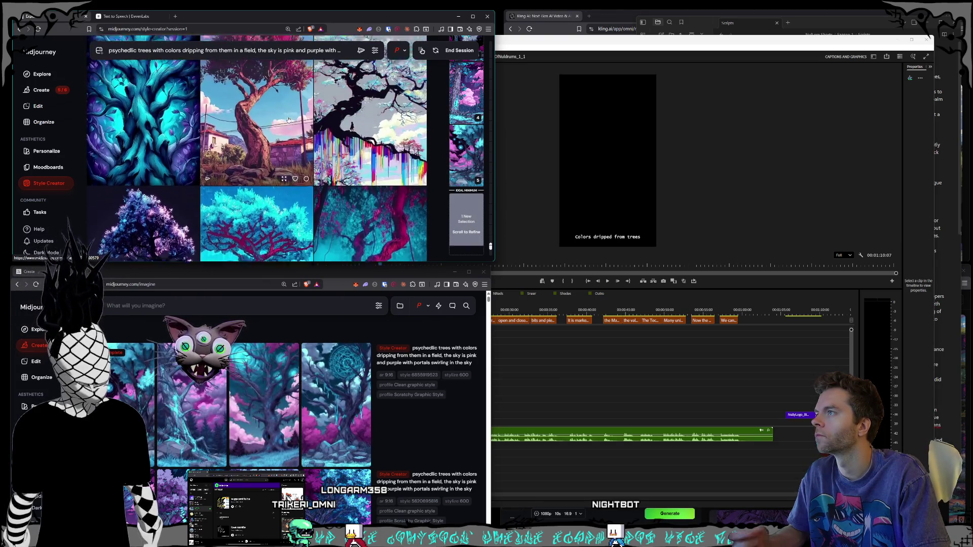
scroll(289, 120, "down", 2)
scroll(359, 133, "down", 2)
scroll(358, 133, "down", 5)
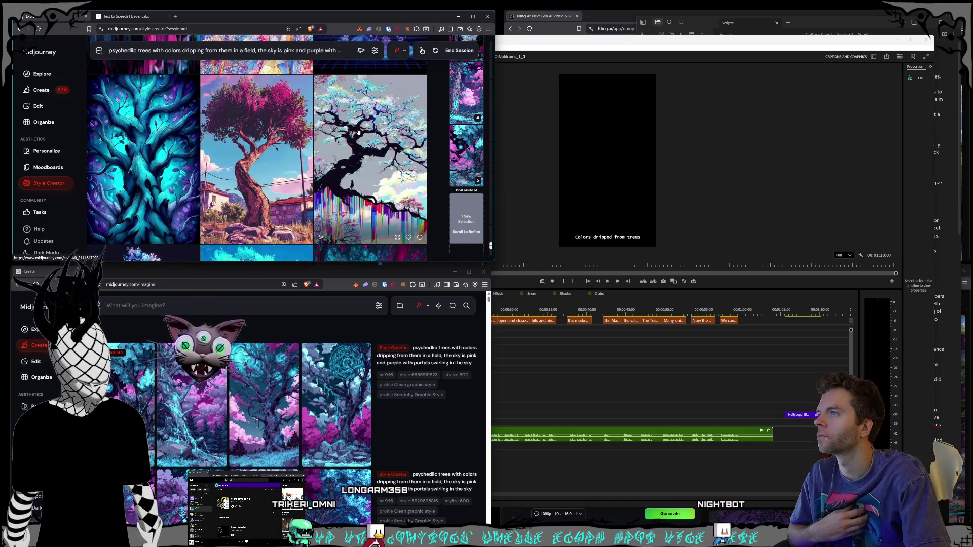
scroll(357, 133, "down", 5)
scroll(357, 136, "up", 1)
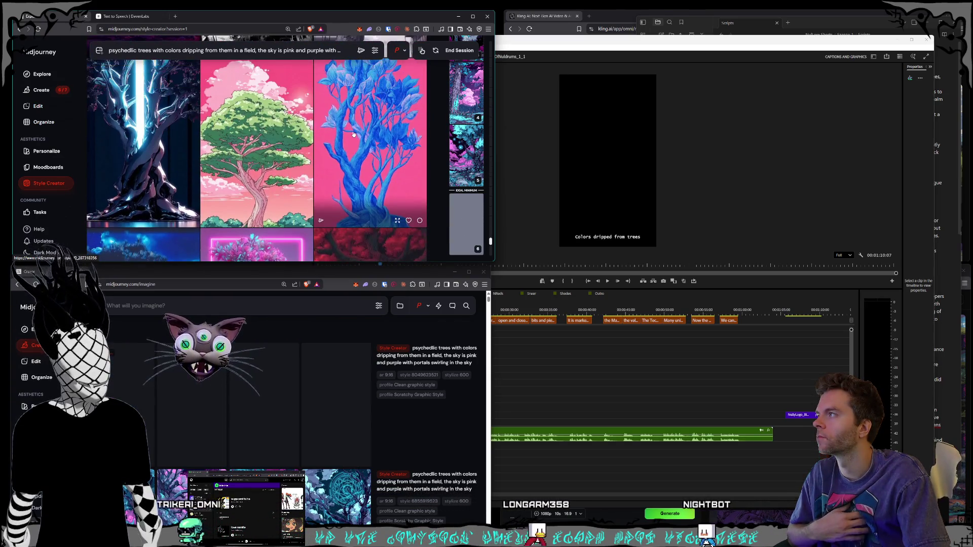
scroll(353, 134, "down", 5)
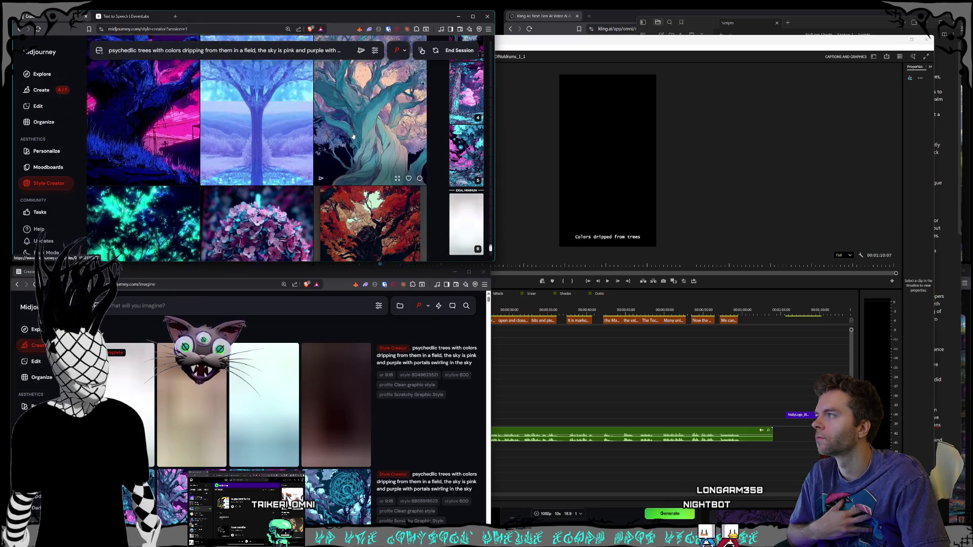
scroll(353, 136, "down", 3)
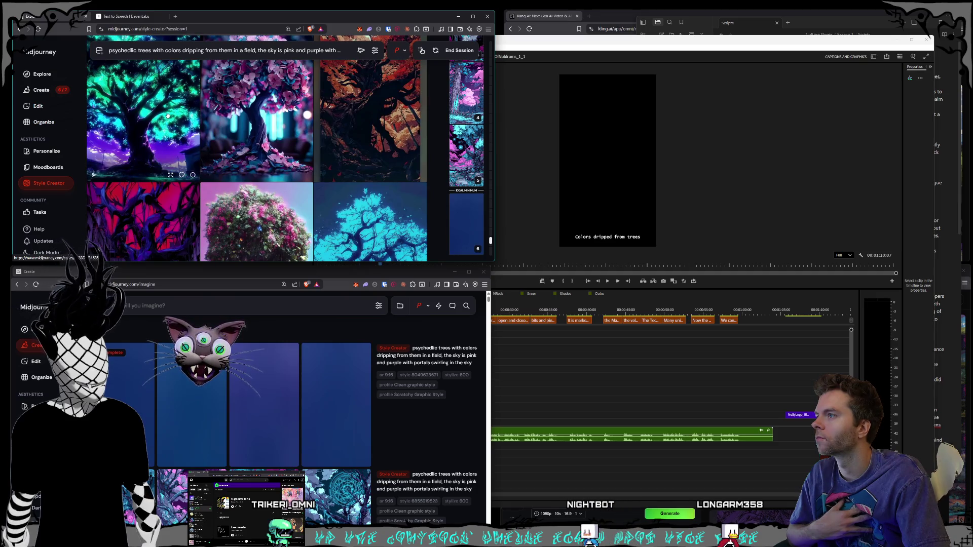
scroll(345, 144, "down", 10)
scroll(344, 143, "down", 10)
scroll(350, 152, "down", 10)
scroll(350, 152, "down", 10)
scroll(338, 151, "down", 10)
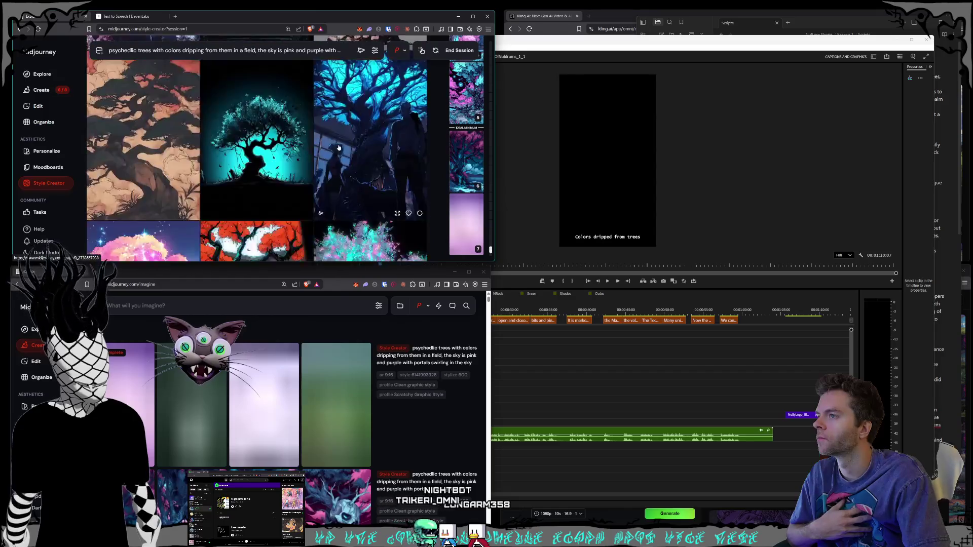
scroll(338, 148, "down", 10)
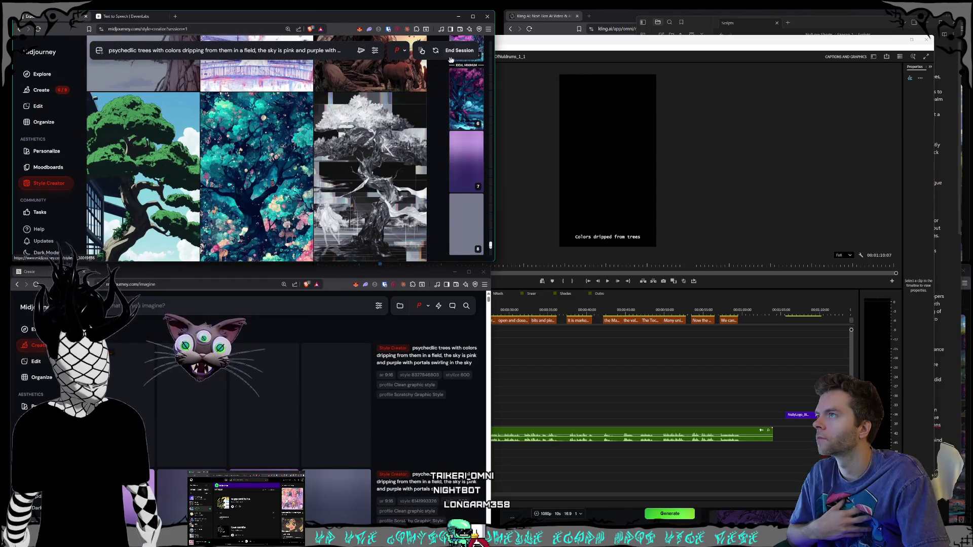
left_click(451, 51)
On the Create page, submit a prompt for white stone statue faces speaking, with black empty eyes
left_click(41, 89)
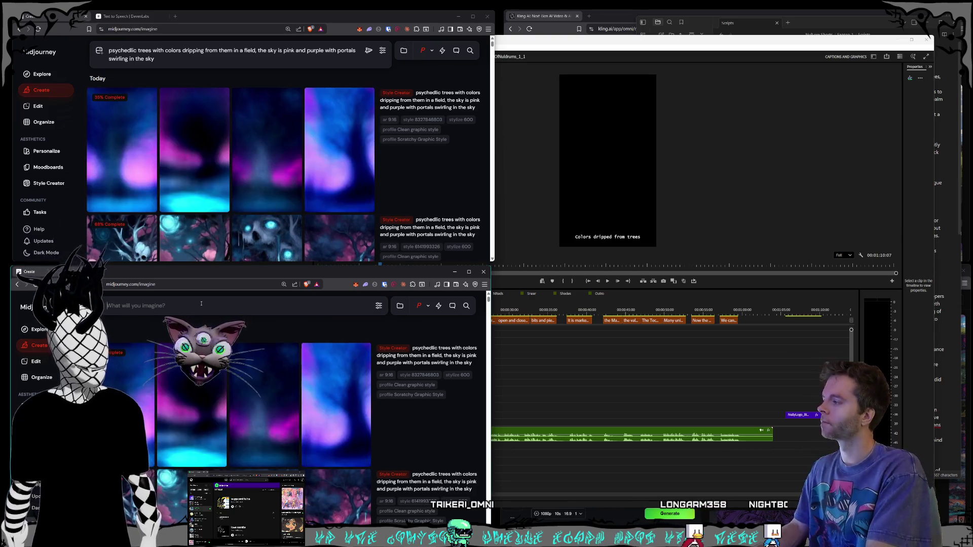
type("white stone statue v")
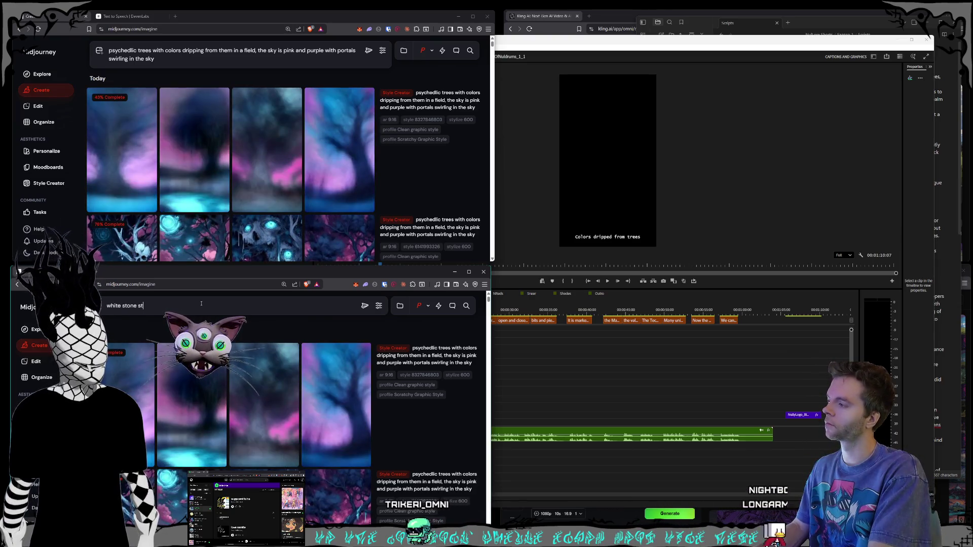
key("BackSpace")
type("face ")
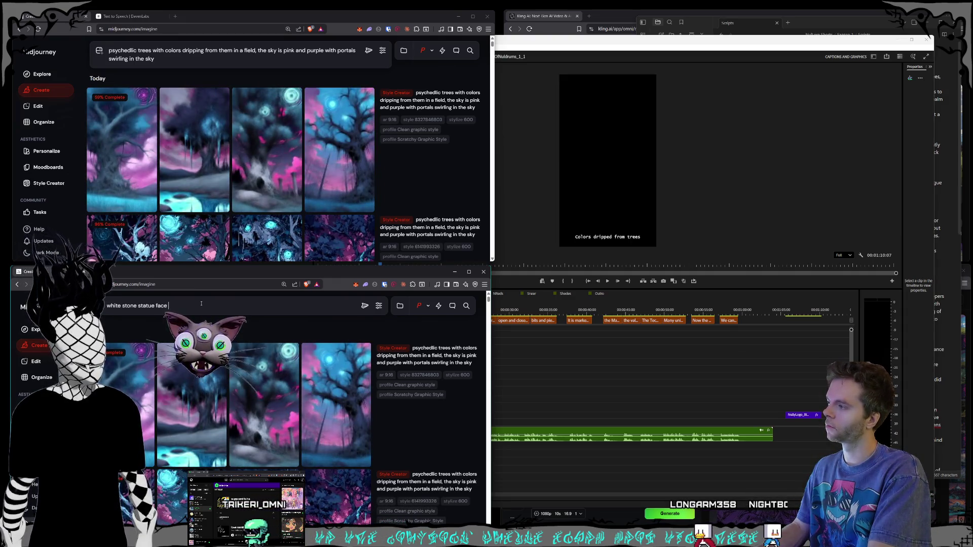
type("speaking directly into the ear")
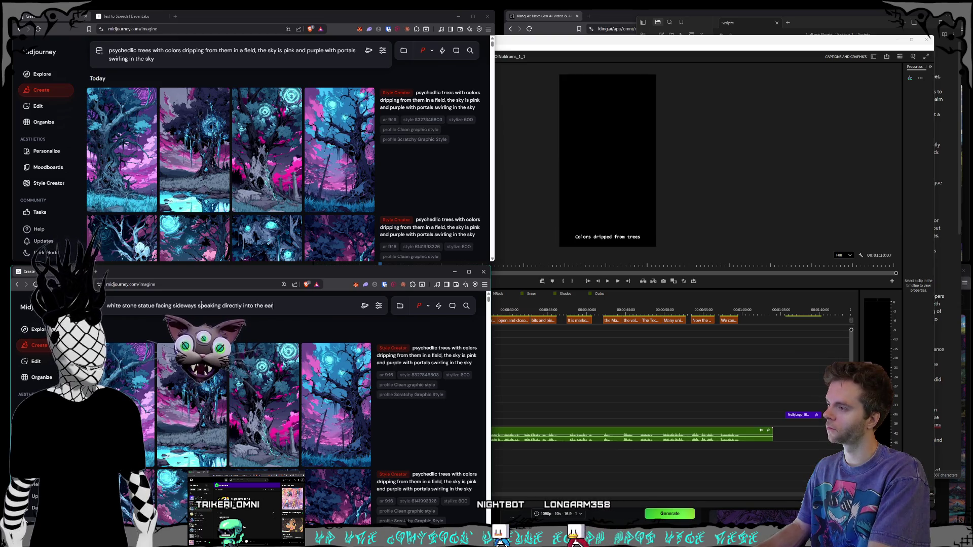
type("ne statue fa")
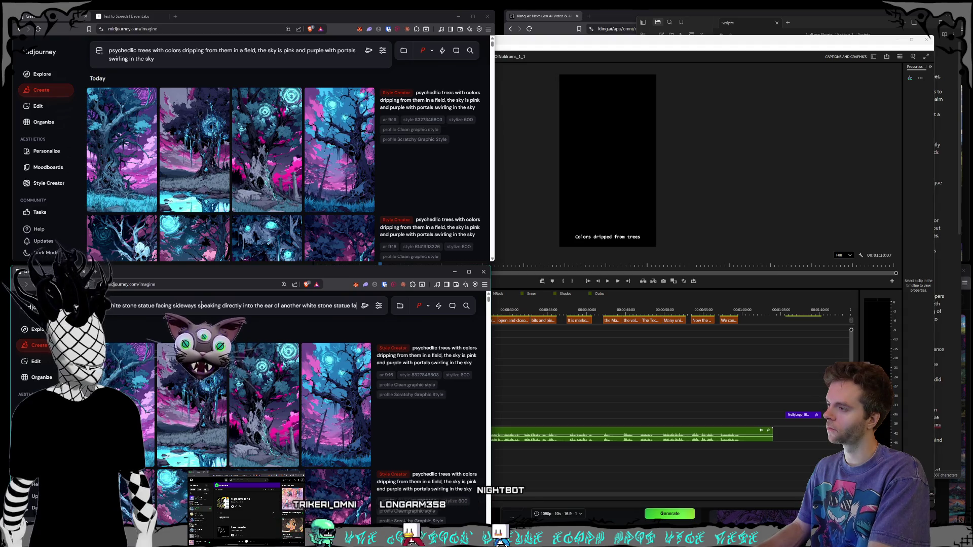
type("ce, they have black empty eye")
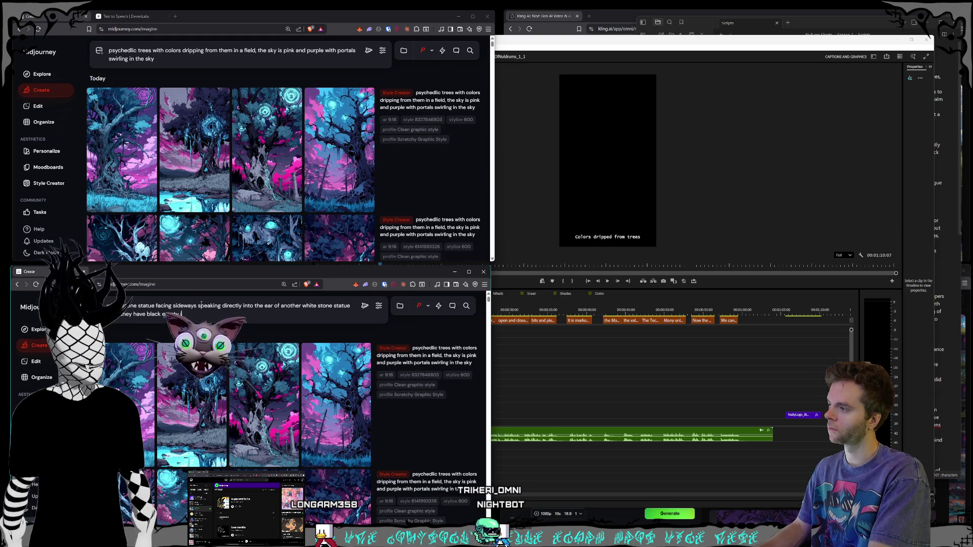
type("s,")
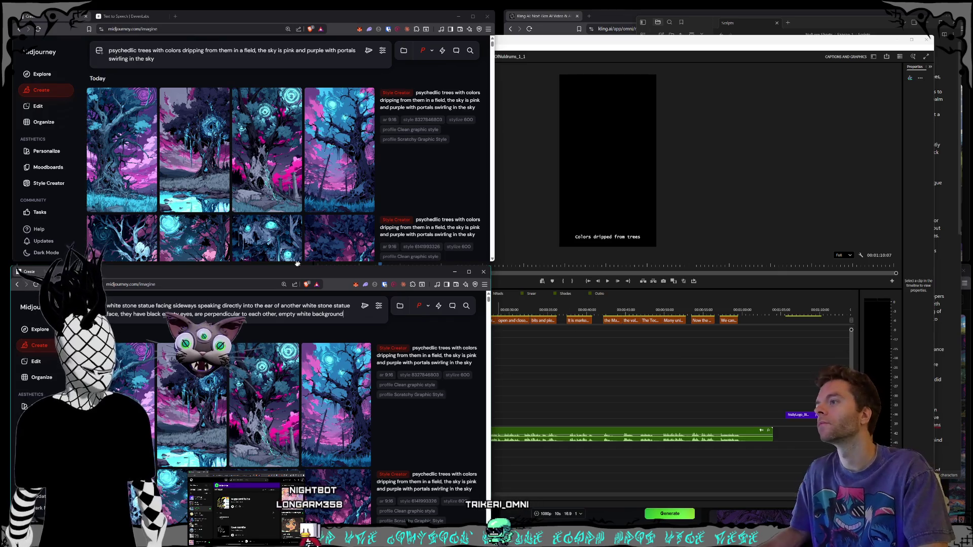
key("Return")
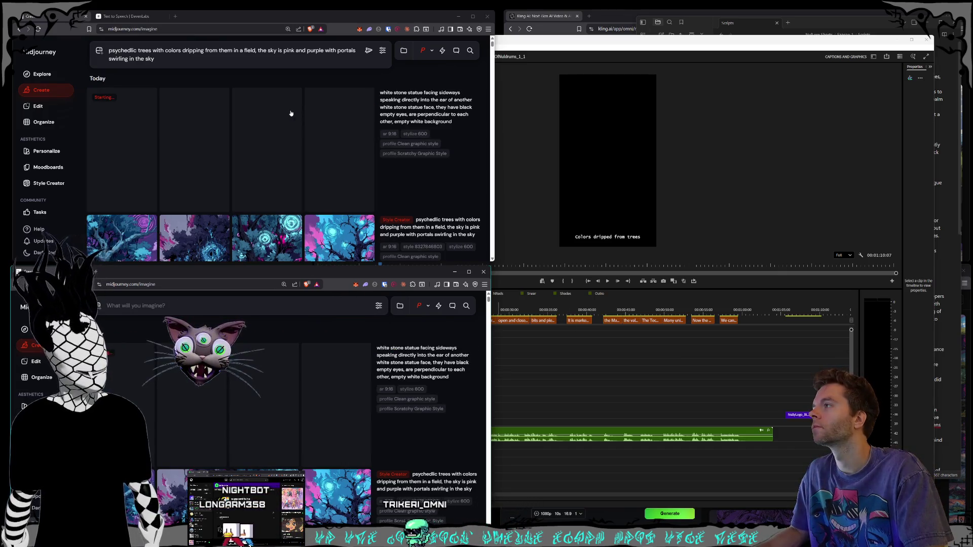
Enlarge the first psychedelic tree image and step through results across jobs to the statue images
scroll(299, 114, "down", 3)
left_click(122, 153)
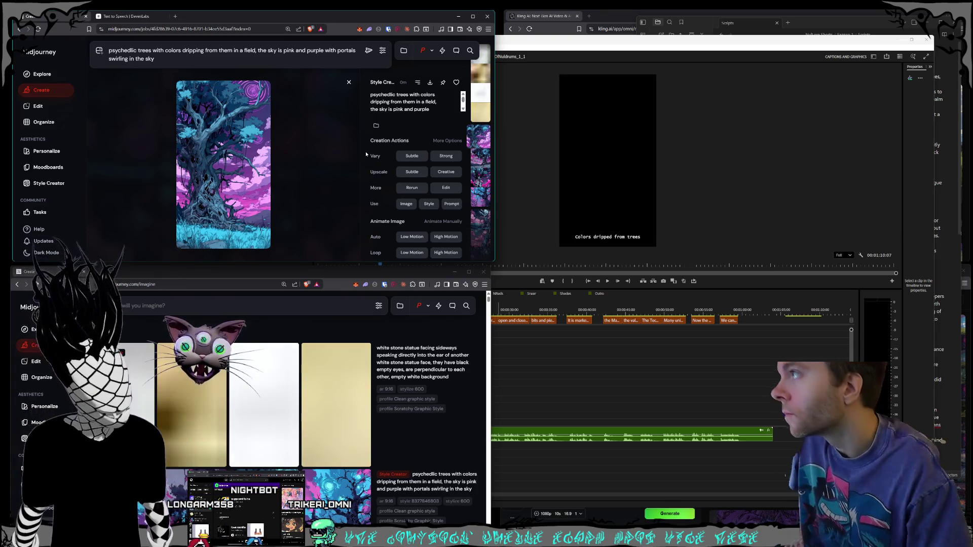
key("Right")
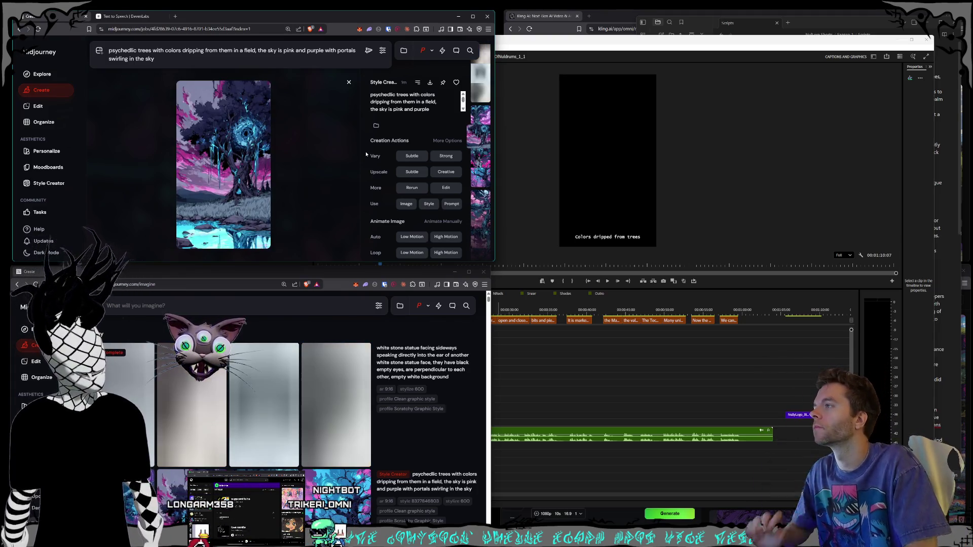
key("Right")
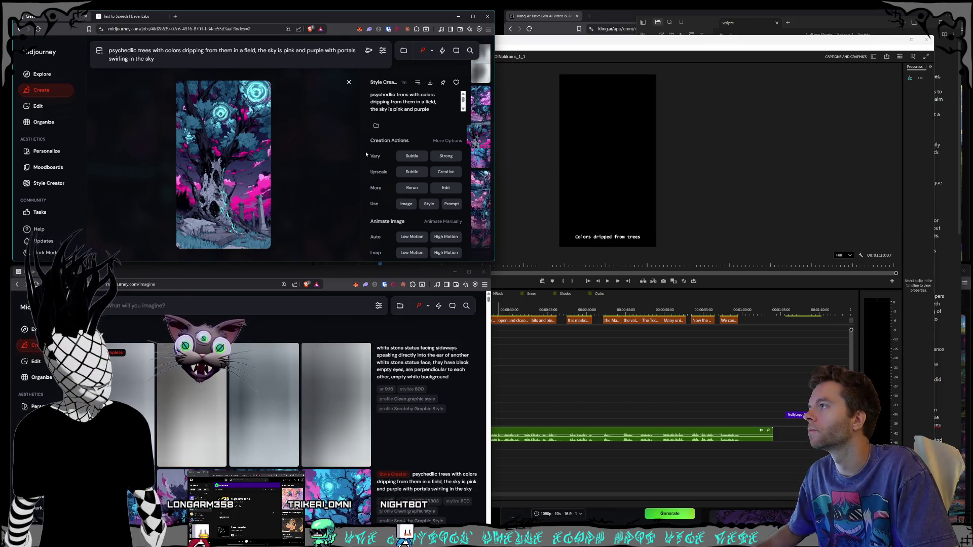
key("Right")
key("Right")
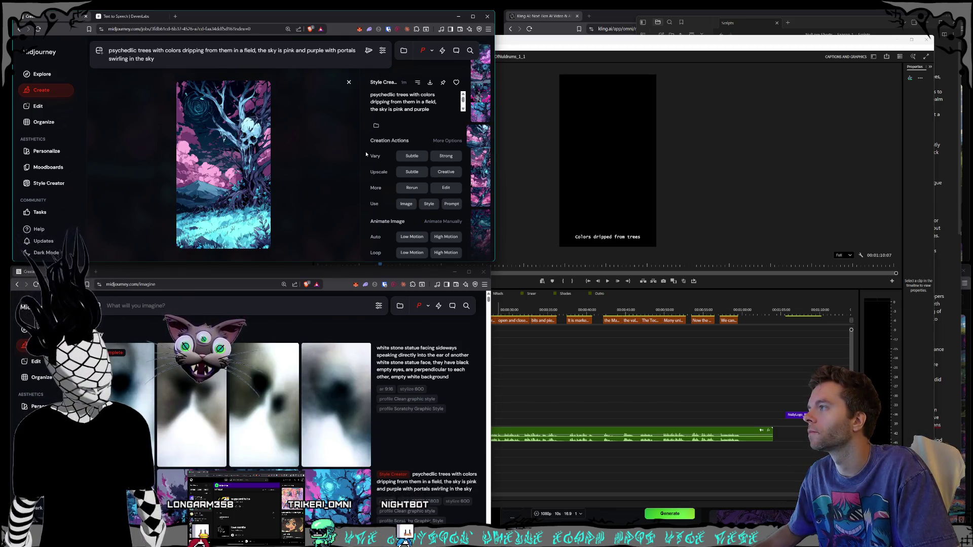
key("Right")
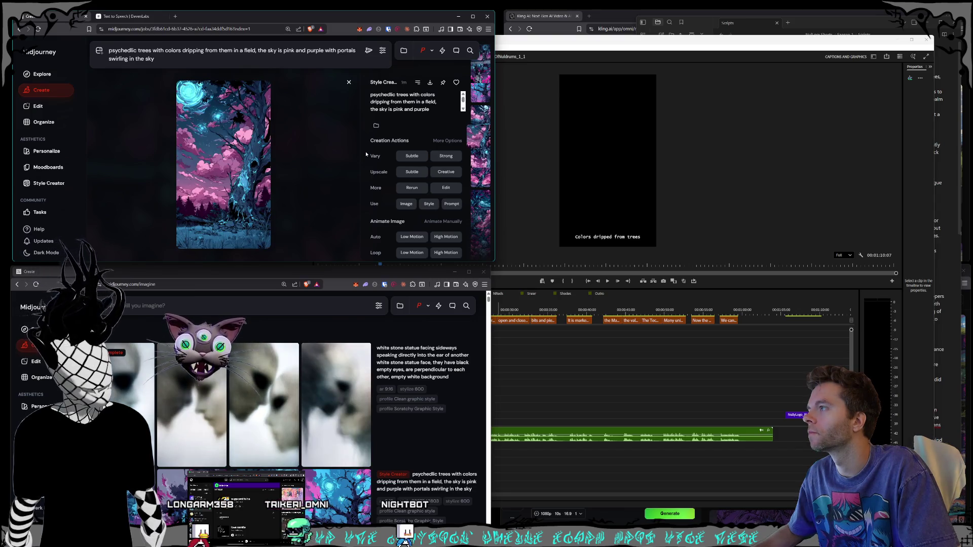
key("Right")
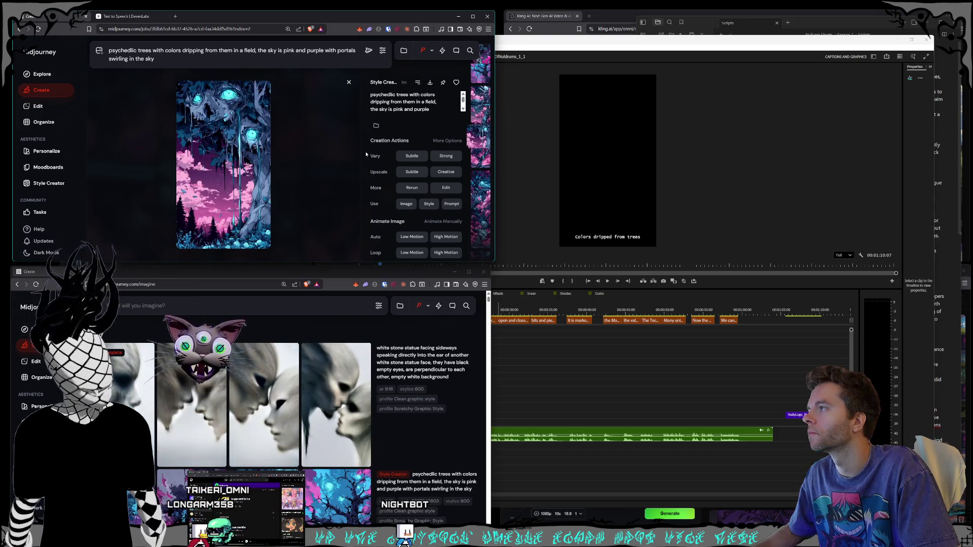
key("Right")
key("Right")
key("Right")
key("Right")
key("Right")
key("Right")
key("Right")
key("Right")
key("Right")
key("Right")
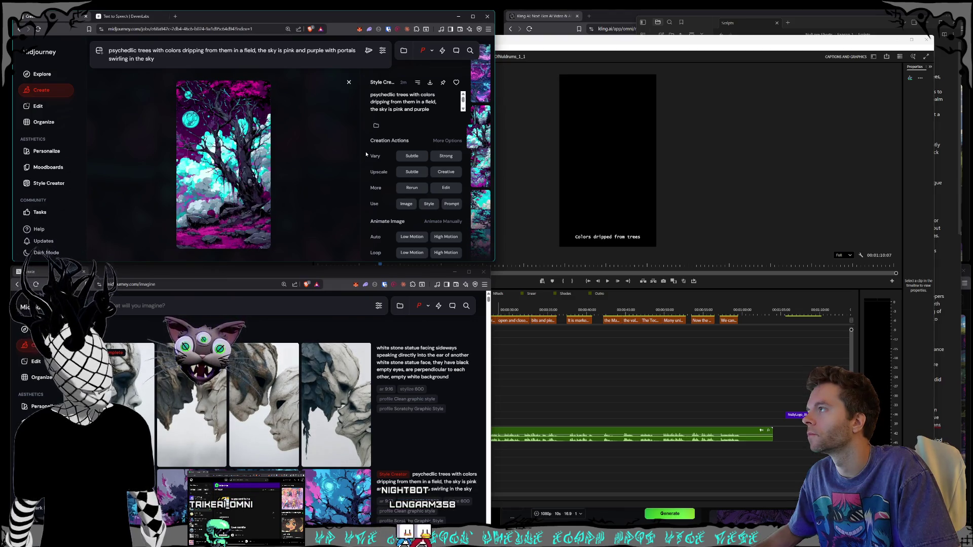
key("Right")
key("Right")
key("Right")
key("Right")
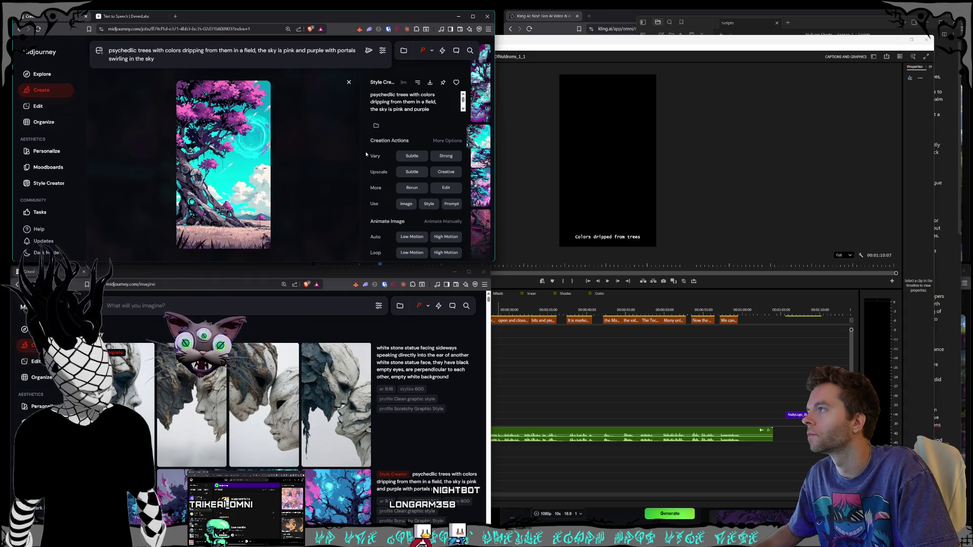
key("Right")
key("Right")
key("Right")
key("Right")
key("Right")
key("Right")
key("Right")
key("Right")
key("Right")
key("Right")
key("Right")
key("Right")
key("Right")
key("Right")
key("Right")
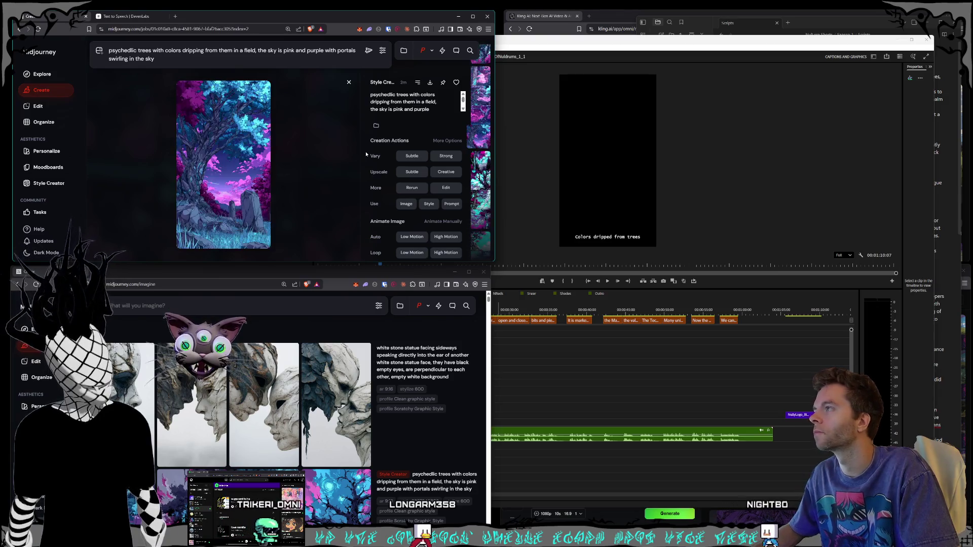
key("Right")
key("Right")
key("Right")
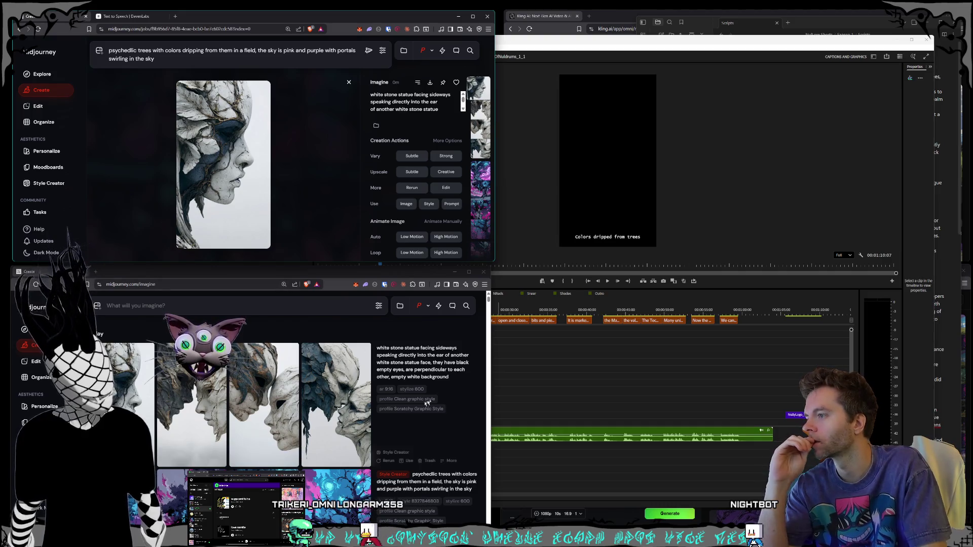
Resubmit the statue prompt with 'not facing each other' added, then close the enlarged view
mouse_move(358, 425)
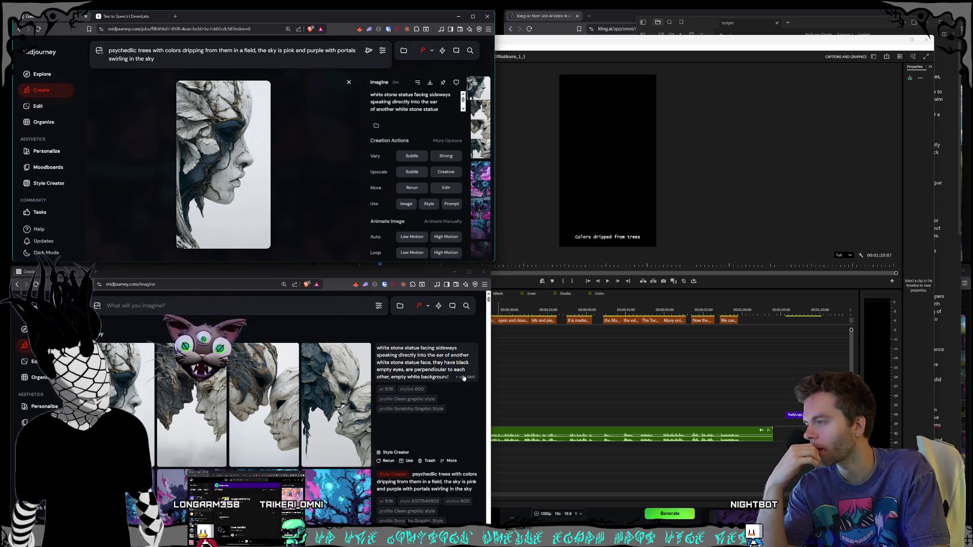
left_click(463, 377)
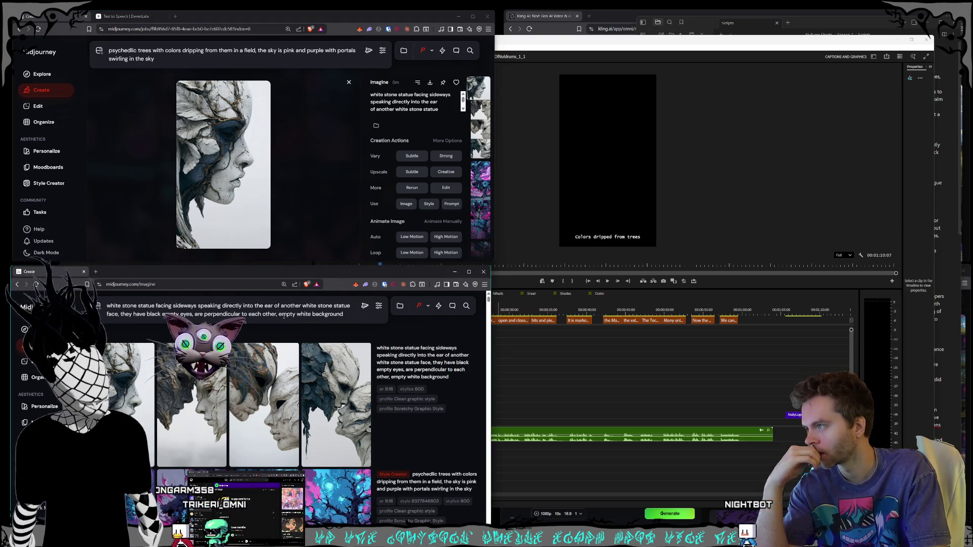
mouse_move(352, 347)
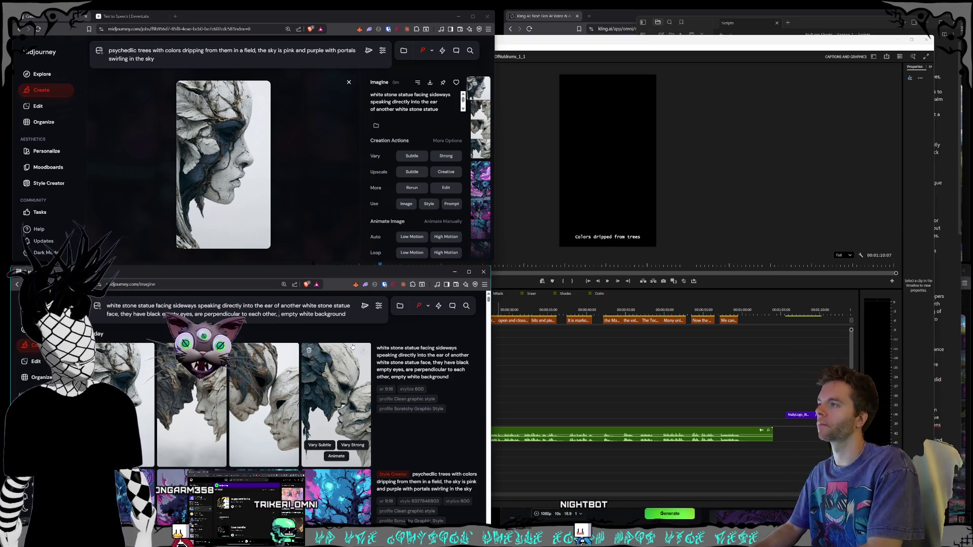
type("not facing each other mouth")
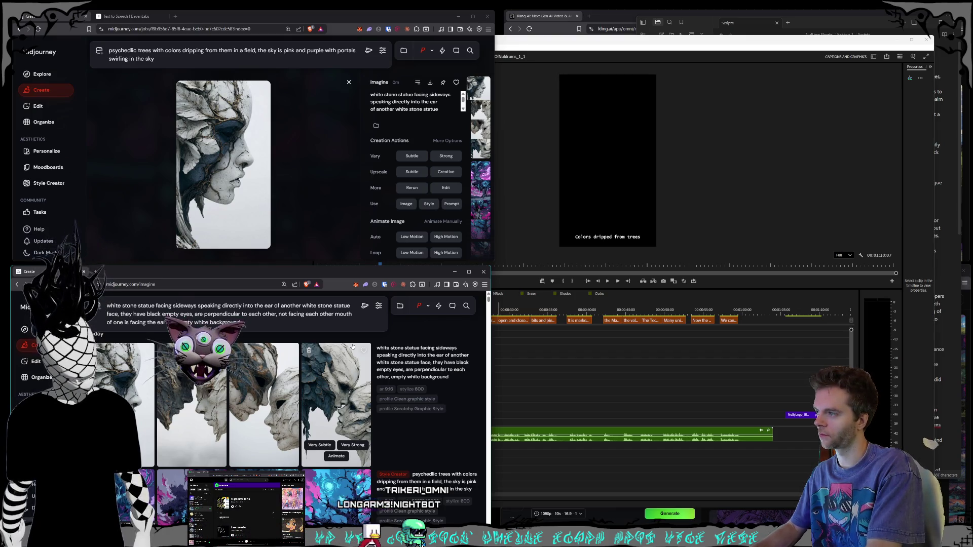
key("Return")
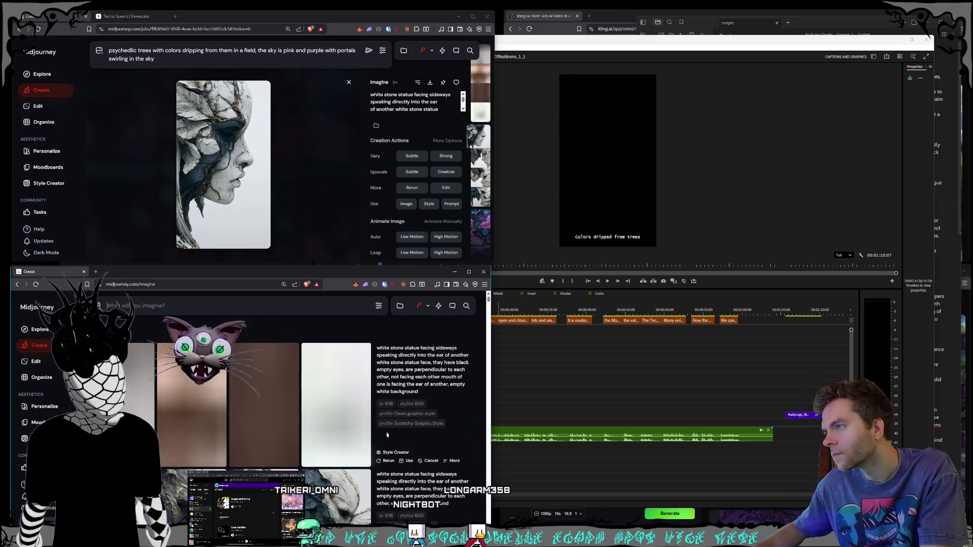
left_click(192, 66)
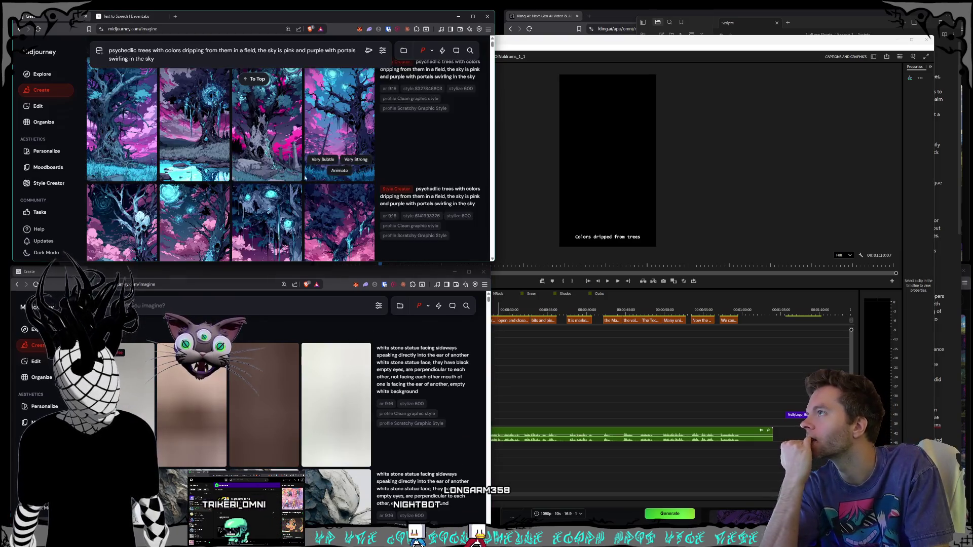
Replace the old psychedelic trees prompt with 'universe exploding' and submit it
left_click(187, 49)
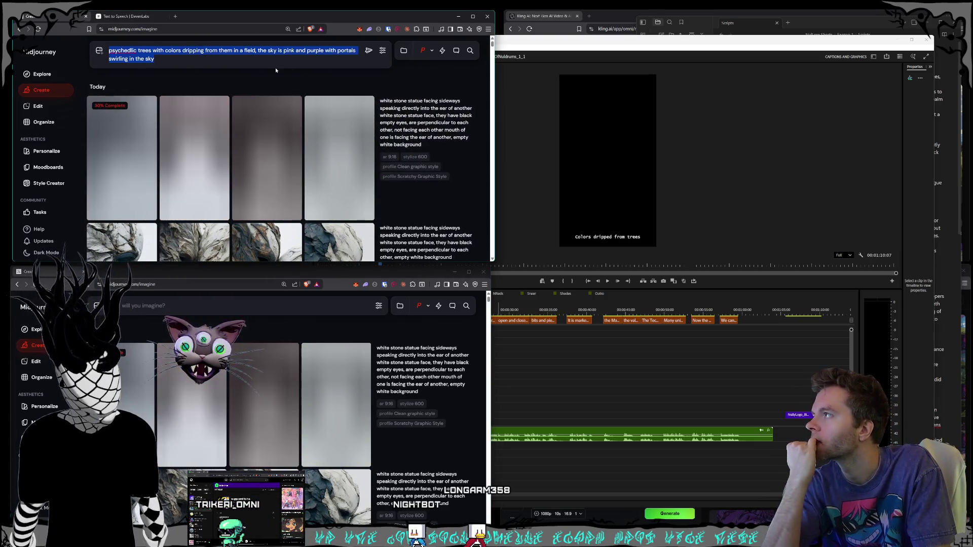
key("Return")
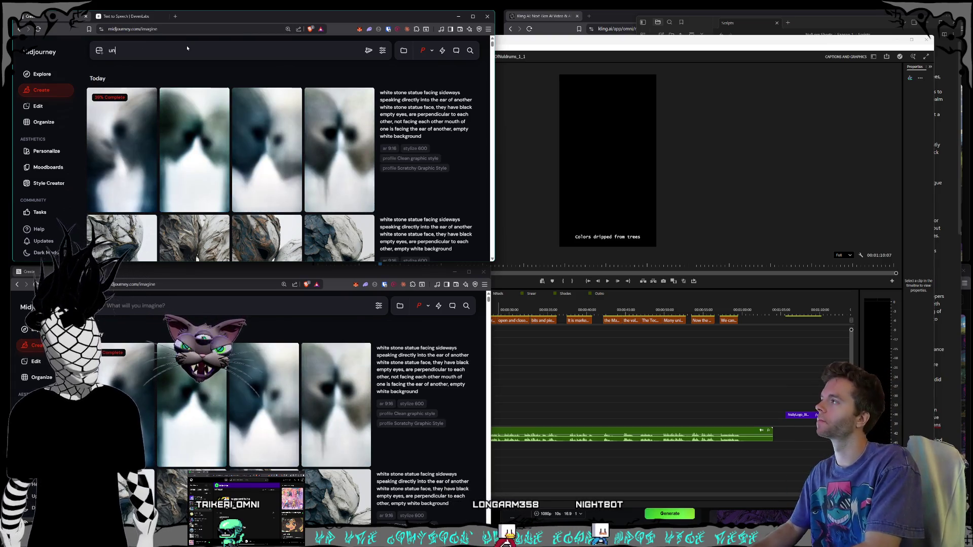
type("universe exploding")
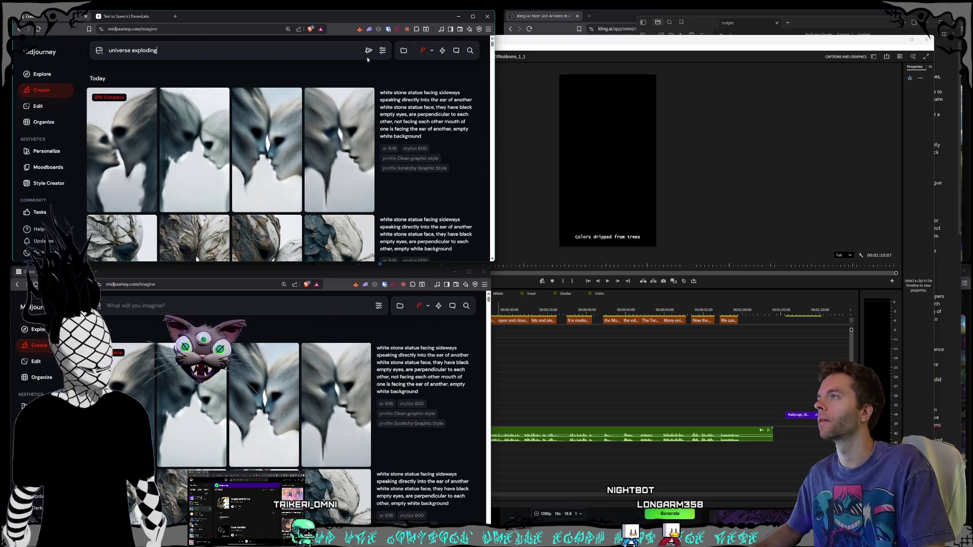
key("Return")
Inspect the second statue image, then load the white stone statue prompt and open the Style Creator
scroll(328, 403, "down", 3)
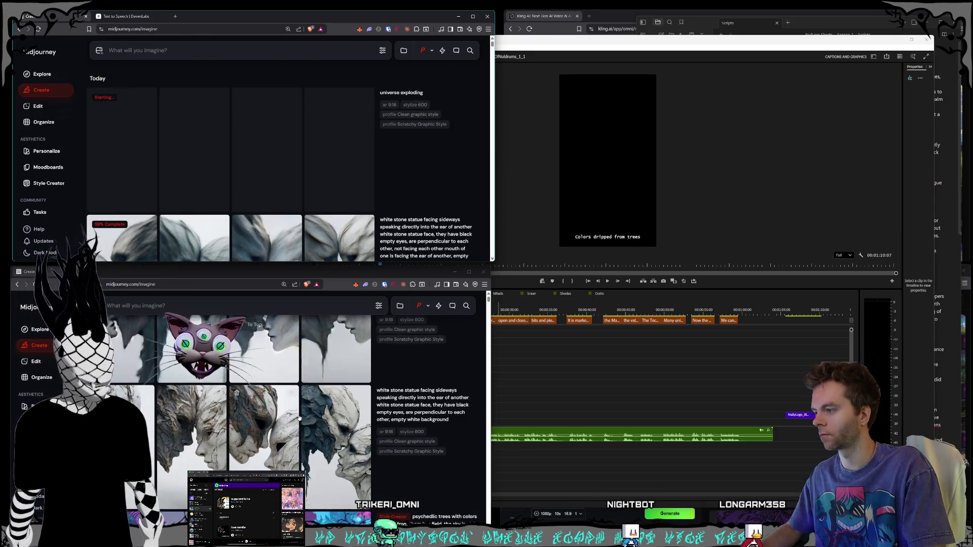
scroll(310, 408, "up", 1)
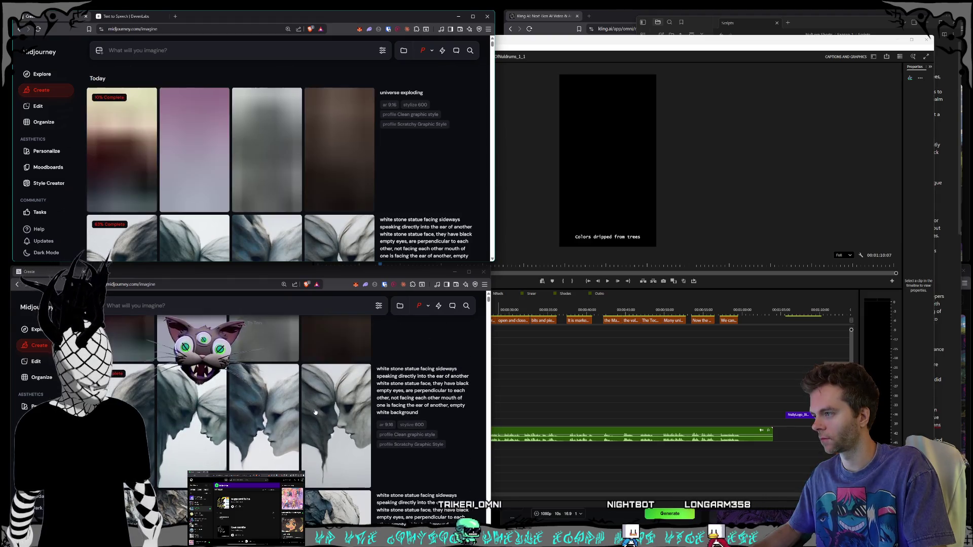
scroll(337, 422, "down", 1)
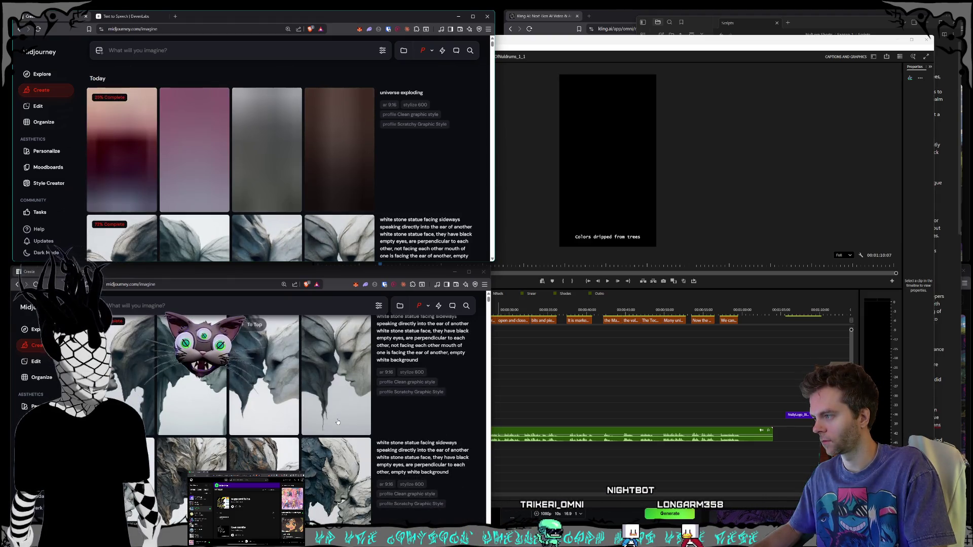
left_click(201, 397)
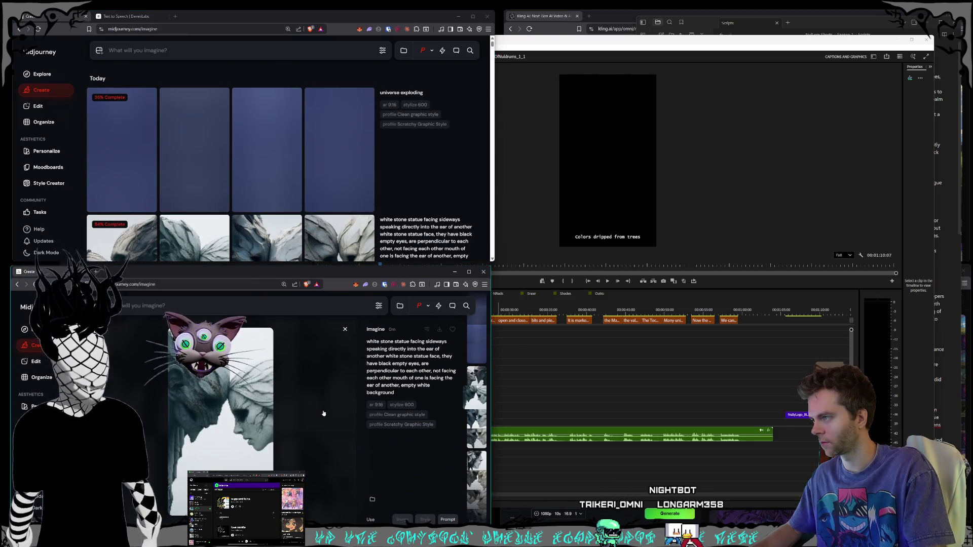
left_click(323, 411)
scroll(321, 411, "down", 1)
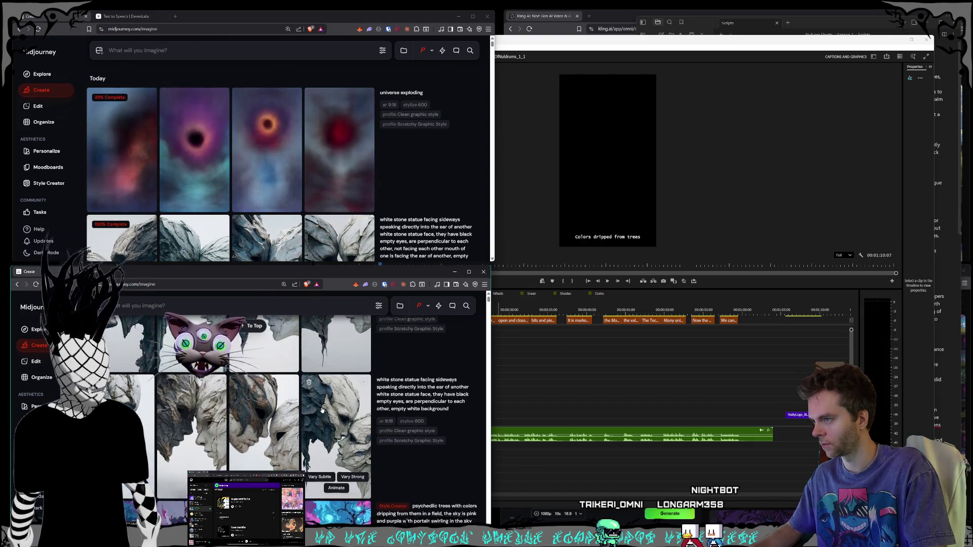
left_click(439, 413)
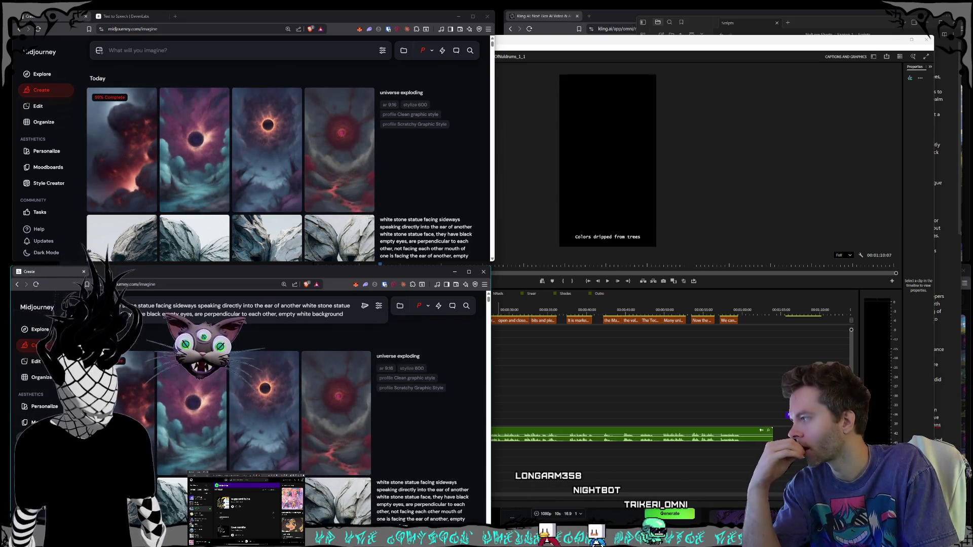
left_click(49, 439)
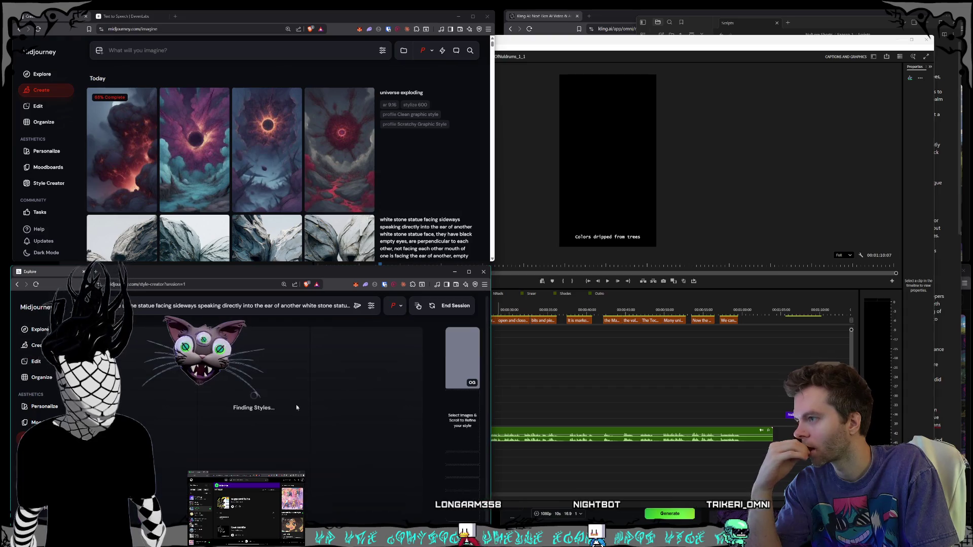
Load the 'universe exploding' prompt back into the prompt bar
scroll(293, 157, "down", 2)
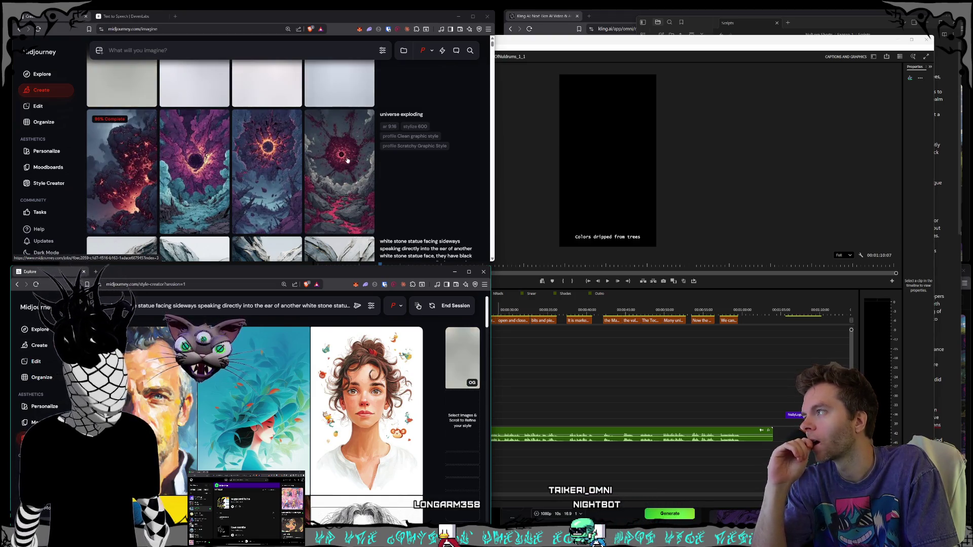
left_click(459, 117)
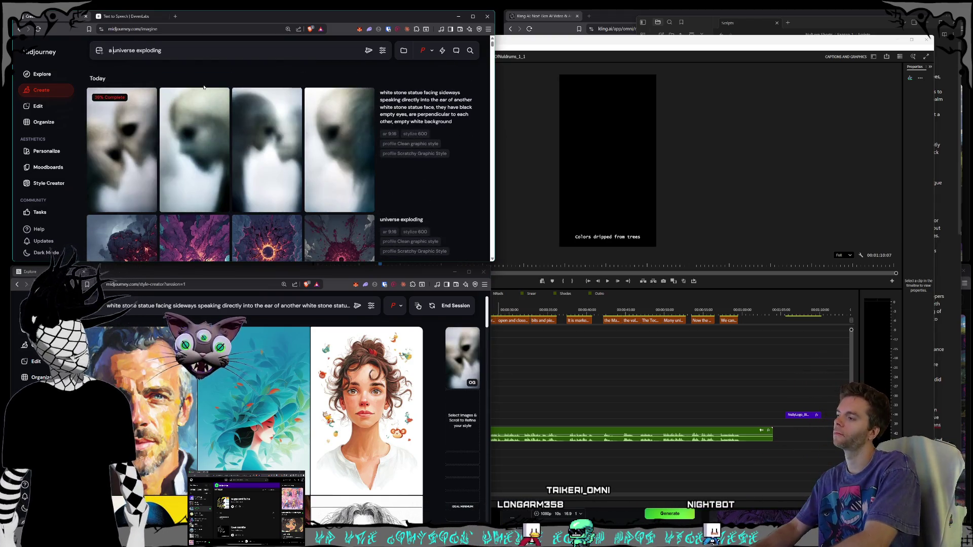
Change the prompt to 'a galaxy exploding' and submit it
type("a galaxy")
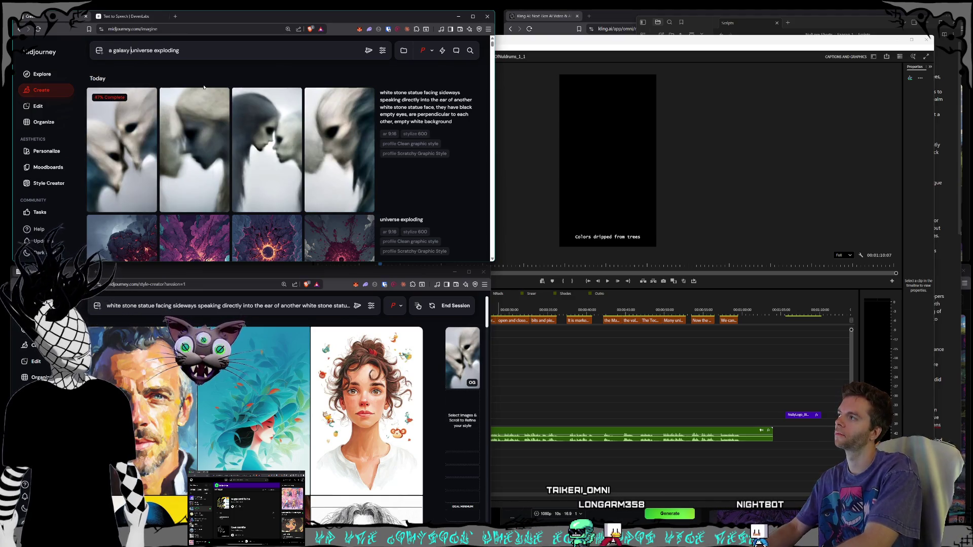
key("ctrl+Right")
key("BackSpace")
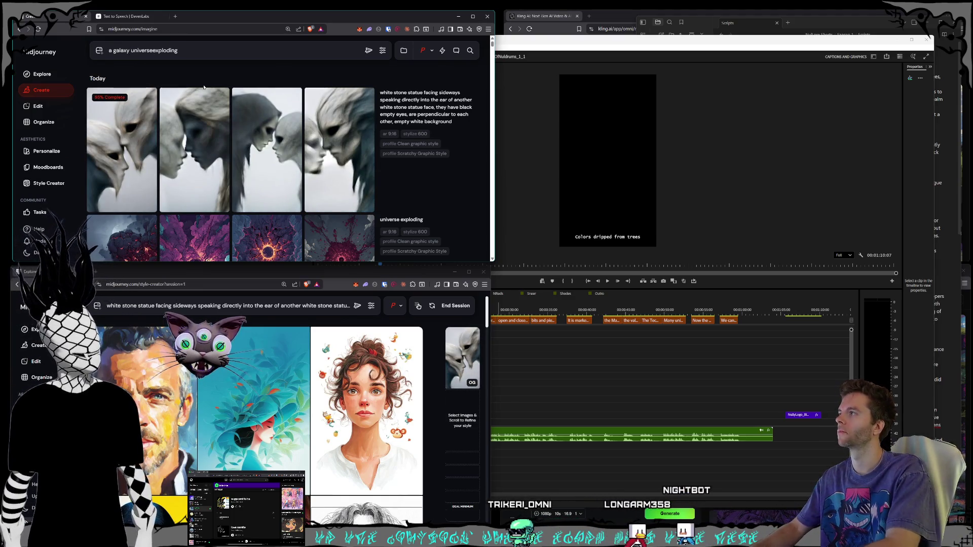
key("BackSpace")
key("BackSpace")
key("BackSpace")
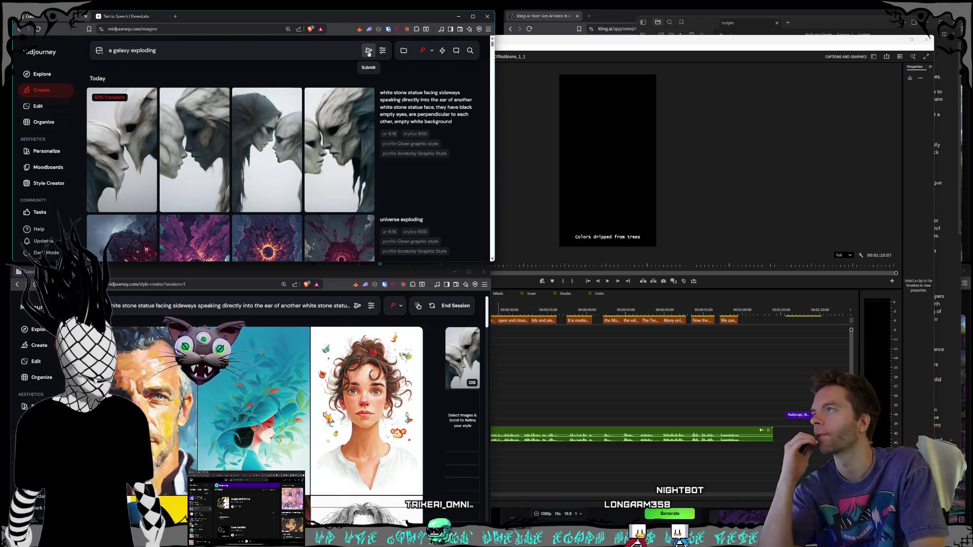
left_click(369, 50)
Scroll through the Style Creator images, then bring the Kling AI window forward
scroll(299, 348, "down", 4)
scroll(299, 348, "down", 10)
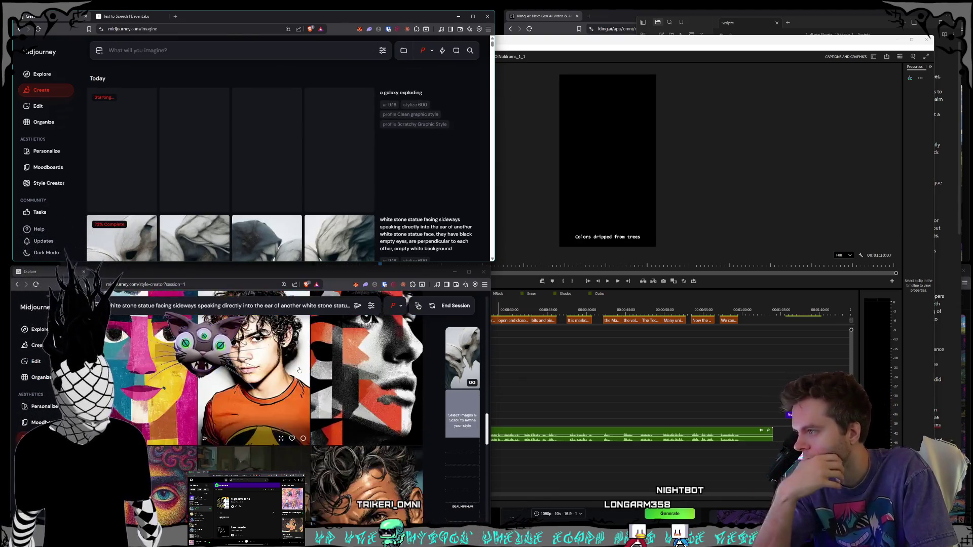
scroll(300, 371, "down", 10)
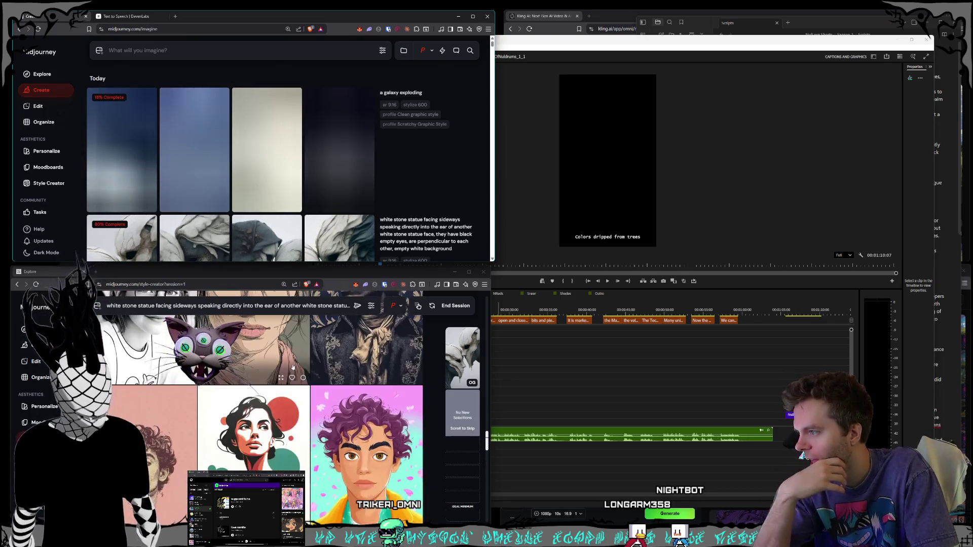
scroll(297, 369, "down", 10)
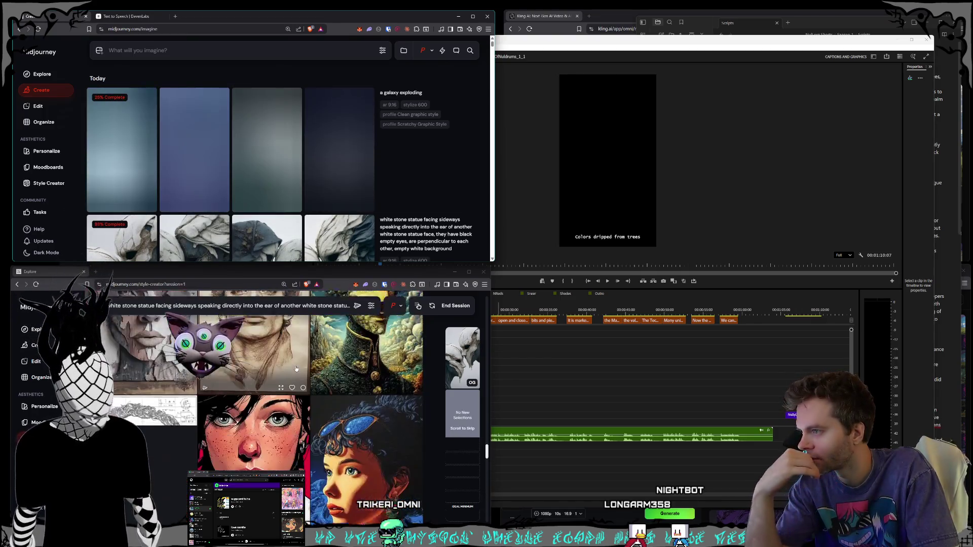
scroll(296, 369, "down", 10)
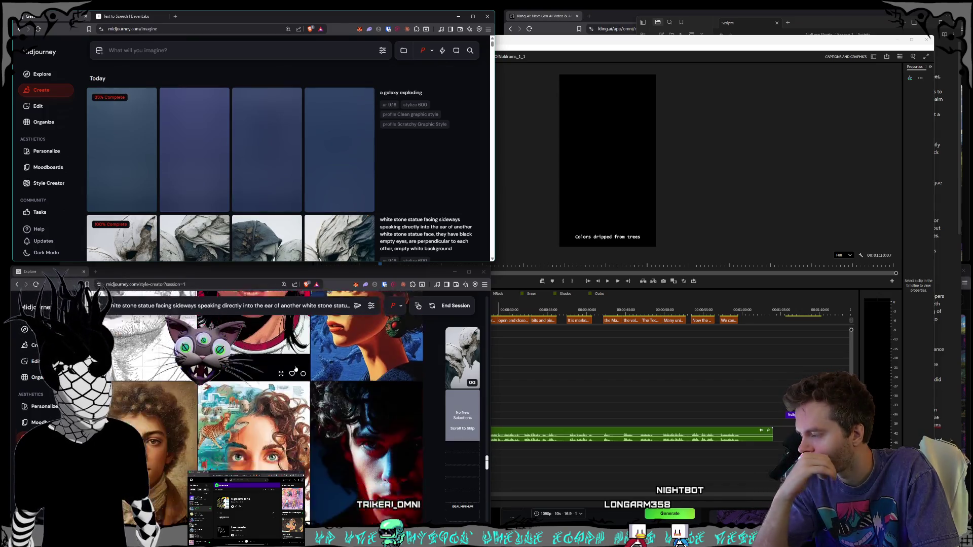
scroll(296, 369, "down", 10)
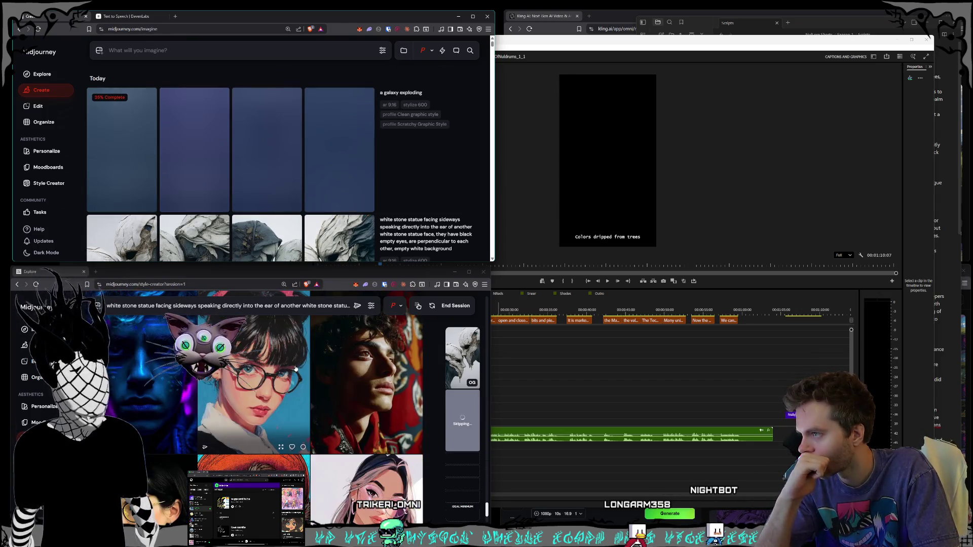
scroll(317, 357, "down", 5)
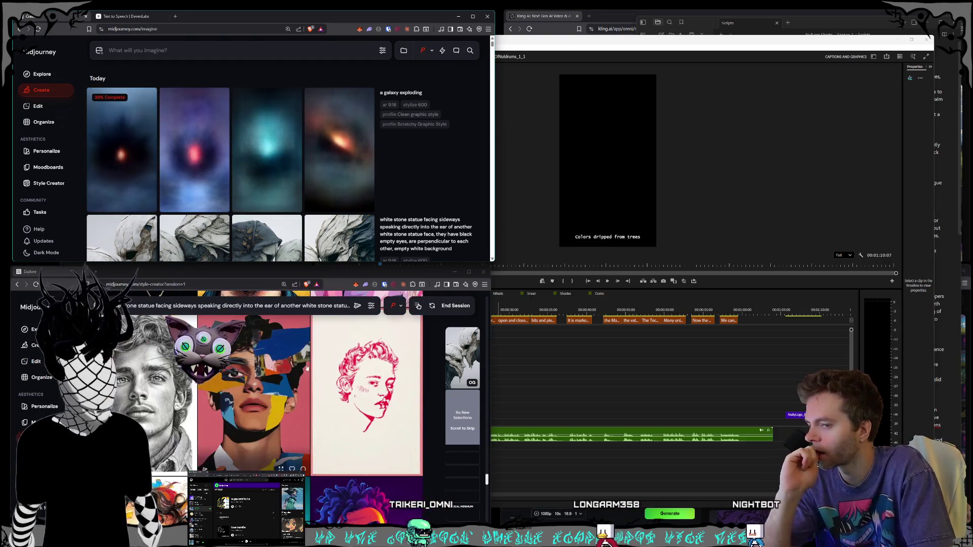
scroll(305, 369, "down", 10)
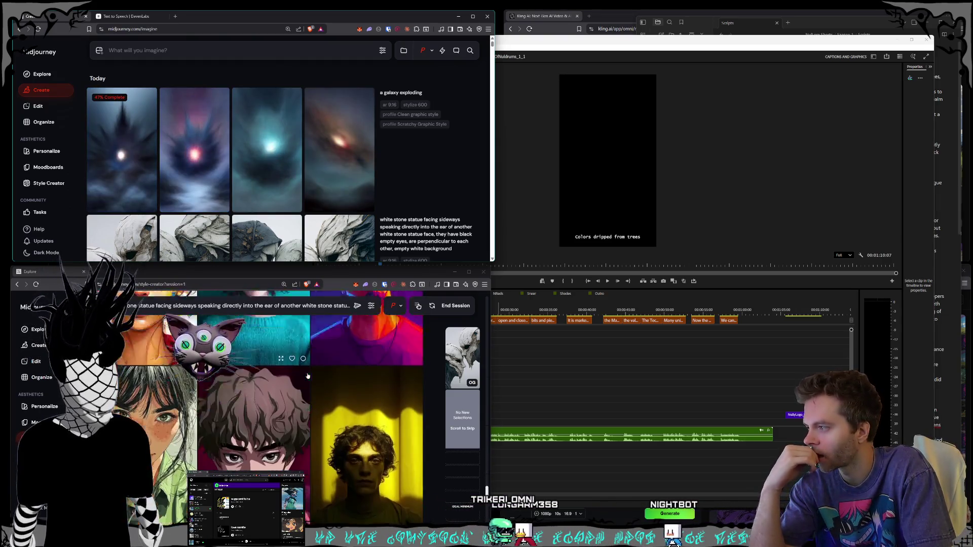
scroll(307, 376, "down", 5)
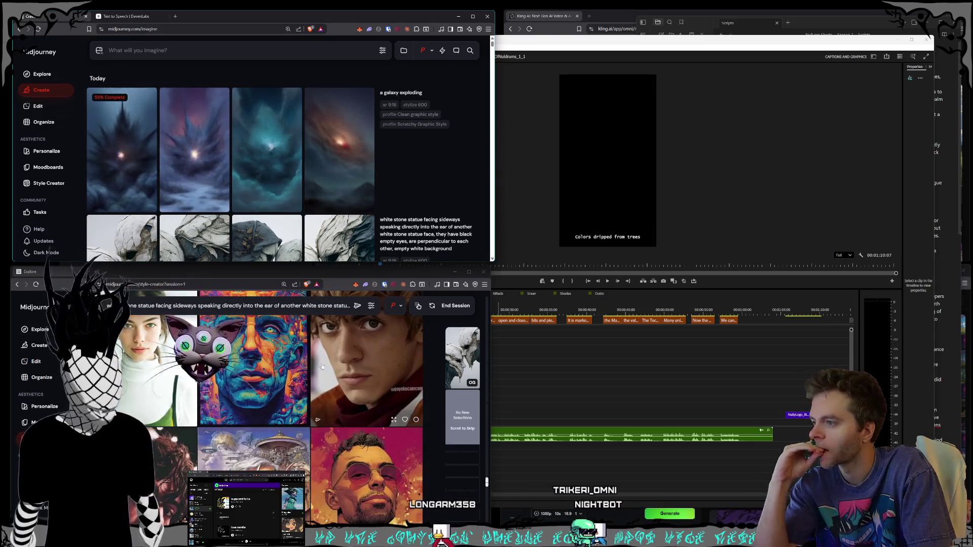
left_click(628, 11)
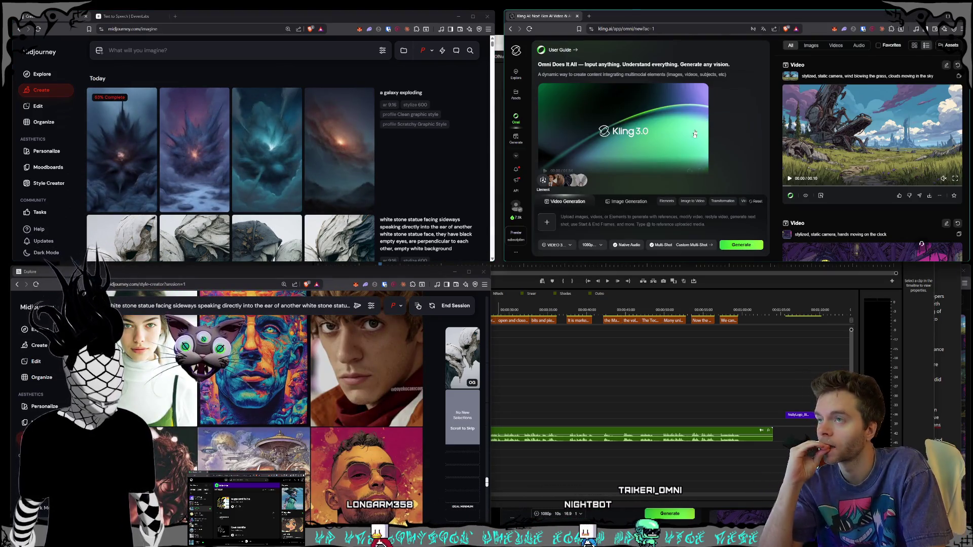
On Kling's video generation page, set the CrownhearthFoothills image as the start frame
left_click(517, 138)
left_click(568, 104)
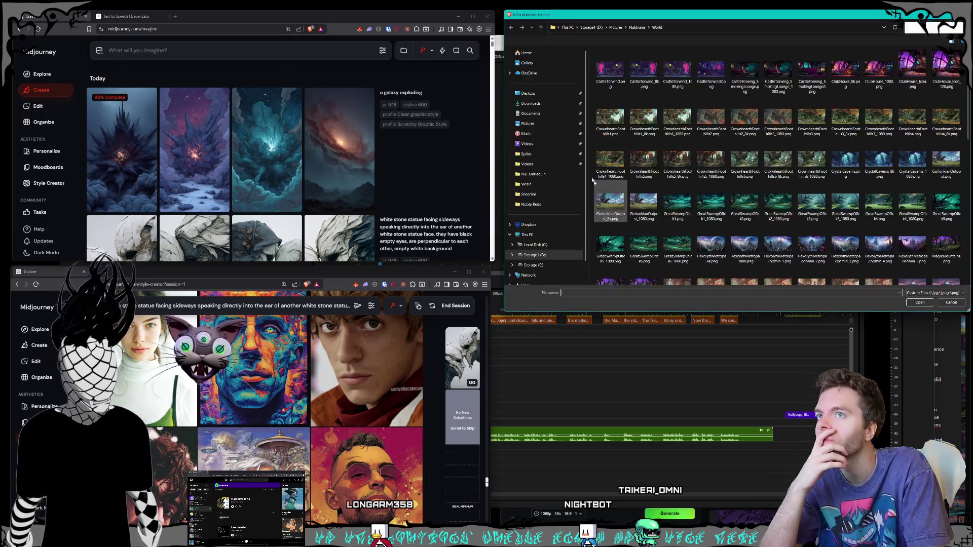
left_click_drag(633, 15, 437, 47)
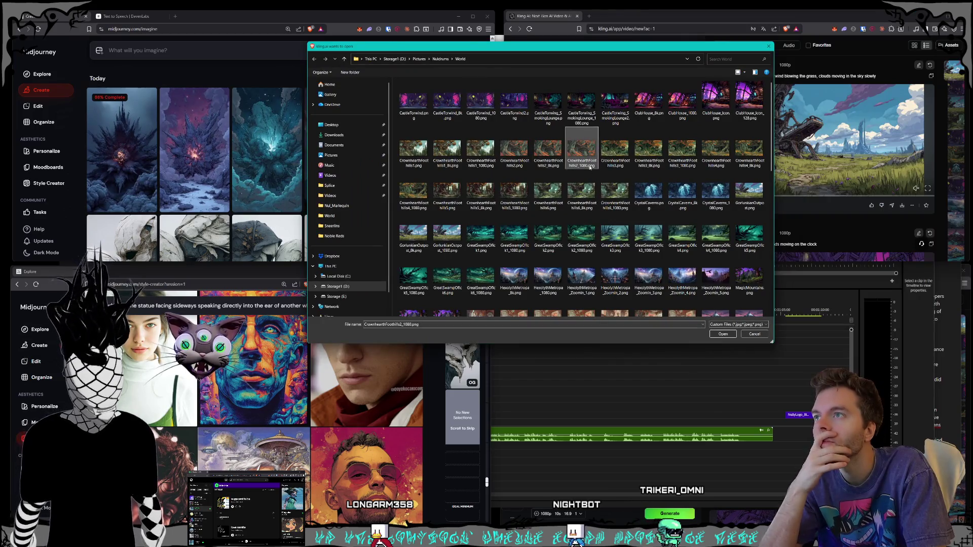
double_click(581, 149)
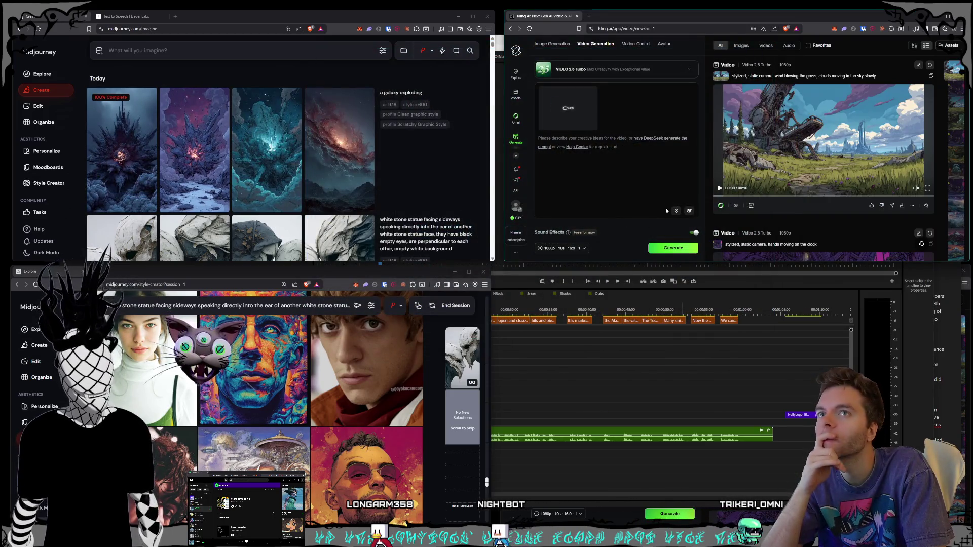
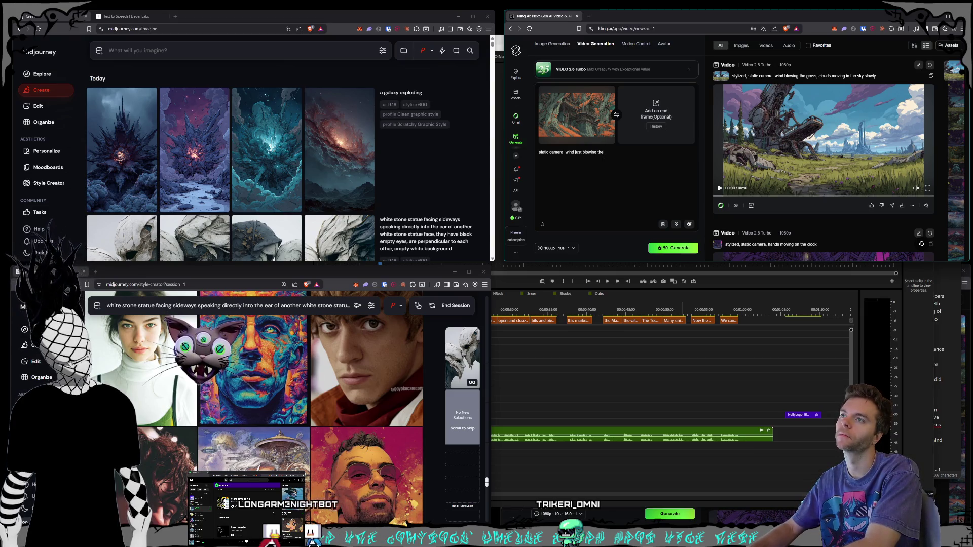
Reword the forest prompt to 'wind just rustling the trees and the leaves, calm forest scene' and generate
key("BackSpace")
key("BackSpace")
type("rustling")
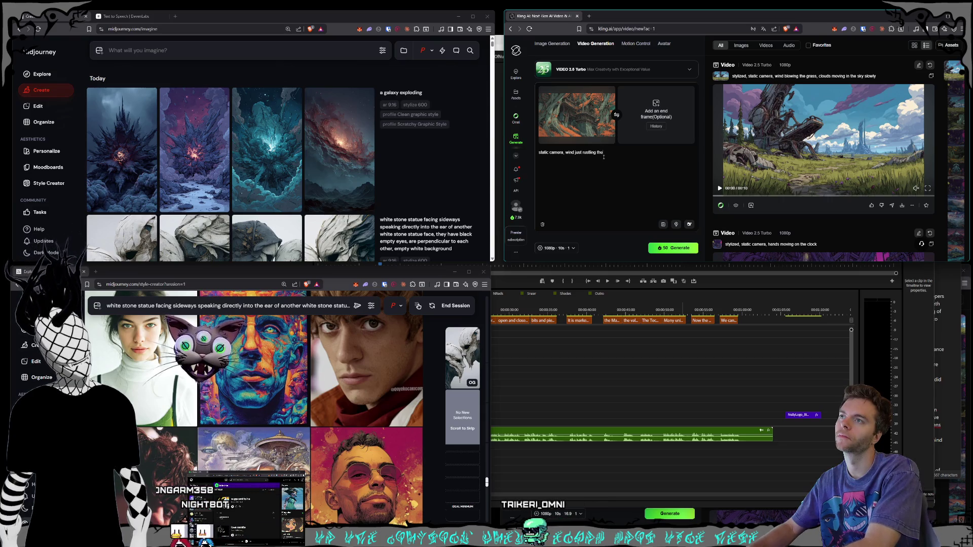
type(" the trees and the leaves, calm forest scene")
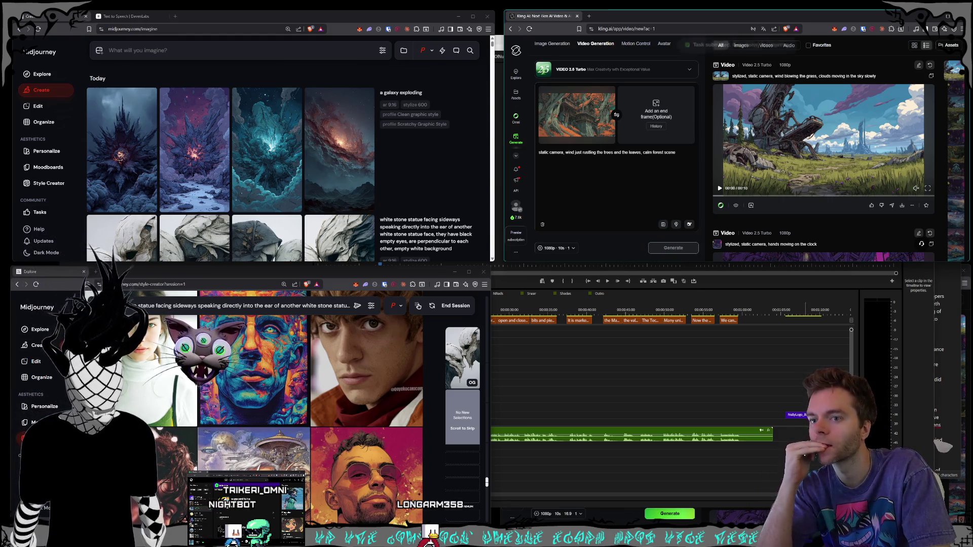
left_click(673, 248)
left_click(618, 525)
Upload CrystalCaverns_8k.png from the World folder as the new clip's start frame and begin its prompt
left_click(564, 360)
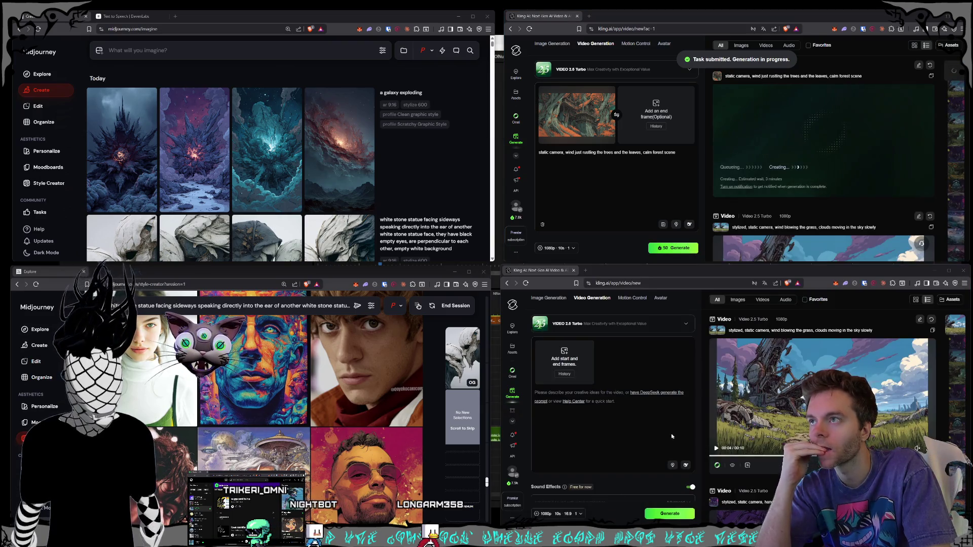
left_click(676, 334)
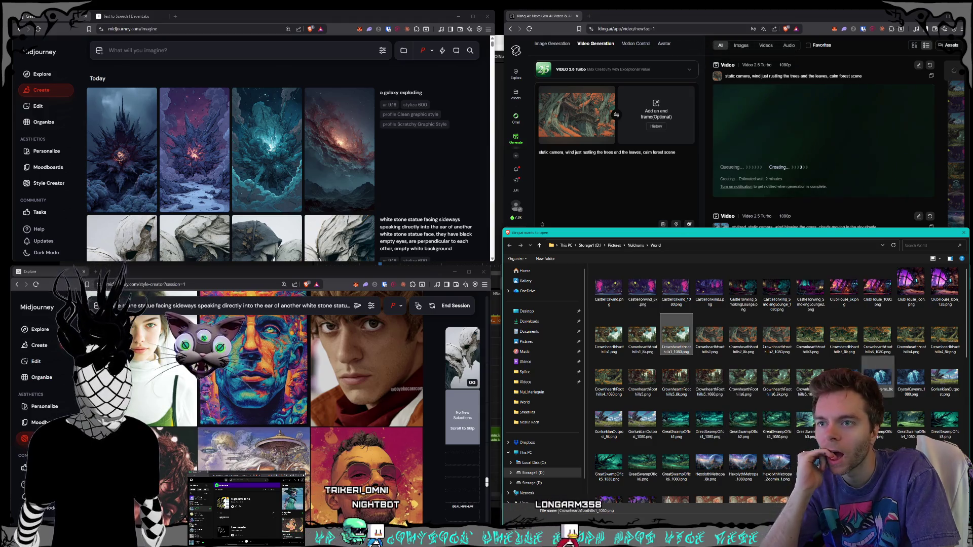
left_click(882, 383)
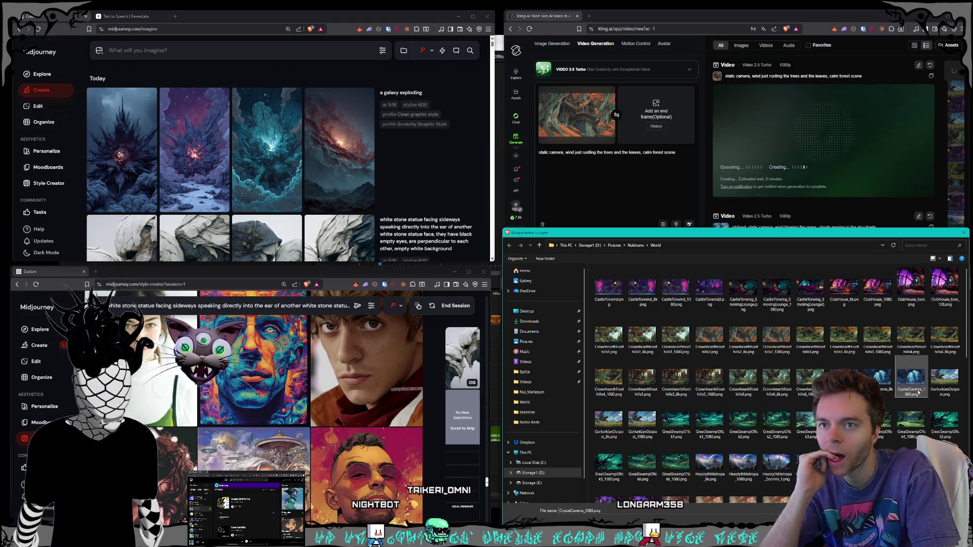
double_click(914, 400)
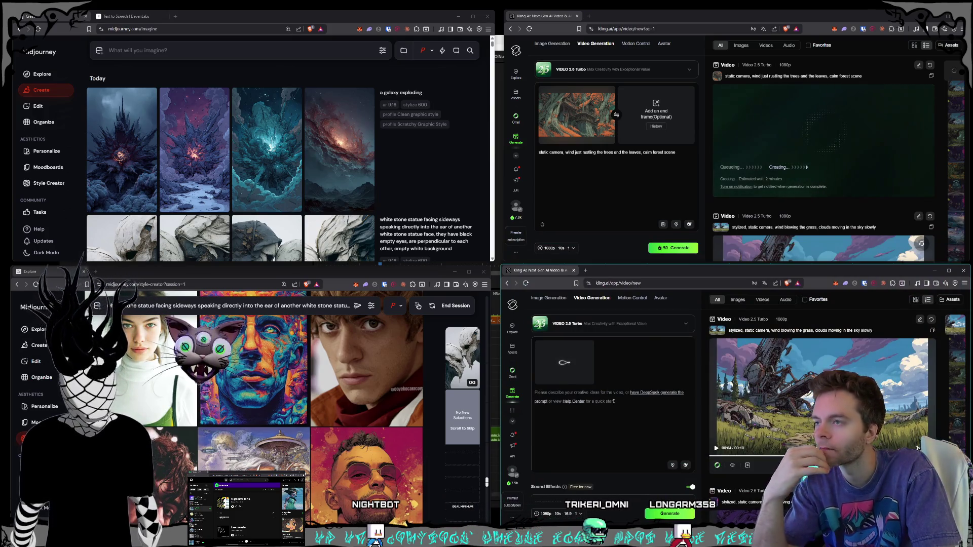
type("crystal")
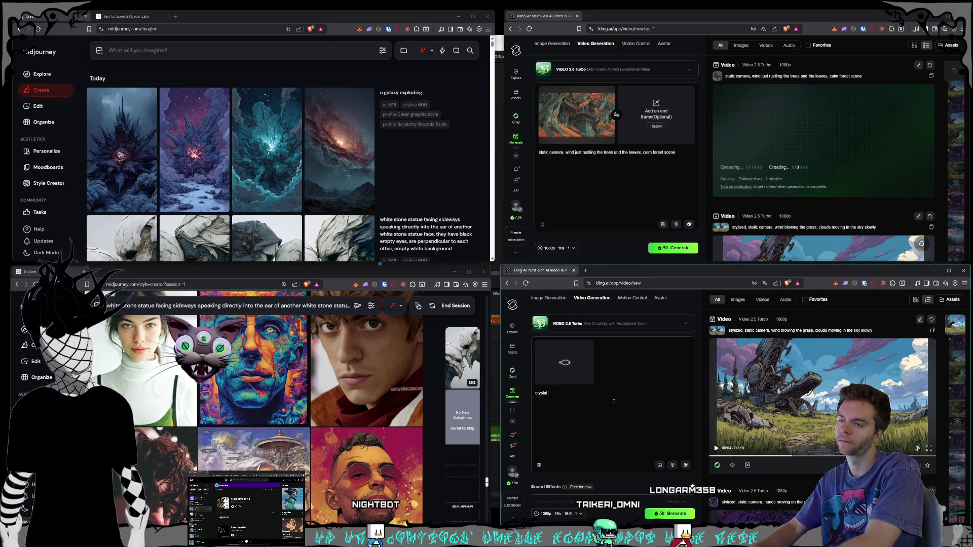
type("cavern")
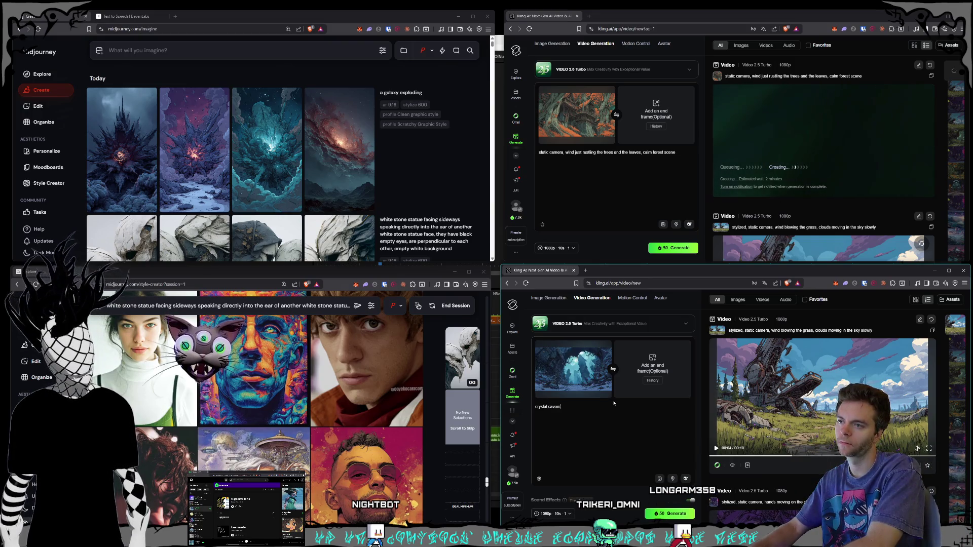
type("s")
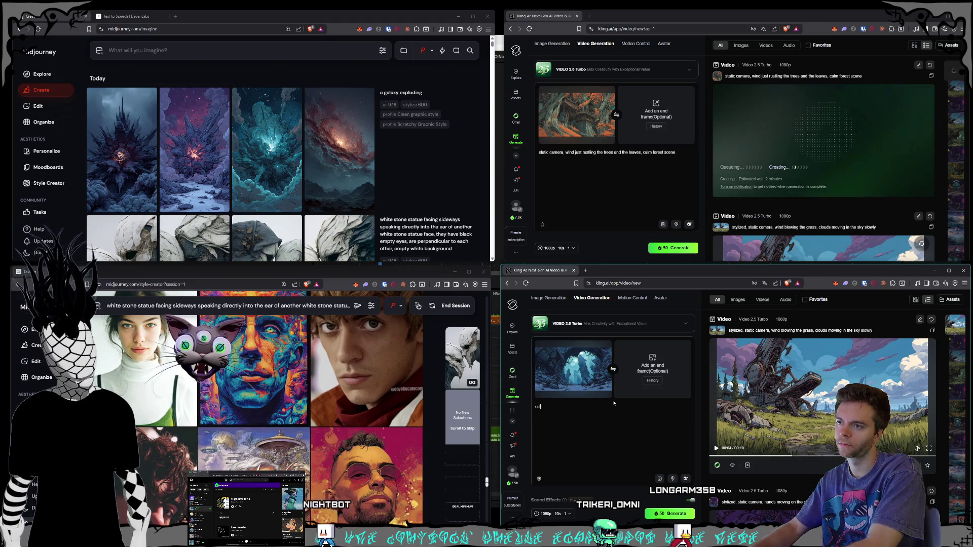
type("tati")
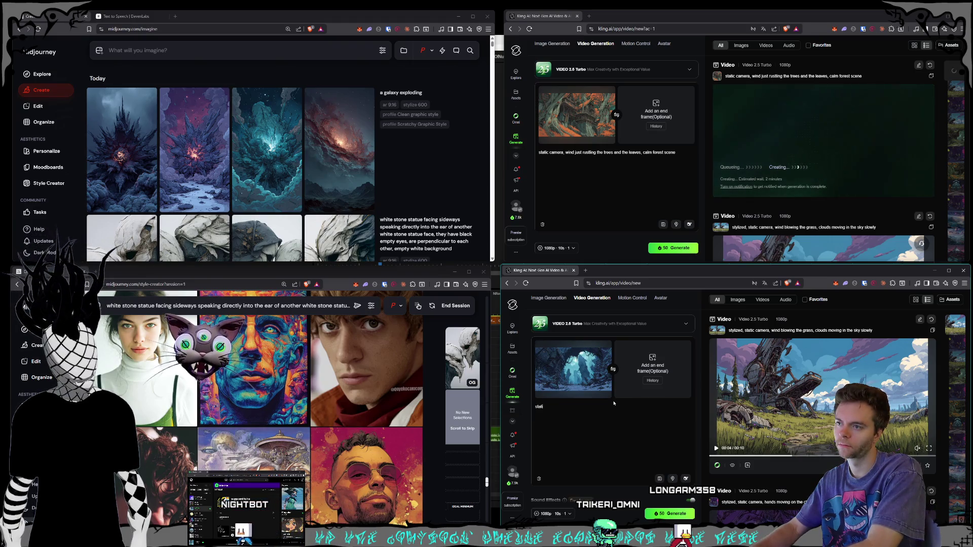
Prompt 'camera stays still, clouds drift in the background' plus mist and gently moving dangling arch cables, then generate
key("BackSpace")
key("BackSpace")
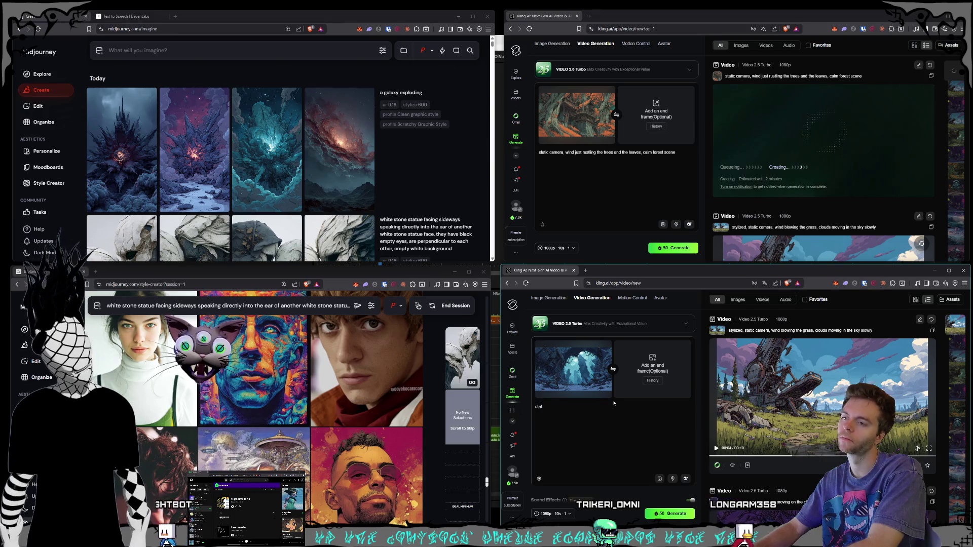
type("ic camera,")
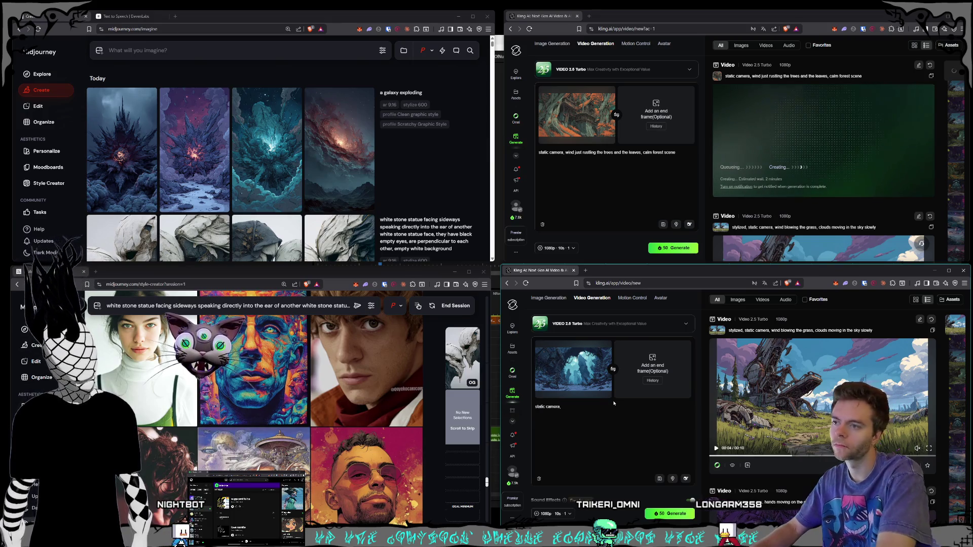
key("BackSpace")
key("BackSpace")
key("BackSpace")
type("camer")
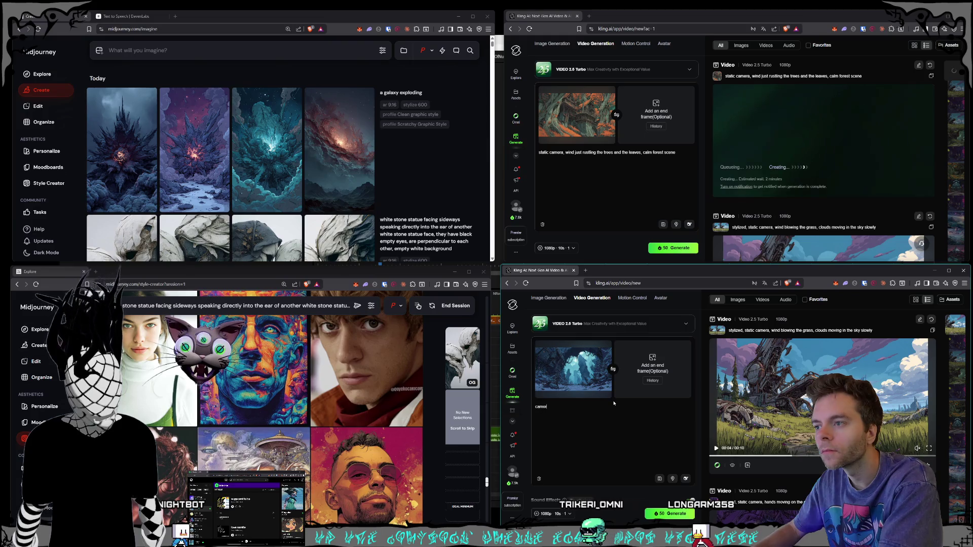
type("a stays still,")
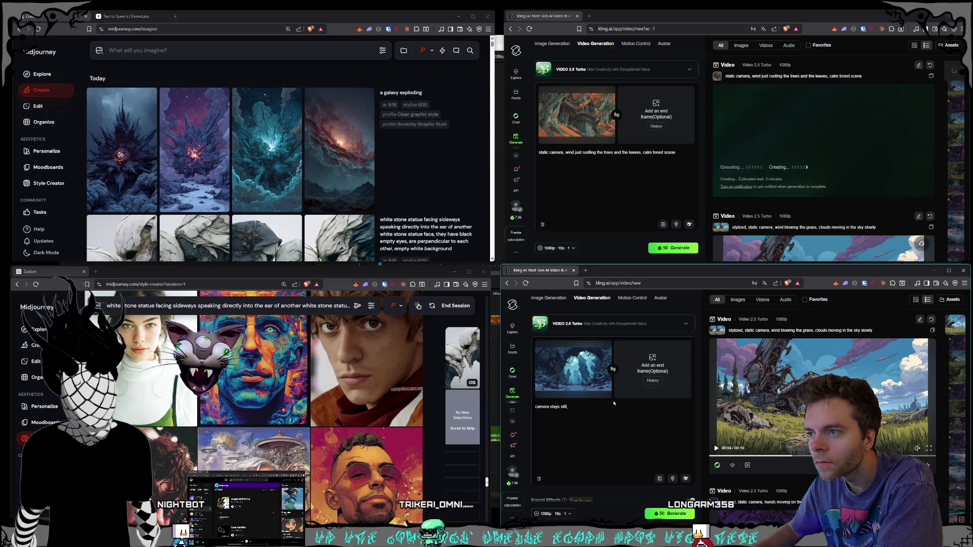
type(" cloud")
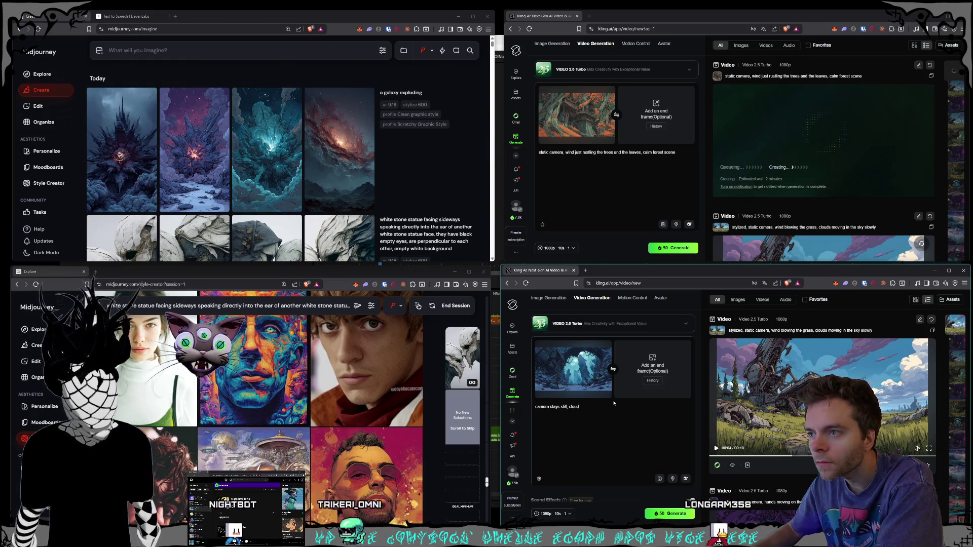
type("s drift i")
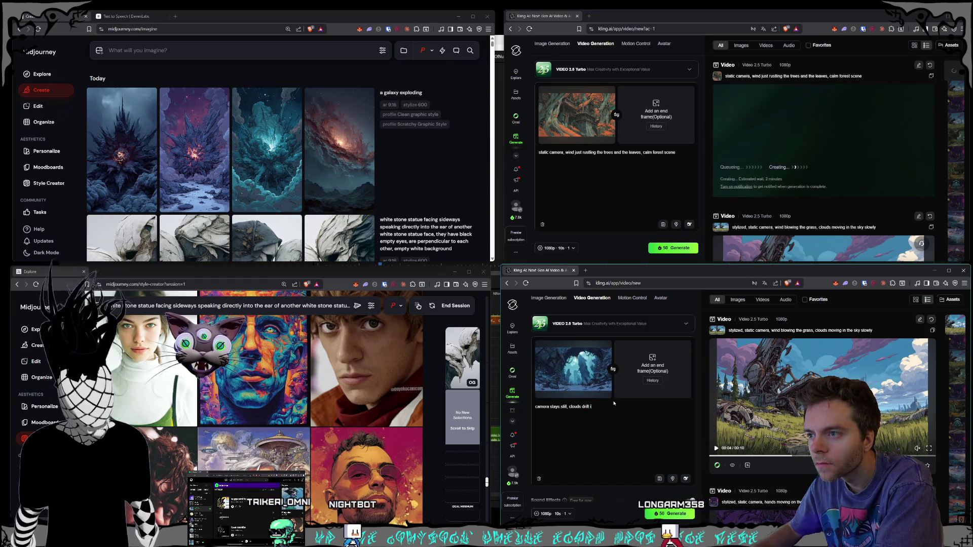
type("n the background")
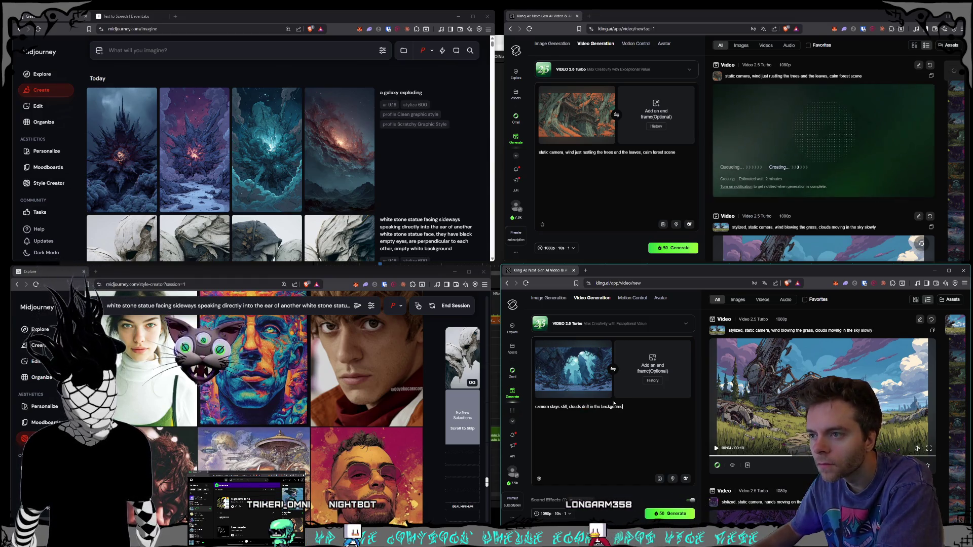
type(", mist driv")
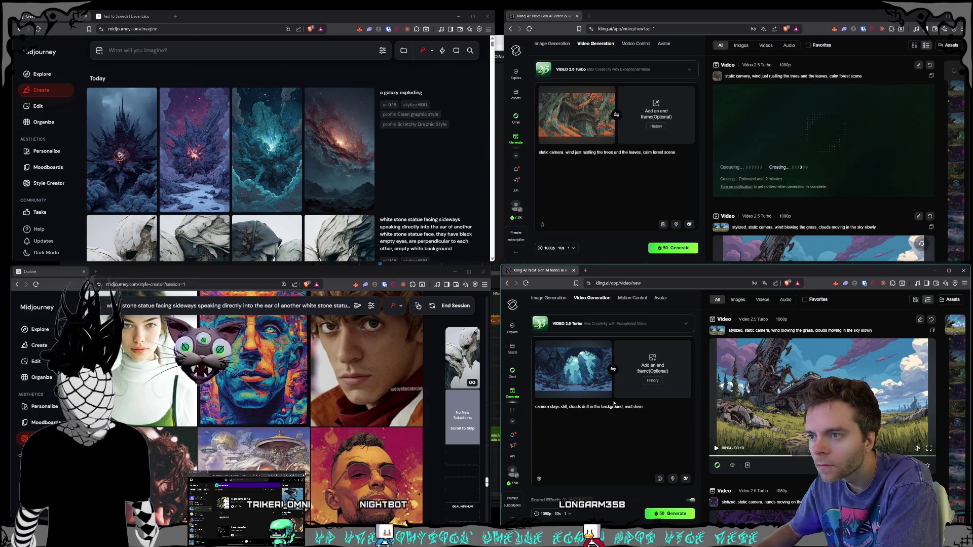
key("BackSpace")
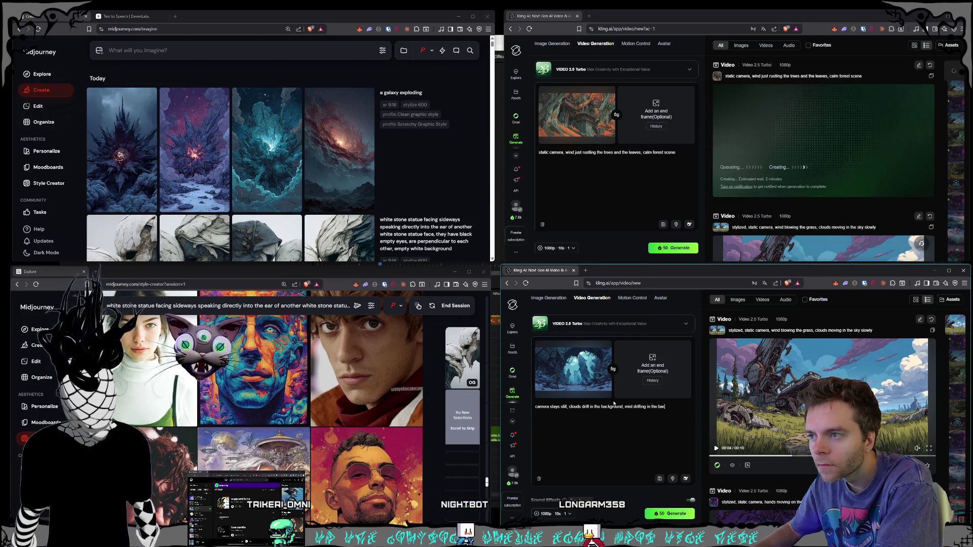
type("ckground, ca")
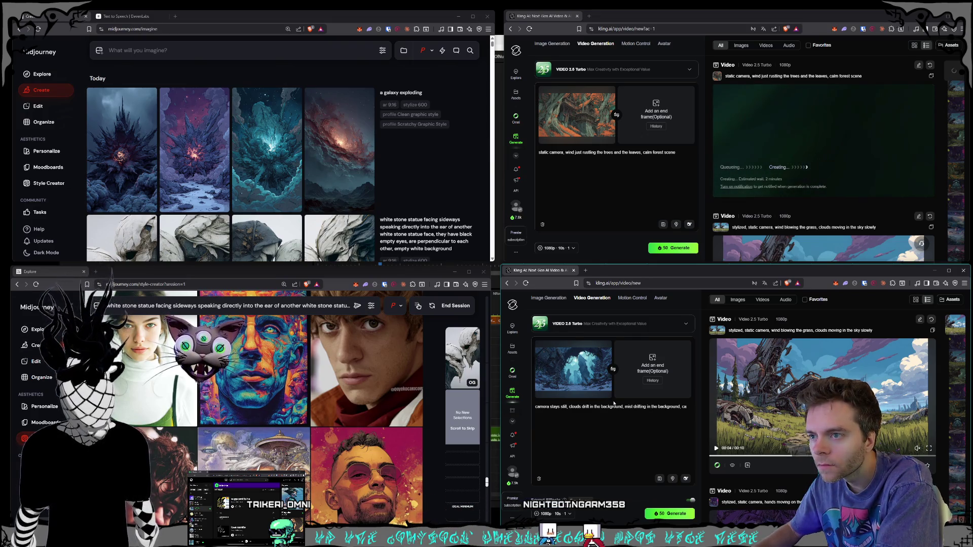
type("bles moving bac")
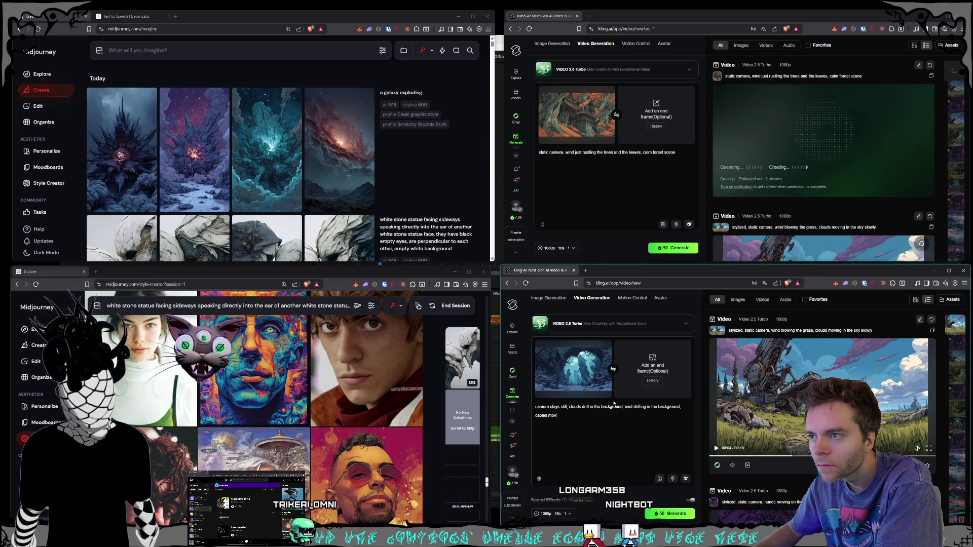
key("BackSpace")
key("BackSpace")
key("BackSpace")
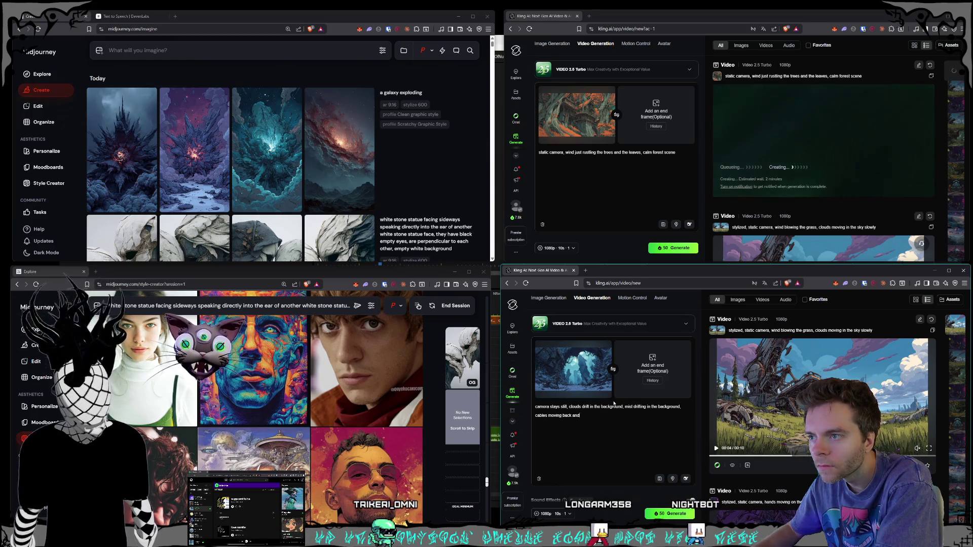
key("BackSpace")
key("BackSpace")
key("BackSpace")
type("da")
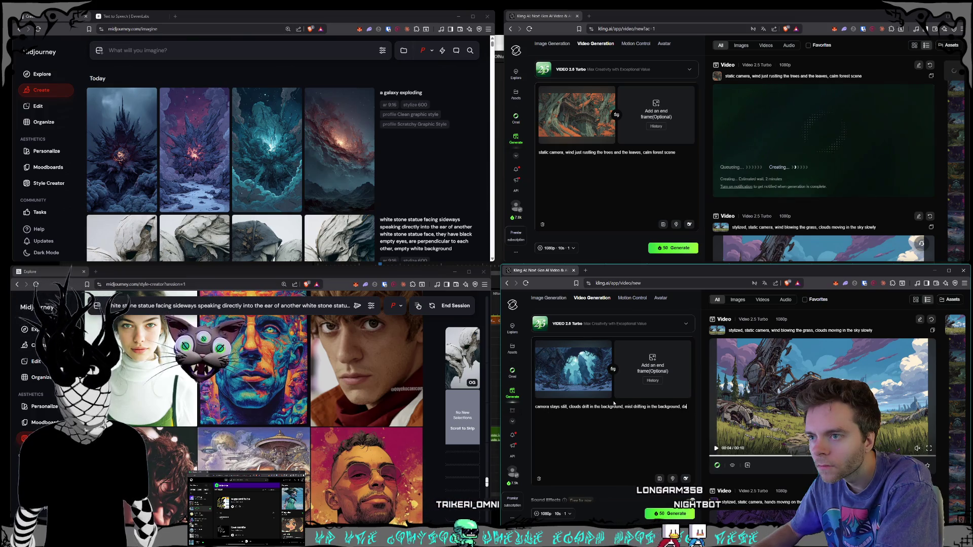
type("ngling cab")
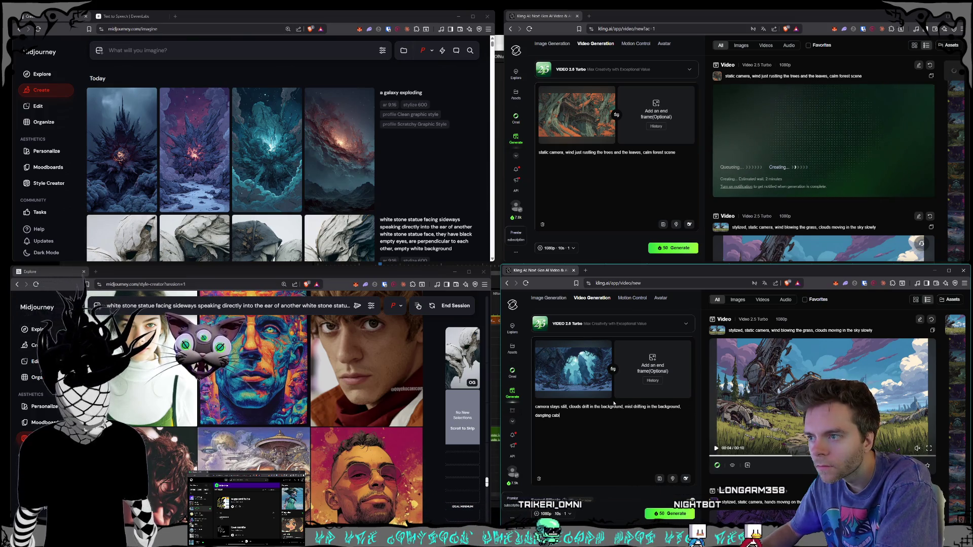
type("les a tthe top of the ")
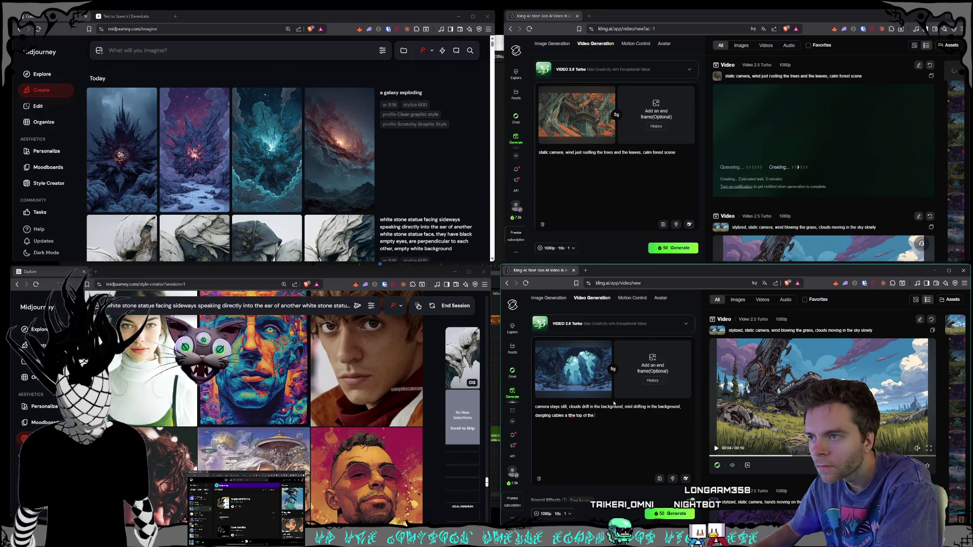
type("stone and met")
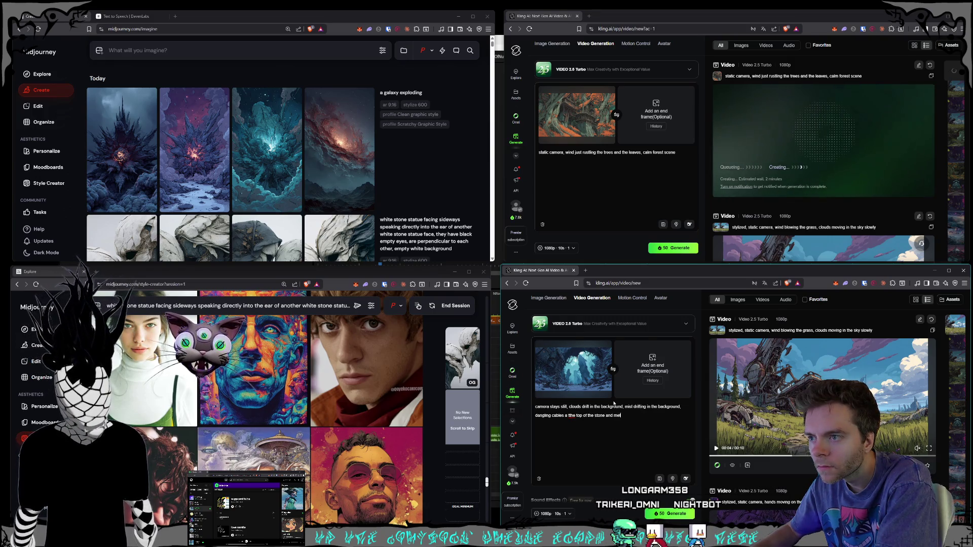
type("al arch are dangling")
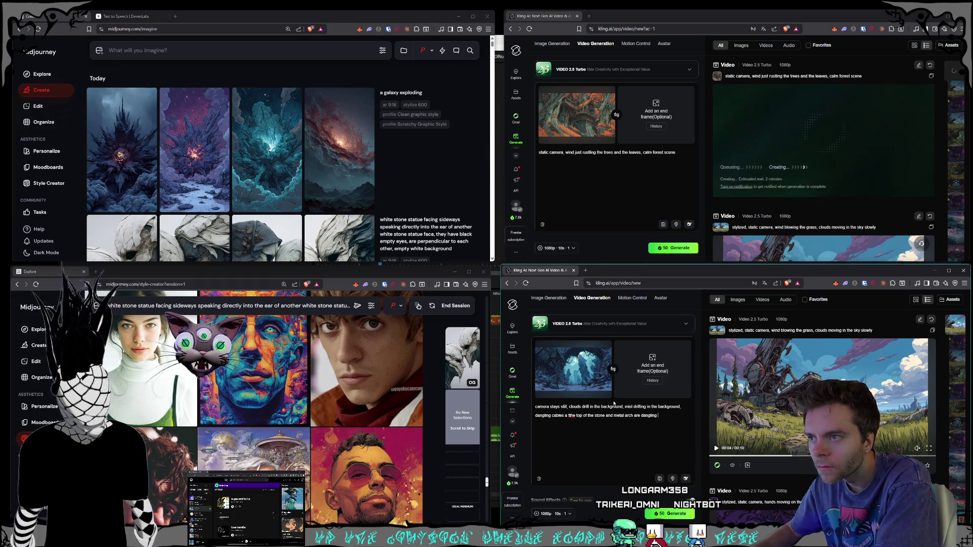
type(" and moving a little b")
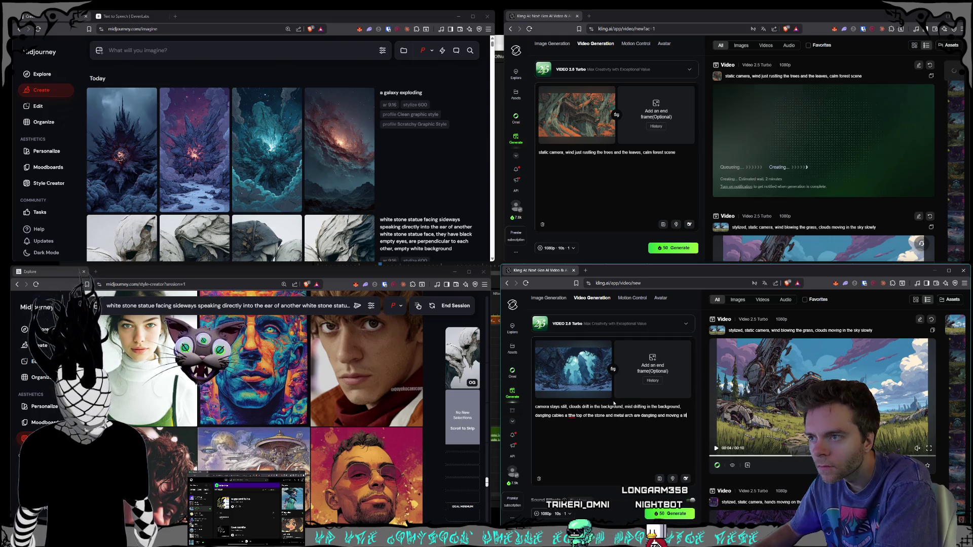
type("it with drew")
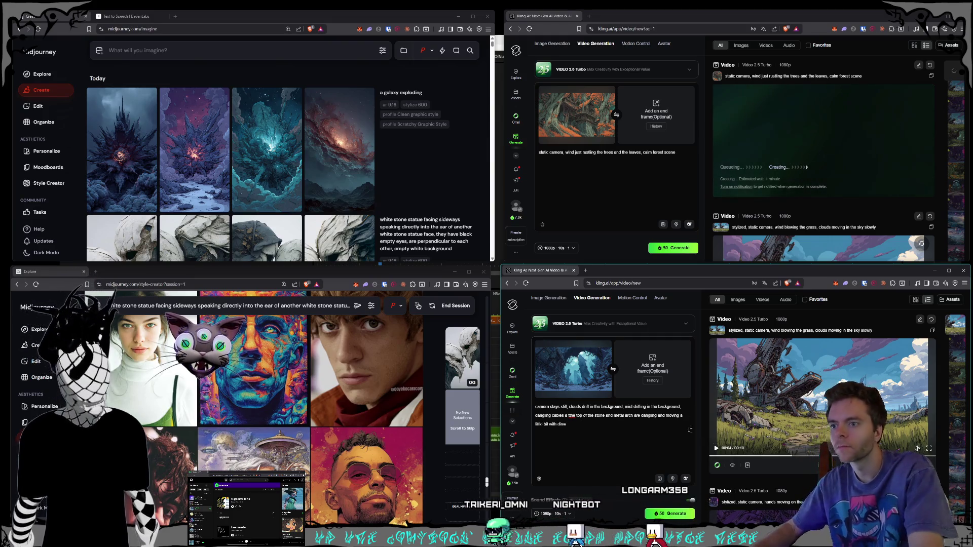
left_click(670, 513)
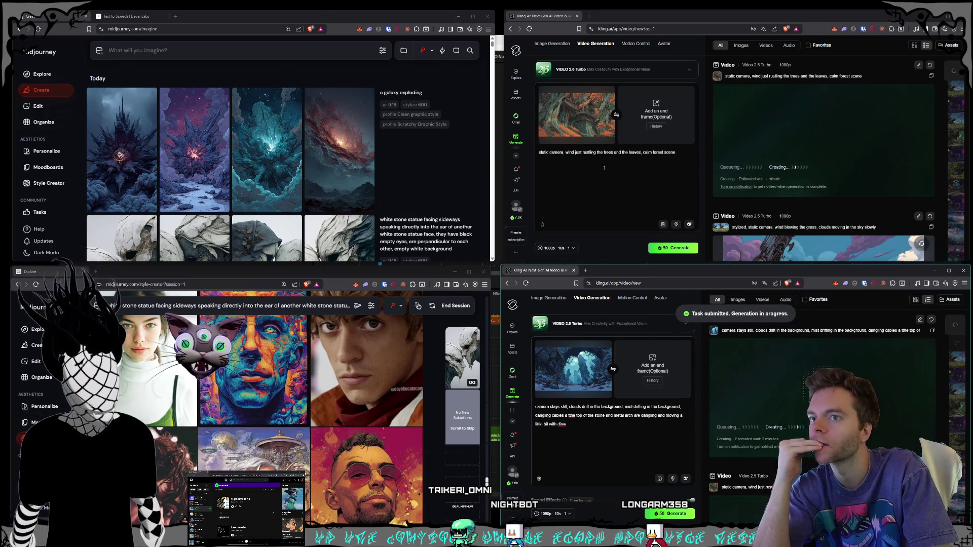
Scroll down the Style Creator grid to the 'a galaxy exploding' prompt row
left_click(604, 168)
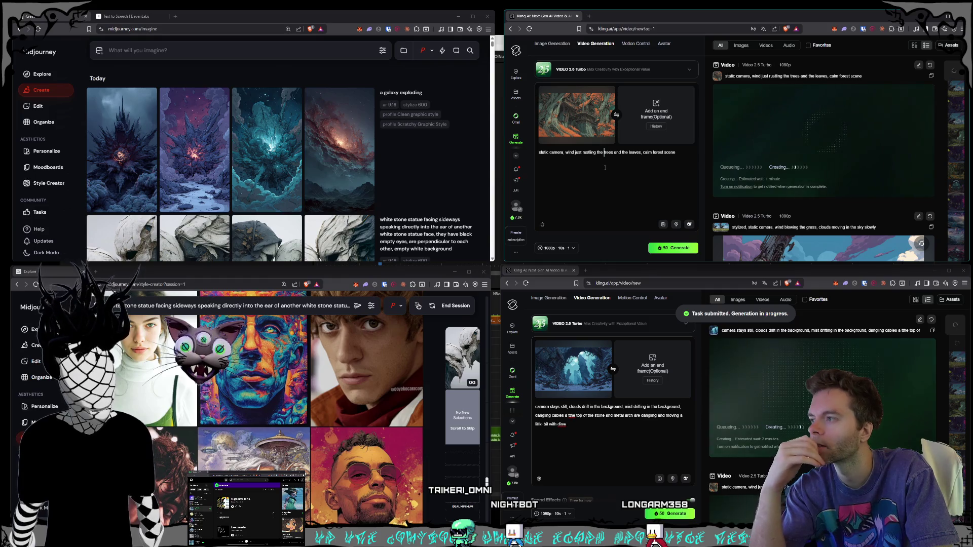
scroll(301, 408, "down", 5)
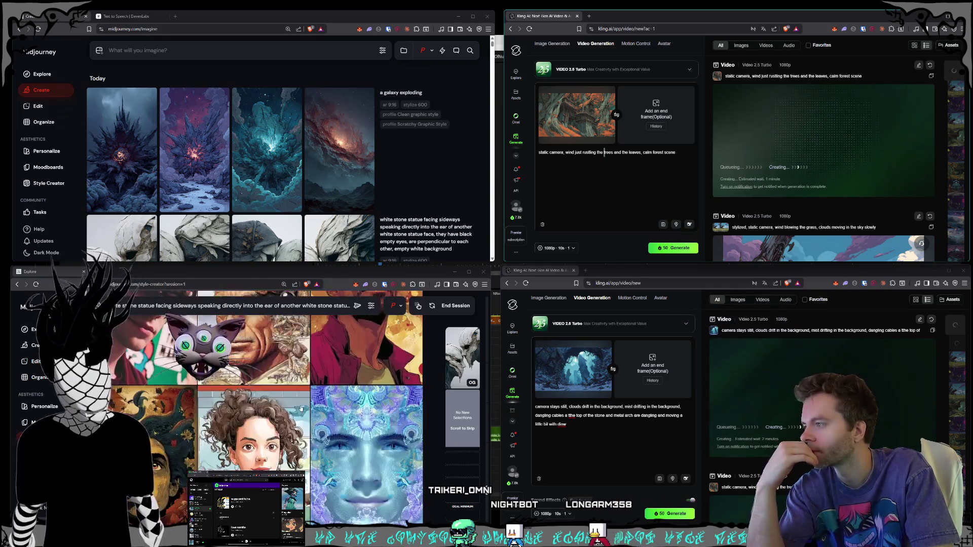
scroll(301, 408, "down", 10)
scroll(327, 381, "down", 10)
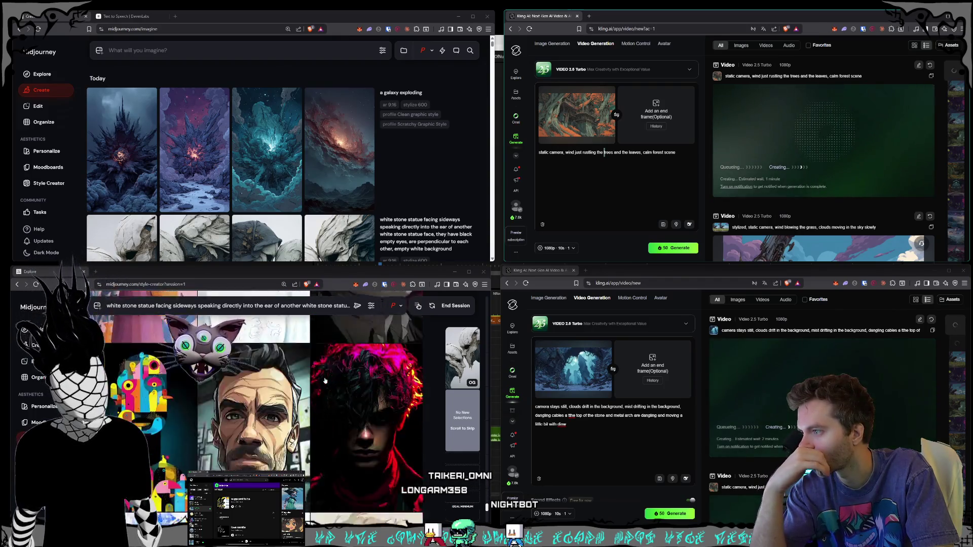
scroll(324, 382, "down", 10)
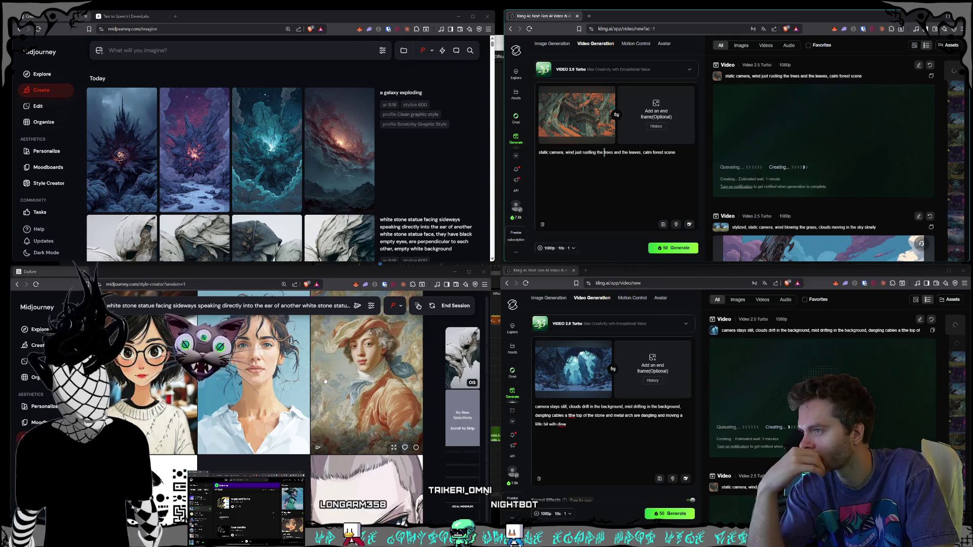
scroll(325, 381, "down", 10)
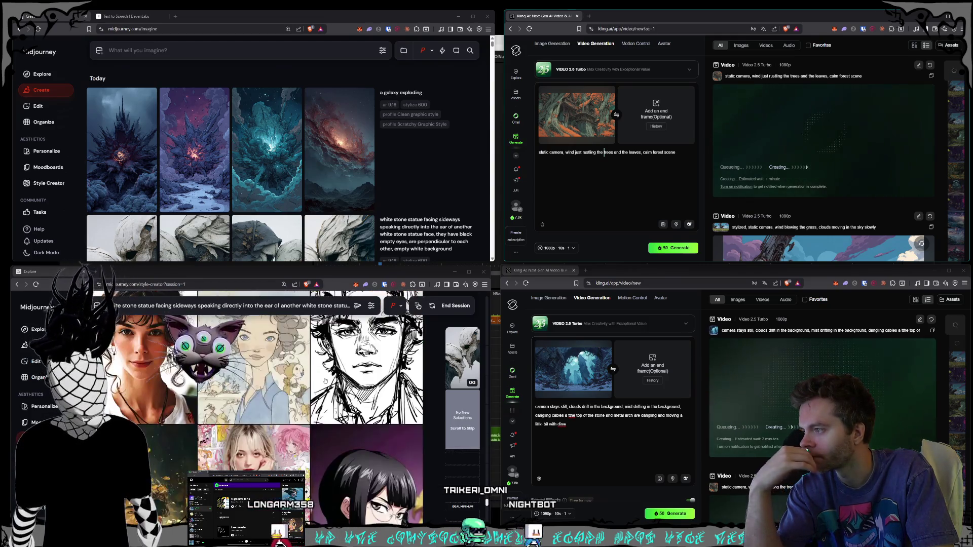
scroll(325, 381, "down", 2)
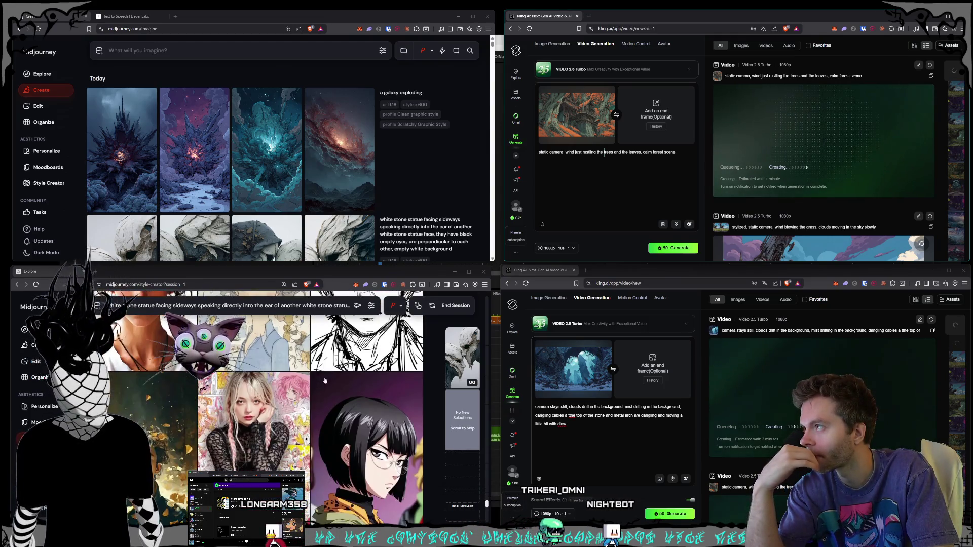
mouse_move(438, 115)
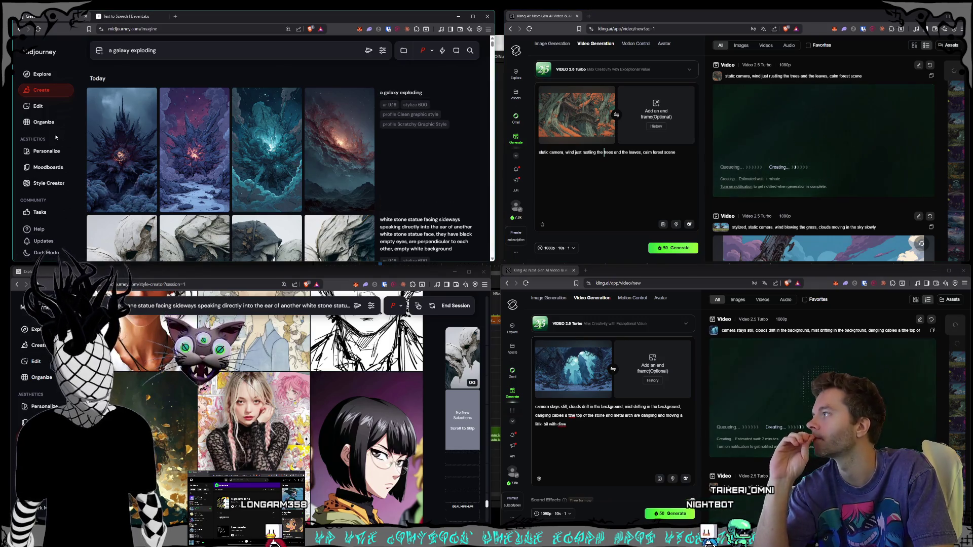
Start a Style Creator session with 'a galaxy exploding' and scroll through its candidate images
left_click(397, 198)
left_click(389, 105)
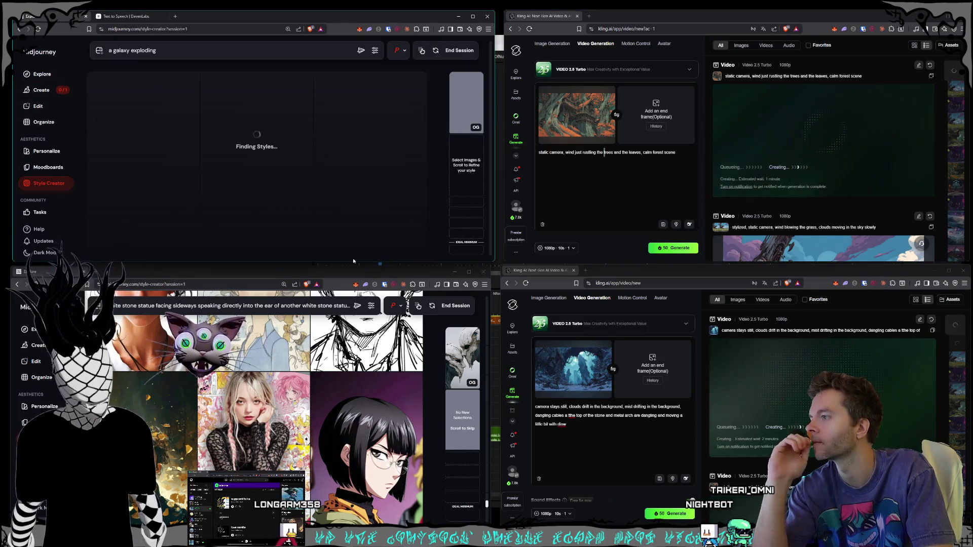
scroll(381, 404, "down", 5)
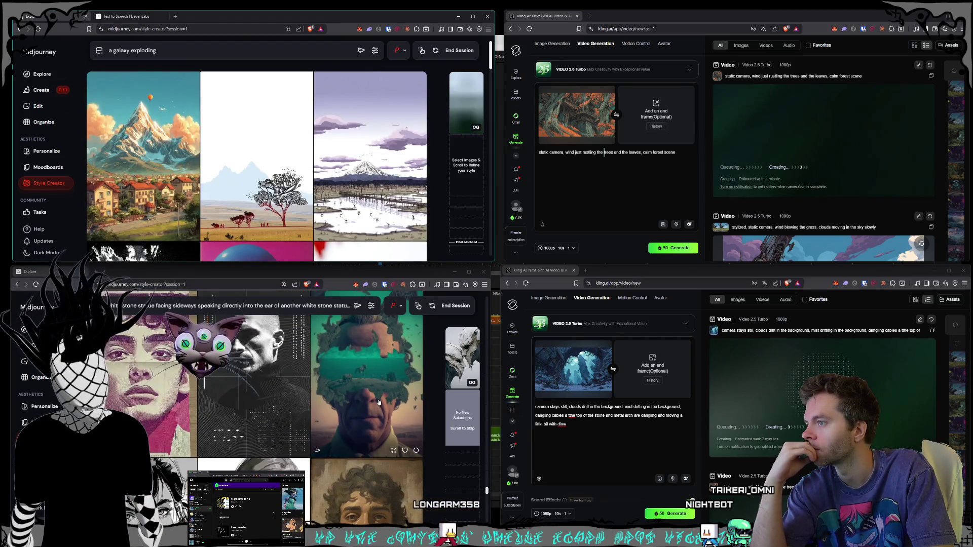
scroll(379, 402, "down", 3)
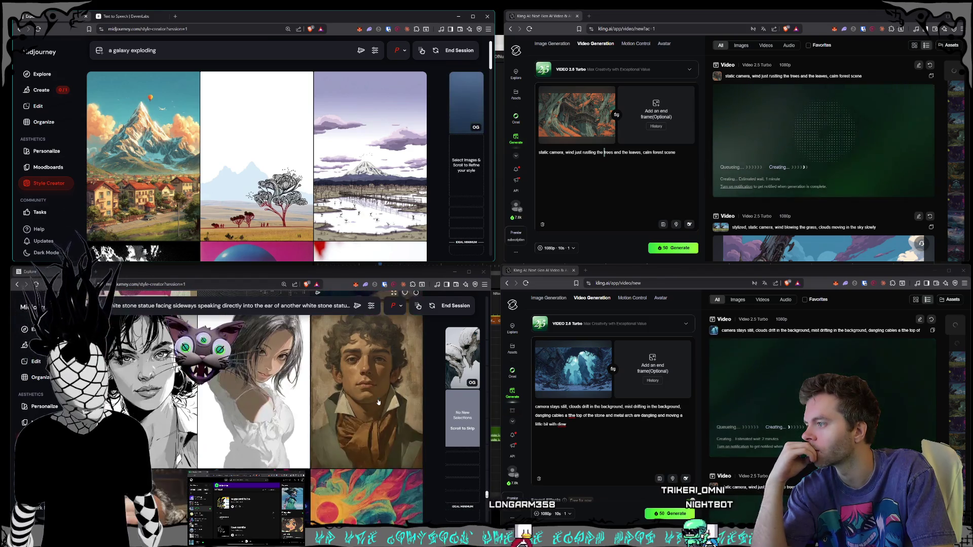
scroll(379, 402, "down", 5)
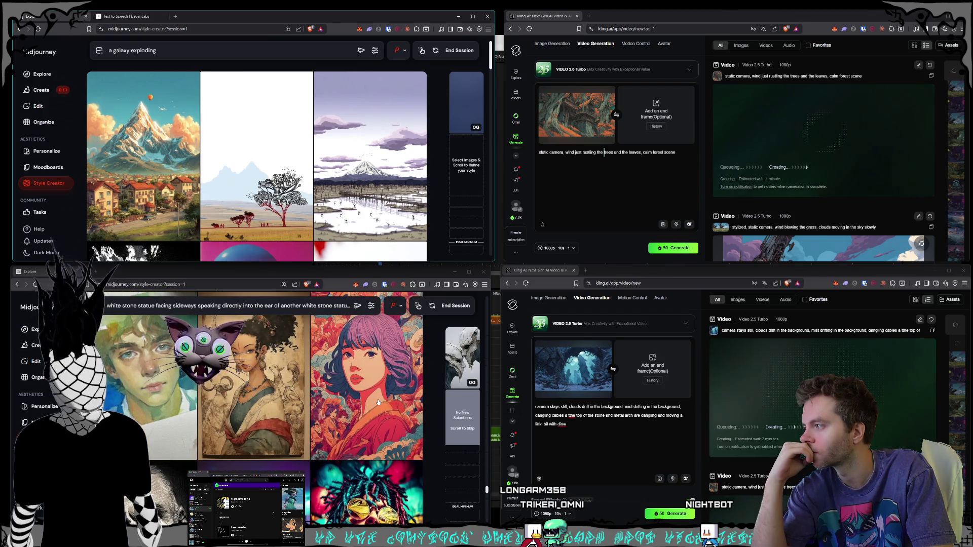
scroll(379, 402, "down", 3)
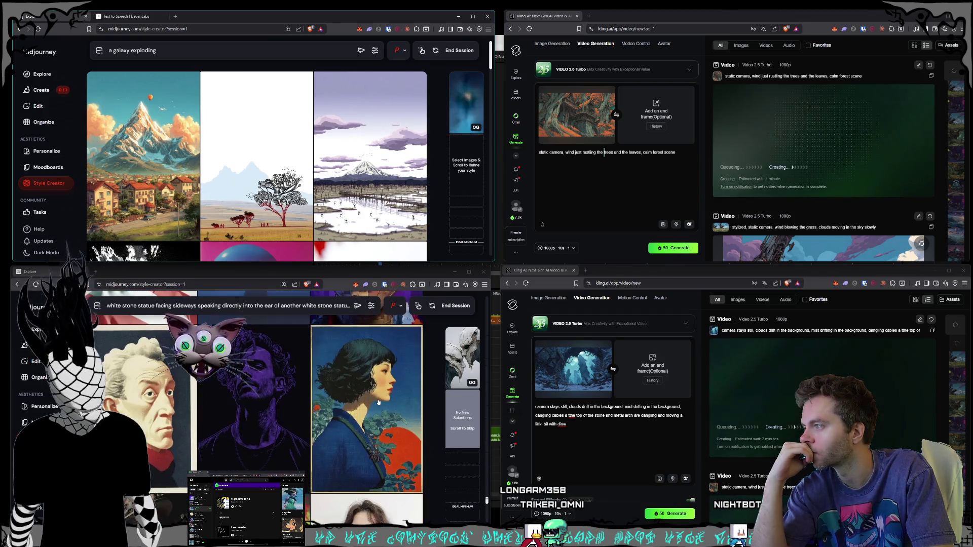
scroll(379, 402, "down", 3)
scroll(379, 402, "down", 5)
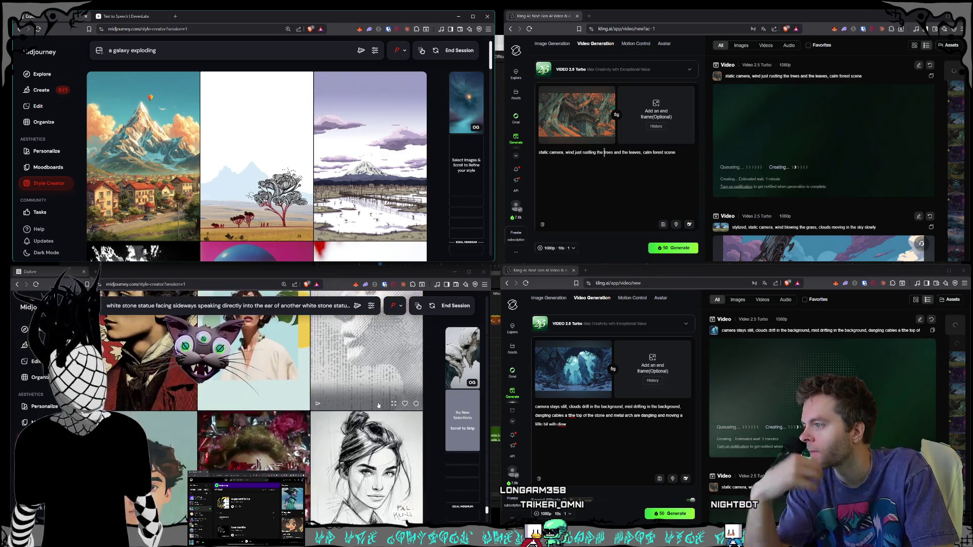
scroll(378, 401, "down", 3)
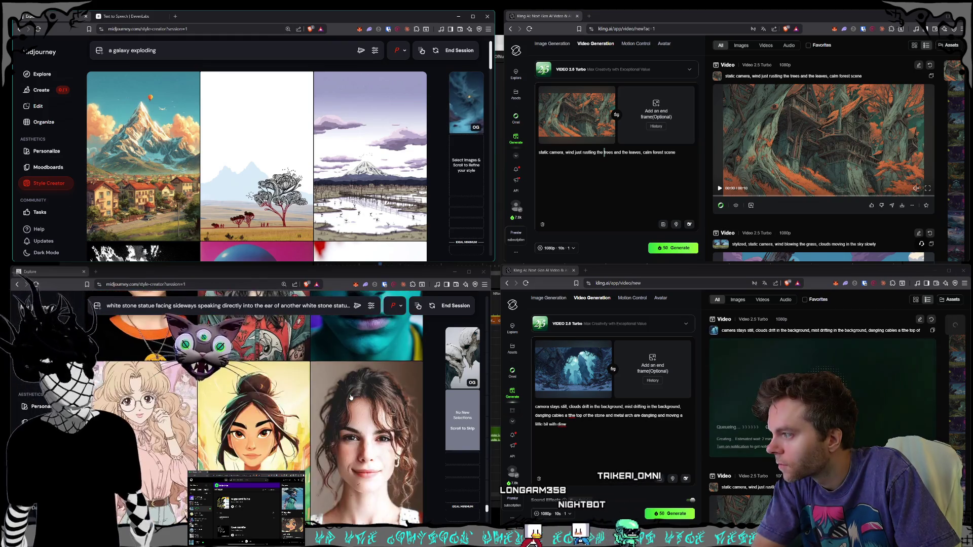
scroll(351, 397, "down", 3)
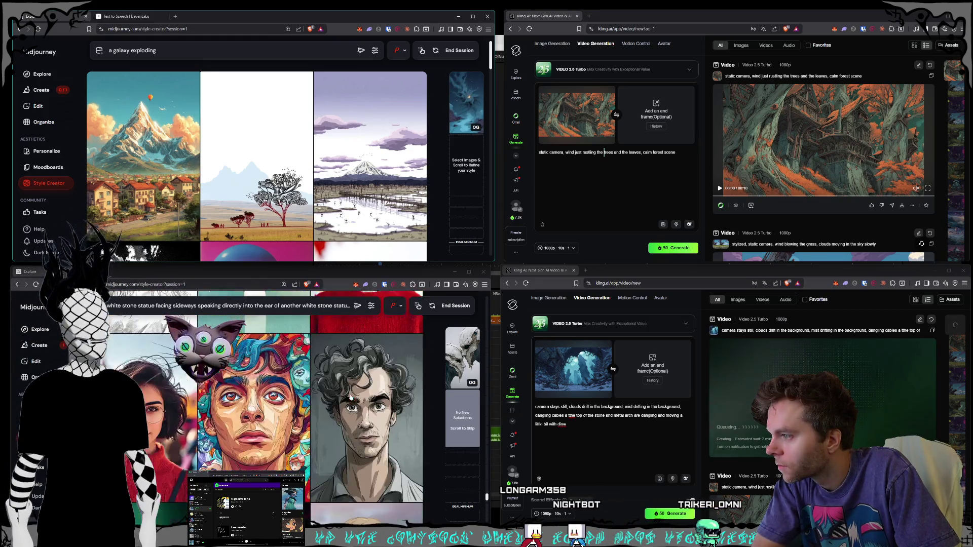
Pick one portrait as a preferred style in the white stone statue session
scroll(351, 398, "down", 3)
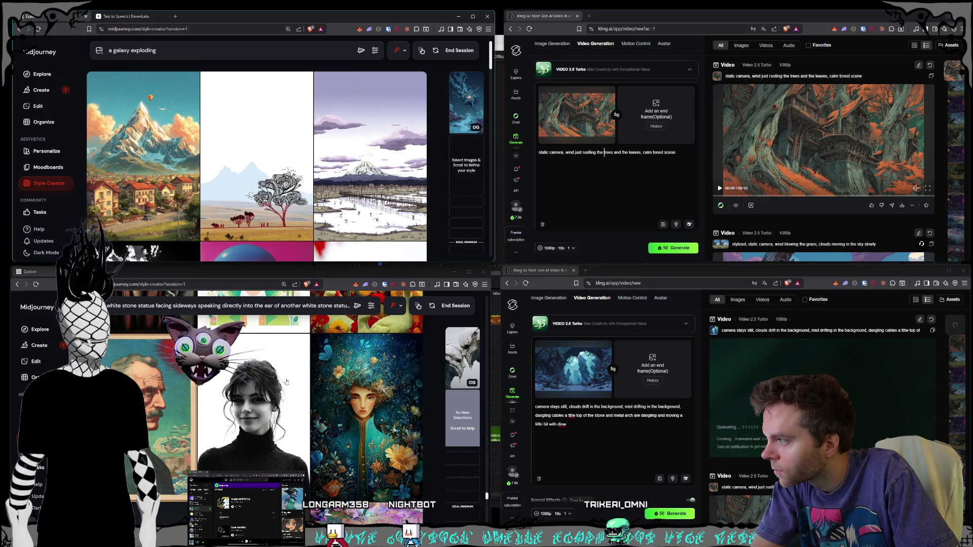
scroll(287, 382, "down", 4)
left_click(311, 393)
scroll(311, 394, "down", 4)
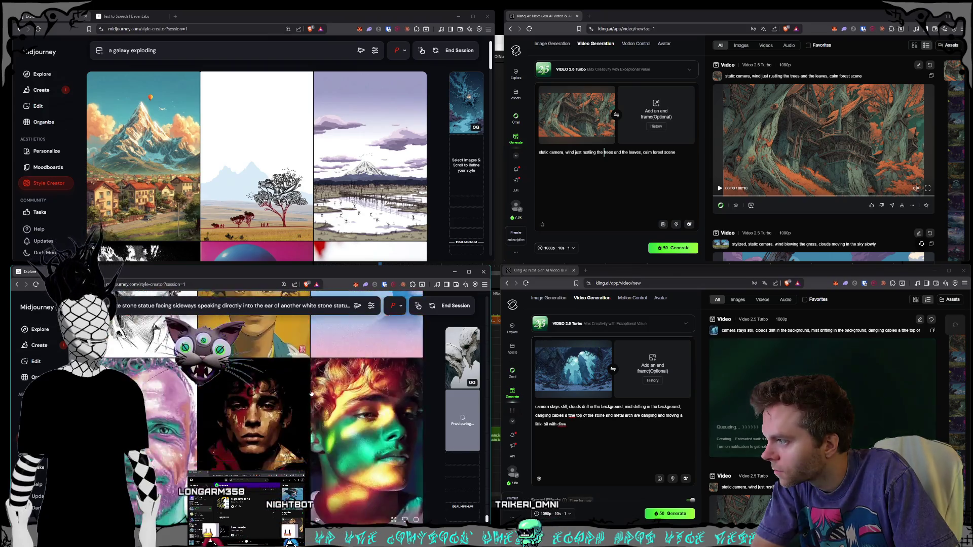
scroll(312, 393, "down", 2)
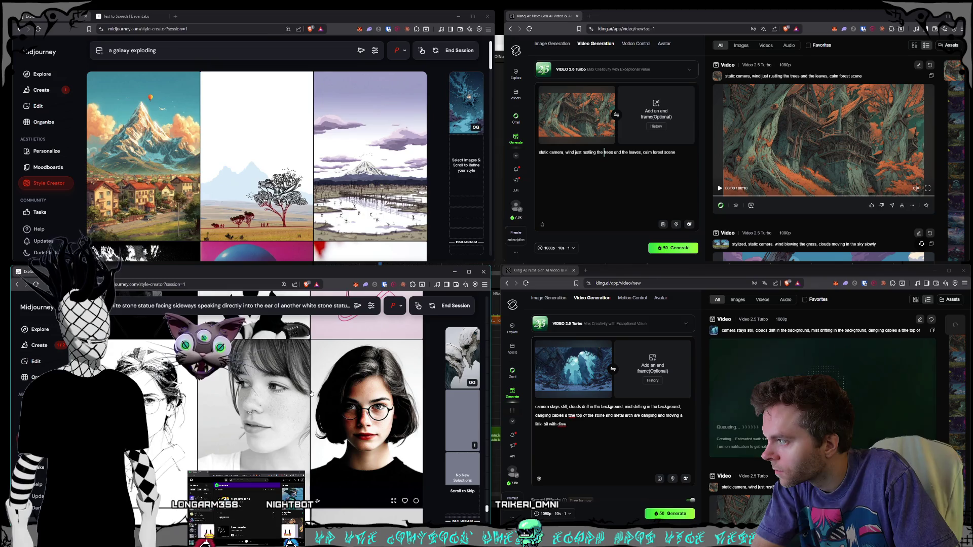
scroll(311, 393, "down", 3)
scroll(312, 394, "down", 5)
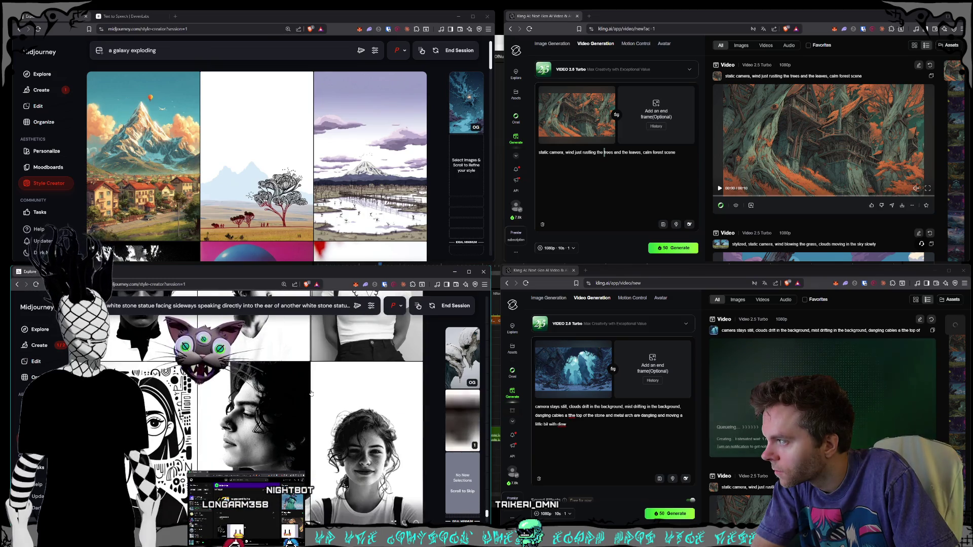
scroll(311, 394, "down", 1)
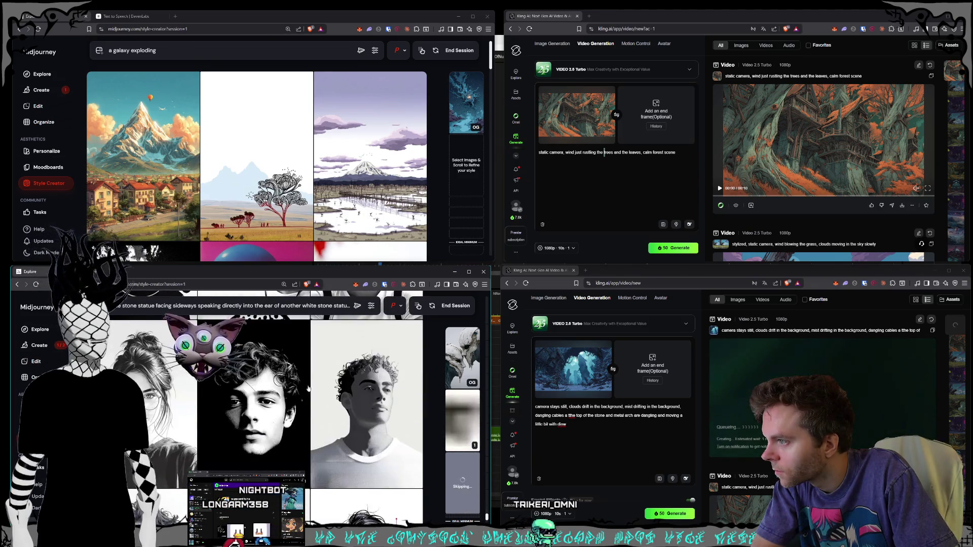
scroll(288, 384, "down", 1)
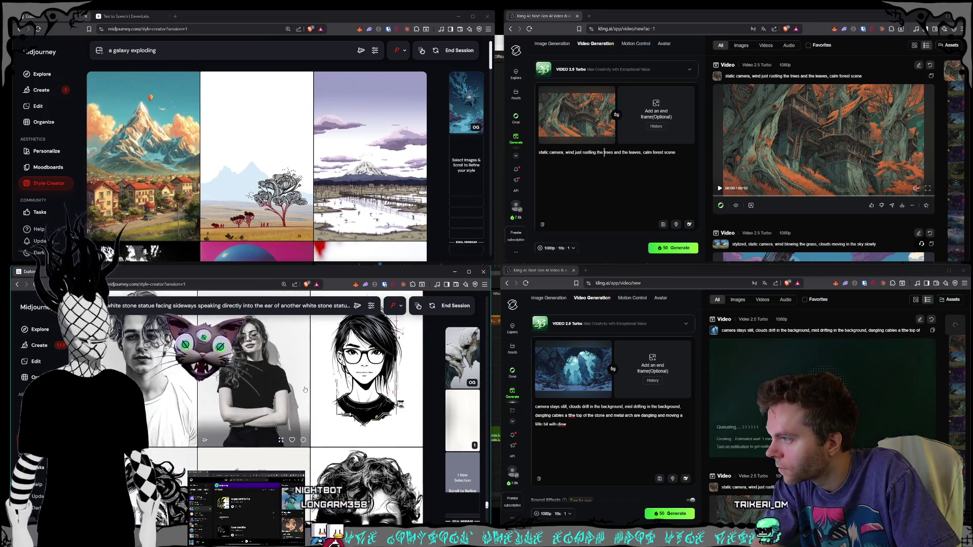
Skip ahead through the following portrait sets without choosing any
scroll(304, 389, "down", 1)
scroll(305, 389, "down", 1)
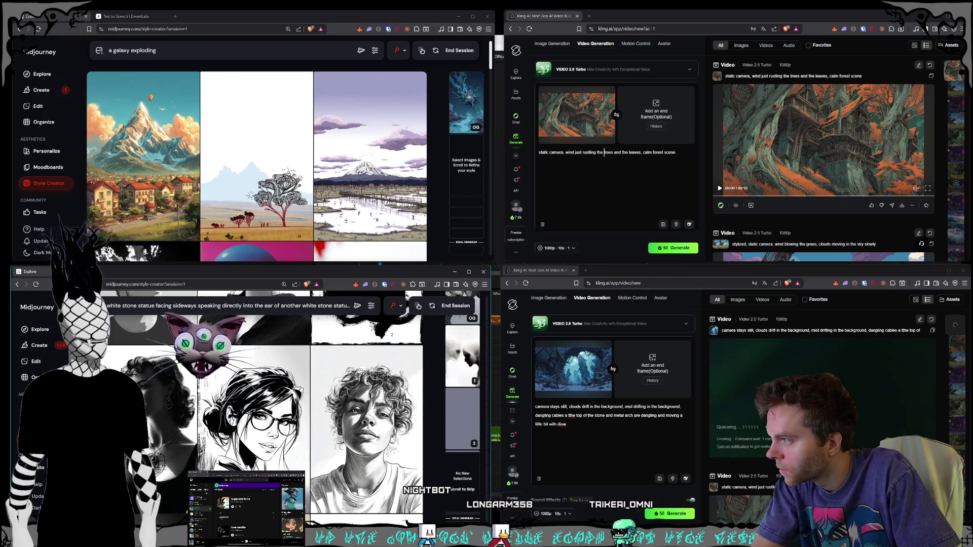
scroll(301, 389, "down", 1)
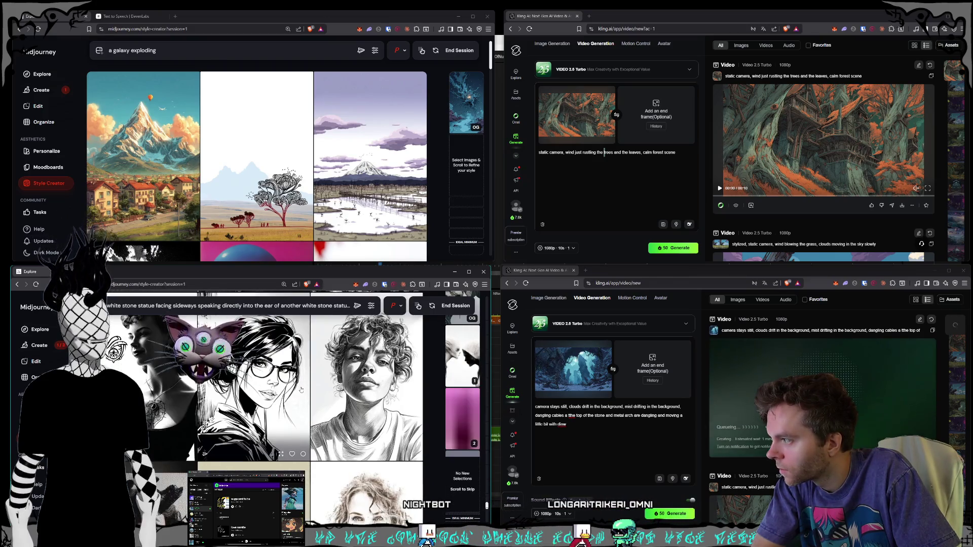
scroll(301, 390, "down", 1)
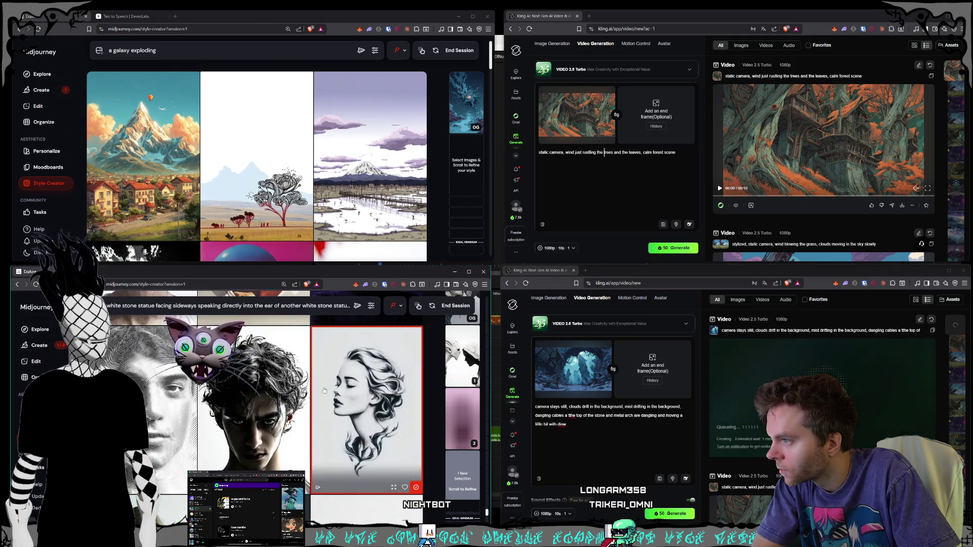
scroll(330, 392, "down", 4)
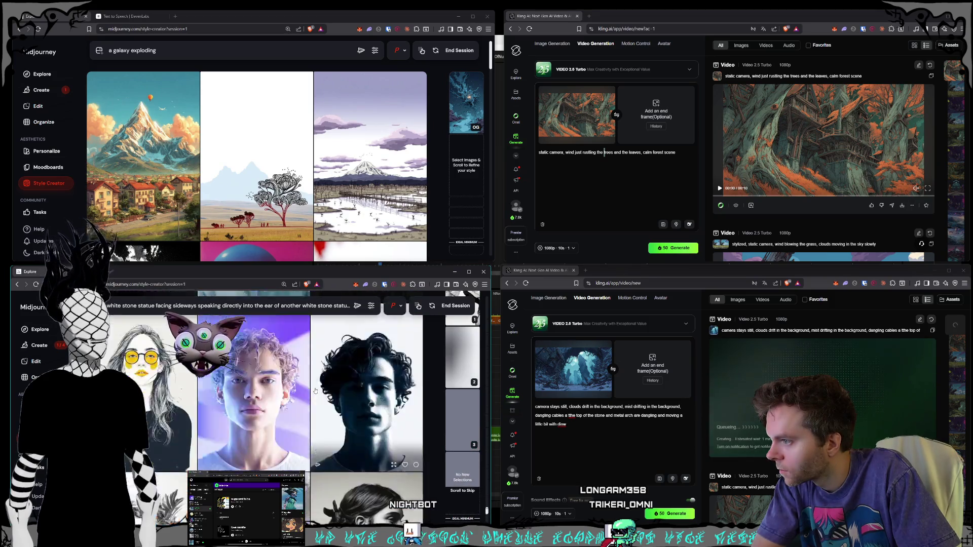
scroll(315, 391, "up", 1)
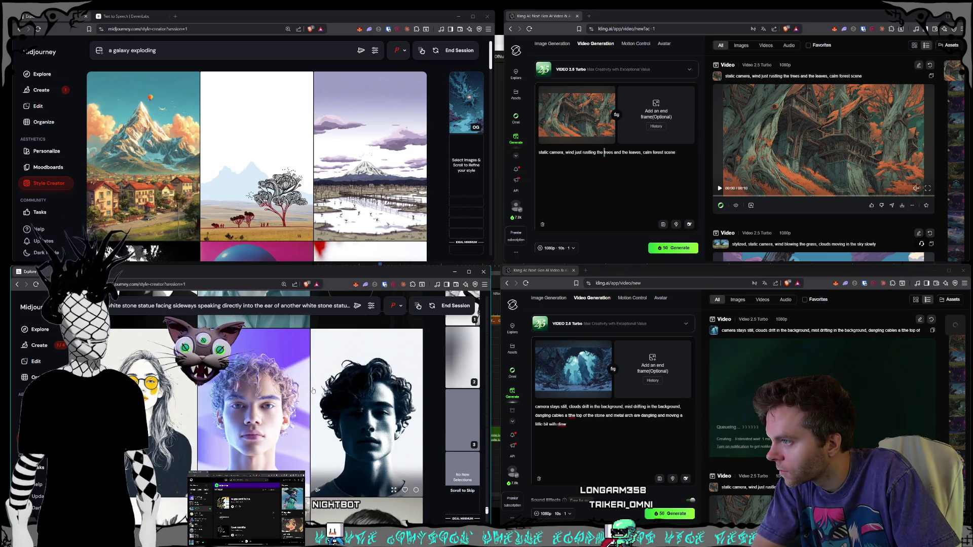
scroll(313, 391, "down", 1)
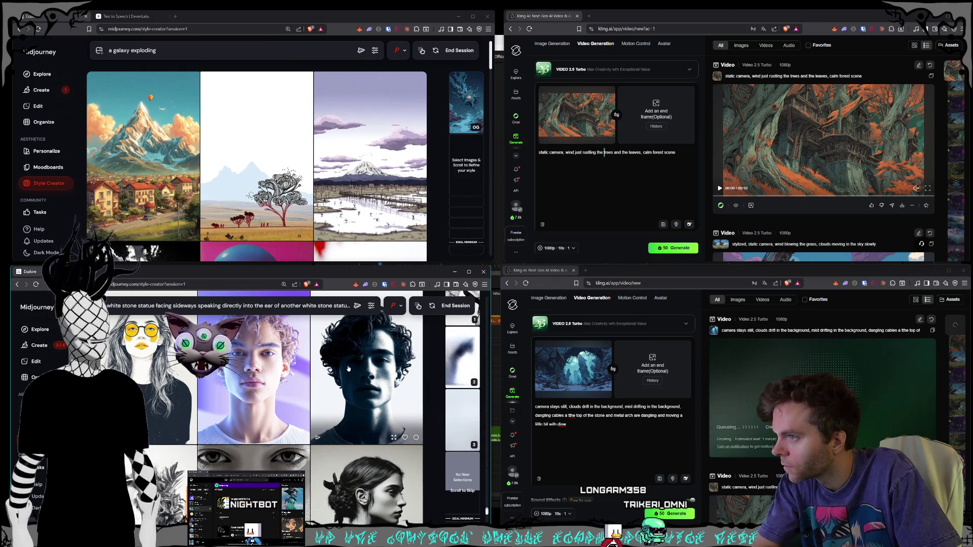
scroll(345, 369, "down", 3)
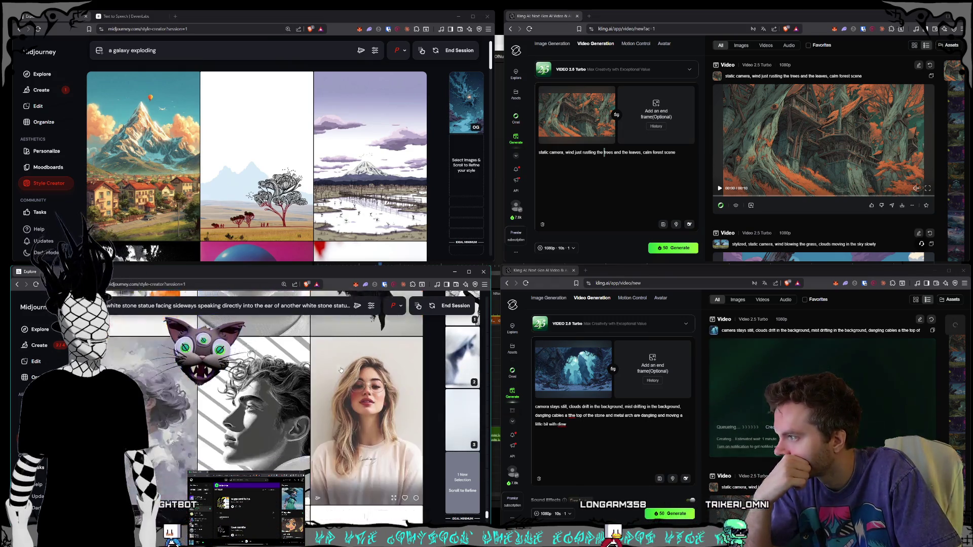
scroll(340, 370, "down", 3)
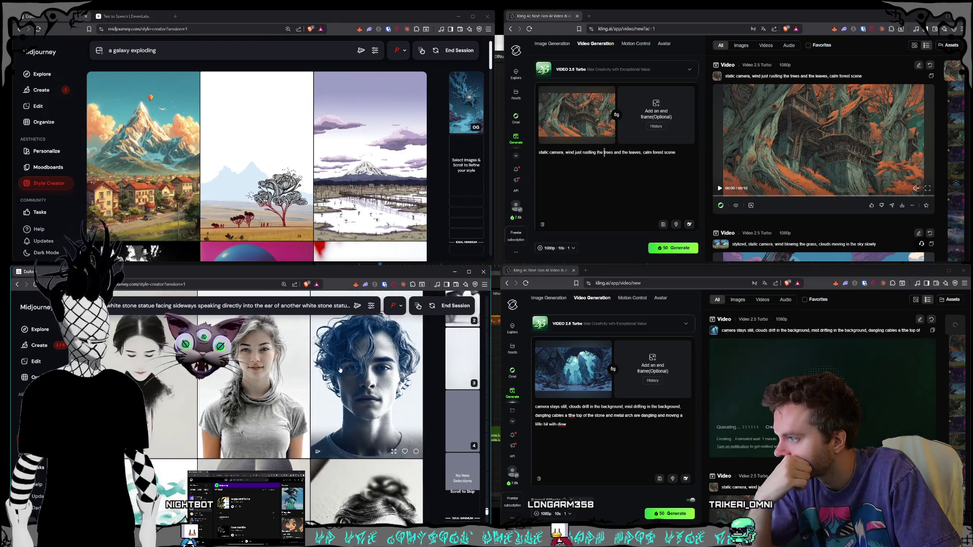
scroll(340, 370, "down", 4)
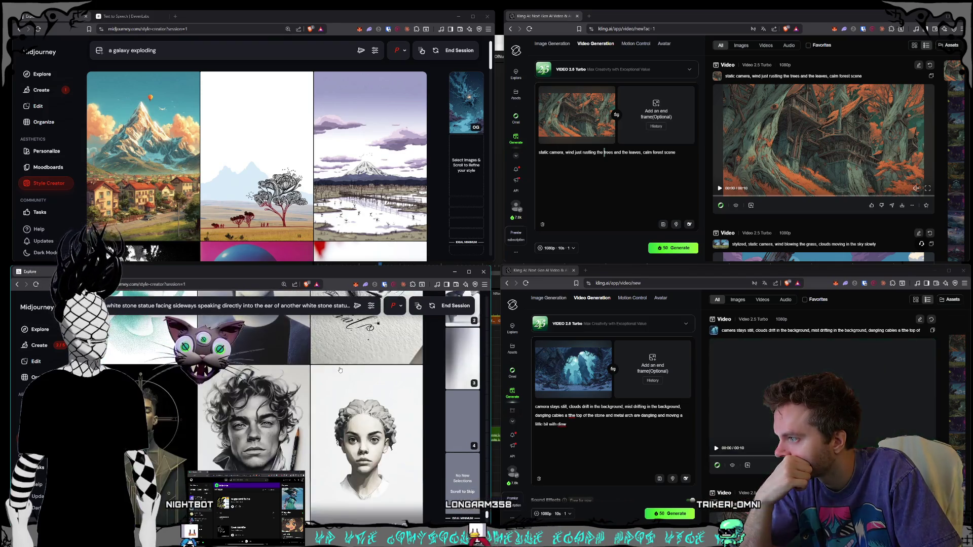
Skip through several more statue portrait sets, including purple-lit and watercolor faces, without selecting
scroll(340, 369, "down", 4)
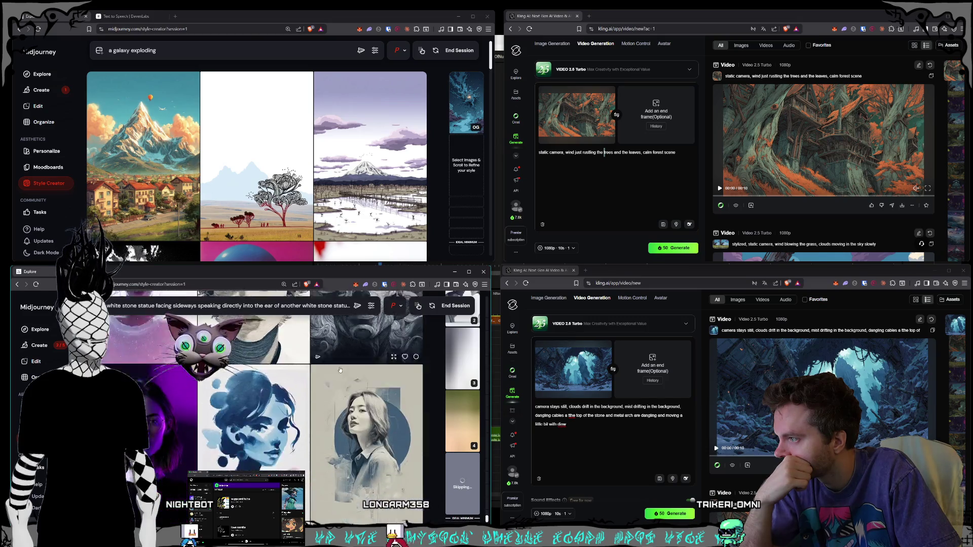
scroll(339, 366, "down", 3)
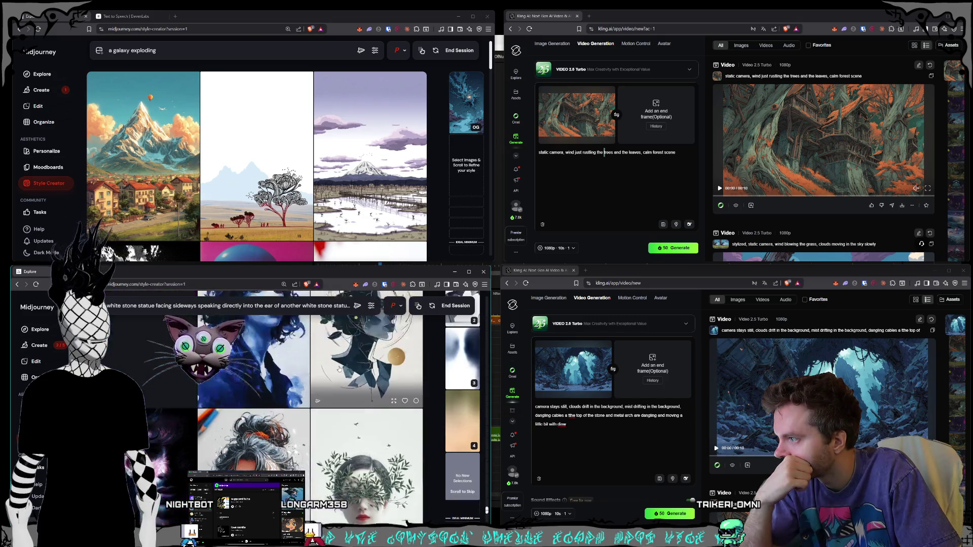
scroll(339, 370, "down", 4)
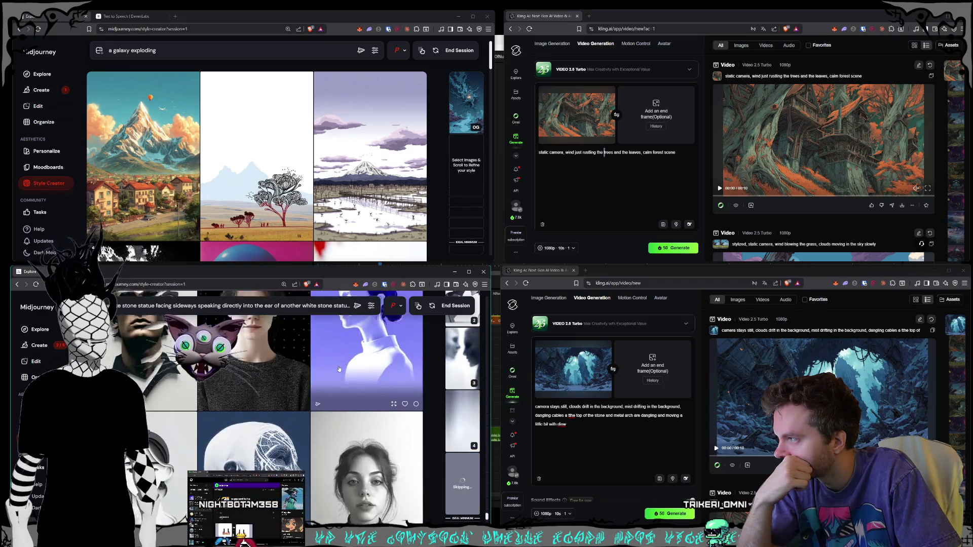
scroll(338, 369, "down", 2)
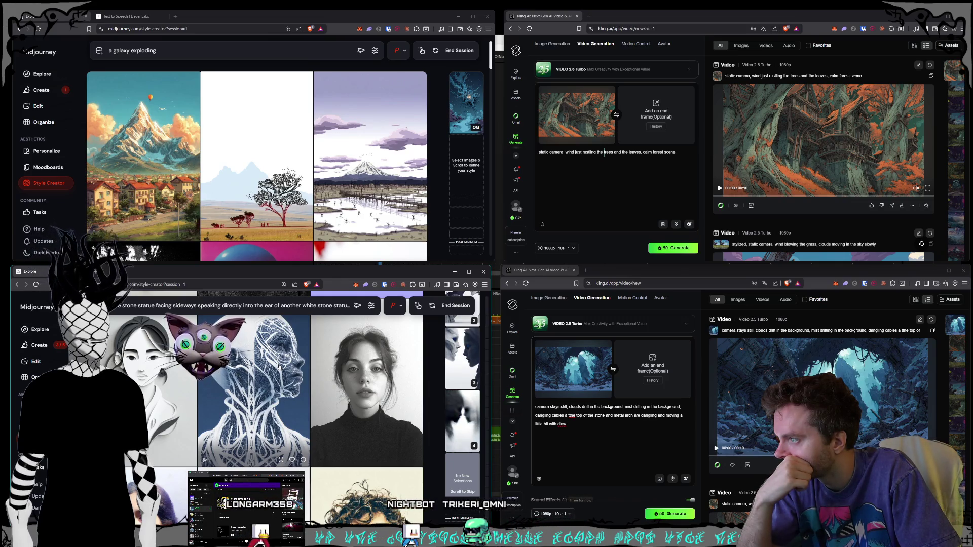
scroll(278, 366, "down", 5)
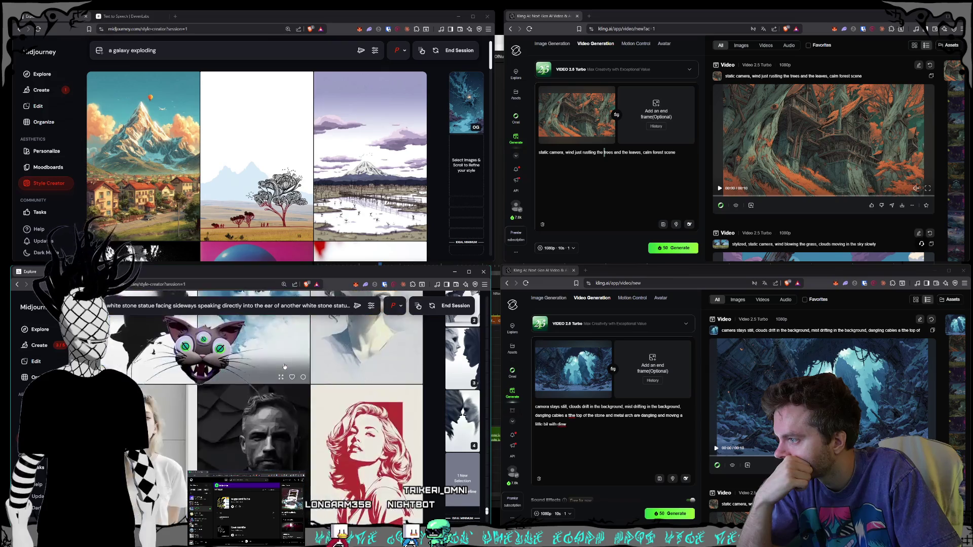
scroll(284, 366, "down", 5)
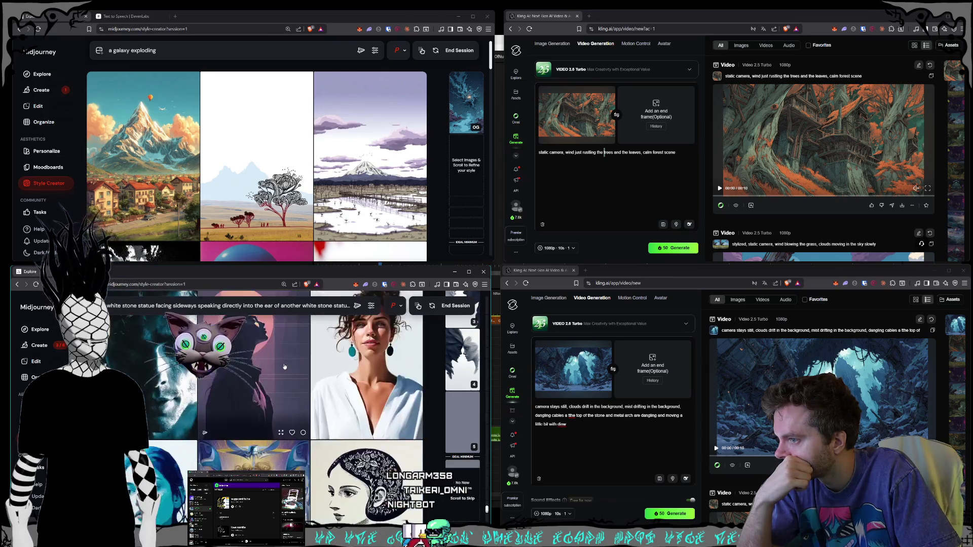
scroll(284, 367, "down", 5)
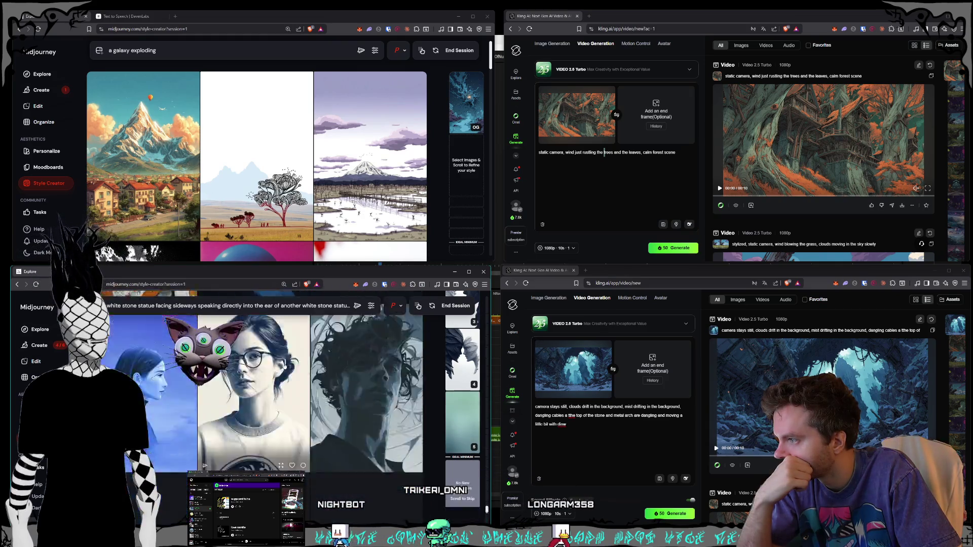
scroll(285, 366, "down", 6)
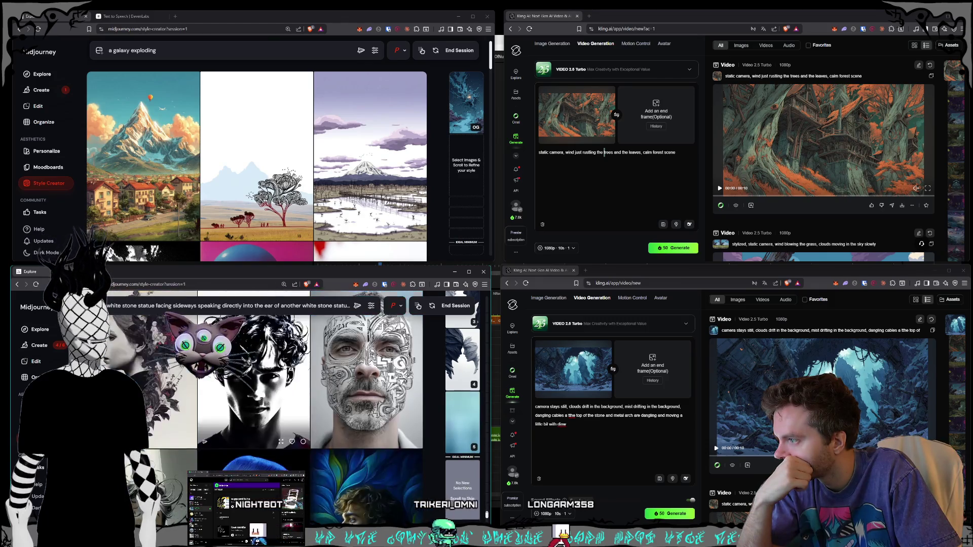
scroll(285, 367, "down", 6)
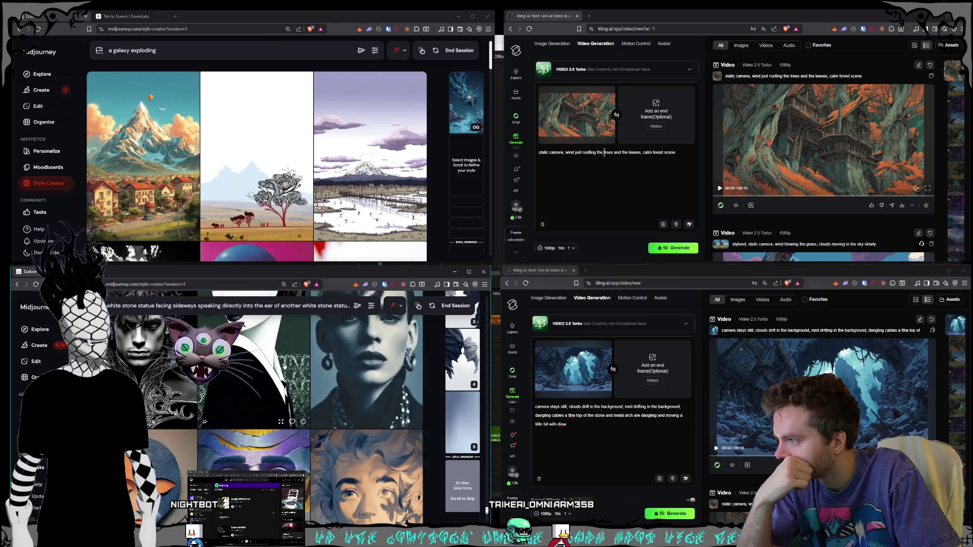
scroll(284, 366, "down", 5)
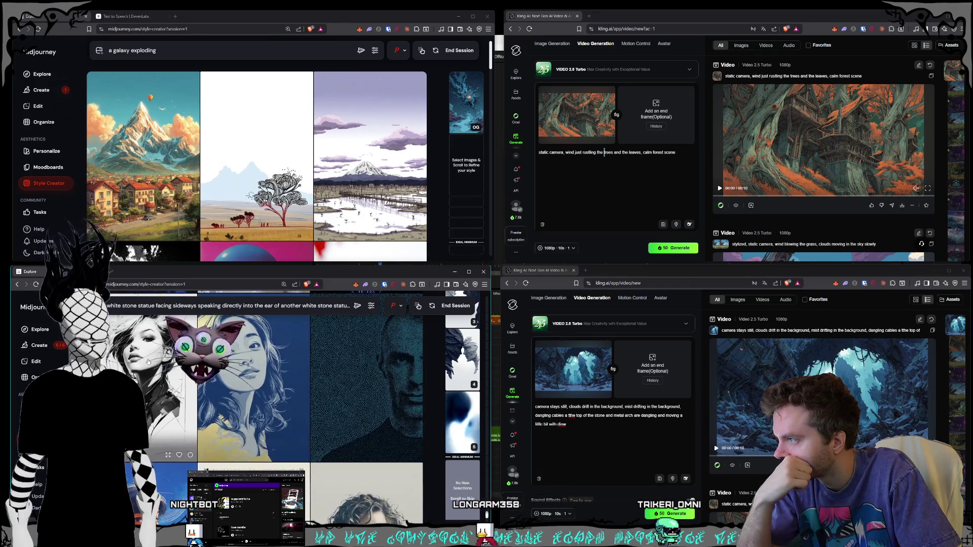
scroll(149, 362, "down", 5)
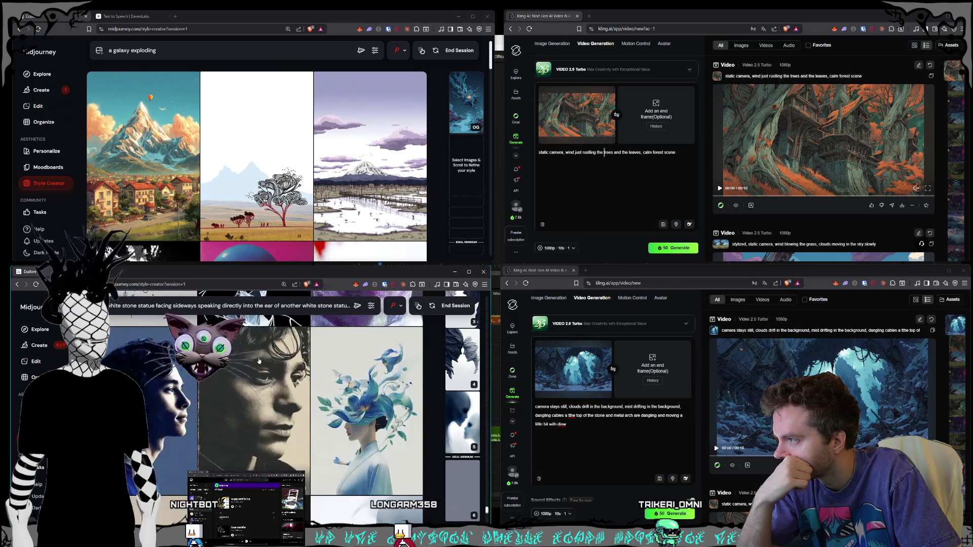
scroll(262, 362, "down", 5)
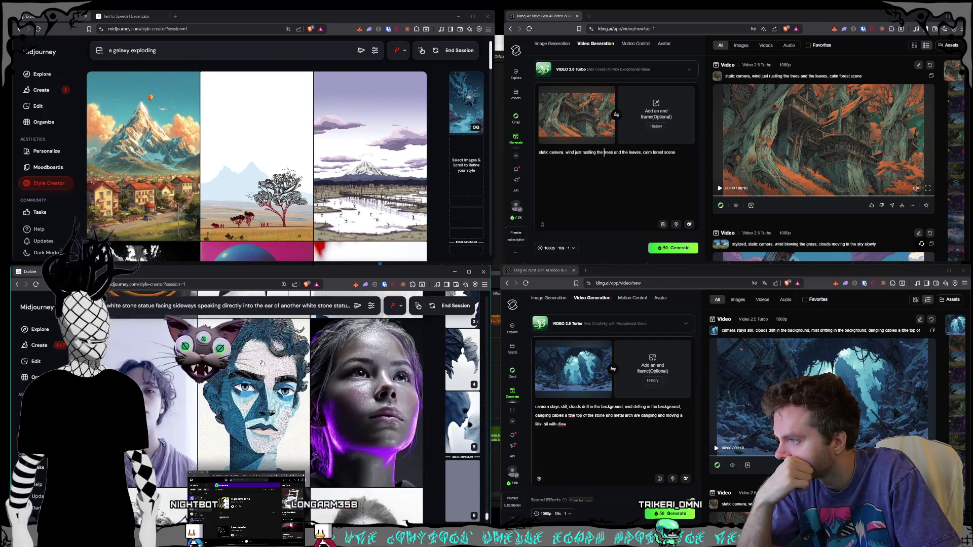
scroll(262, 362, "down", 4)
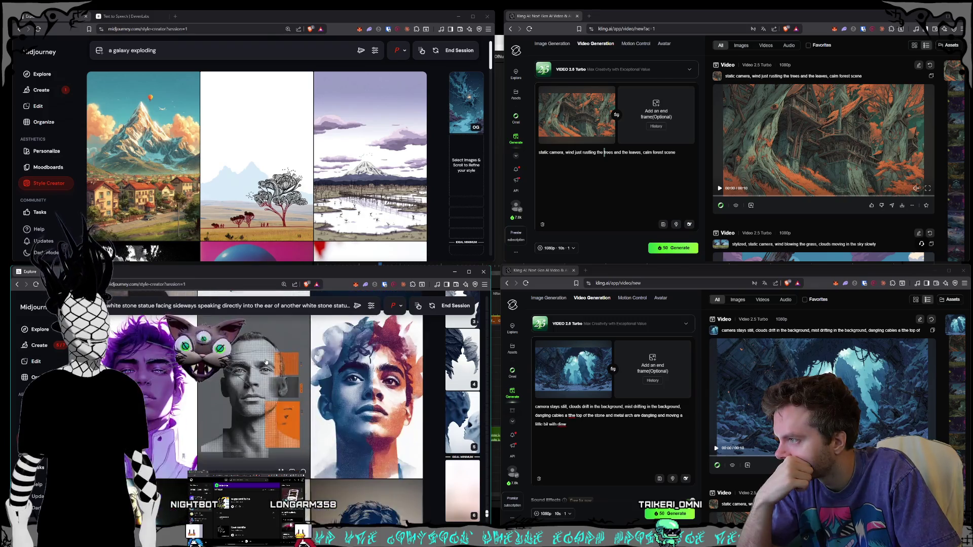
End the refinement session, go to the created statue images page and skim the sets
left_click(456, 306)
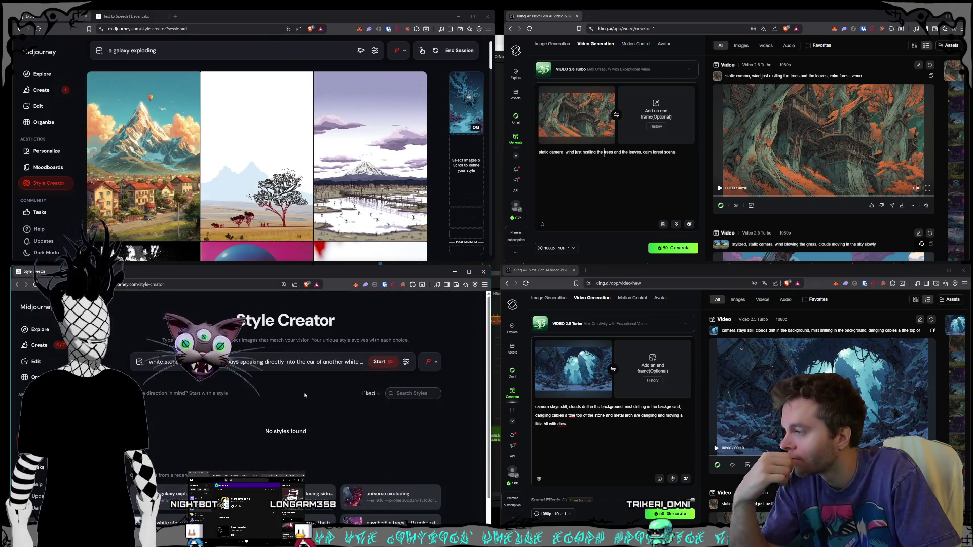
left_click(52, 349)
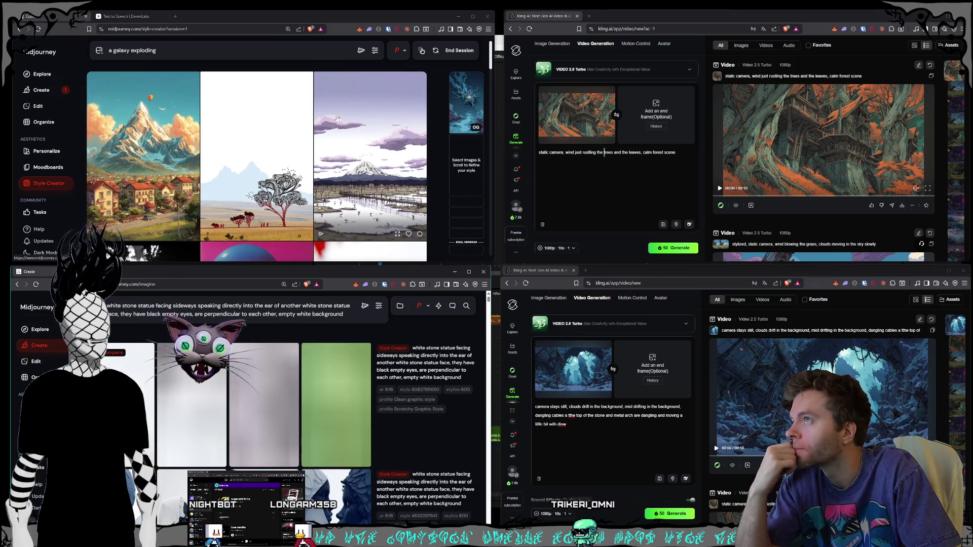
scroll(340, 105, "down", 2)
scroll(338, 104, "down", 6)
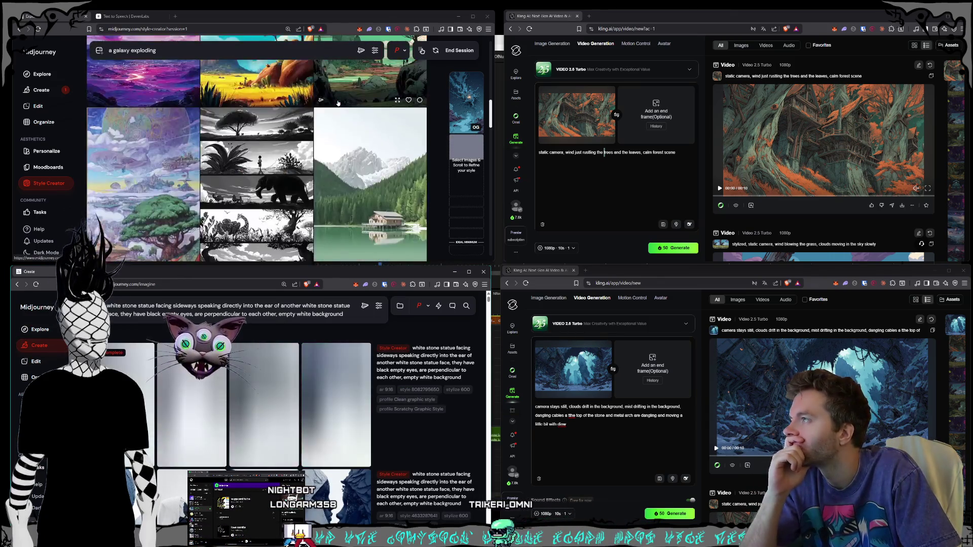
scroll(335, 105, "down", 4)
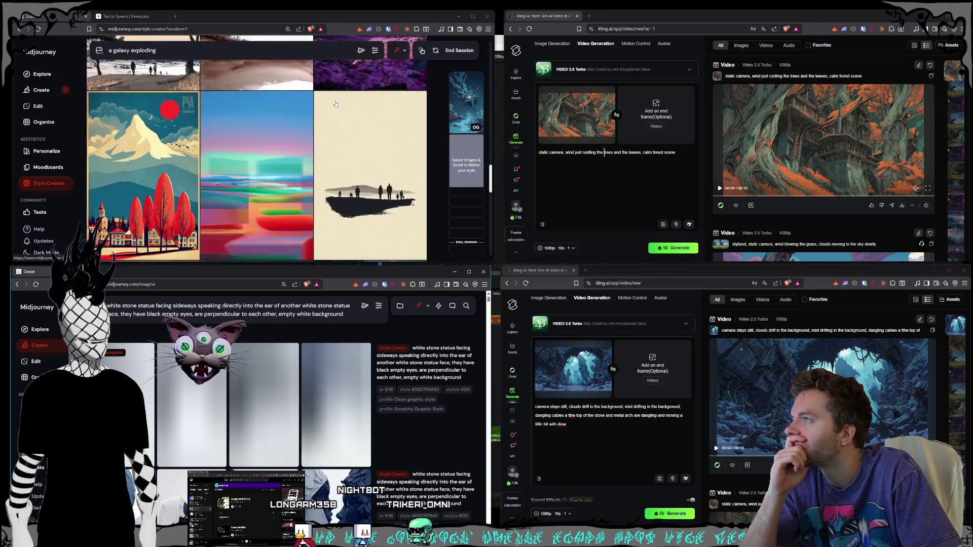
scroll(335, 106, "down", 3)
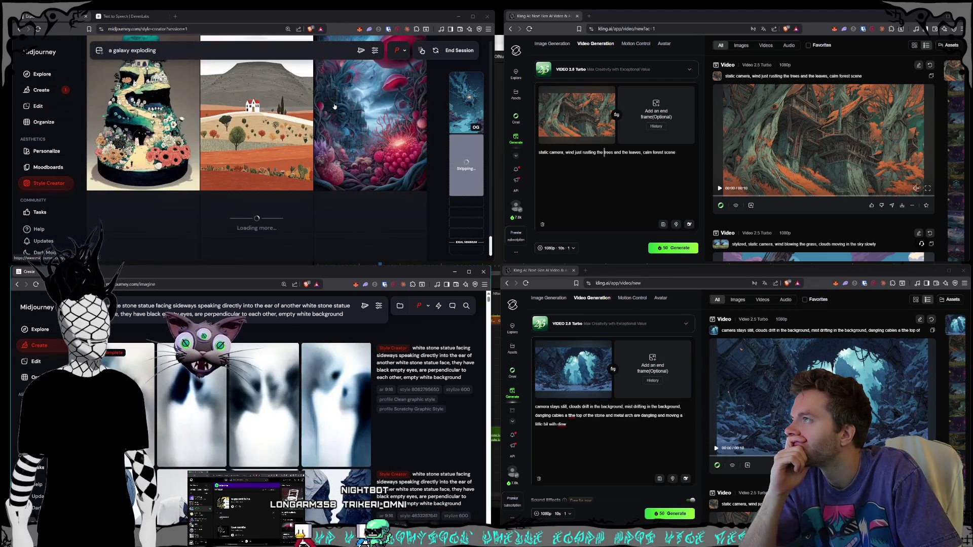
scroll(335, 105, "down", 3)
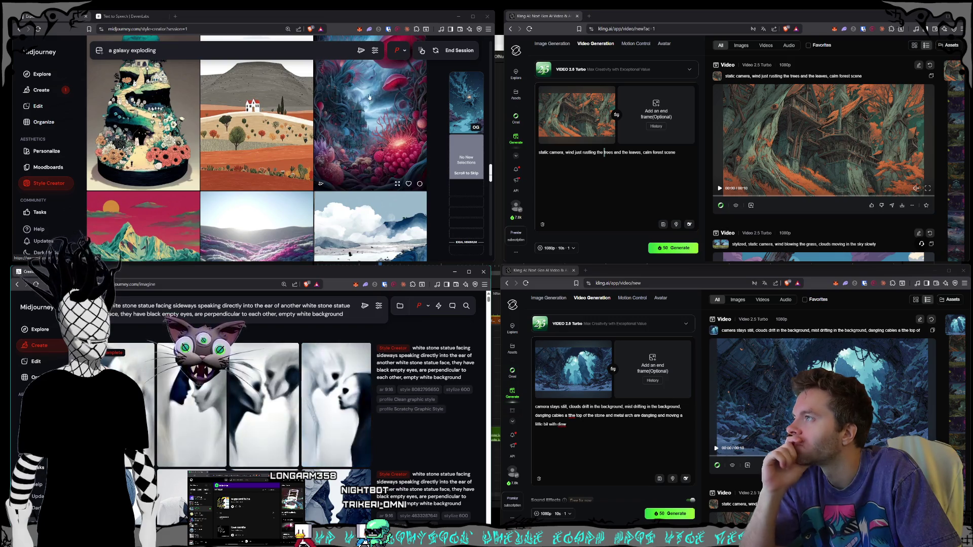
scroll(381, 107, "down", 3)
scroll(378, 105, "down", 3)
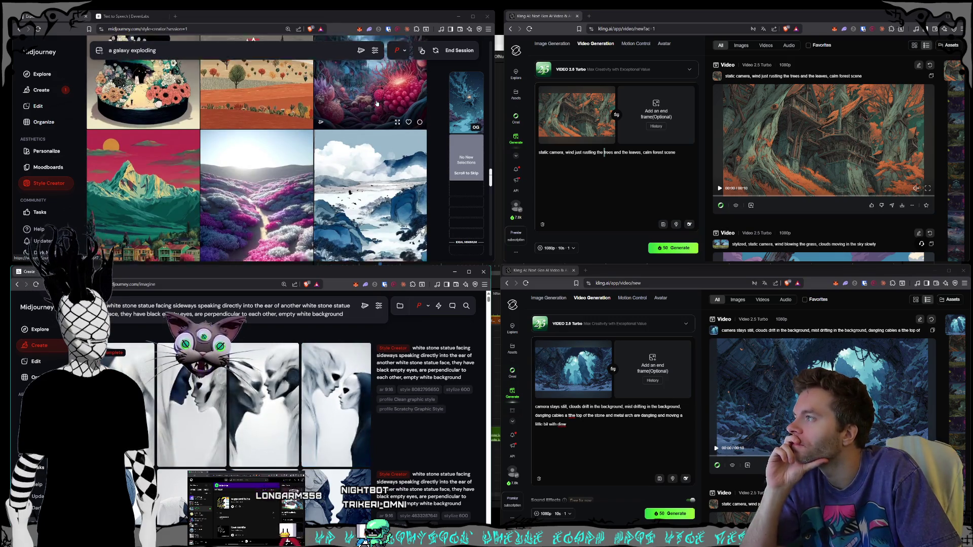
scroll(377, 104, "down", 3)
scroll(377, 104, "down", 3)
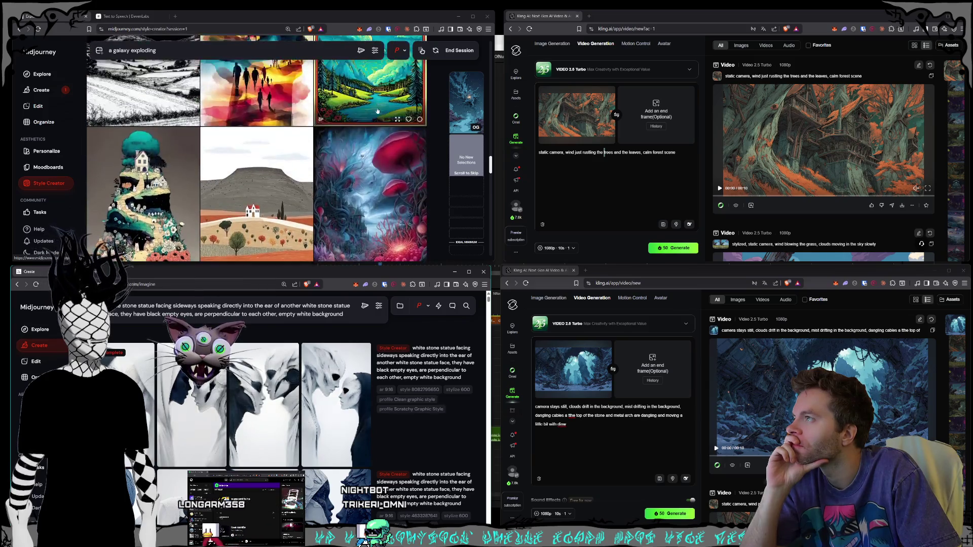
scroll(360, 132, "down", 5)
scroll(355, 141, "down", 3)
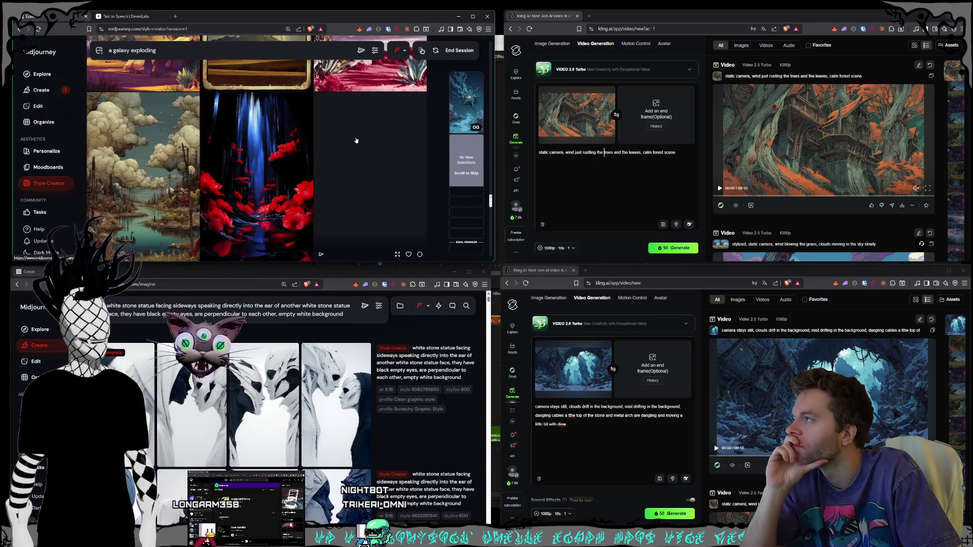
scroll(356, 139, "down", 3)
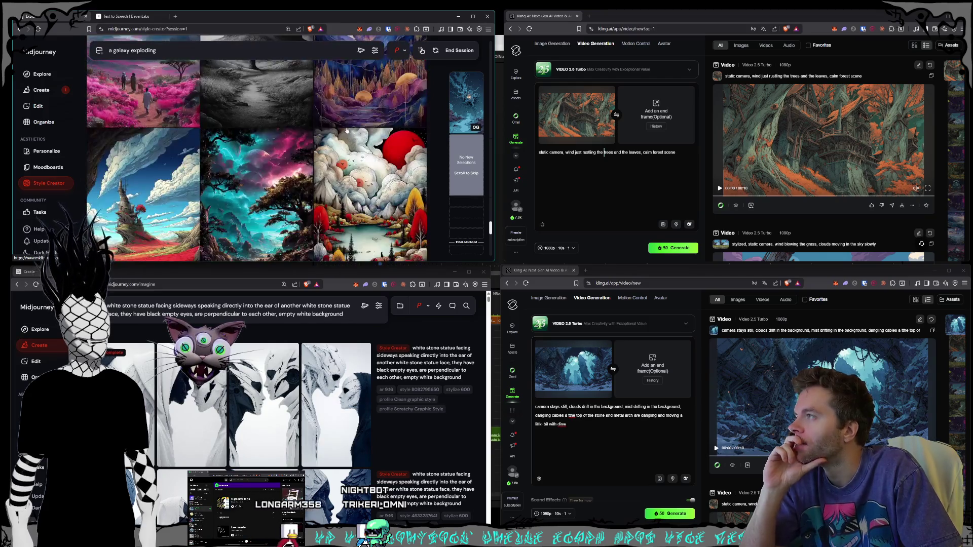
scroll(344, 128, "down", 5)
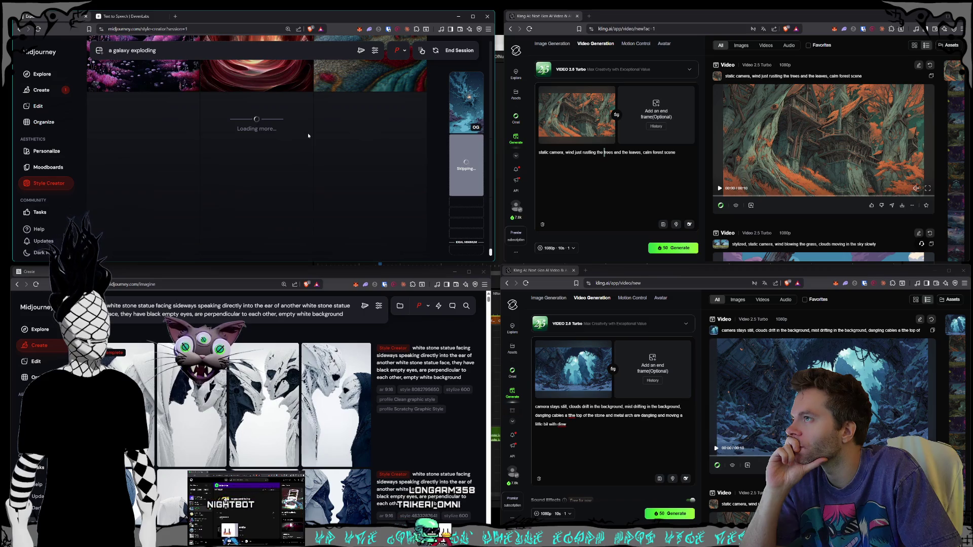
scroll(308, 133, "down", 5)
scroll(309, 134, "down", 5)
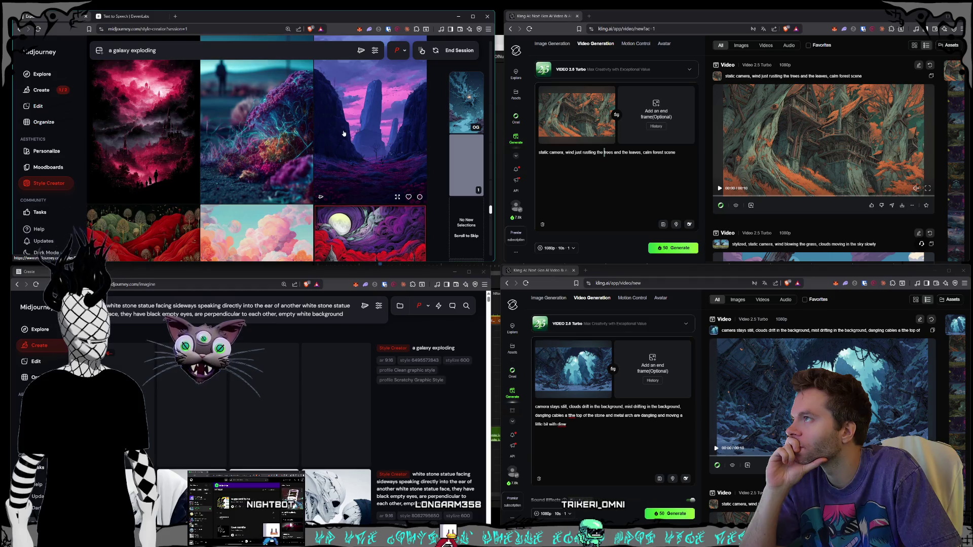
Keep skipping through image sets of the 'a galaxy exploding' style run
scroll(343, 133, "down", 1)
scroll(342, 119, "down", 5)
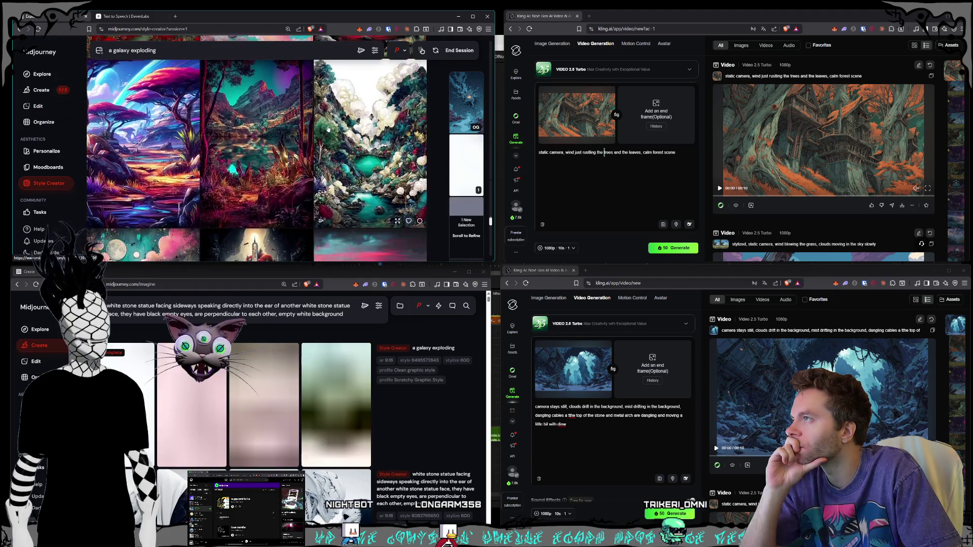
scroll(328, 130, "down", 3)
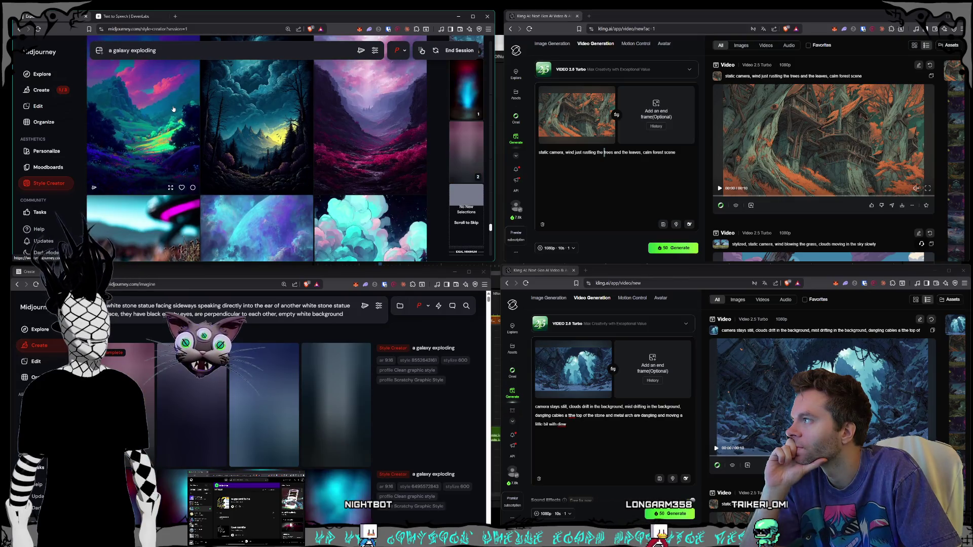
scroll(253, 126, "down", 5)
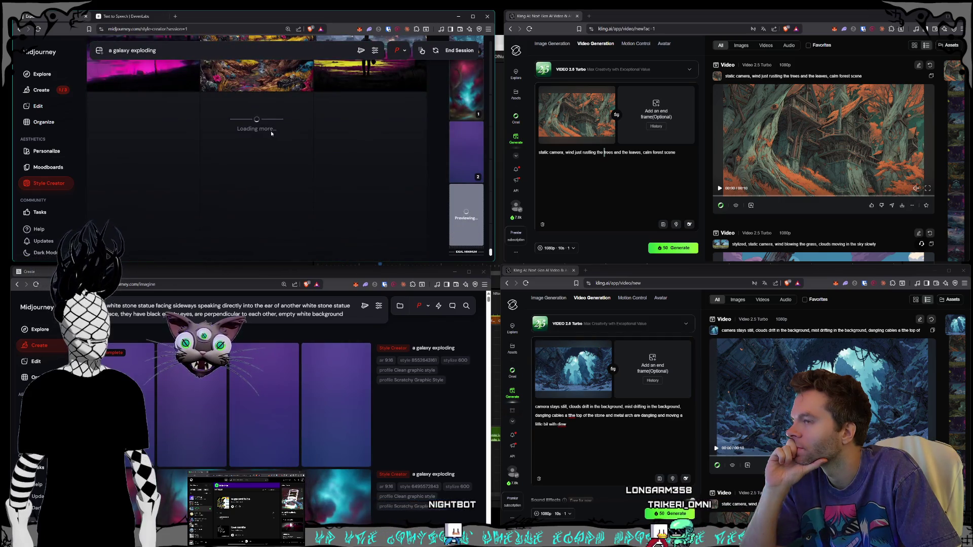
scroll(271, 131, "down", 3)
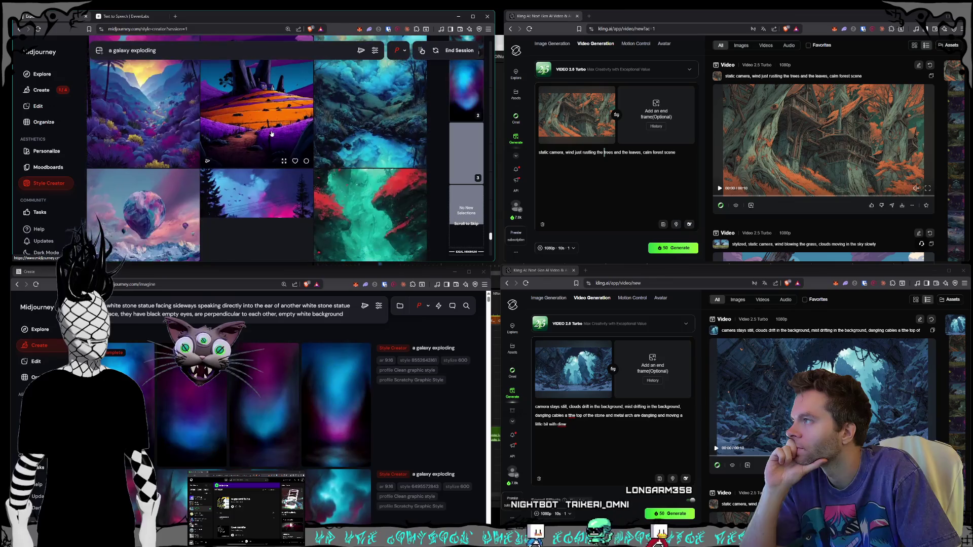
scroll(271, 134, "down", 3)
scroll(272, 134, "down", 3)
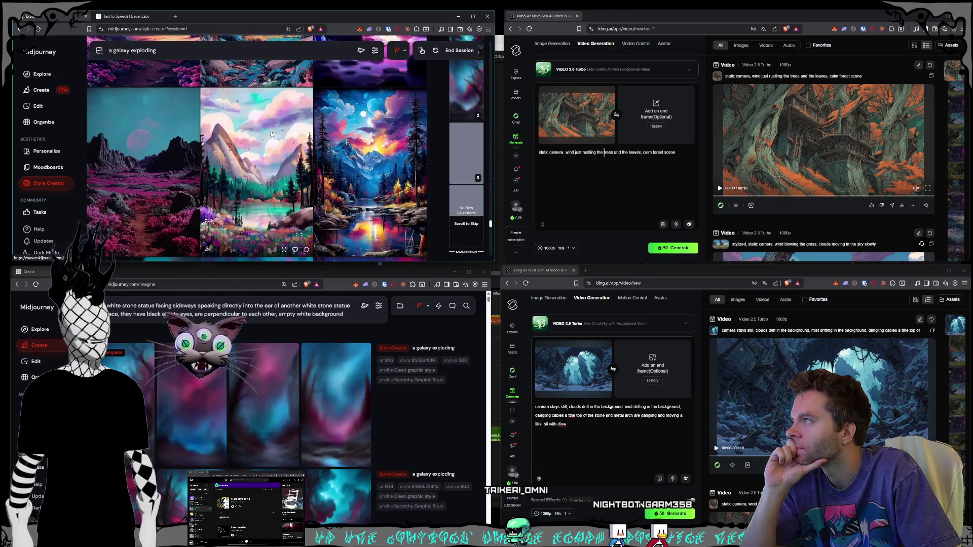
scroll(273, 134, "down", 5)
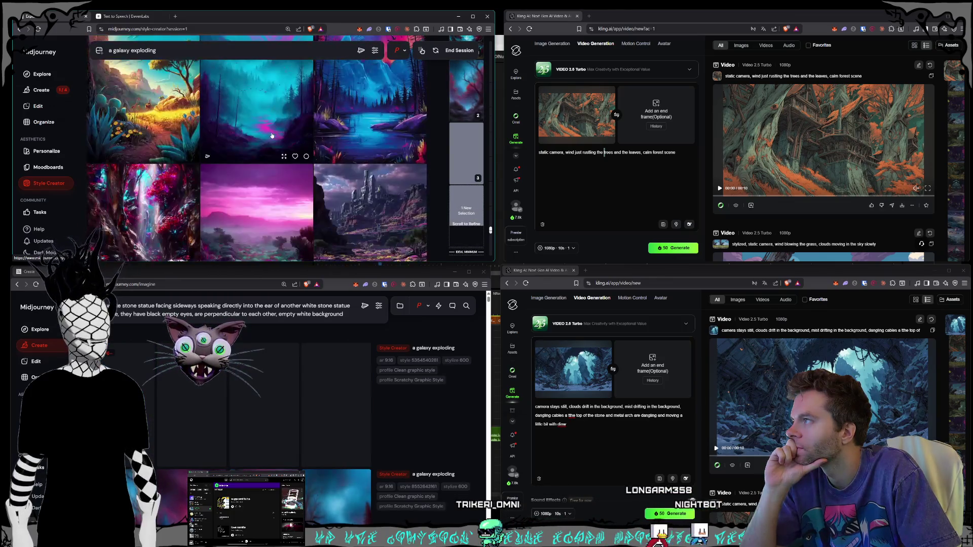
scroll(276, 134, "down", 3)
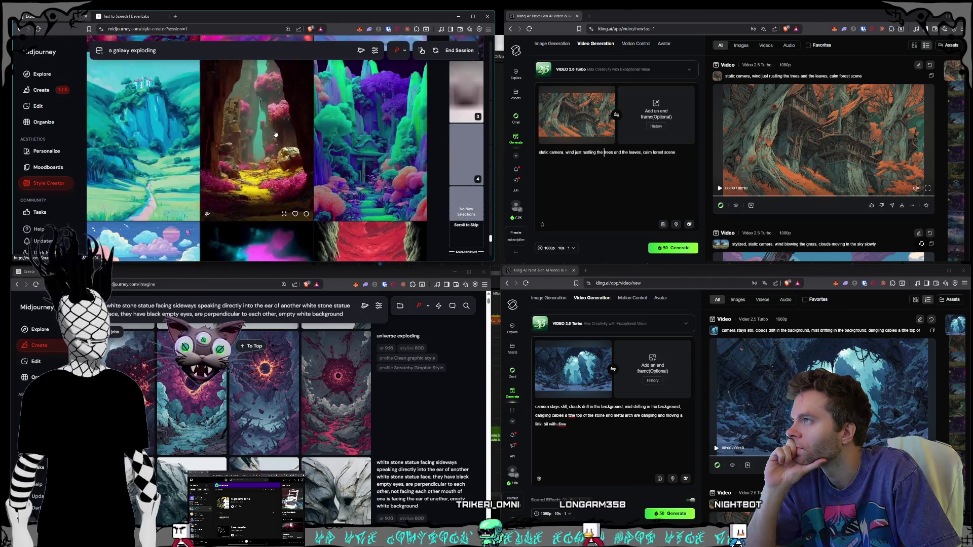
scroll(275, 134, "down", 3)
scroll(275, 134, "down", 5)
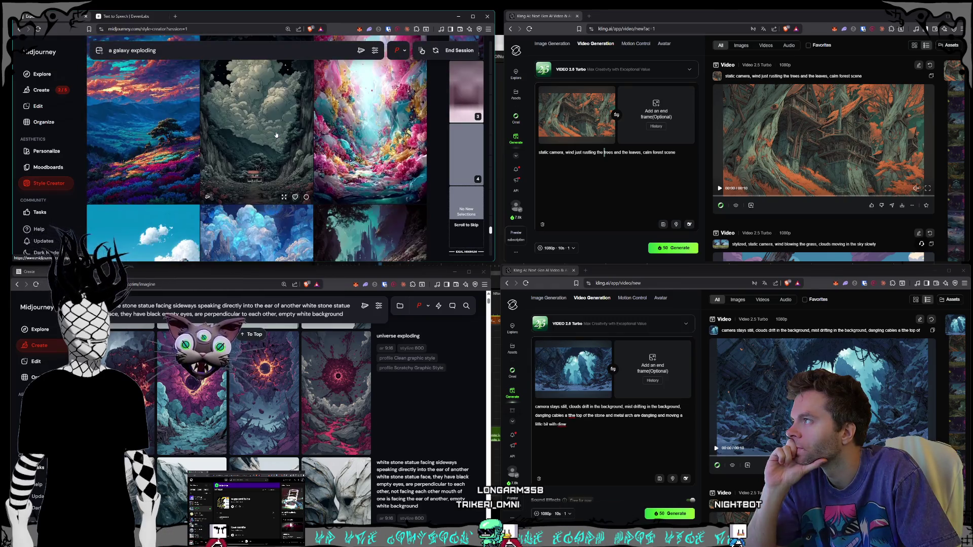
scroll(277, 135, "down", 5)
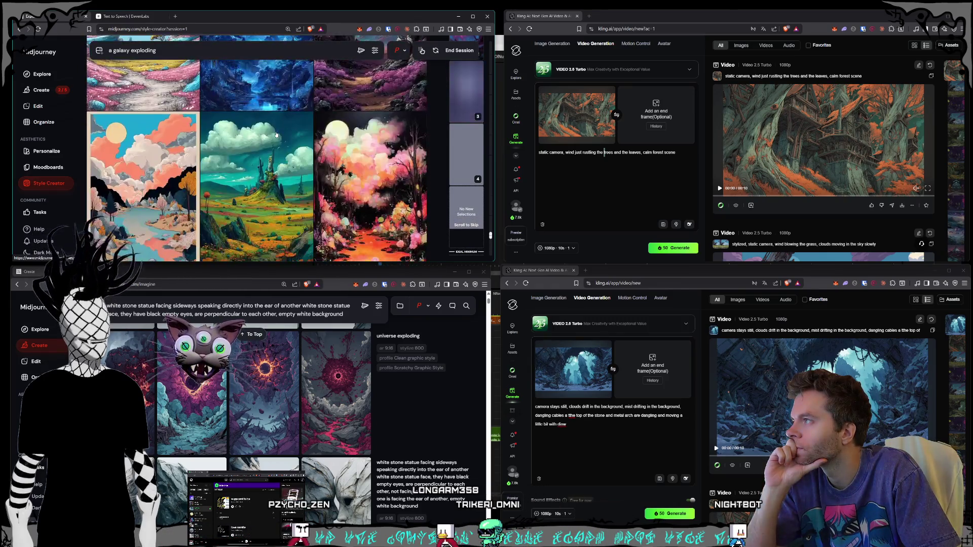
scroll(276, 134, "down", 2)
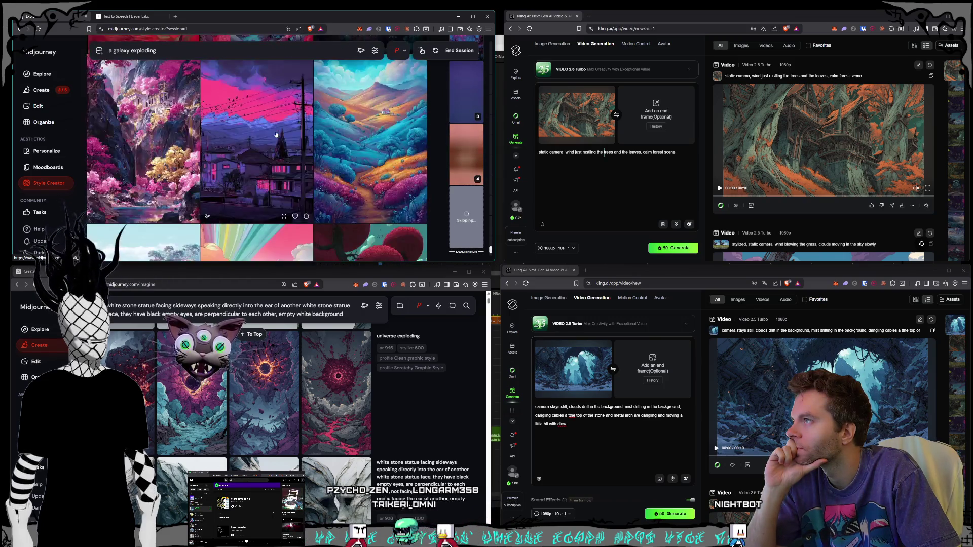
scroll(276, 134, "down", 2)
scroll(276, 134, "down", 3)
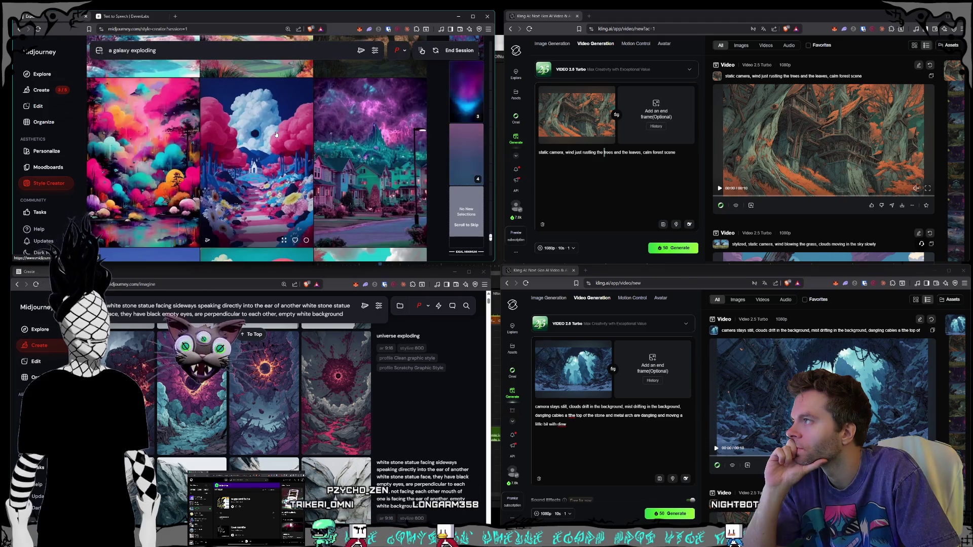
scroll(276, 134, "down", 3)
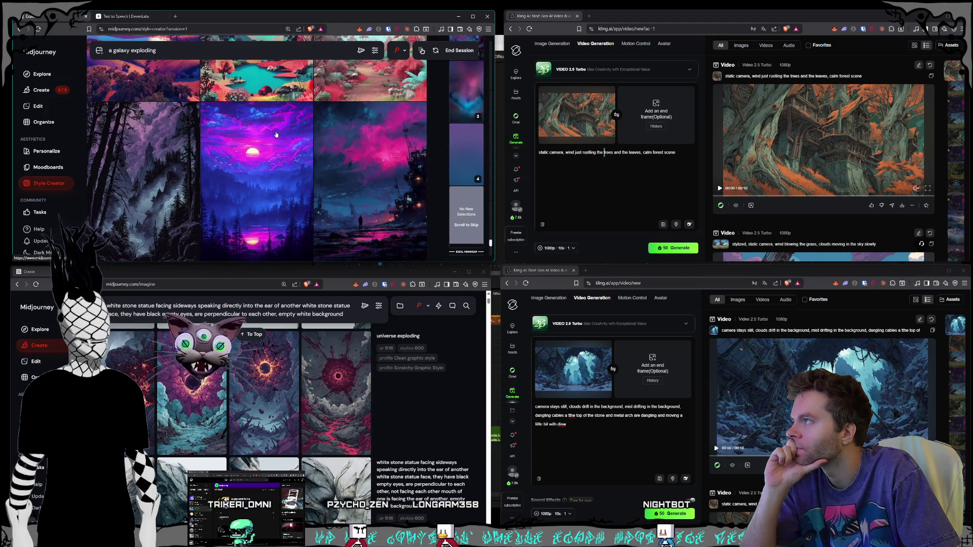
scroll(276, 135, "down", 5)
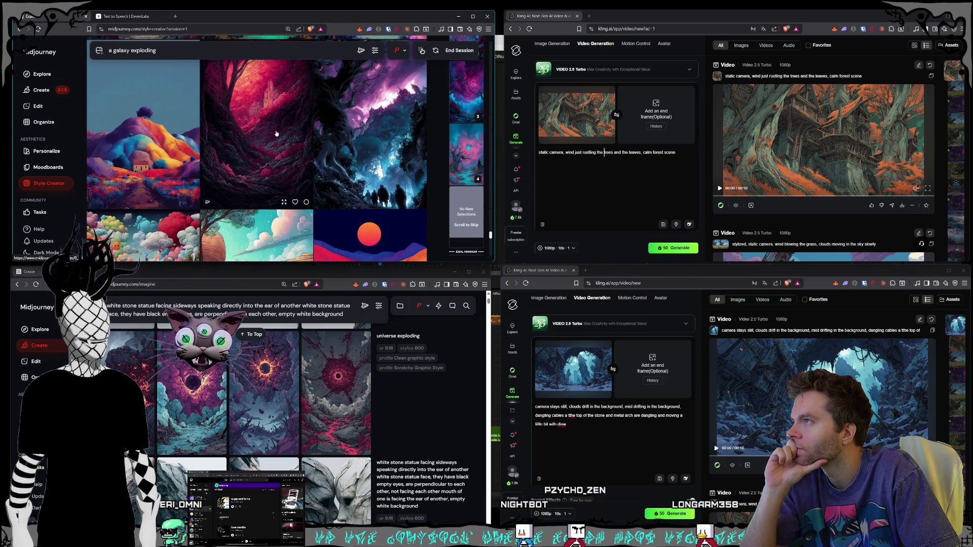
Skip a few more sets, select the middle image, and end the style-creation session
scroll(276, 133, "down", 1)
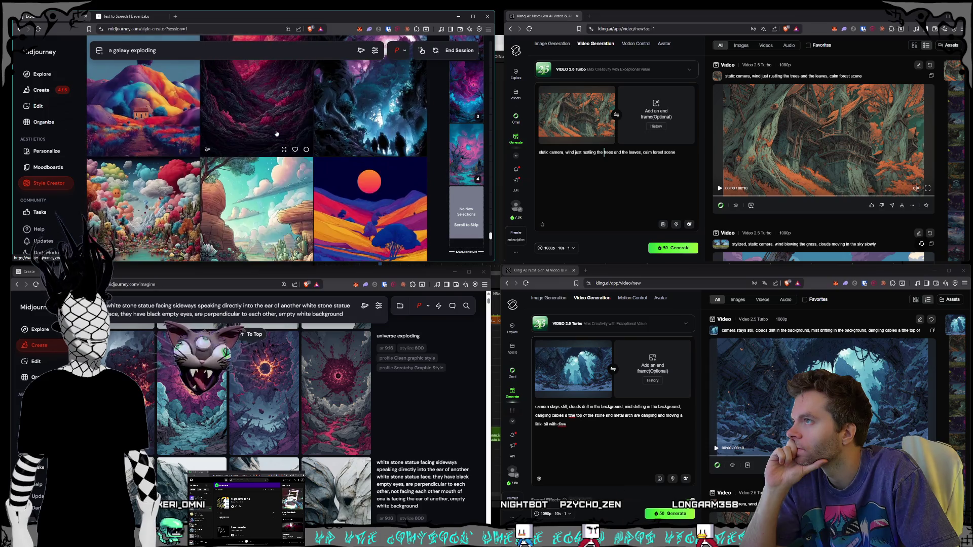
scroll(276, 133, "down", 5)
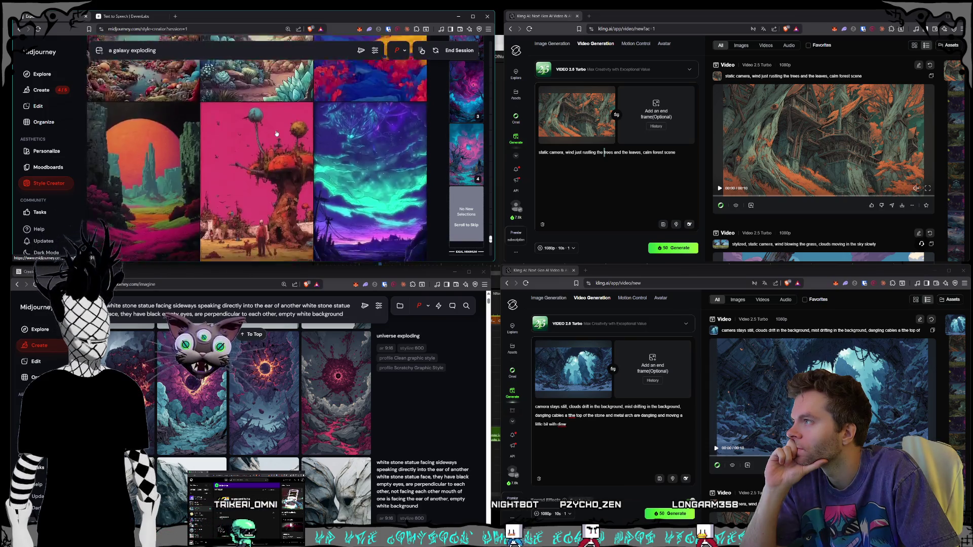
scroll(276, 133, "down", 3)
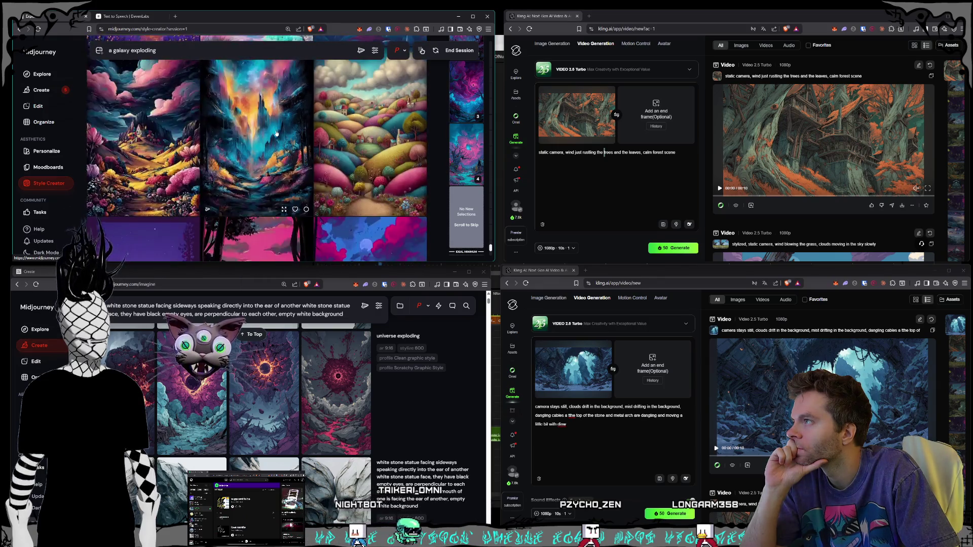
scroll(276, 134, "down", 3)
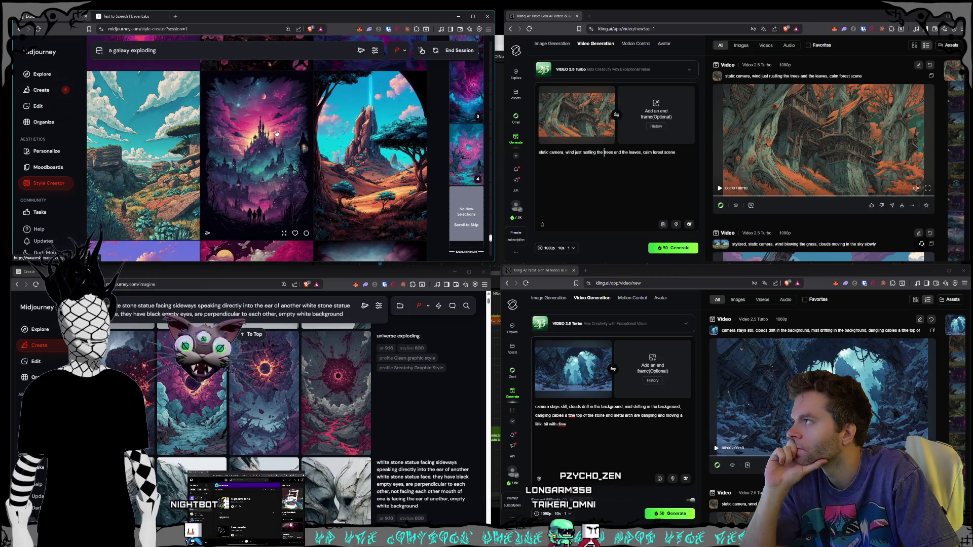
scroll(276, 133, "down", 3)
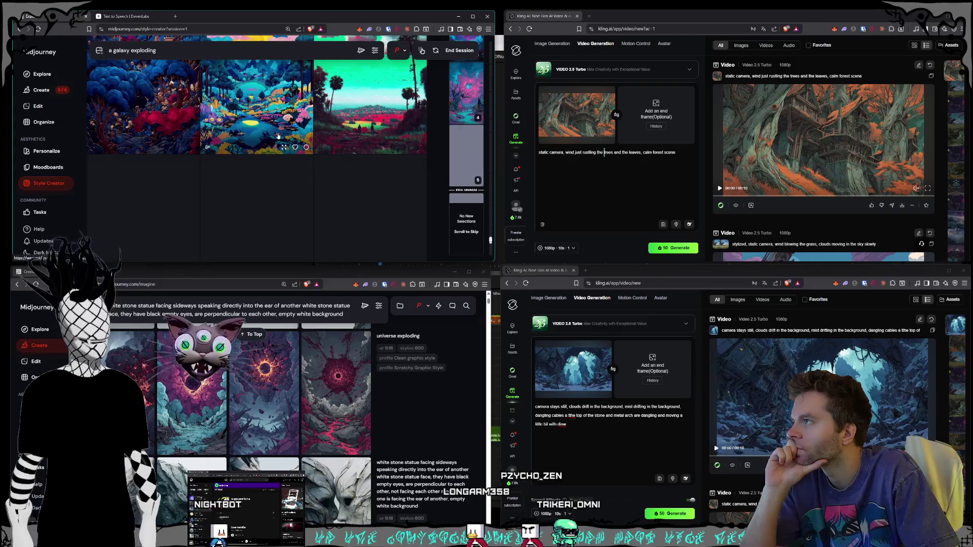
scroll(278, 136, "down", 2)
scroll(277, 136, "down", 3)
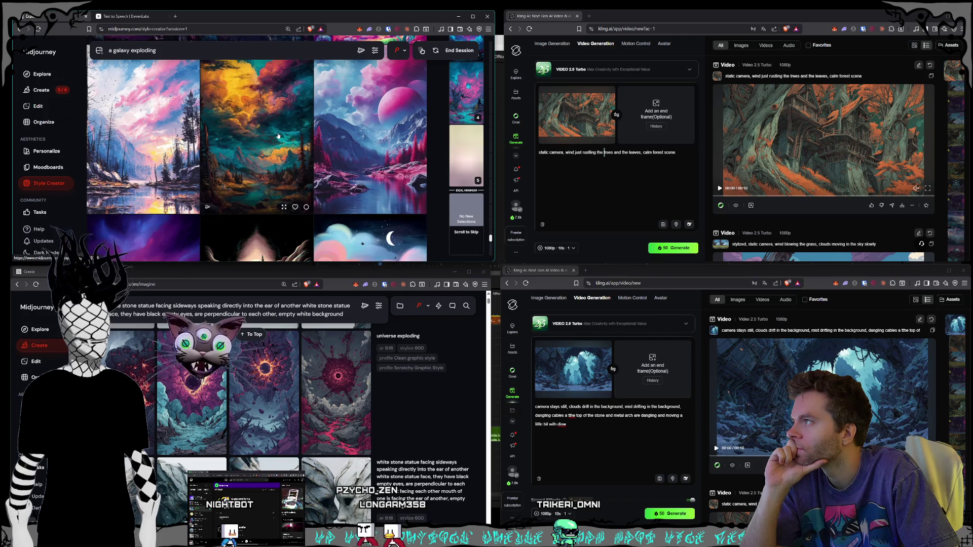
scroll(278, 136, "down", 3)
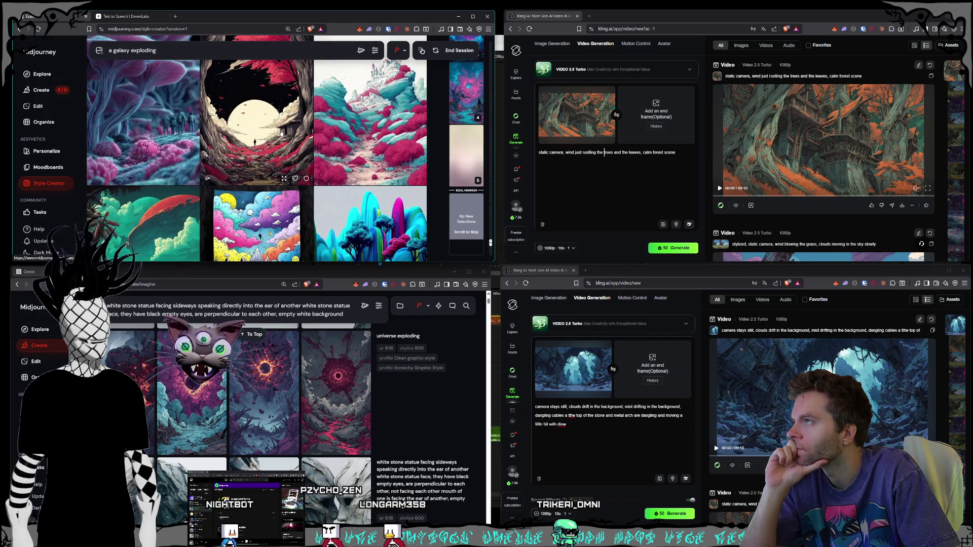
scroll(281, 134, "down", 5)
scroll(282, 133, "down", 4)
scroll(282, 134, "down", 4)
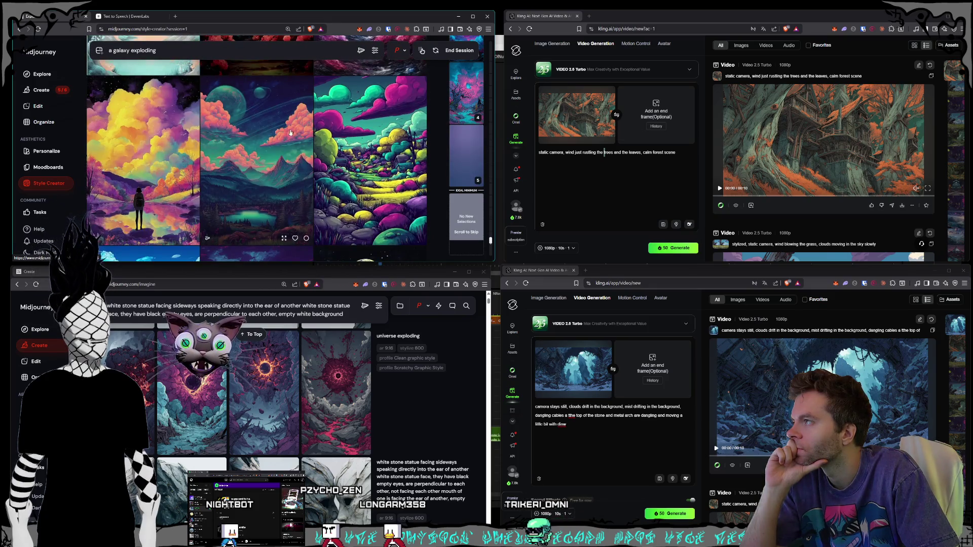
left_click(274, 130)
scroll(273, 131, "down", 3)
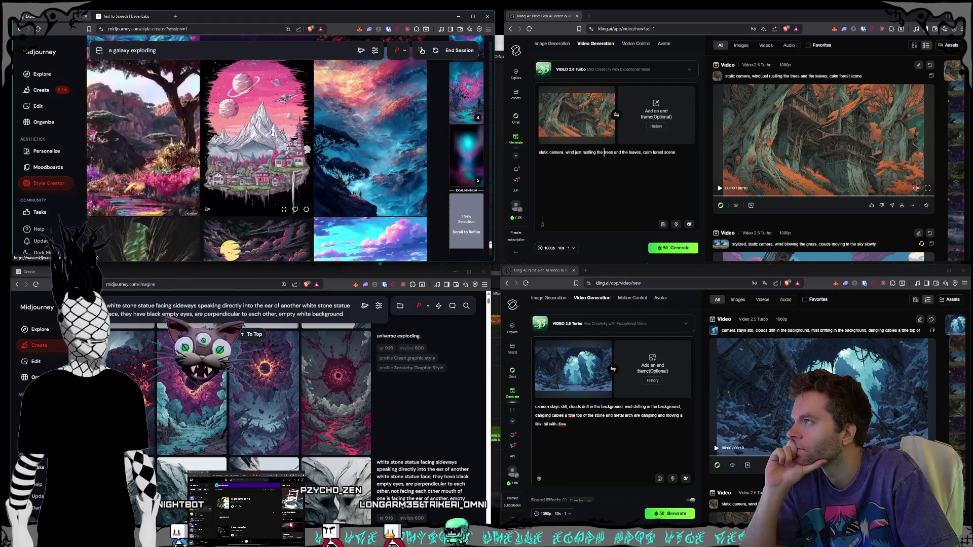
left_click(459, 50)
Open an 'a galaxy exploding' image from the Create feed on its own job page
scroll(343, 456, "down", 3)
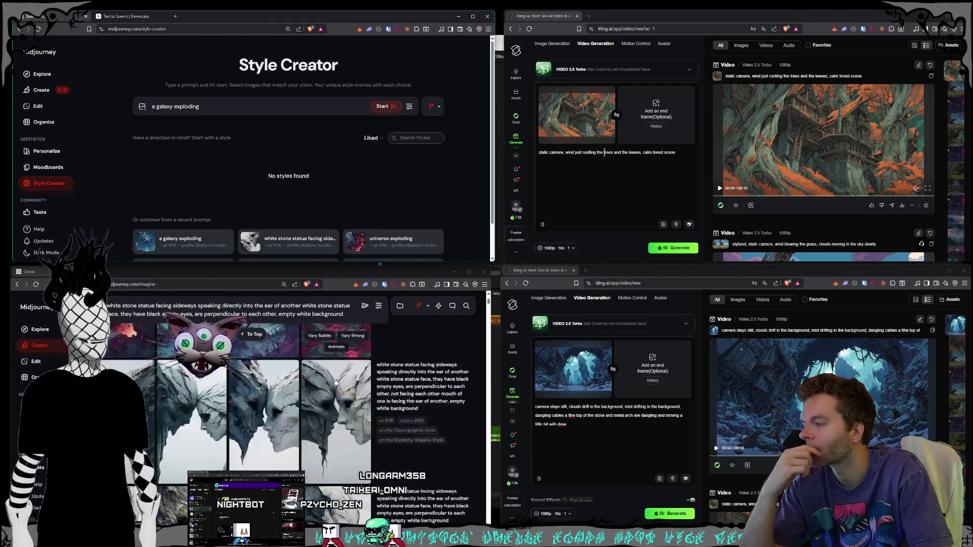
scroll(343, 456, "down", 8)
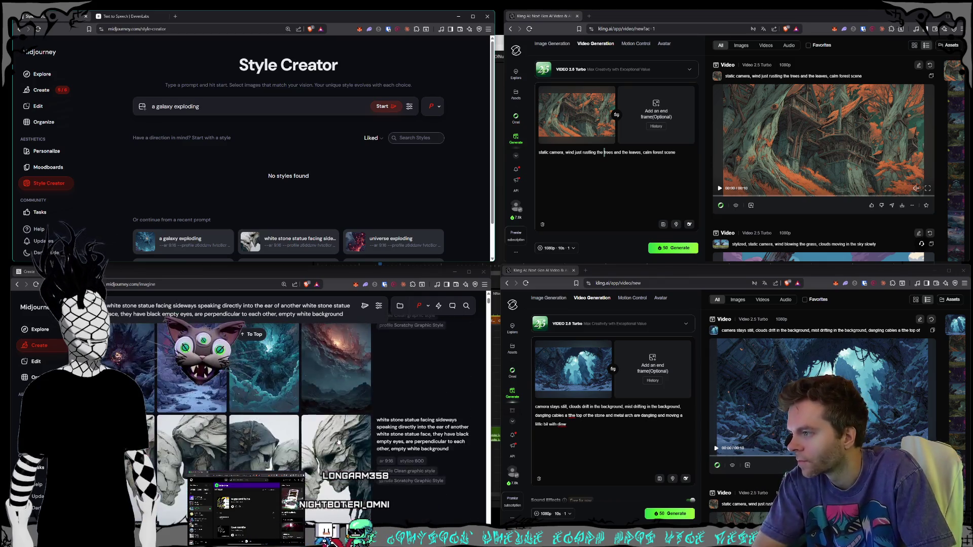
scroll(338, 443, "up", 10)
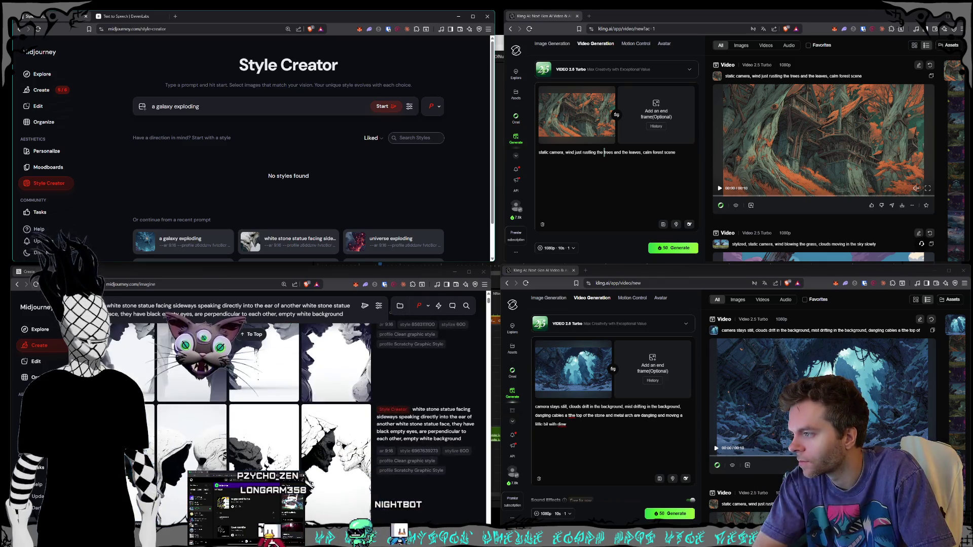
scroll(338, 443, "down", 8)
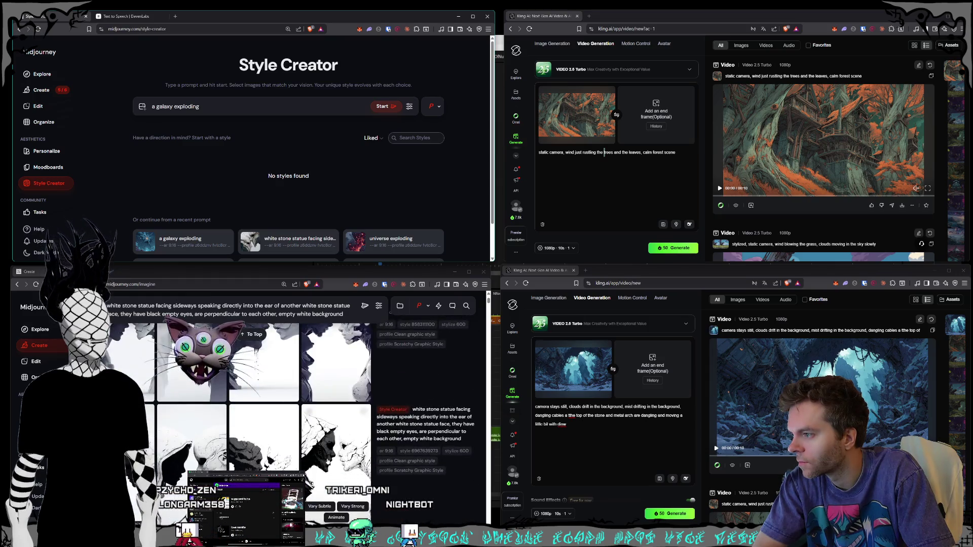
left_click(330, 414)
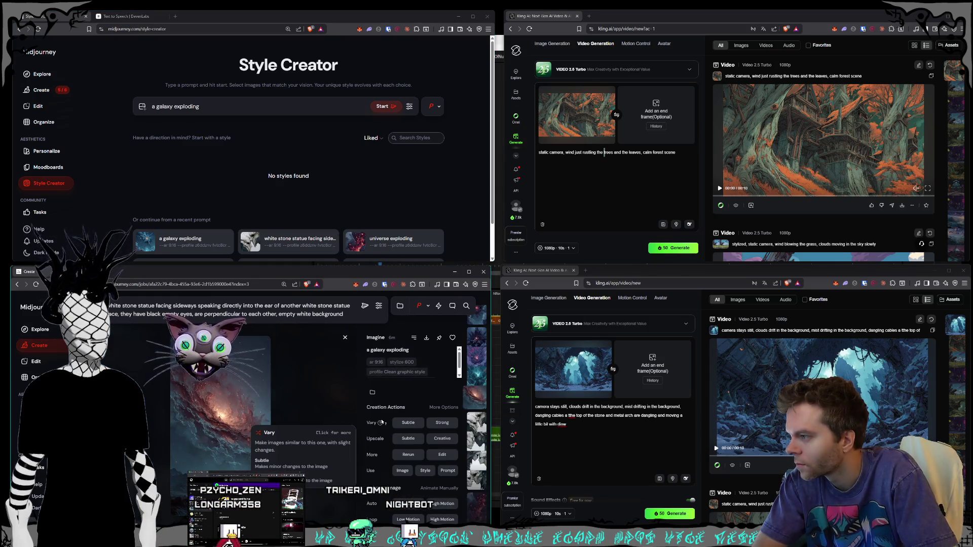
Browse back and forth through the white stone statue variations in the detail view
key("Down")
key("Down")
key("Down")
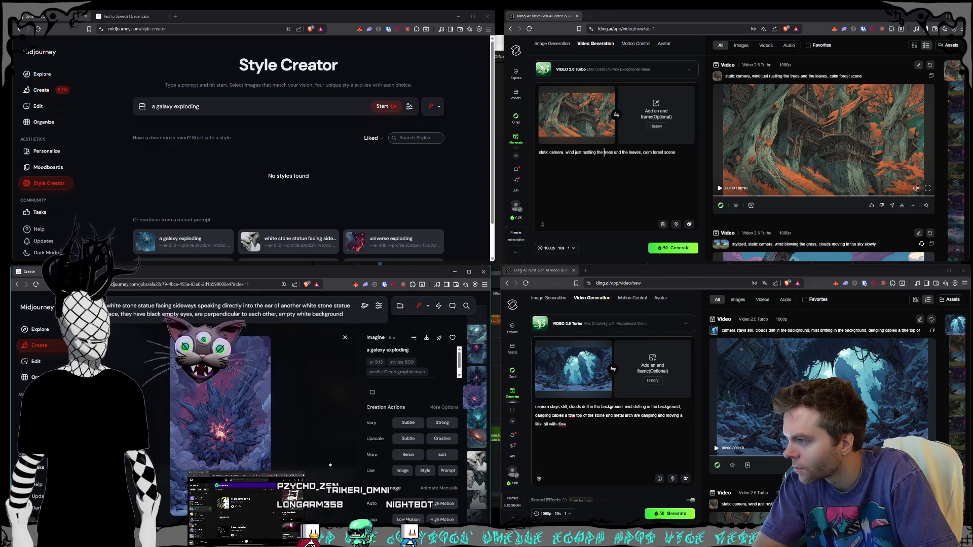
key("Left")
key("Left")
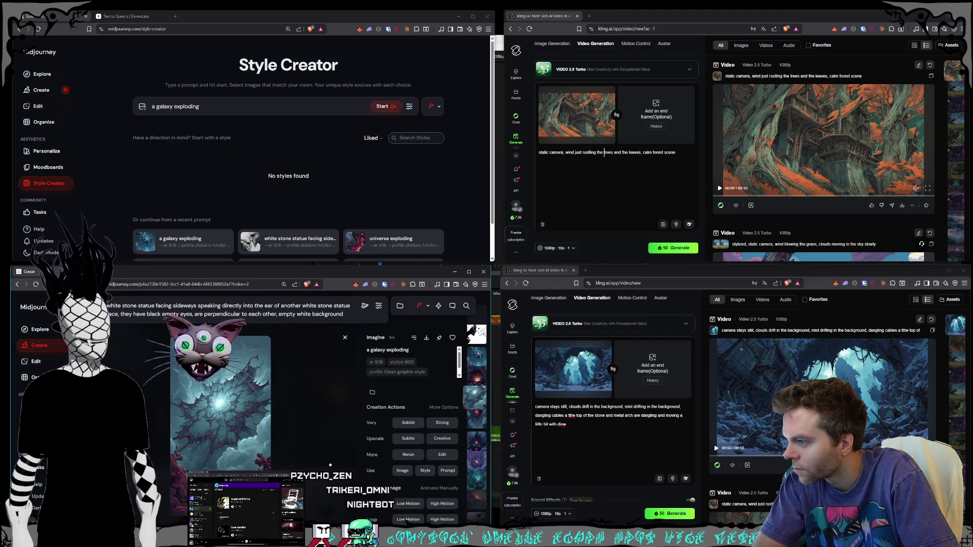
key("Left")
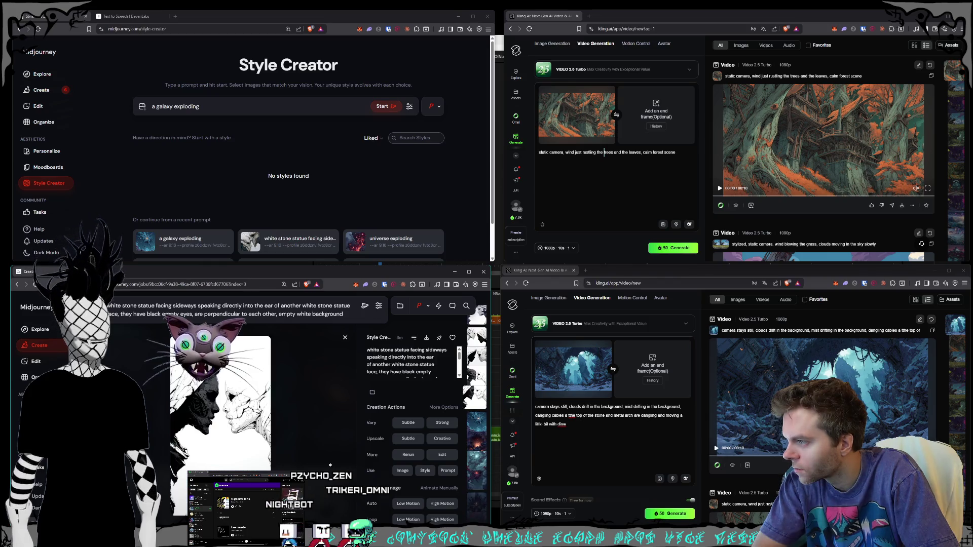
key("Left")
key("Left")
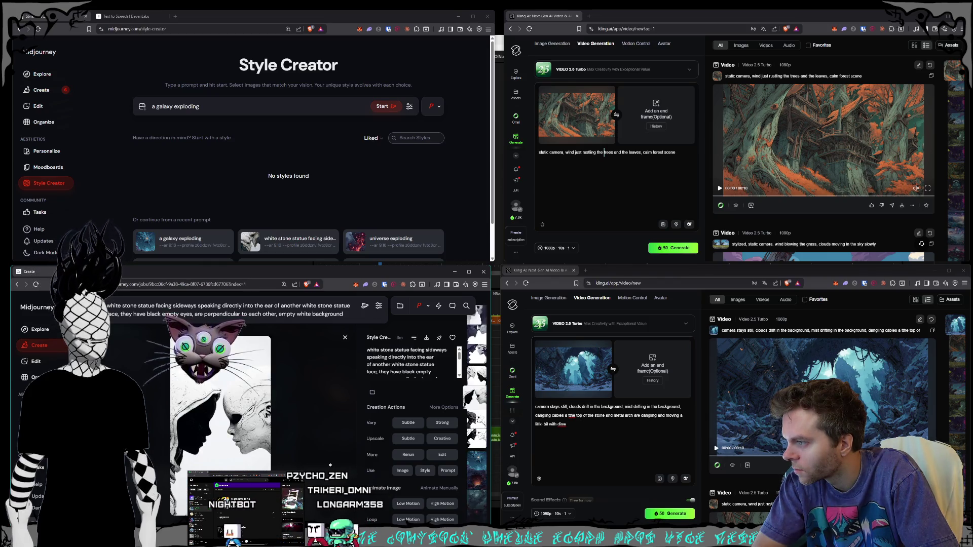
key("Left")
key("Left")
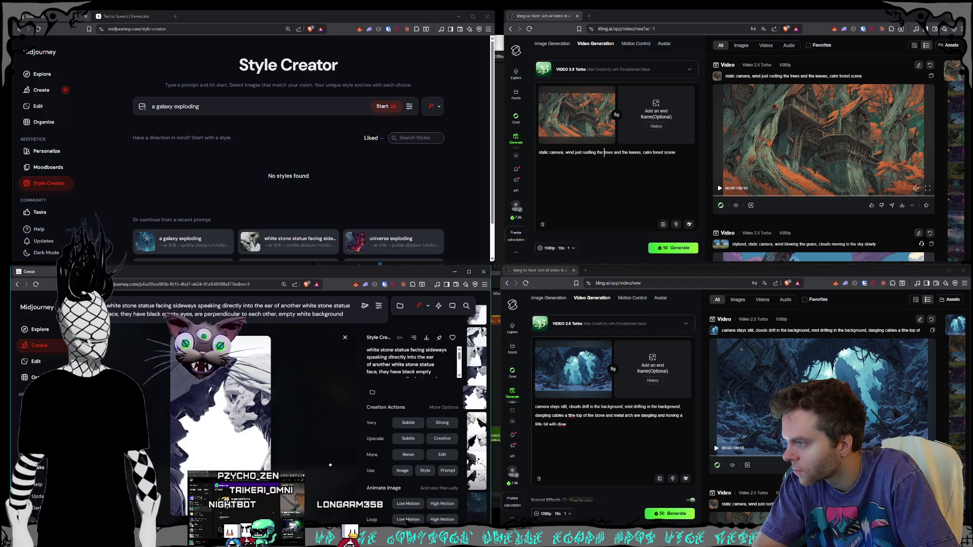
key("Left")
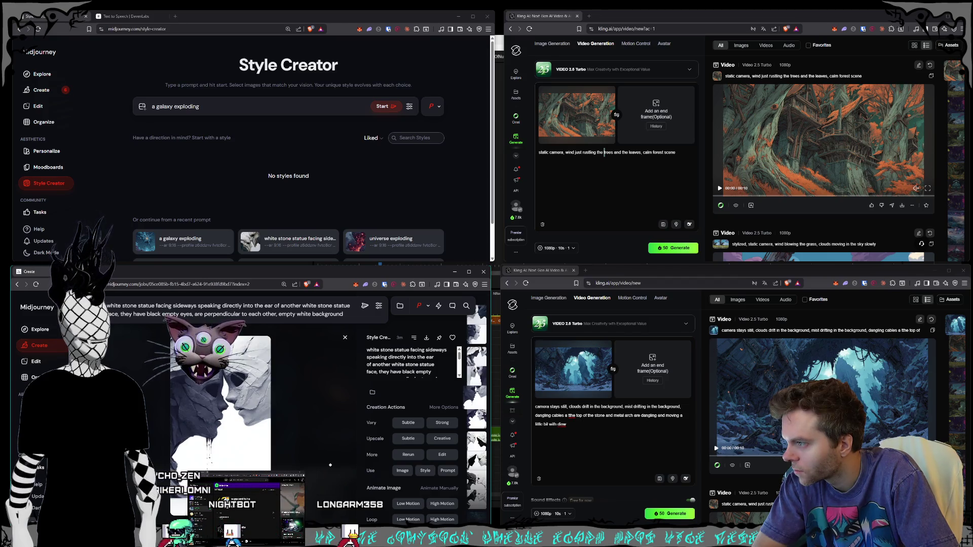
key("Left")
key("Left")
key("Left")
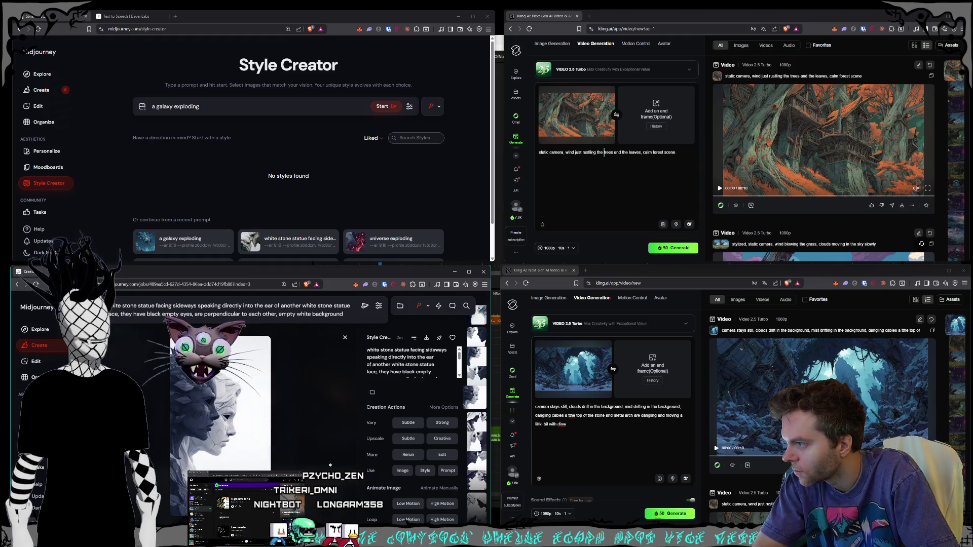
key("Left")
key("Left")
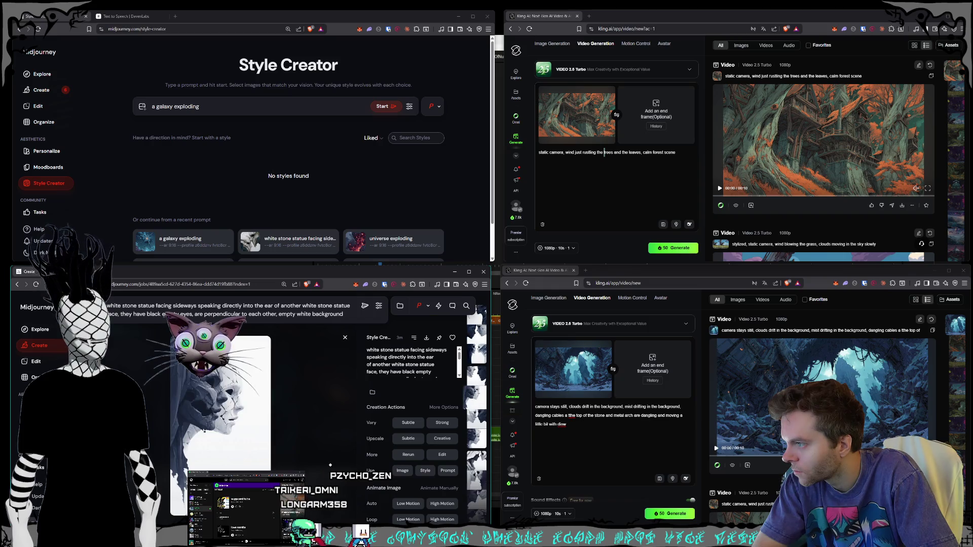
key("Left")
key("Left")
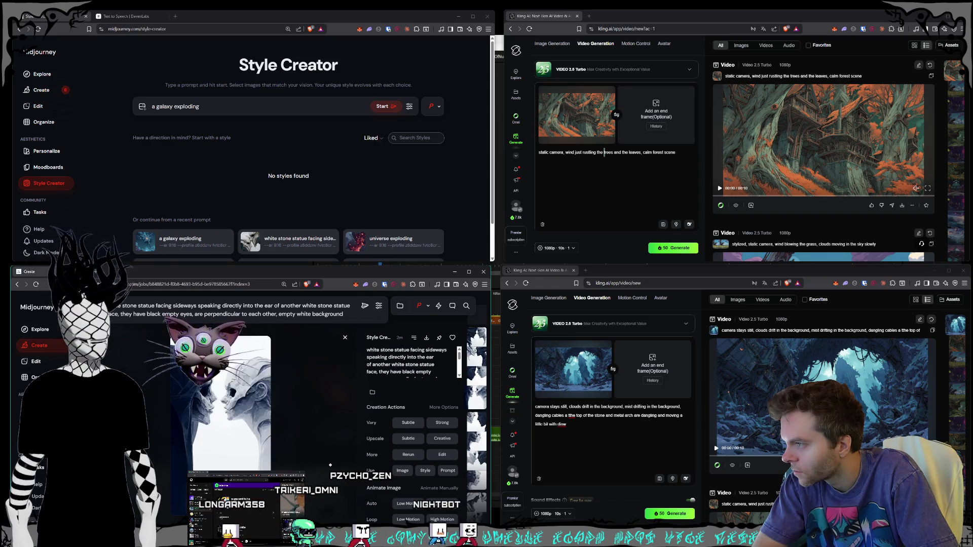
key("Left")
key("Left")
key("Left")
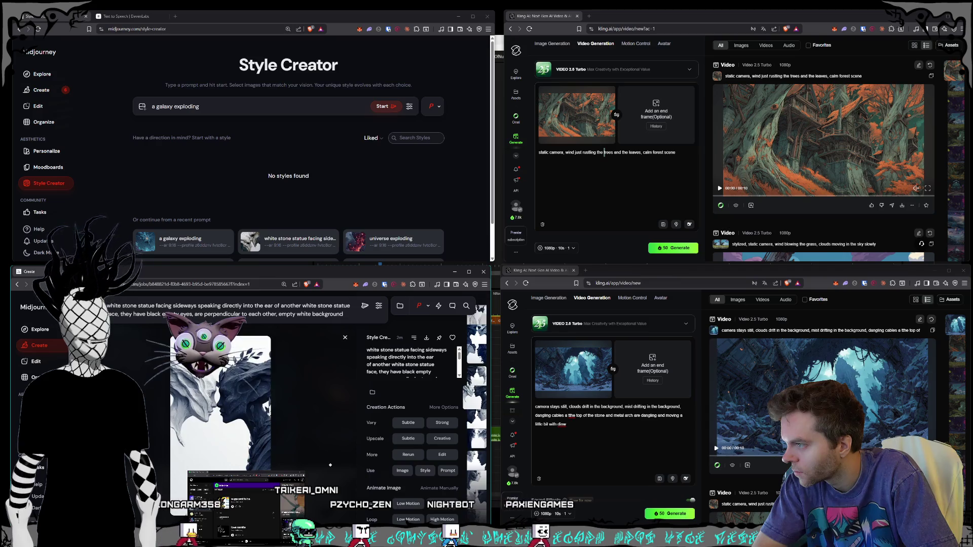
key("Left")
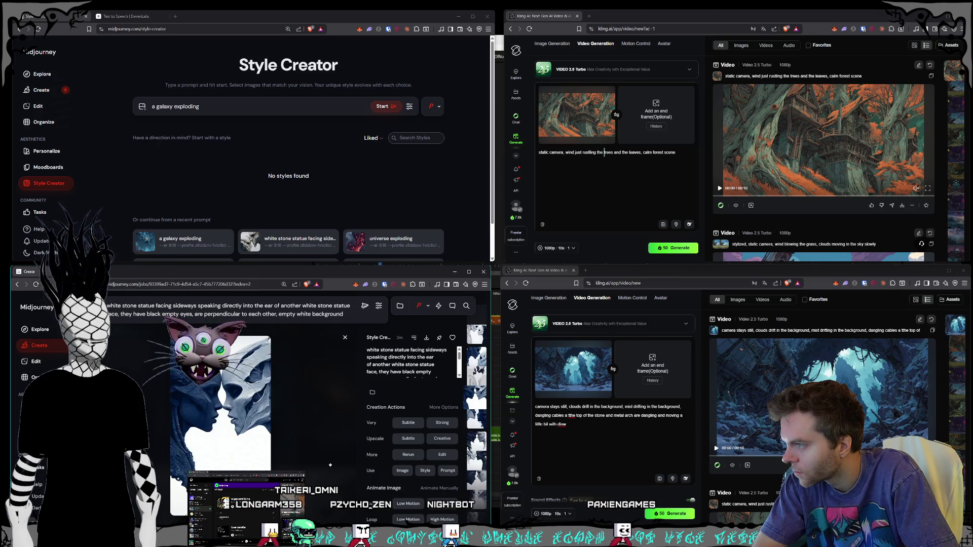
key("Left")
key("Left")
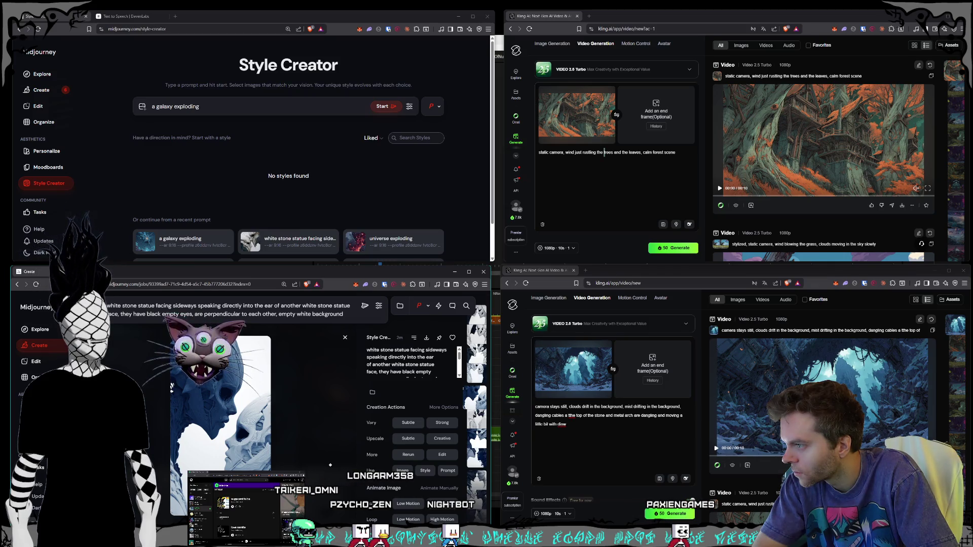
key("Left")
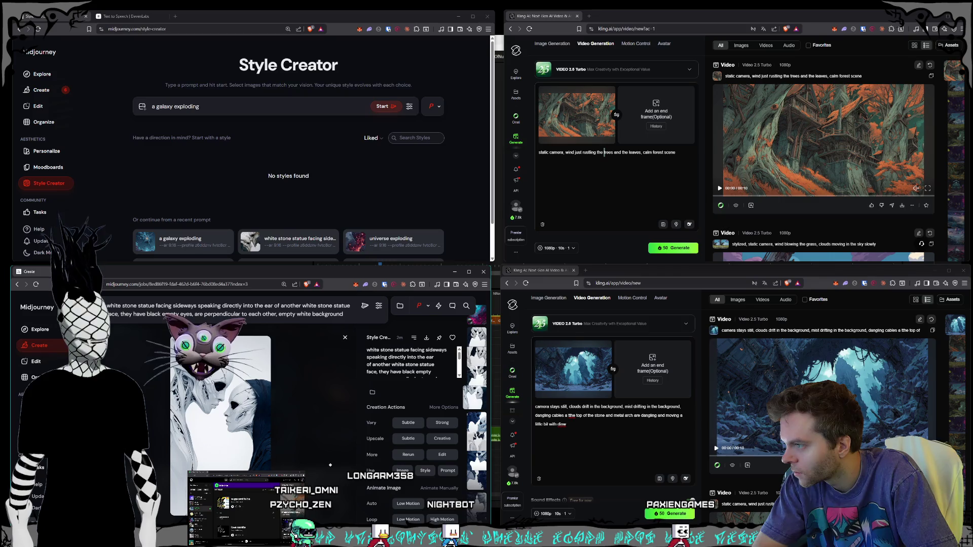
key("Left")
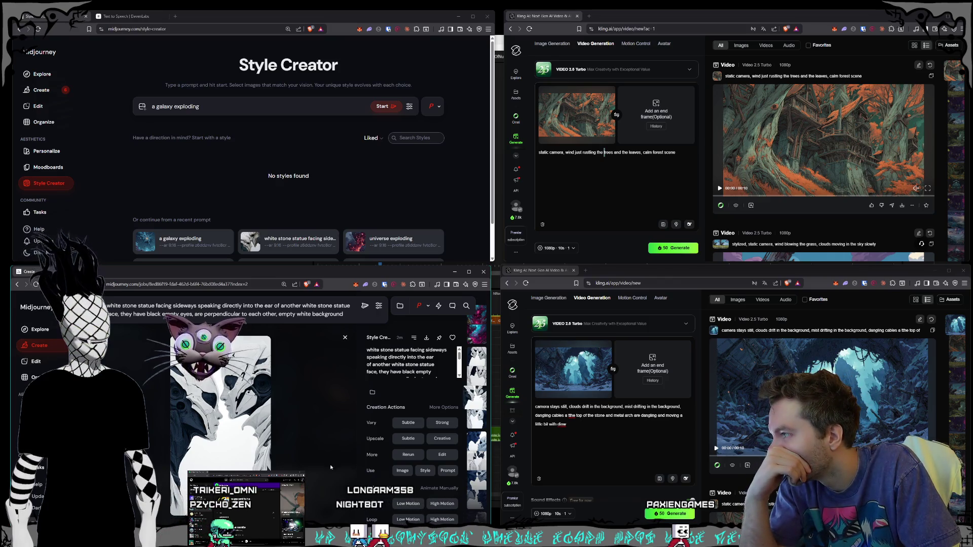
key("Left")
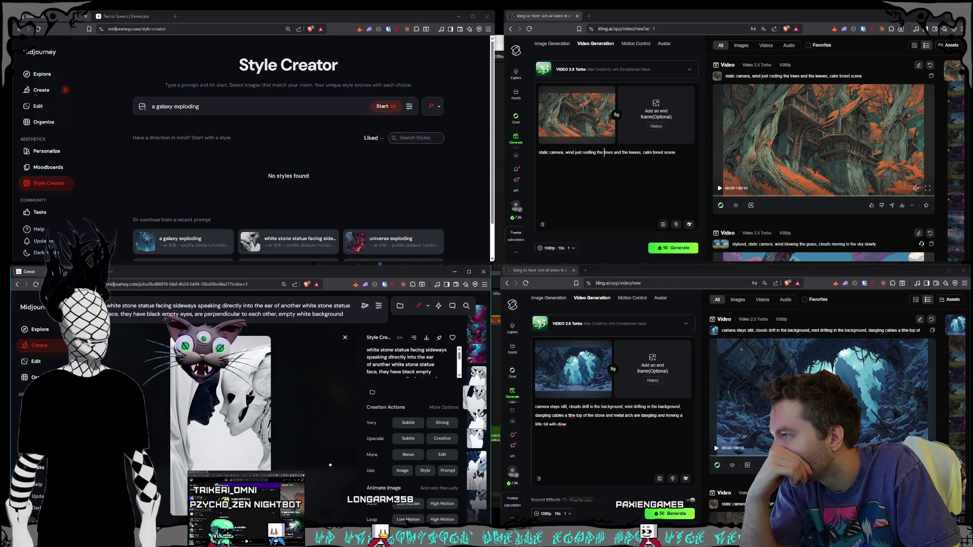
key("Left")
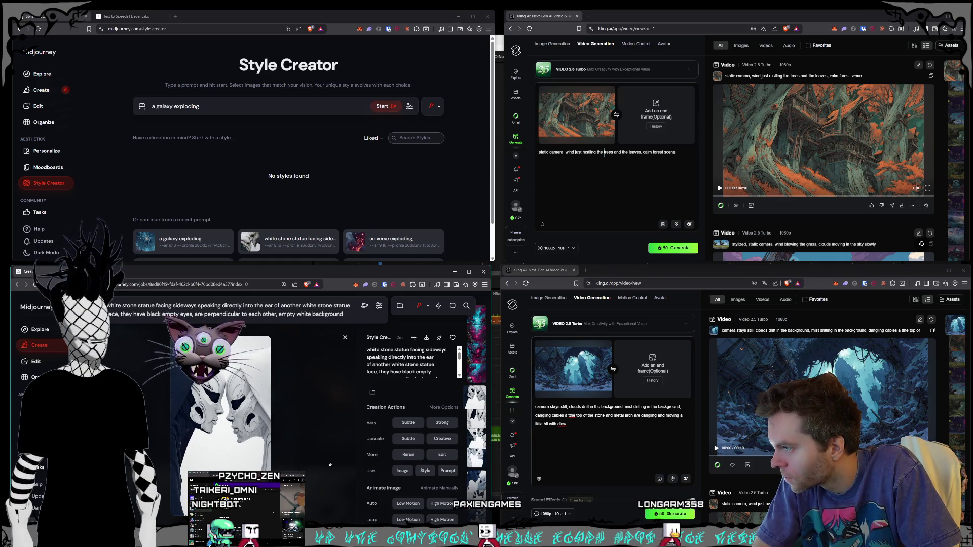
key("Right")
key("Right")
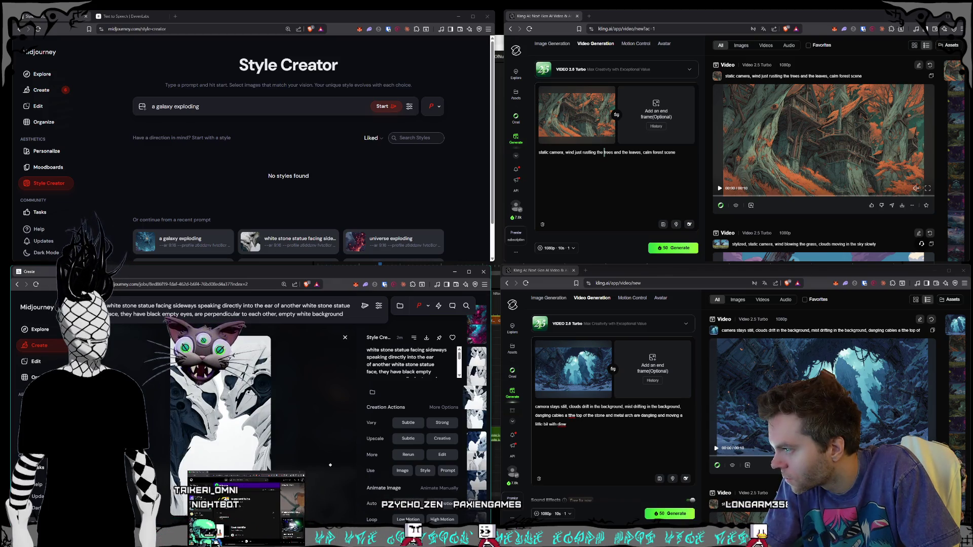
key("Right")
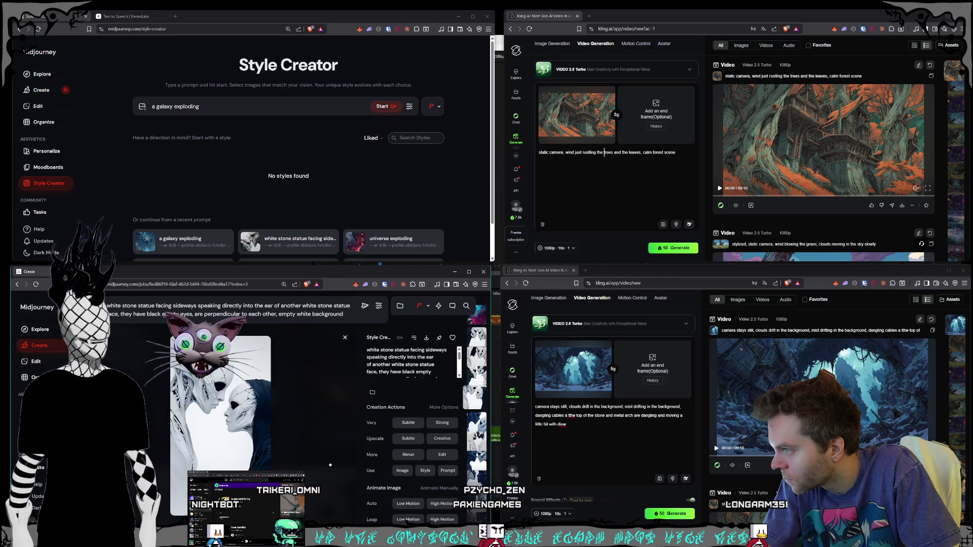
key("Right")
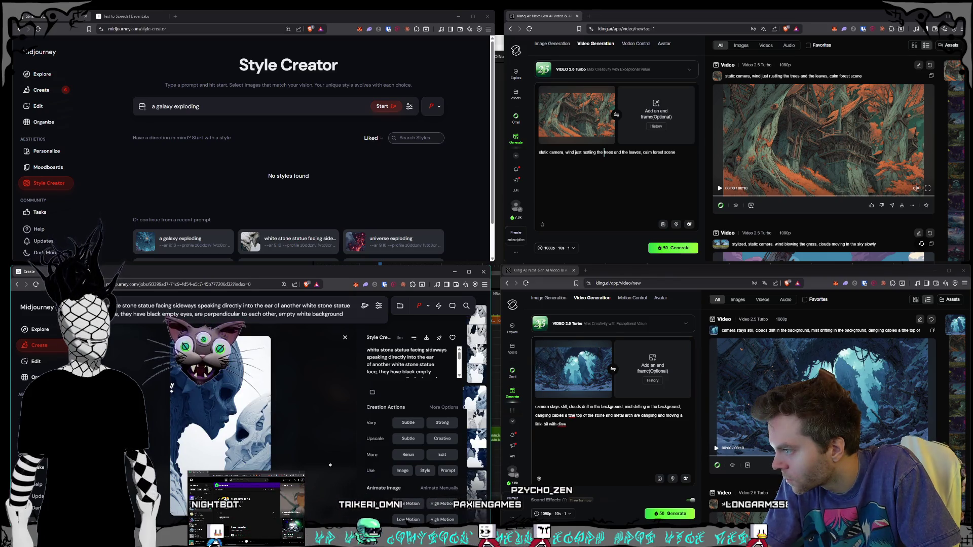
key("Right")
key("Right")
key("Right")
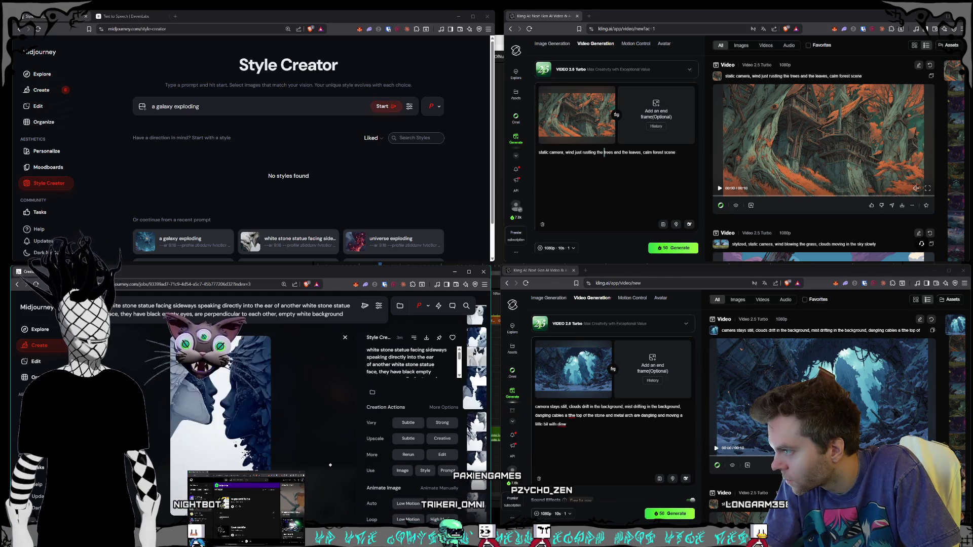
key("Right")
key("Right")
key("Right")
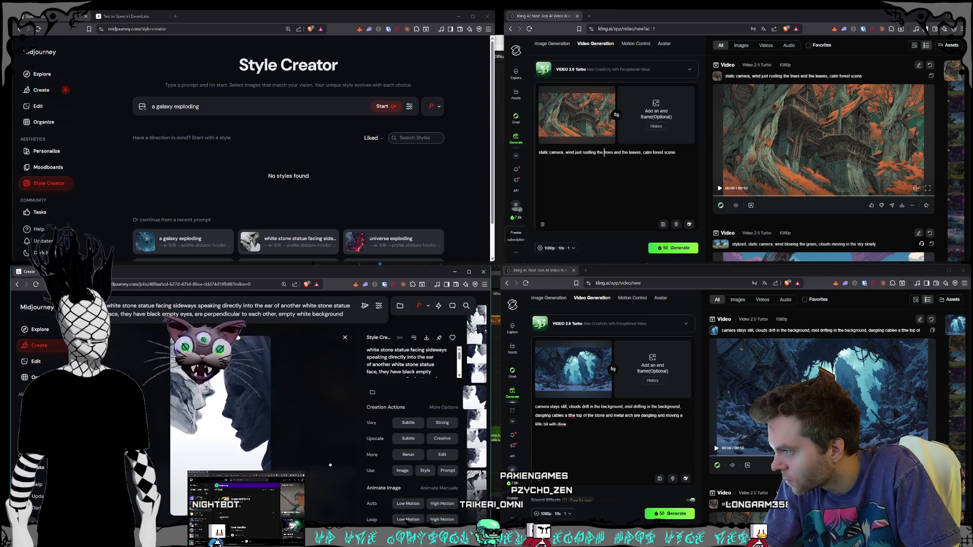
key("Right")
key("Right")
key("Right")
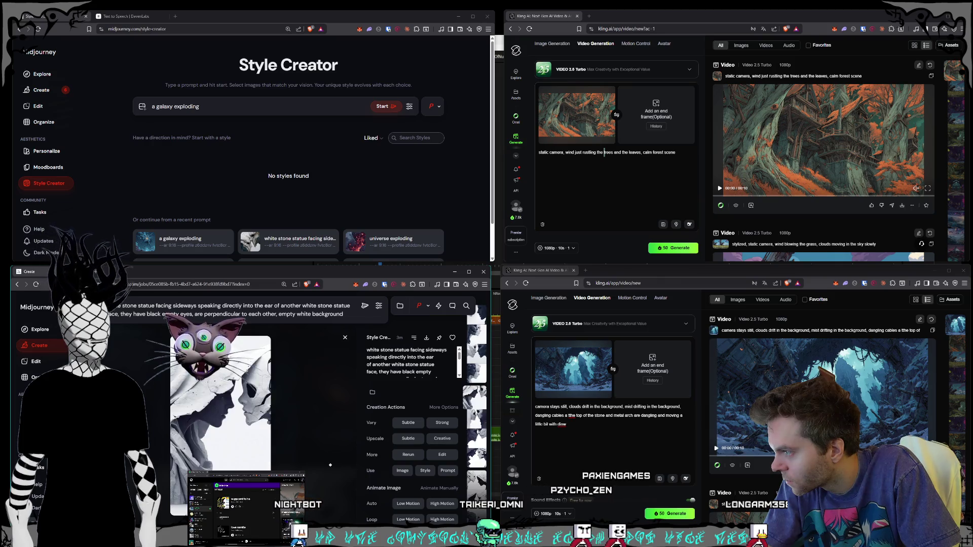
key("Right")
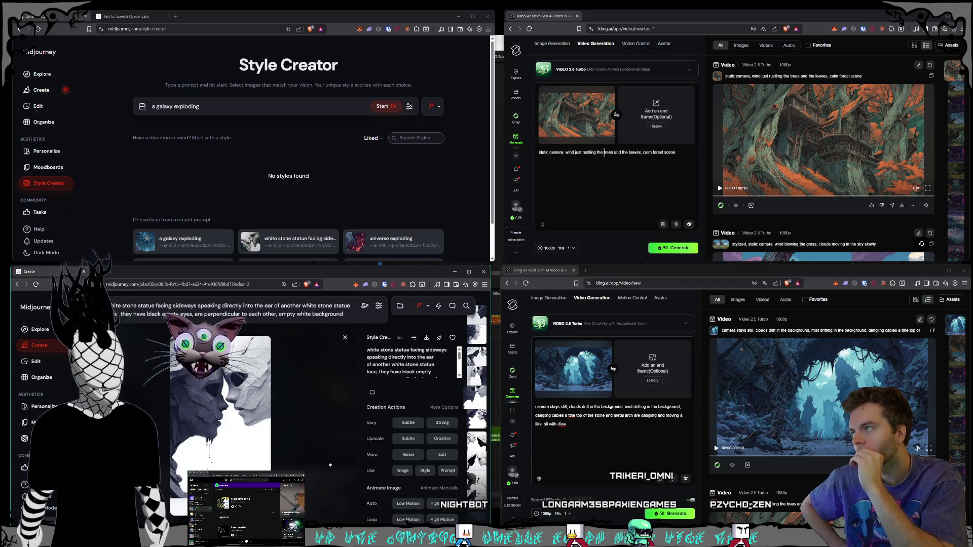
Select the 'a galaxy exploding' Style Creator prompt and return to the Create page
left_click_drag(211, 106, 155, 104)
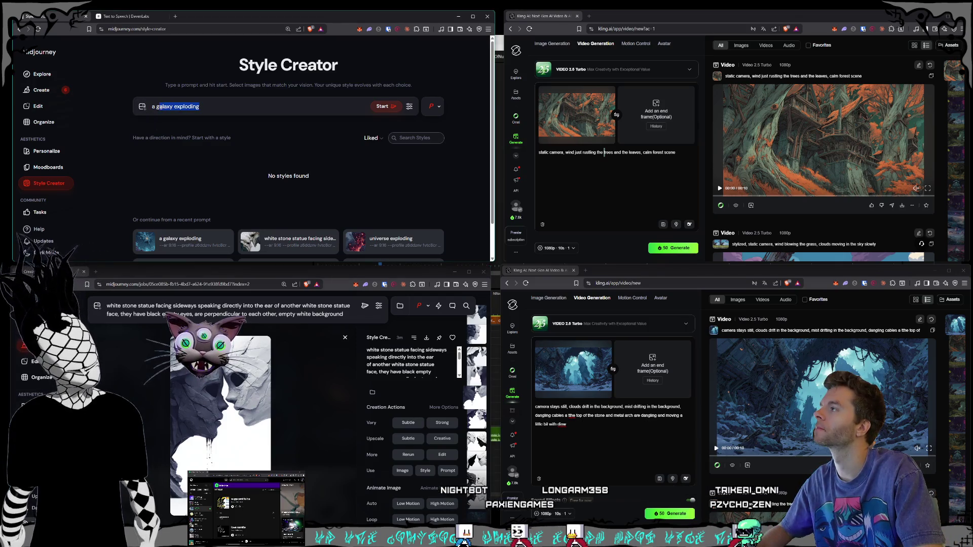
left_click_drag(235, 113, 217, 96)
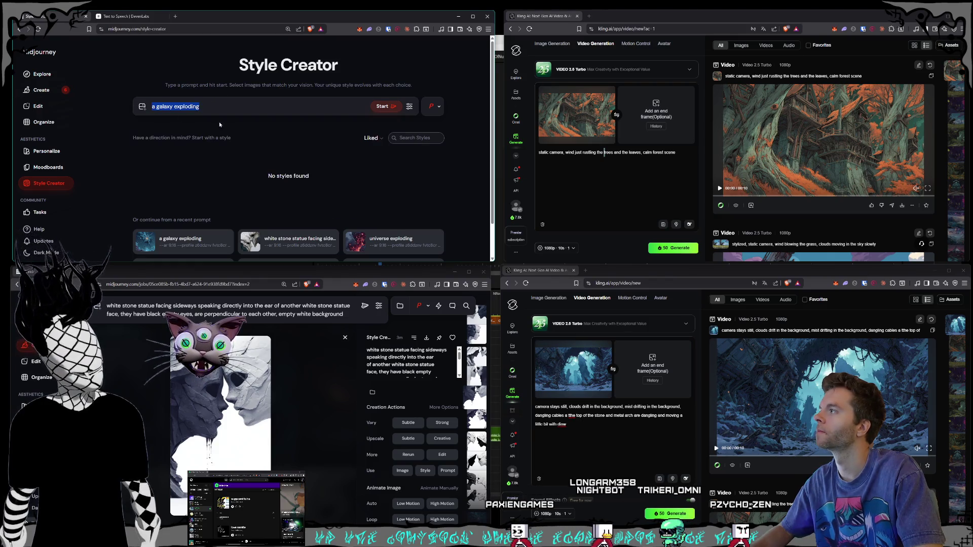
left_click(43, 91)
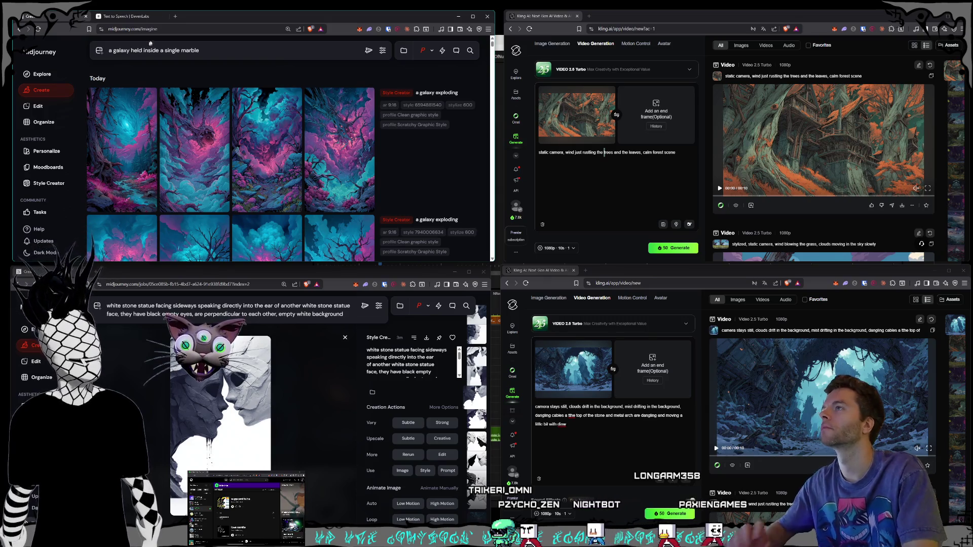
Submit the 'a galaxy held inside a single marble' prompt and save the statue image
key("Return")
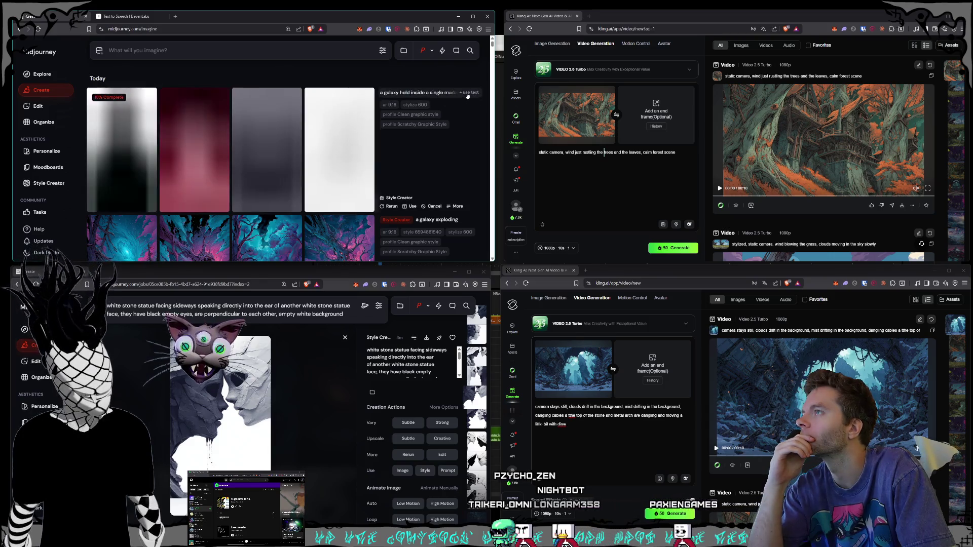
right_click(244, 435)
left_click(264, 404)
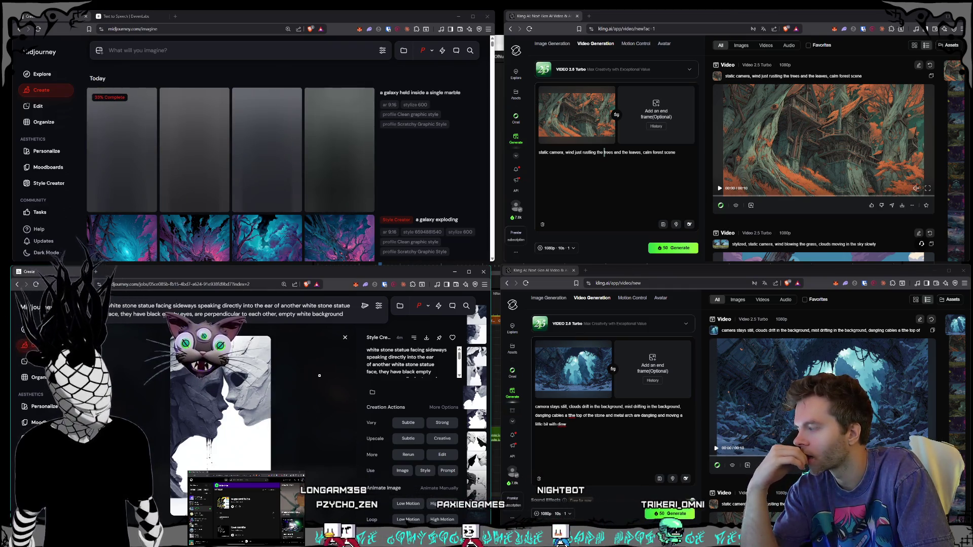
left_click(426, 337)
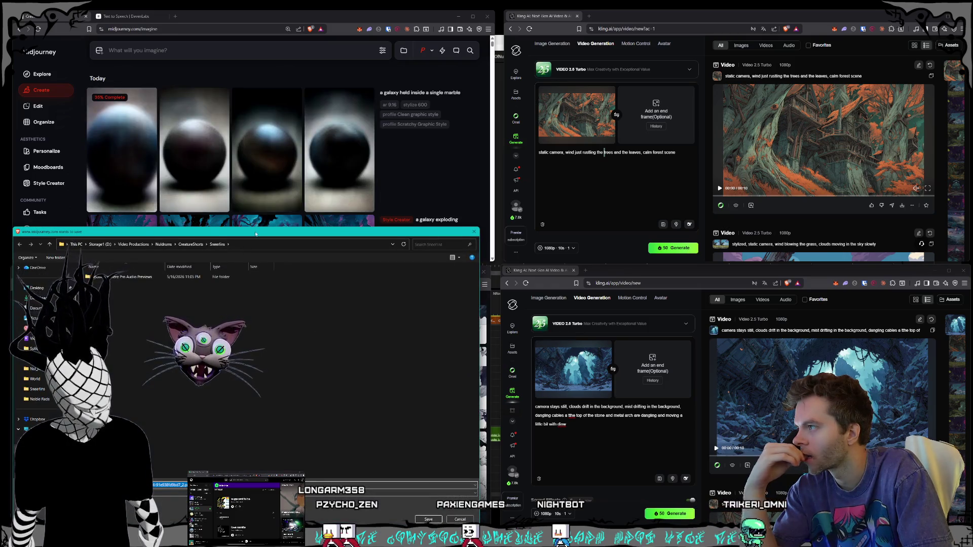
Navigate the Save As dialog to the Nuldrums folder under Pictures on Storage1
left_click(310, 201)
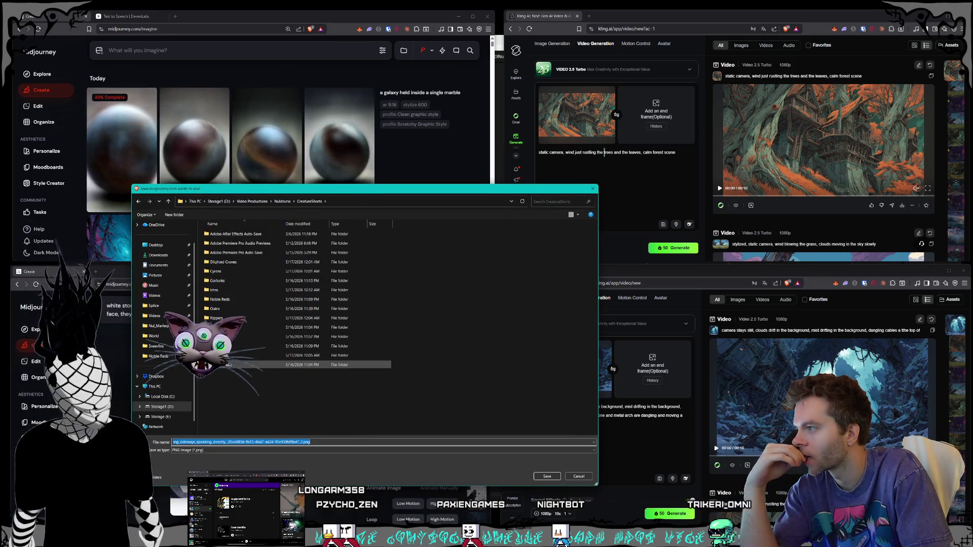
double_click(310, 368)
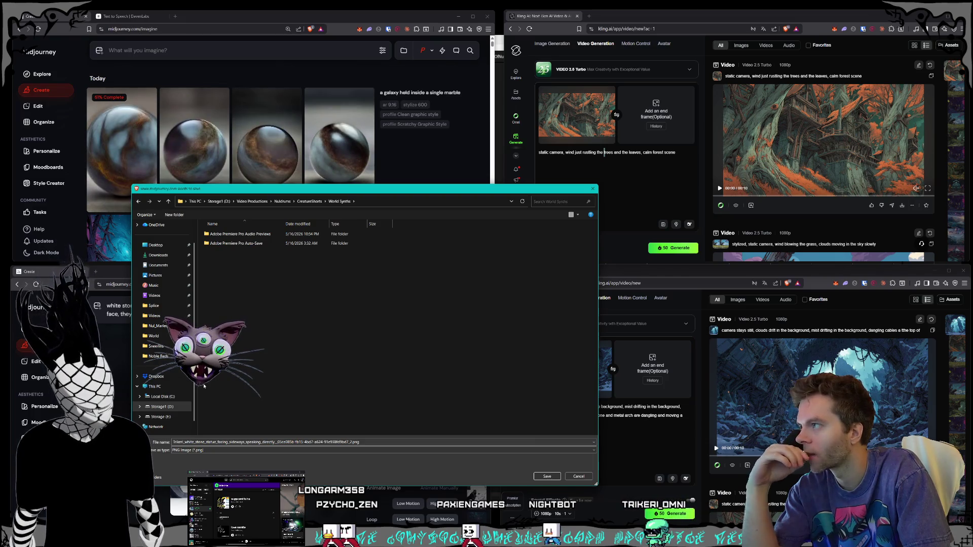
left_click(173, 410)
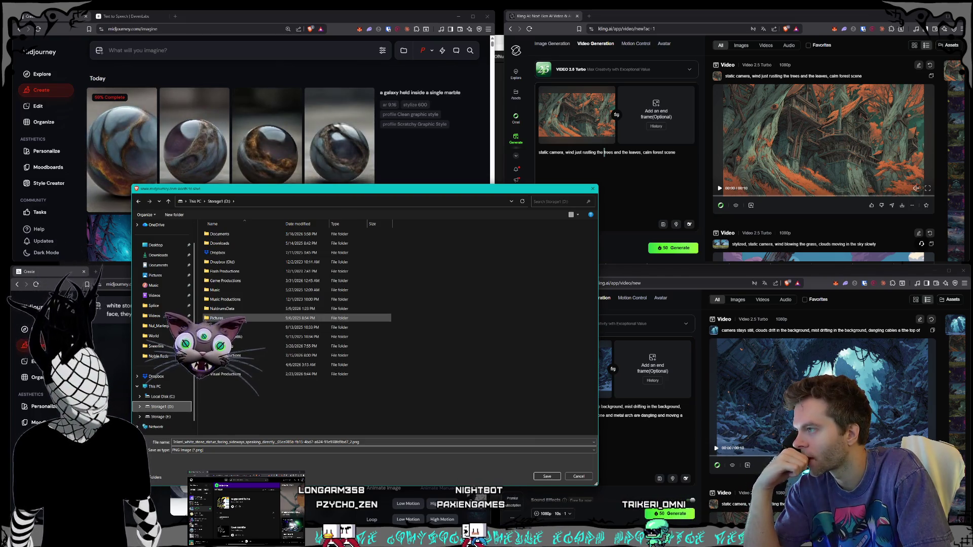
double_click(228, 322)
scroll(274, 315, "down", 8)
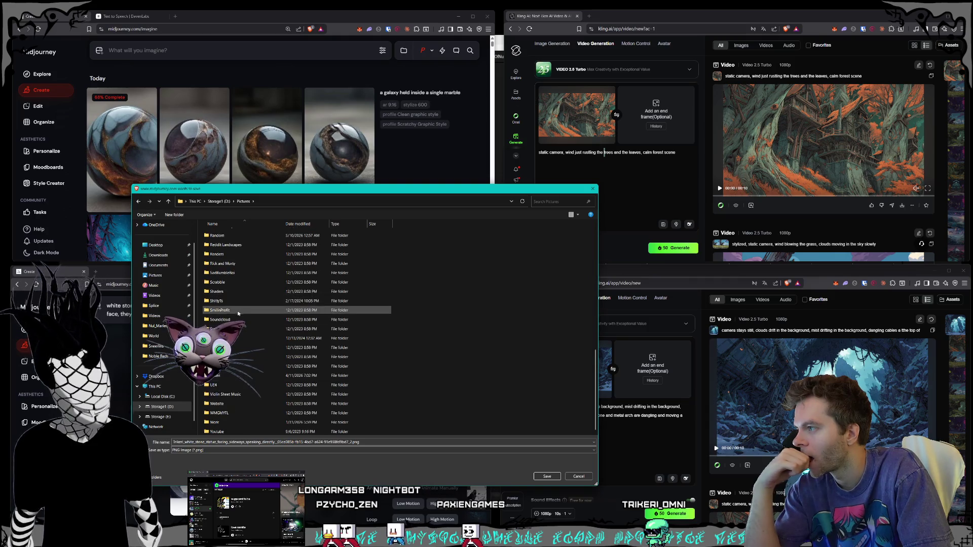
double_click(293, 308)
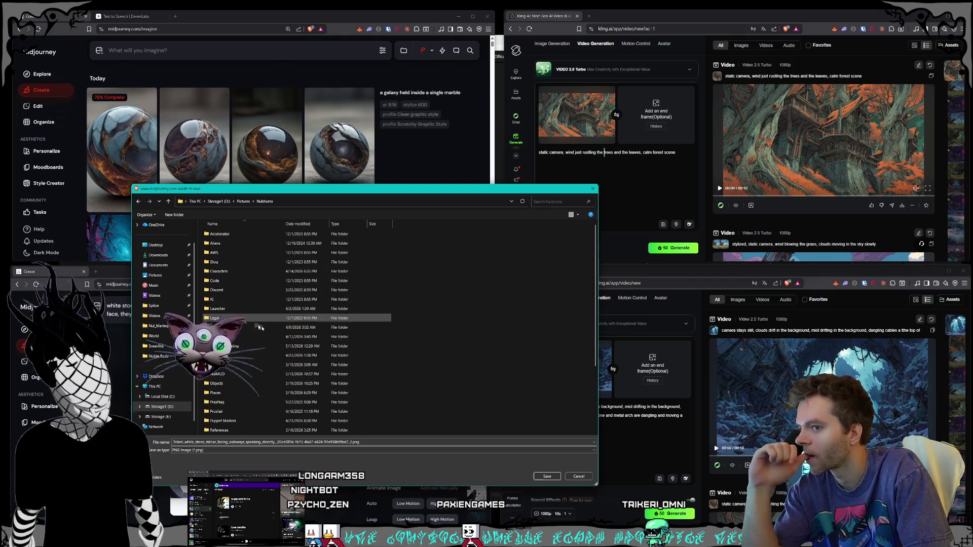
scroll(294, 315, "down", 4)
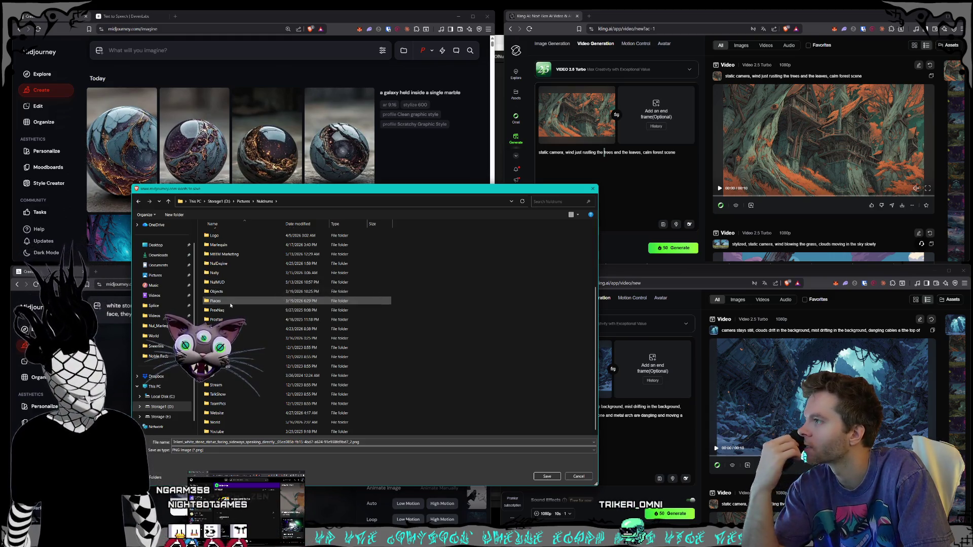
scroll(243, 304, "up", 5)
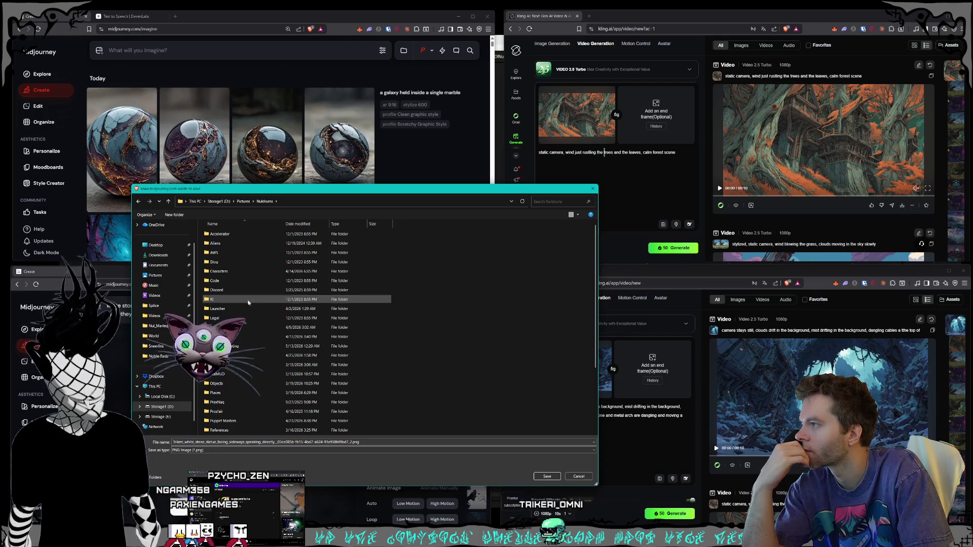
Open Characters > World Synths and save the statue image there as a PNG
double_click(221, 271)
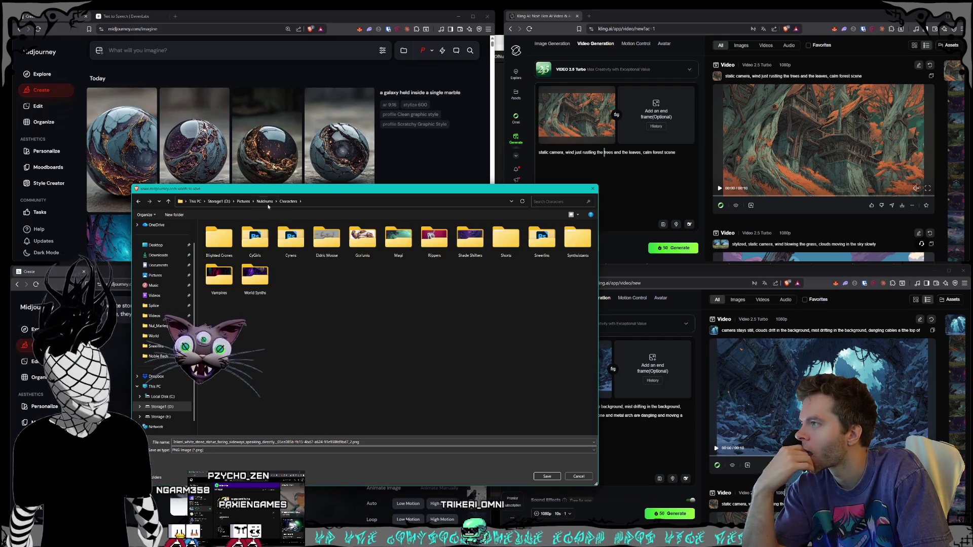
key("alt+Left")
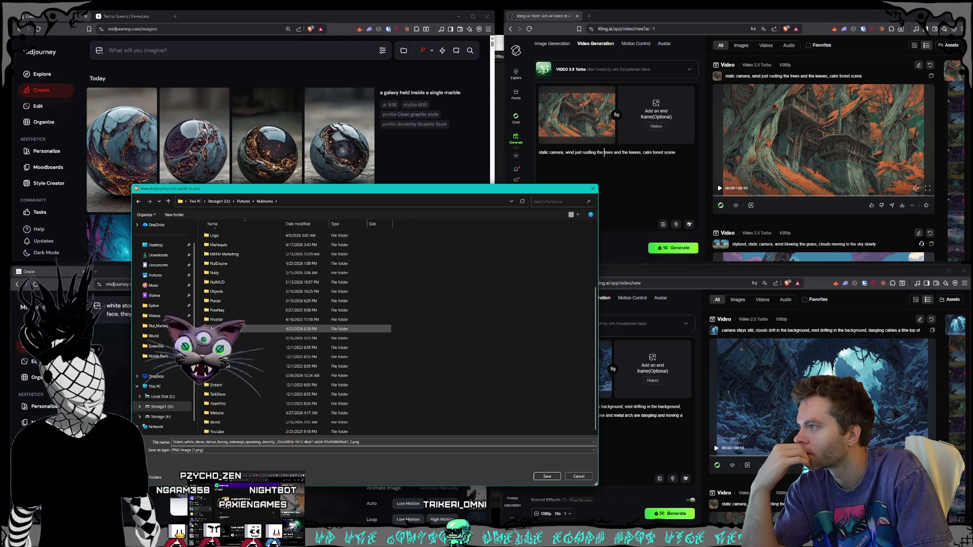
scroll(259, 330, "up", 3)
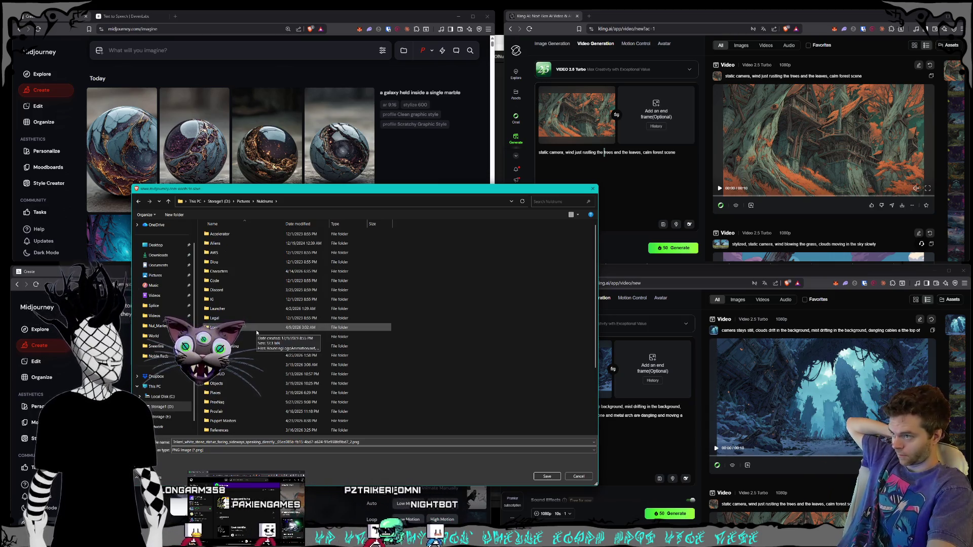
scroll(255, 333, "down", 3)
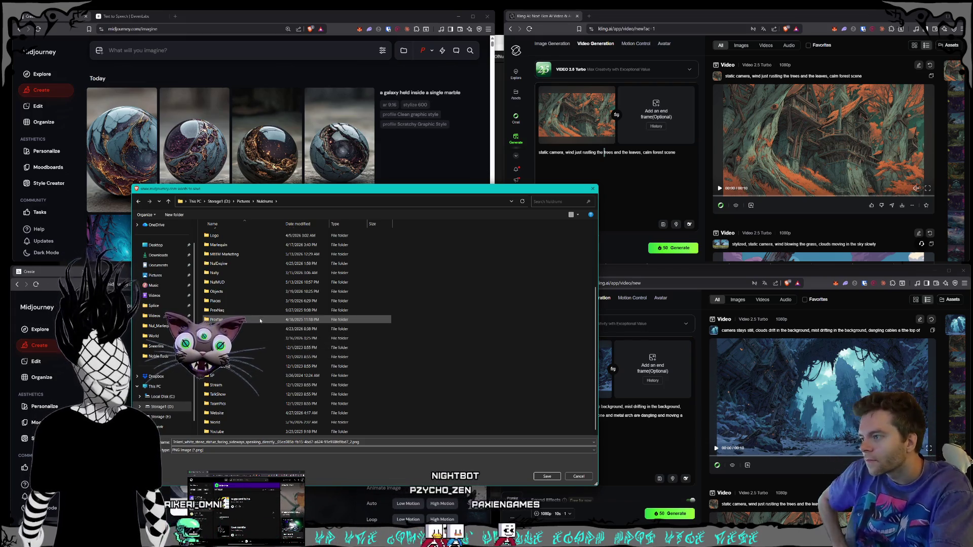
scroll(243, 385, "up", 3)
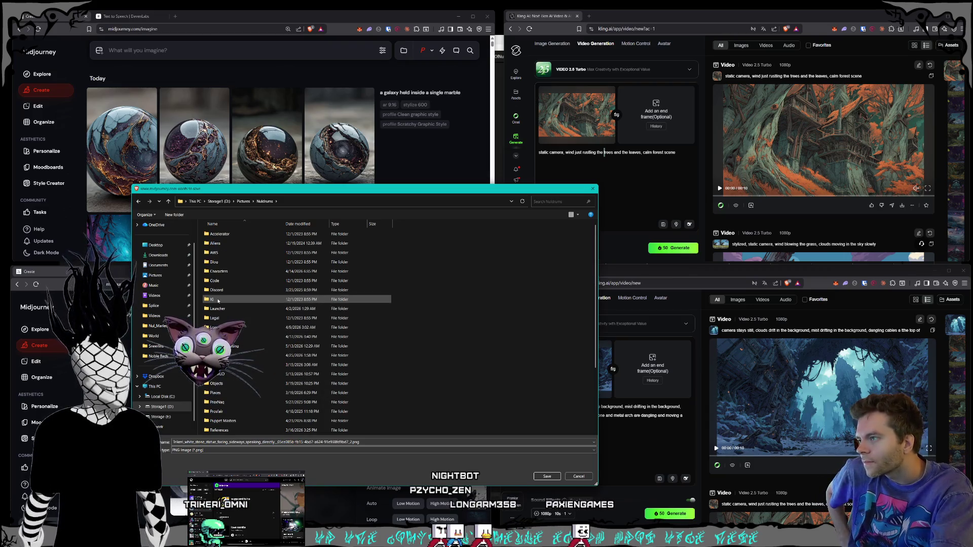
double_click(218, 271)
double_click(255, 273)
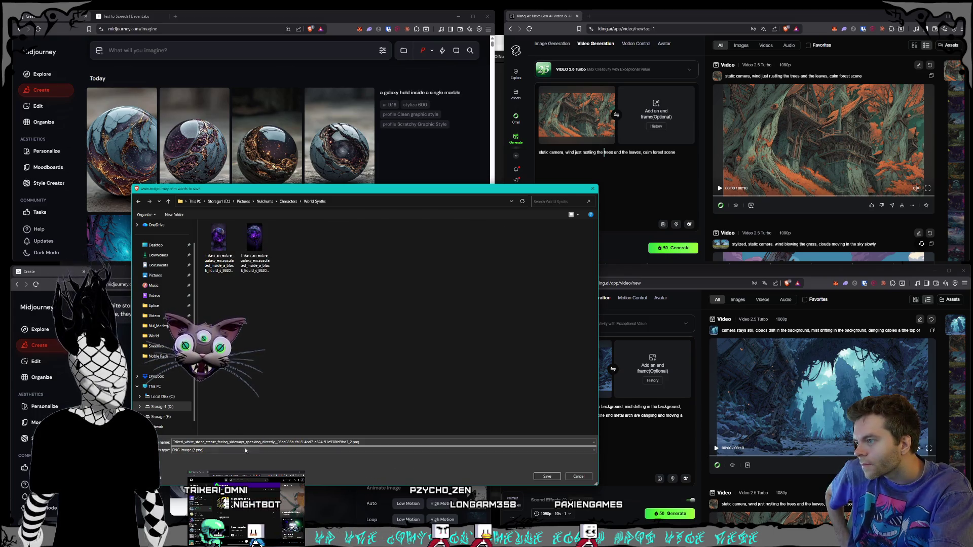
left_click(547, 478)
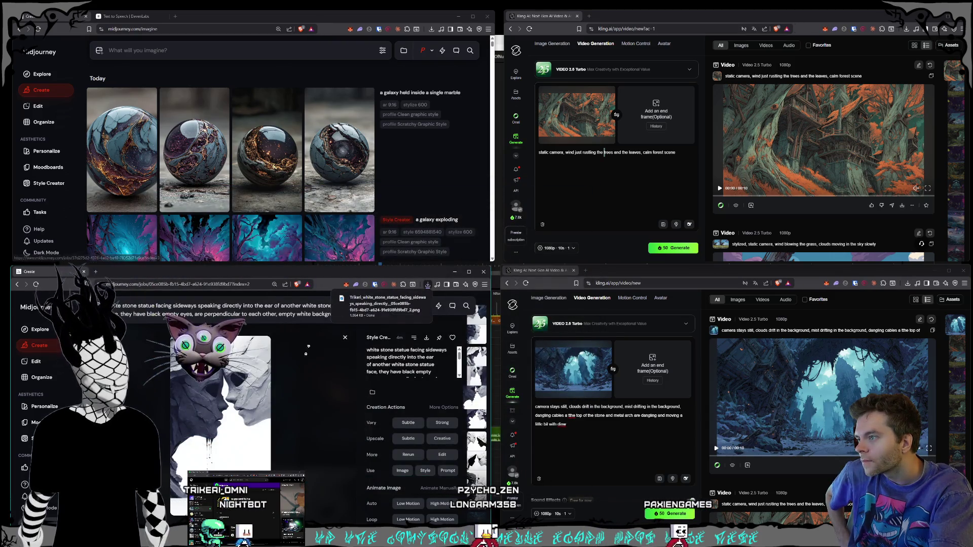
Browse statue jobs to the two-pale-faces variant and bring up its image actions
key("Left")
key("Left")
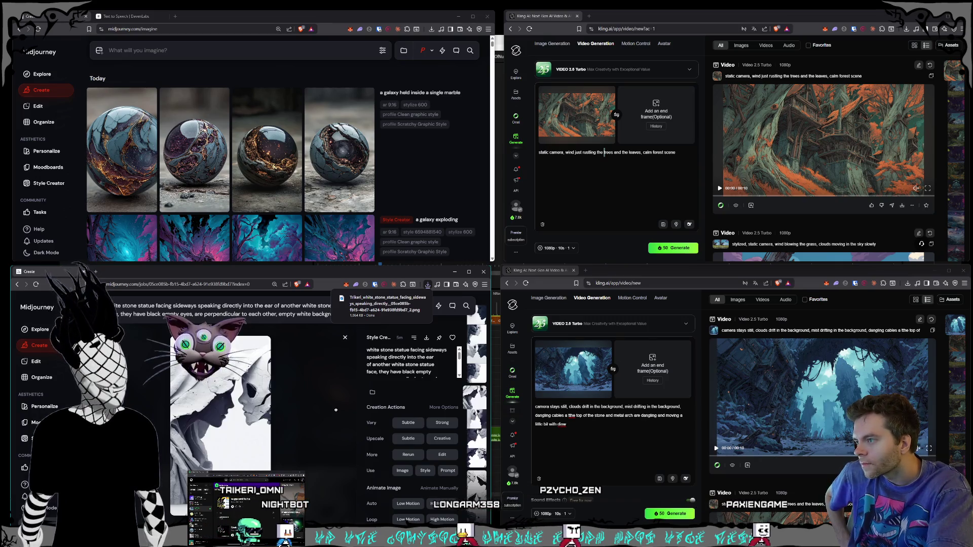
key("Left")
key("Left")
key("Left")
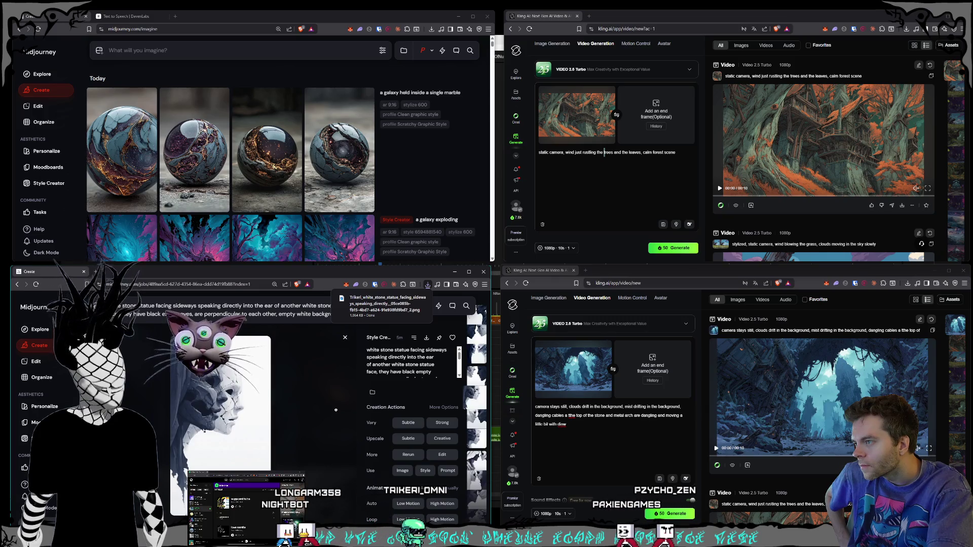
key("Left")
key("Left")
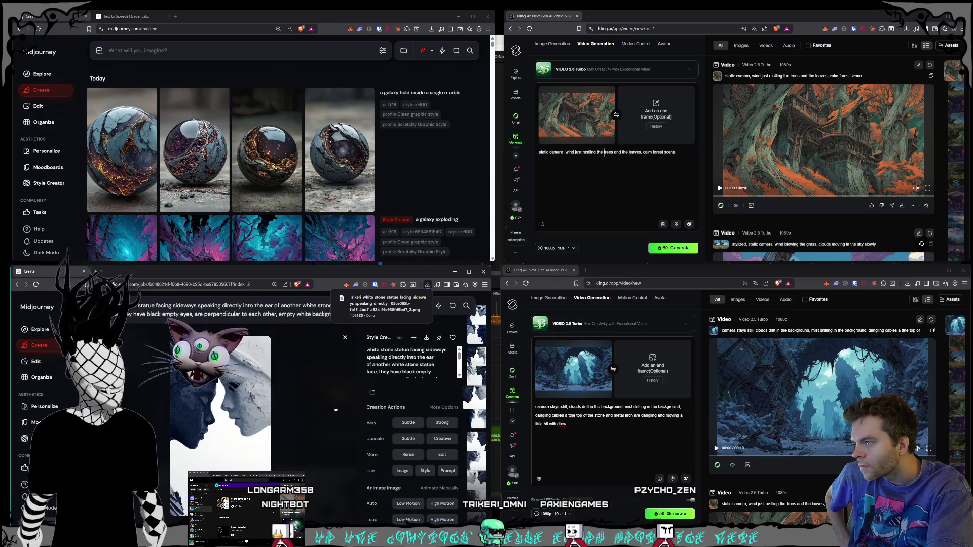
scroll(336, 410, "up", 3)
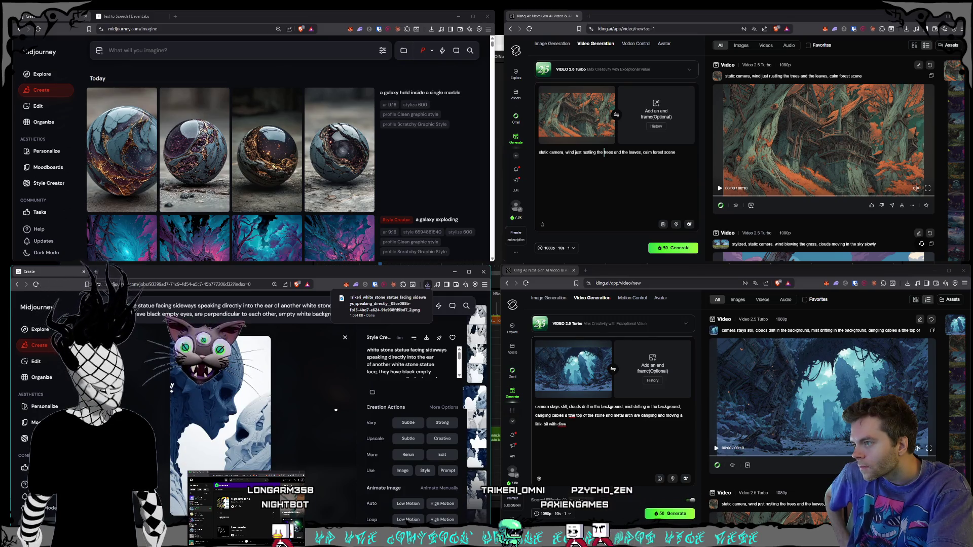
scroll(335, 410, "up", 1)
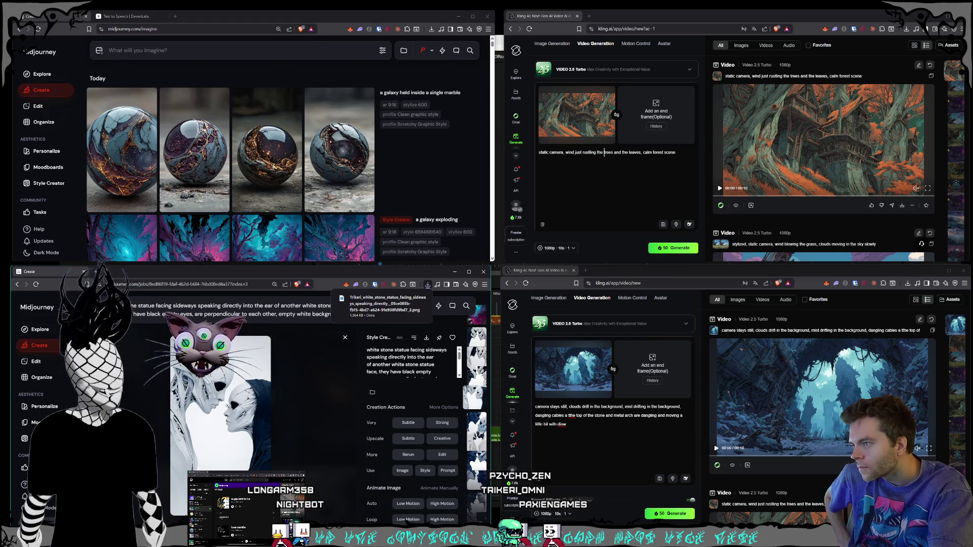
right_click(229, 407)
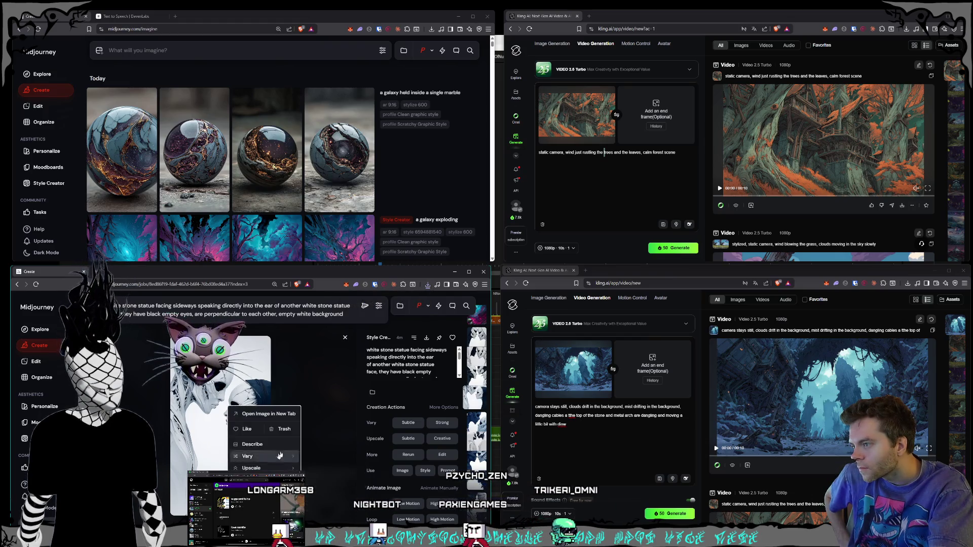
left_click(426, 339)
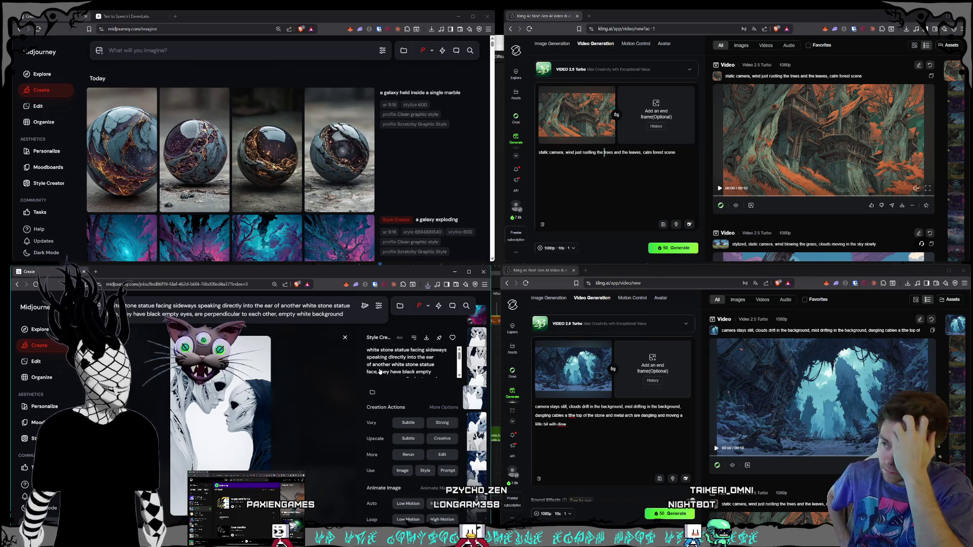
right_click(237, 403)
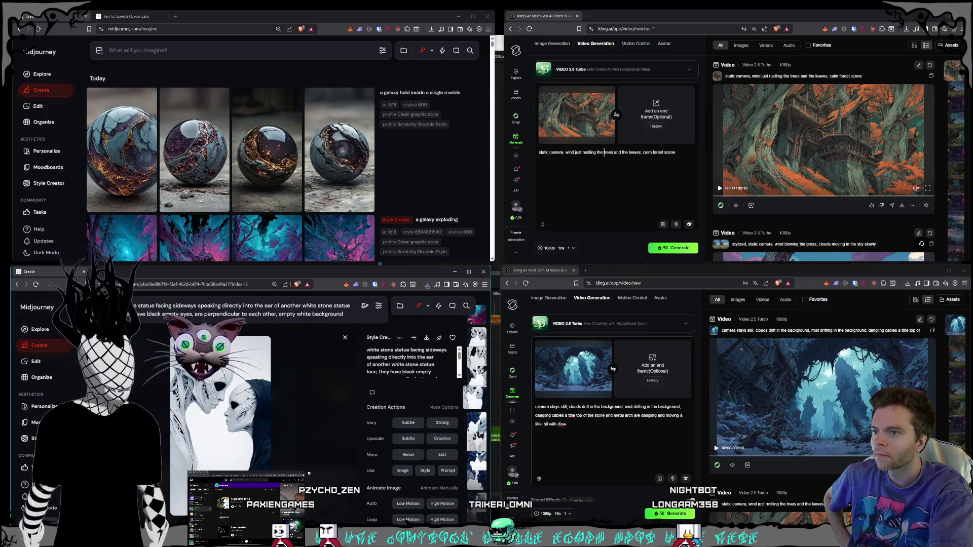
left_click(740, 428)
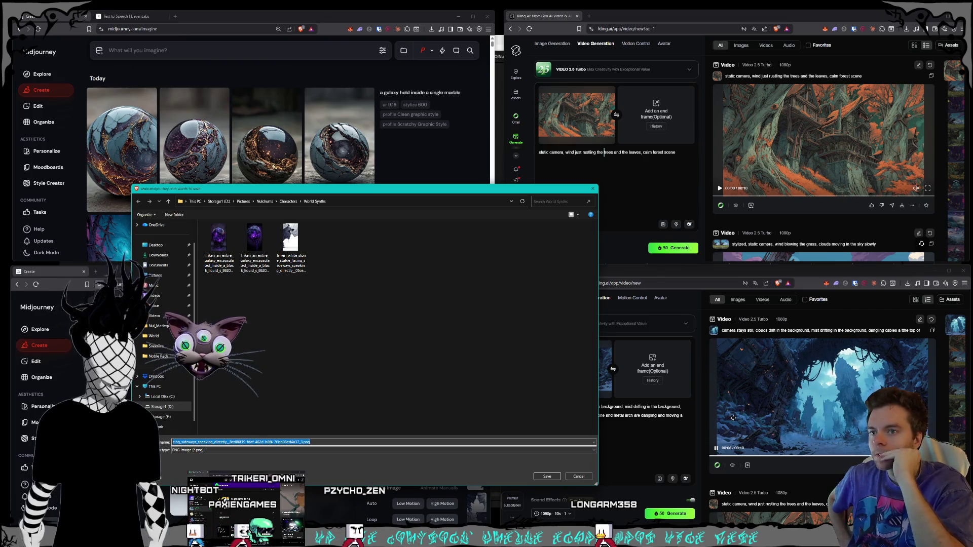
Save the second statue PNG to World Synths, then open the second marble image
left_click_drag(290, 193, 424, 151)
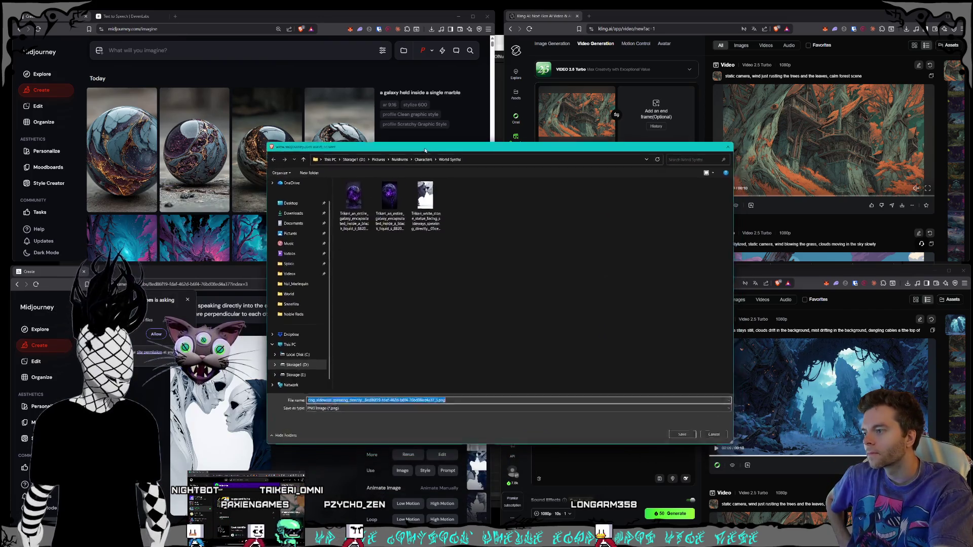
left_click(684, 434)
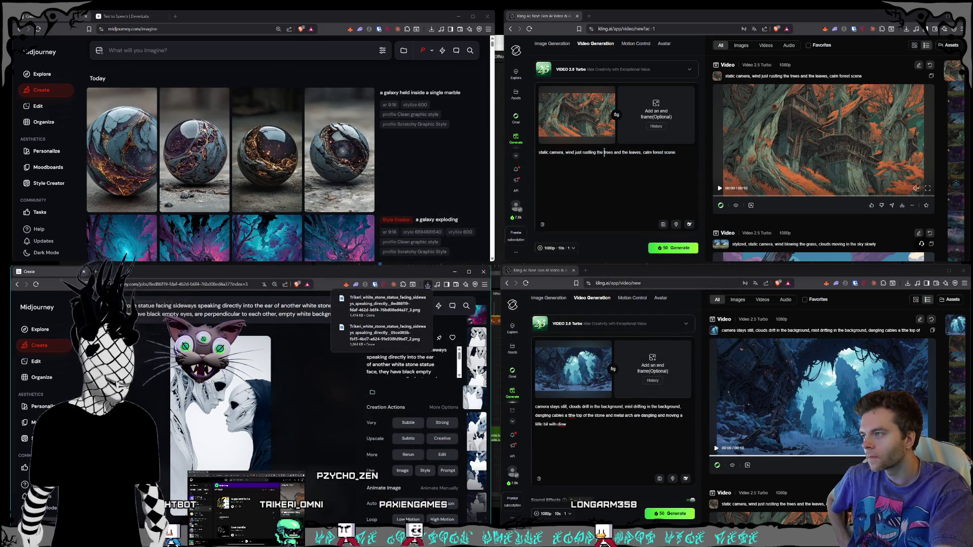
key("Left")
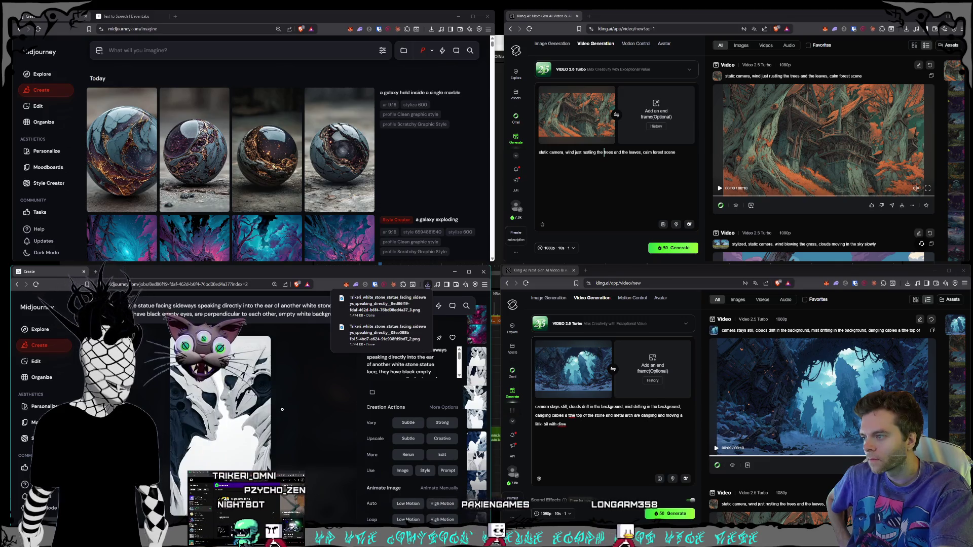
right_click(248, 325)
left_click(355, 393)
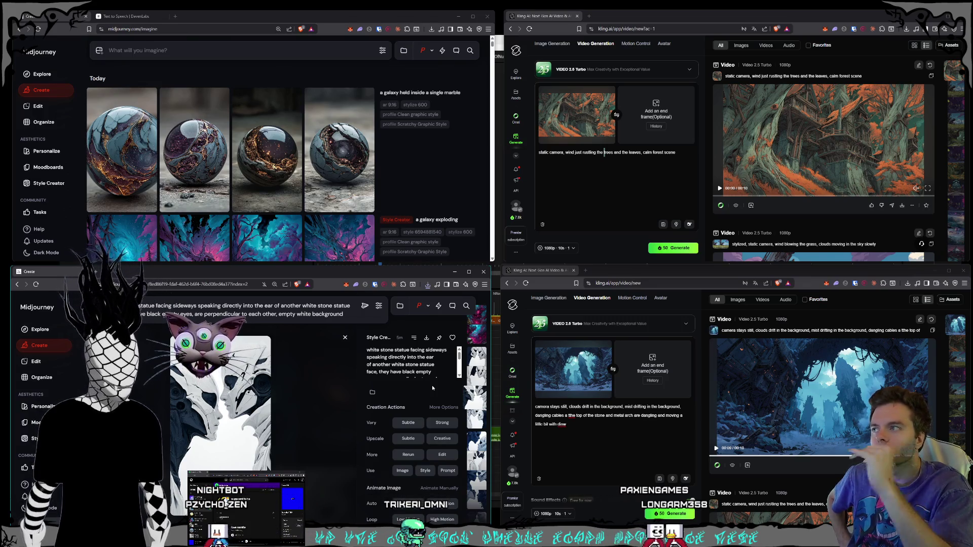
left_click(194, 153)
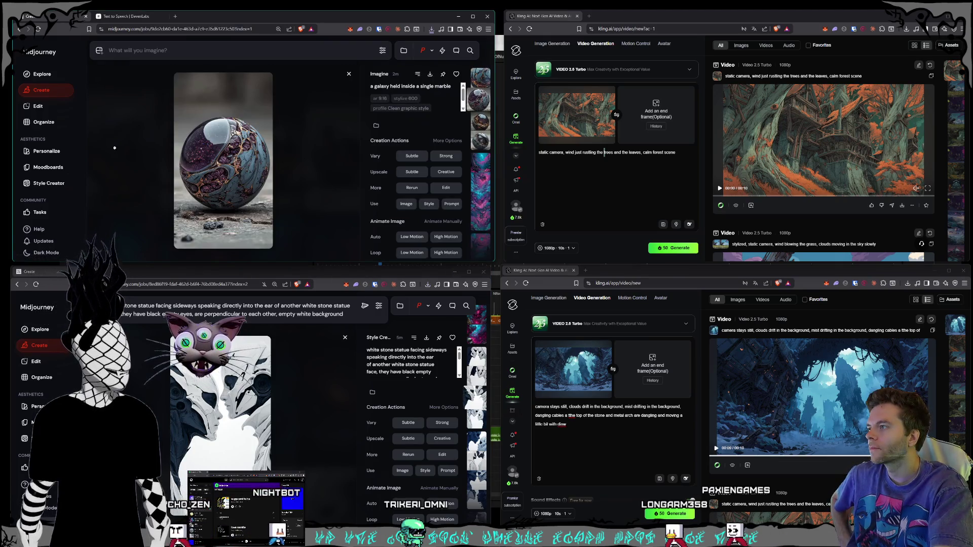
Reuse the marble prompt, extend it with 'dark sky background' and submit it
key("Right")
key("Right")
key("Right")
key("Left")
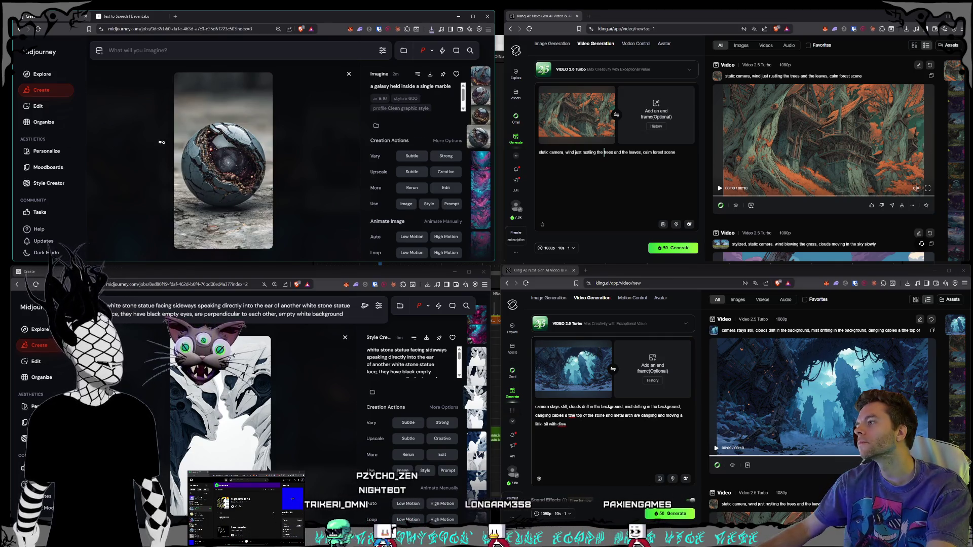
key("Escape")
left_click(462, 92)
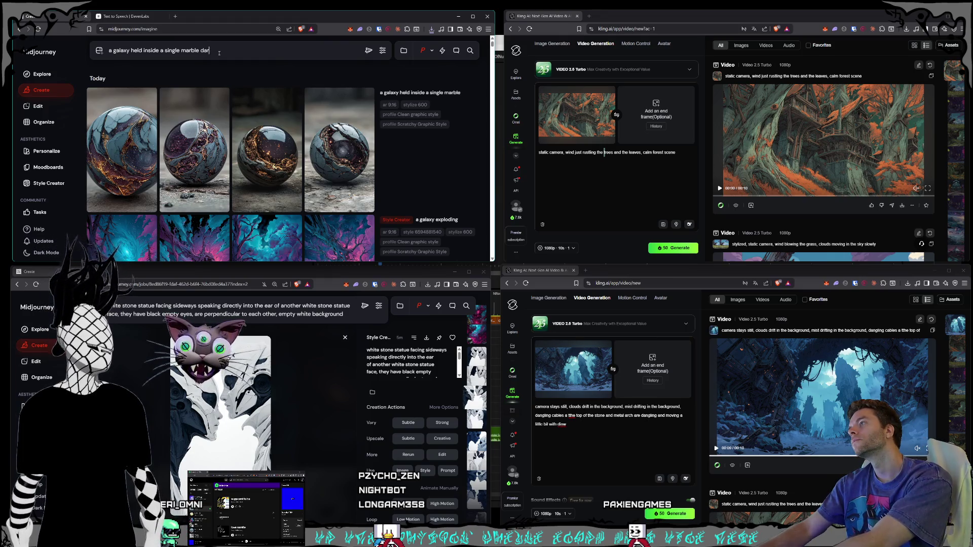
type("k sky background")
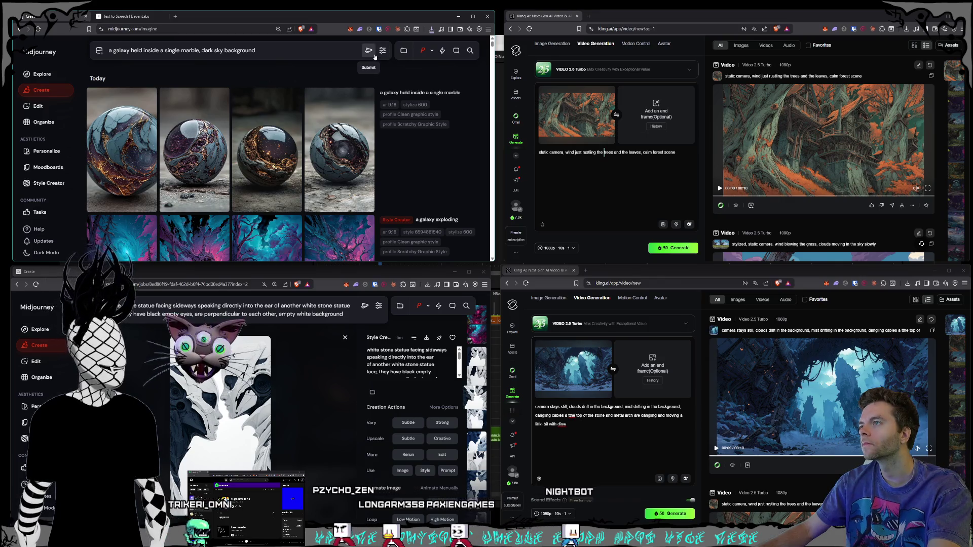
mouse_move(141, 127)
key("Return")
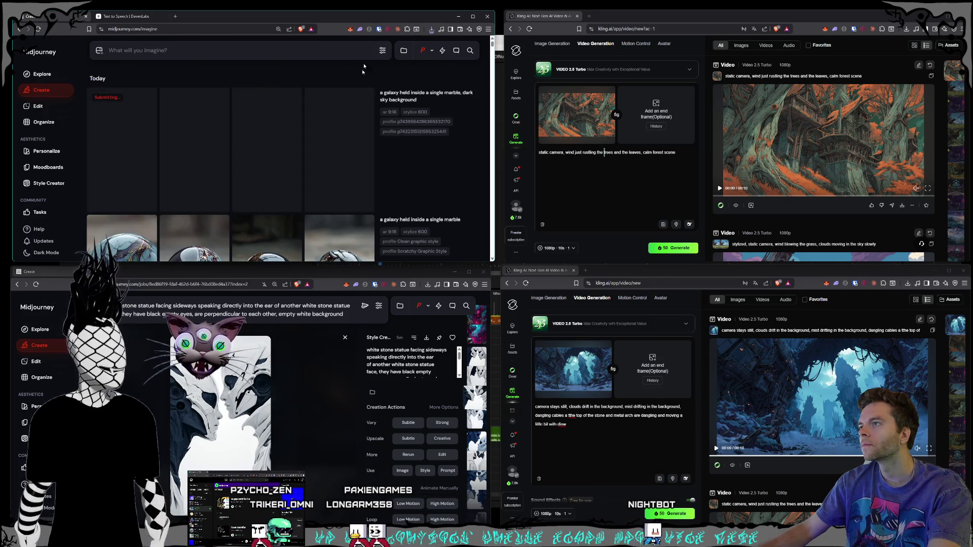
Review the white statue images full-size and check the recent downloads list
left_click(345, 338)
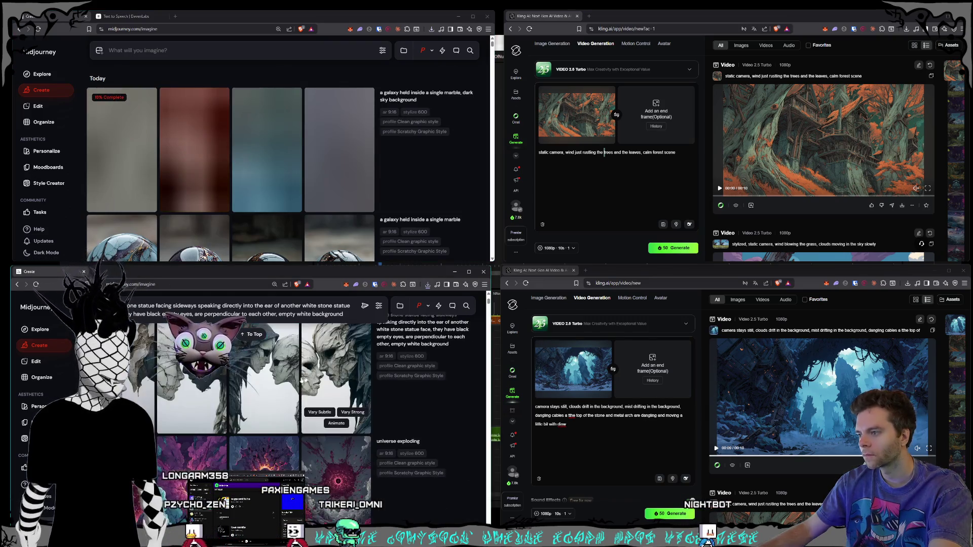
scroll(301, 397, "down", 2)
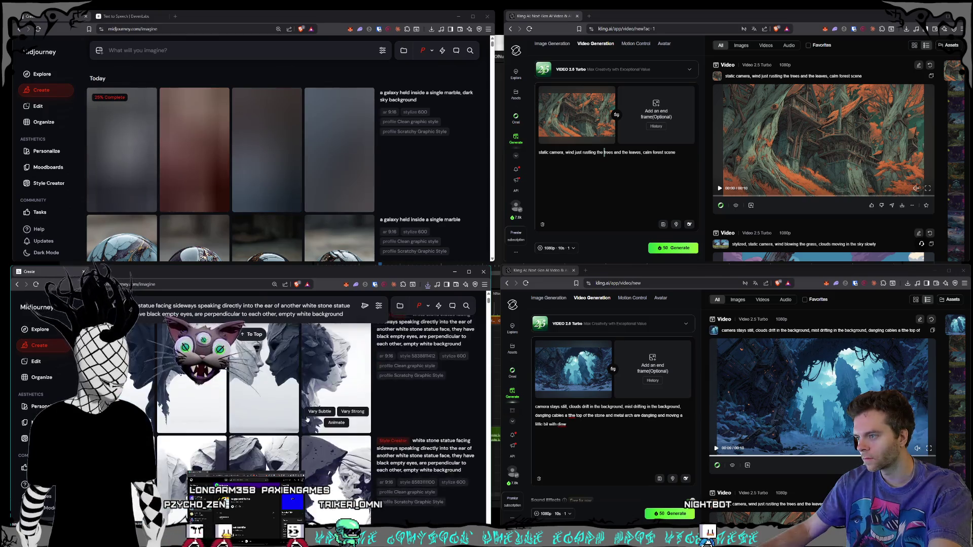
scroll(304, 421, "up", 2)
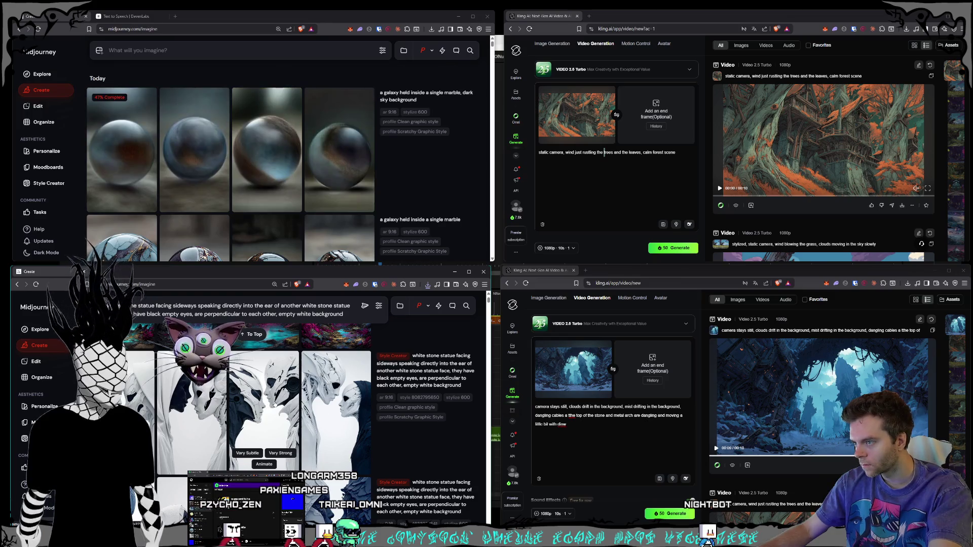
left_click(274, 405)
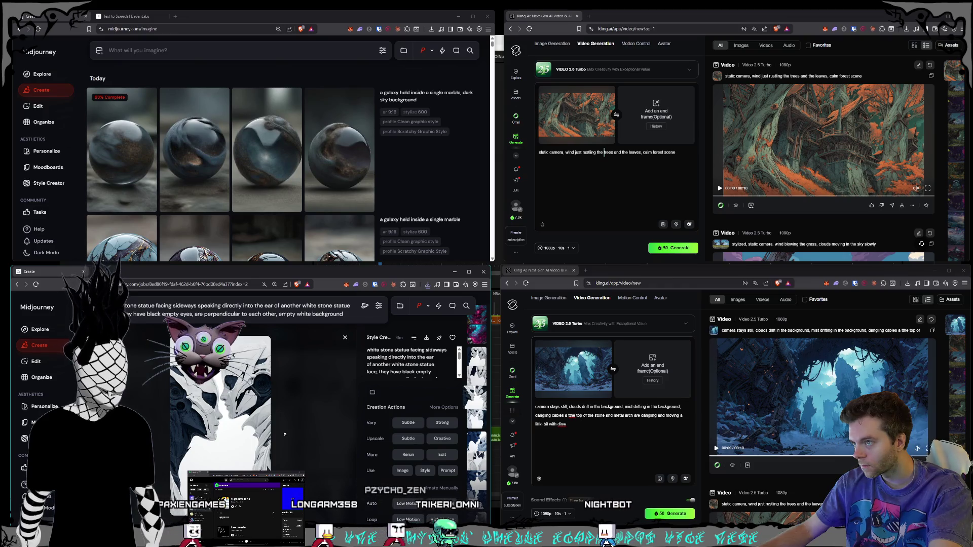
left_click(428, 285)
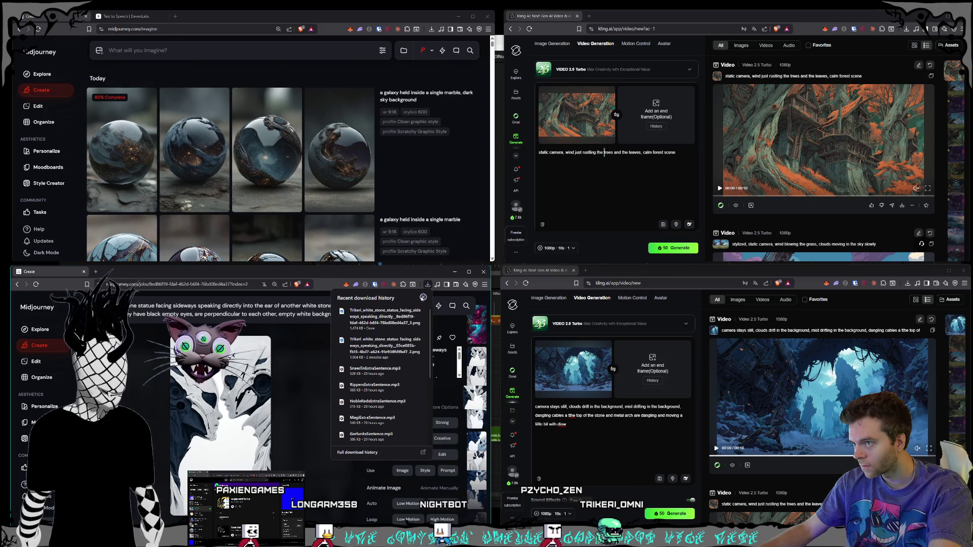
left_click(428, 285)
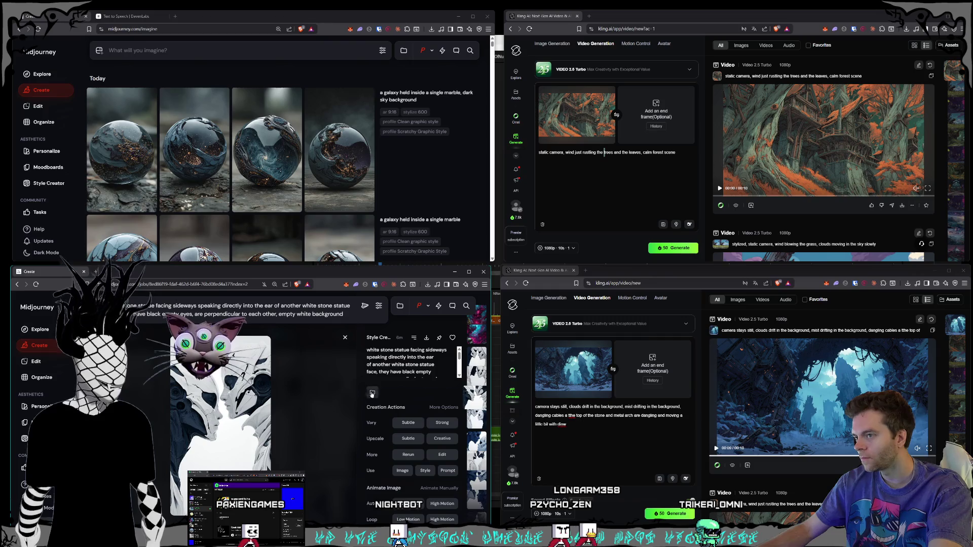
left_click(345, 337)
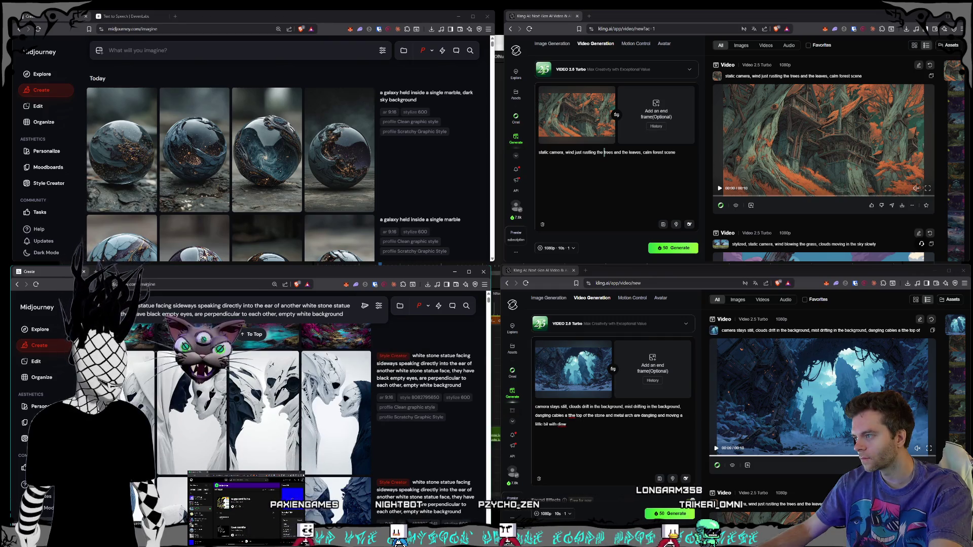
left_click(263, 376)
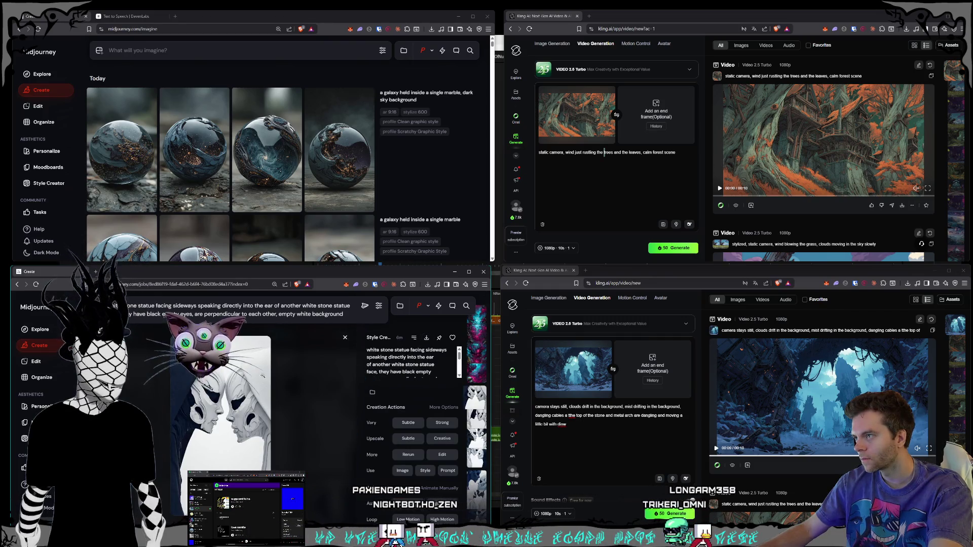
key("Escape")
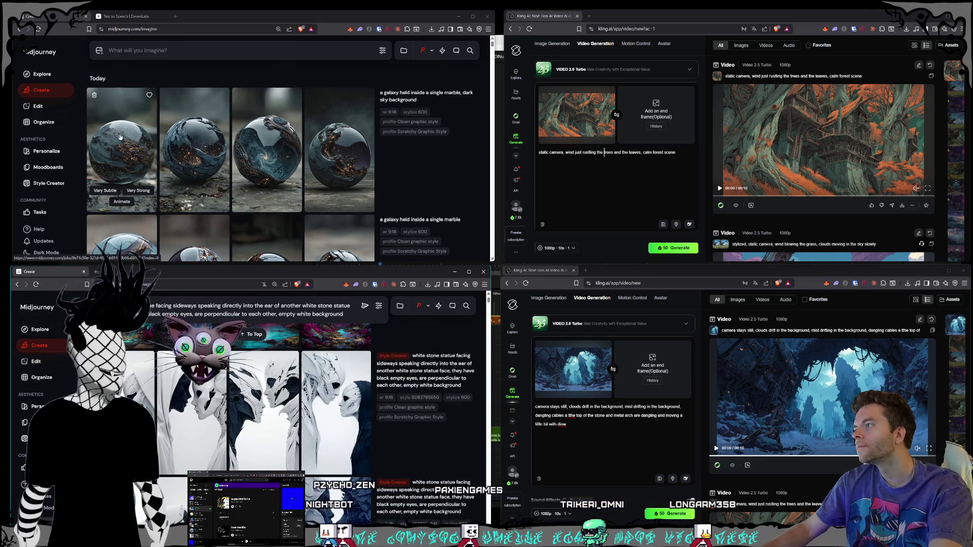
View the fourth marble image, then load the marble prompt into Style Creator
left_click(340, 152)
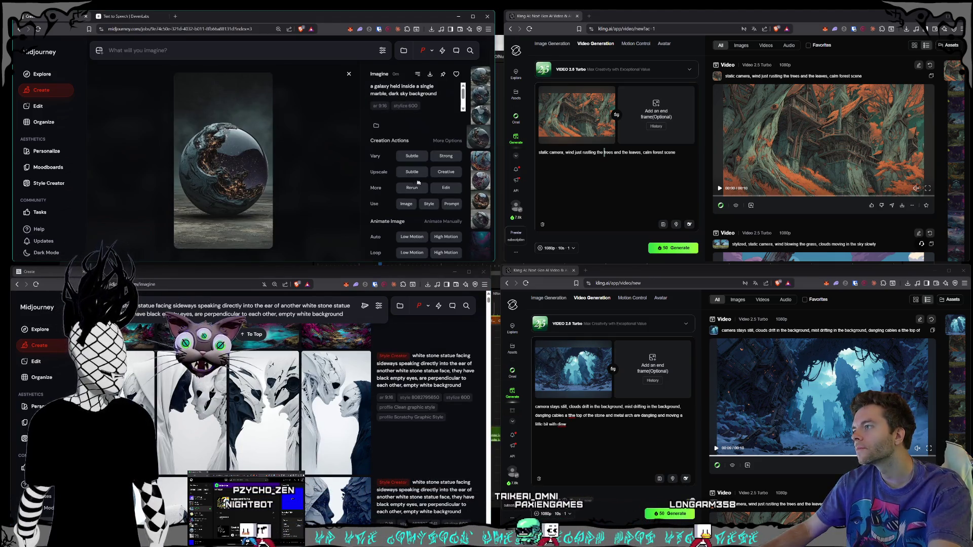
scroll(255, 160, "down", 2)
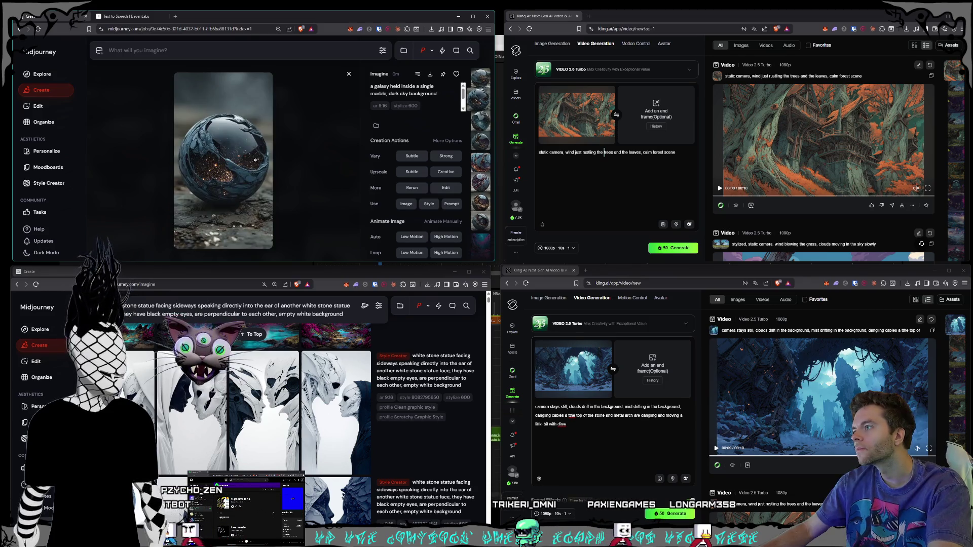
scroll(256, 160, "up", 1)
right_click(277, 149)
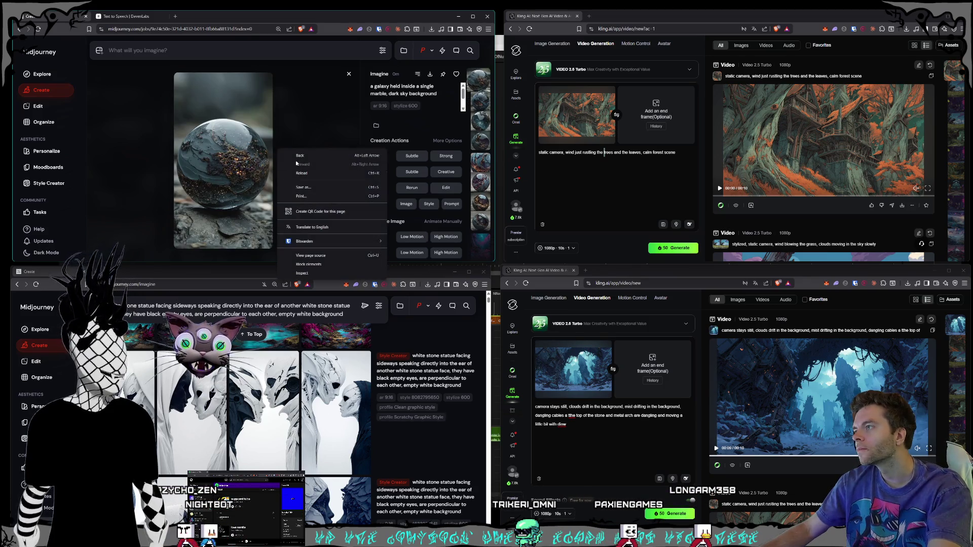
left_click(292, 136)
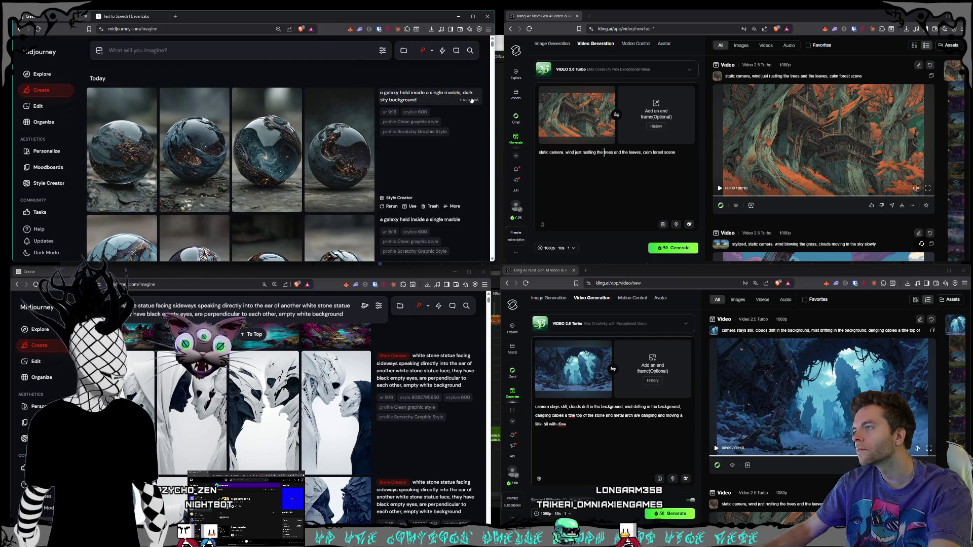
left_click(471, 100)
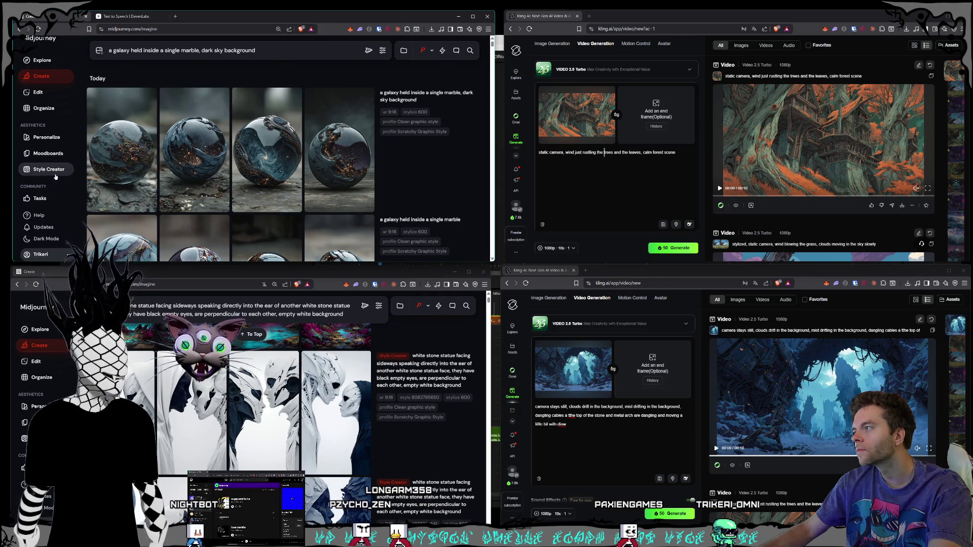
left_click(68, 186)
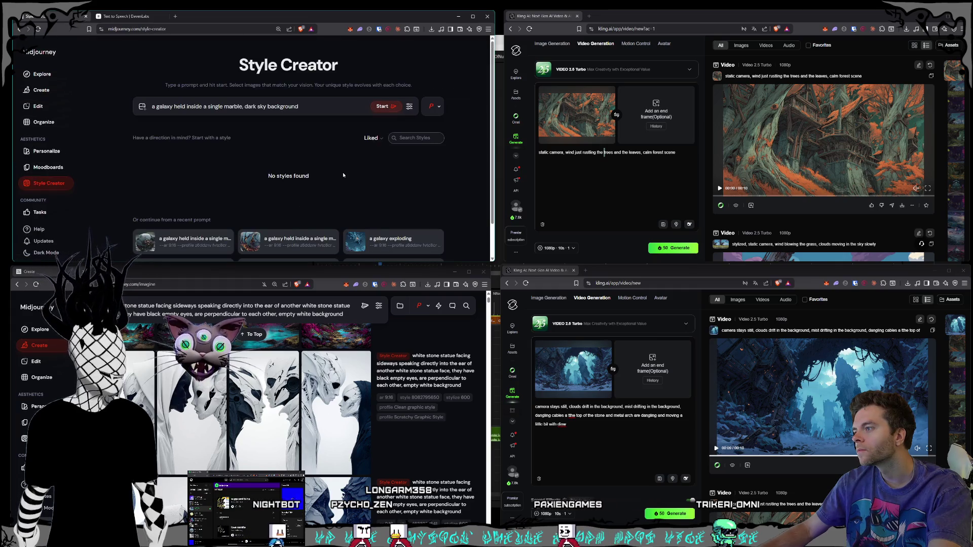
Start a Style Creator session on the marble prompt and replace Kling's start frame from disk
left_click(391, 107)
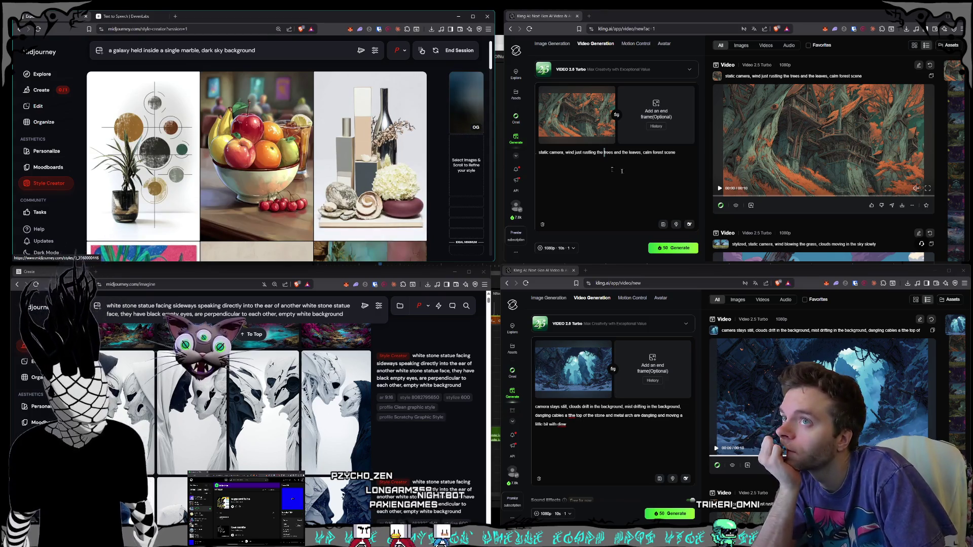
mouse_move(828, 170)
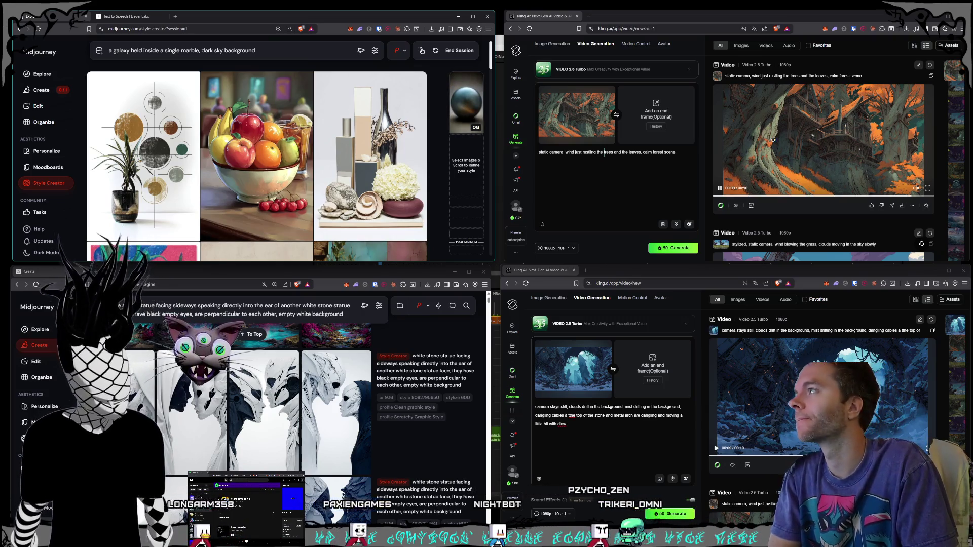
left_click(607, 99)
left_click(570, 104)
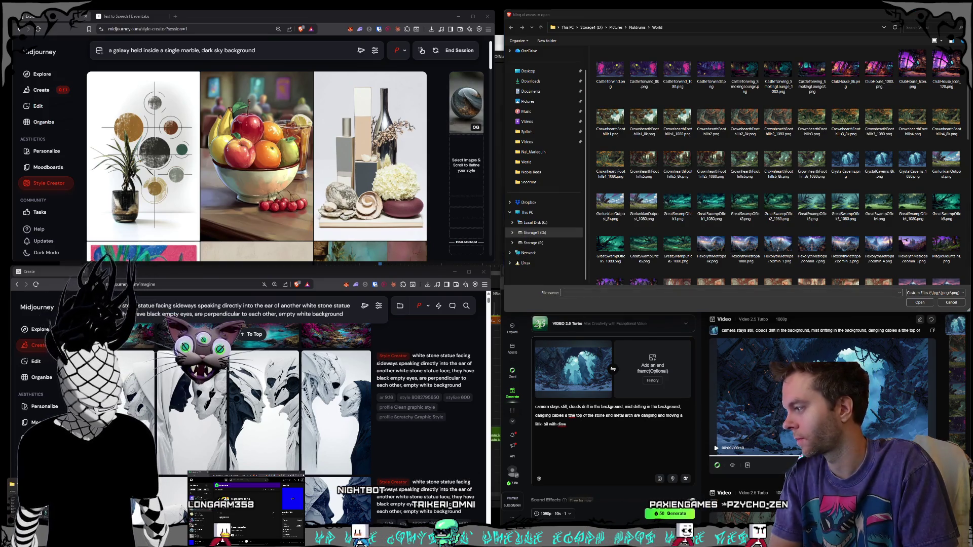
key("alt+Tab")
key("alt+Tab")
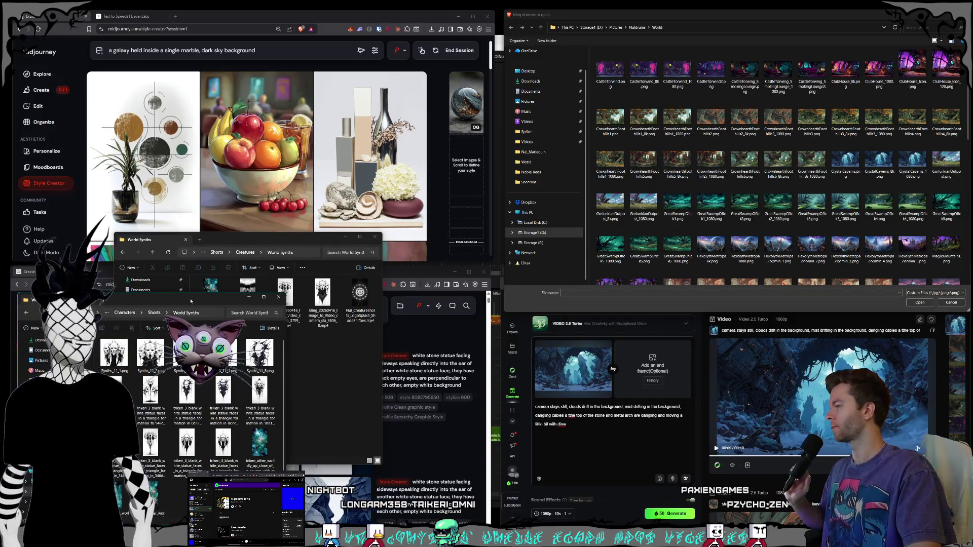
left_click_drag(191, 302, 56, 323)
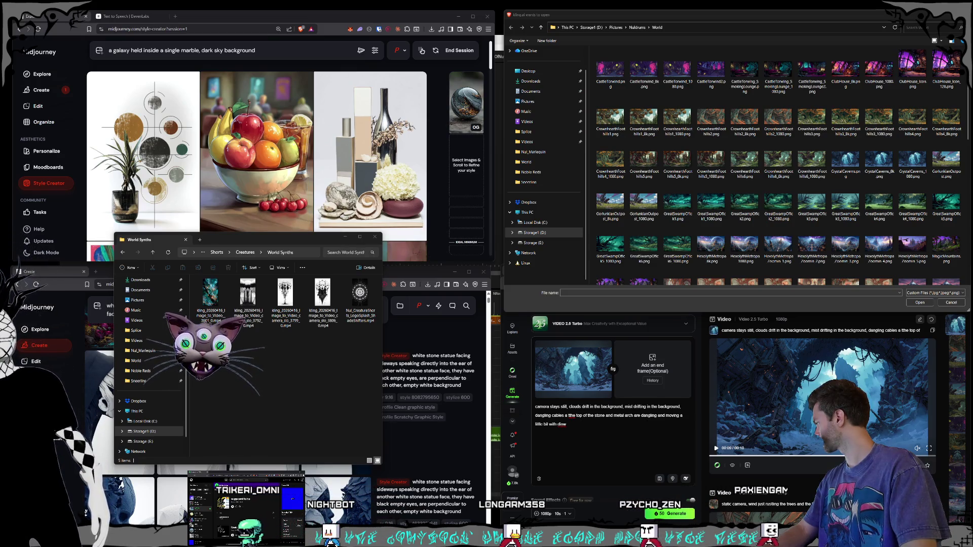
mouse_move(225, 239)
left_mouse_down()
mouse_move(2, 295)
mouse_move(2, 284)
left_mouse_up()
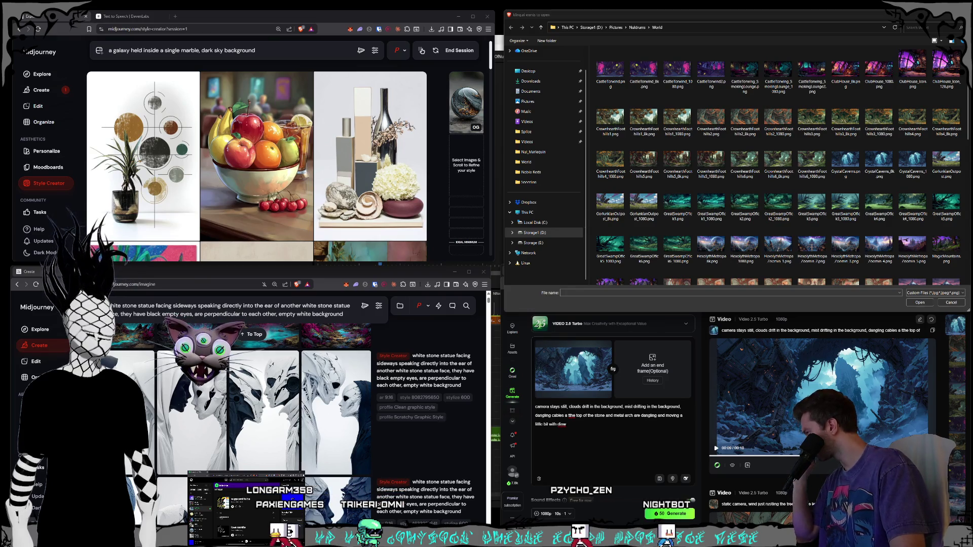
mouse_move(280, 392)
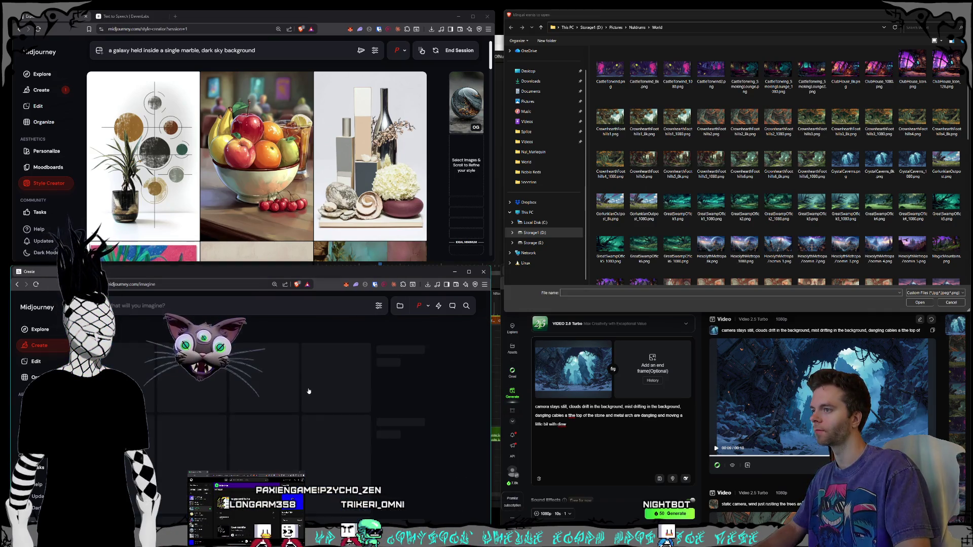
scroll(309, 385, "down", 1)
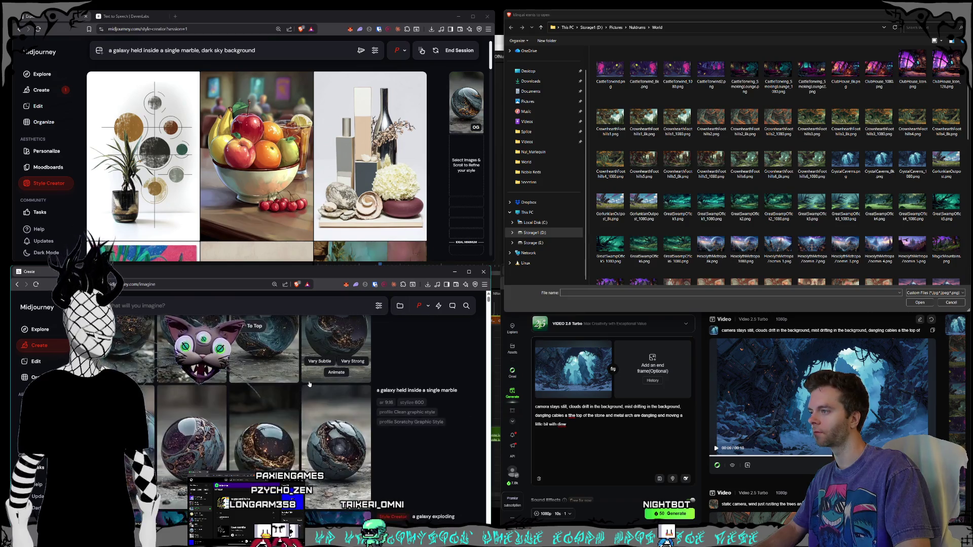
scroll(304, 361, "down", 5)
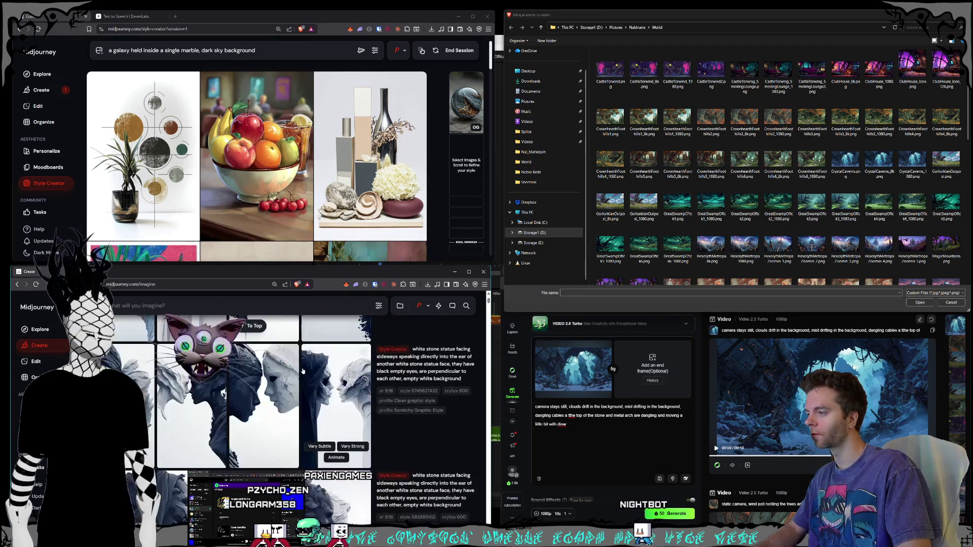
left_click(303, 373)
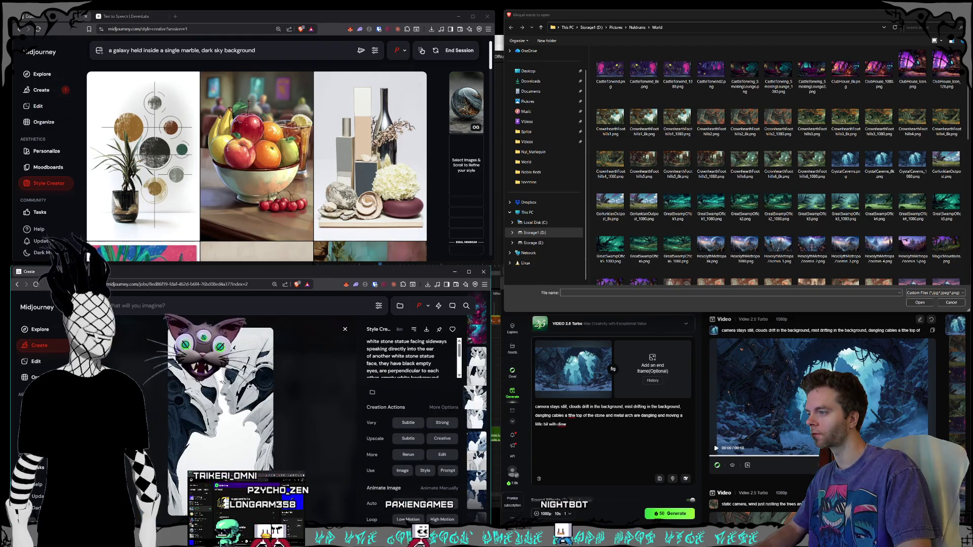
right_click(218, 385)
left_click(427, 330)
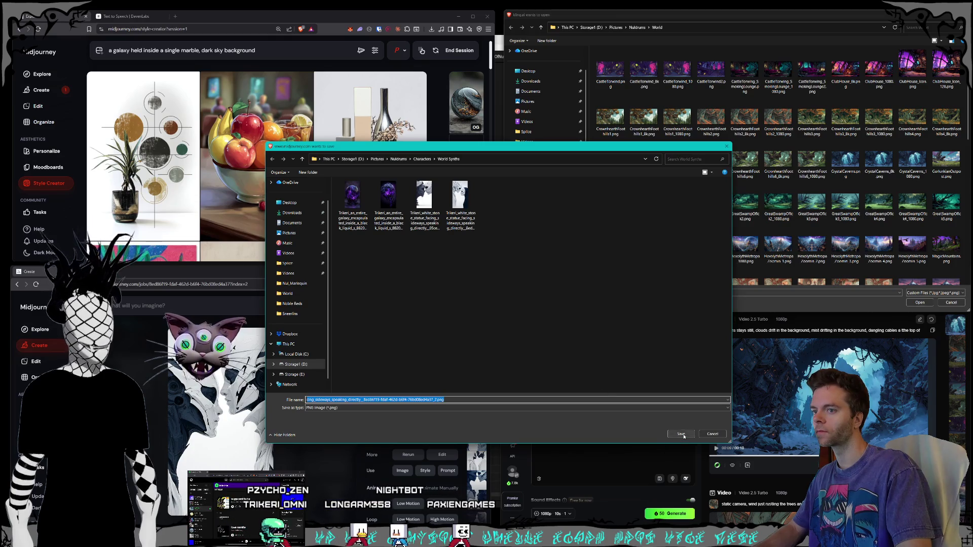
key("Return")
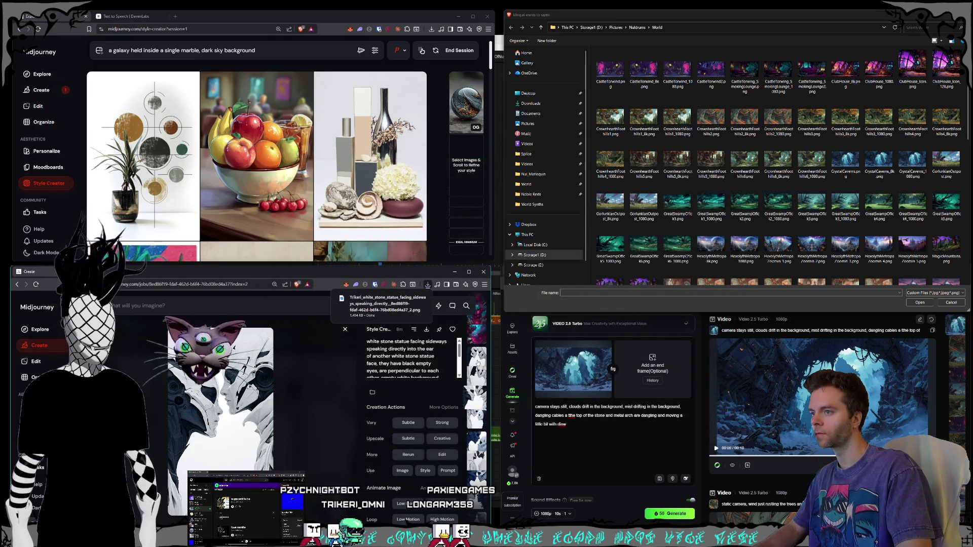
key("Left")
key("Left")
right_click(218, 415)
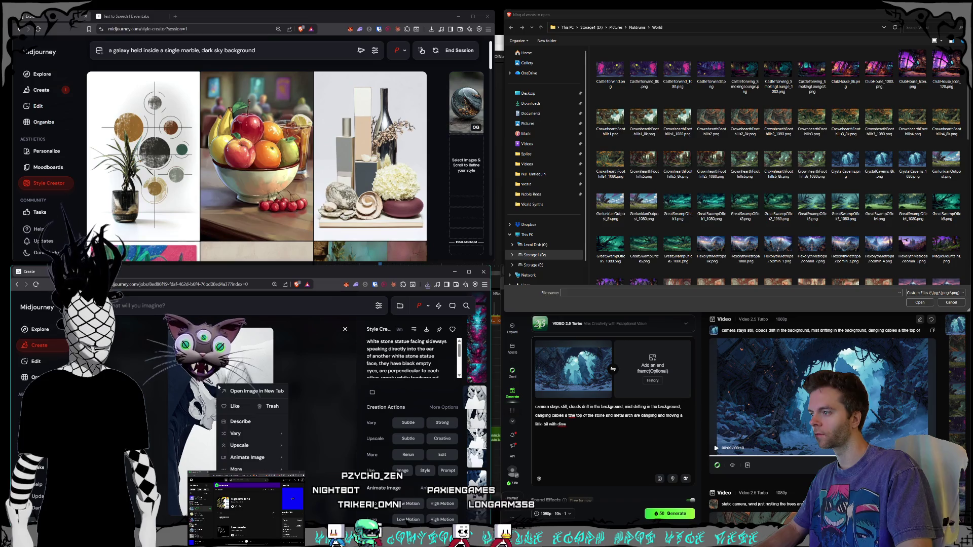
left_click(243, 461)
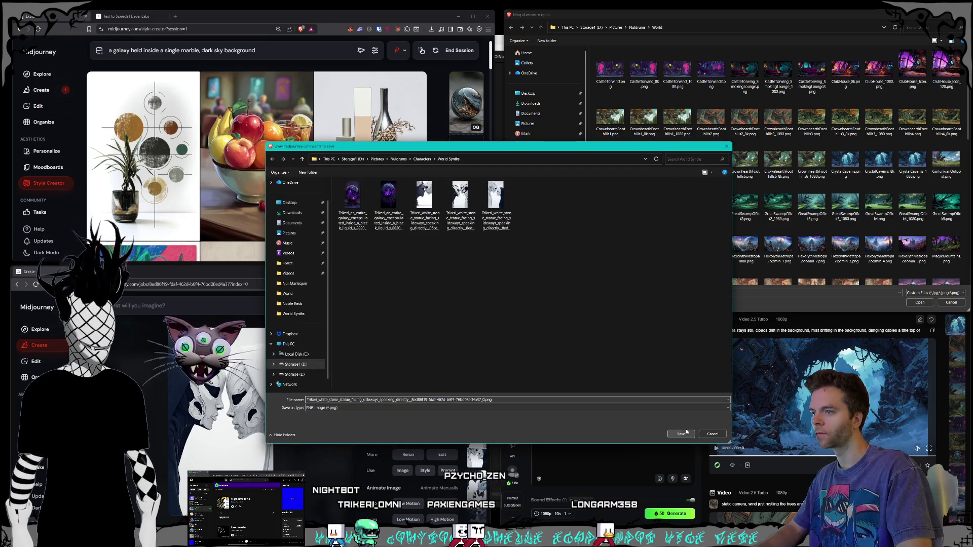
left_click(694, 434)
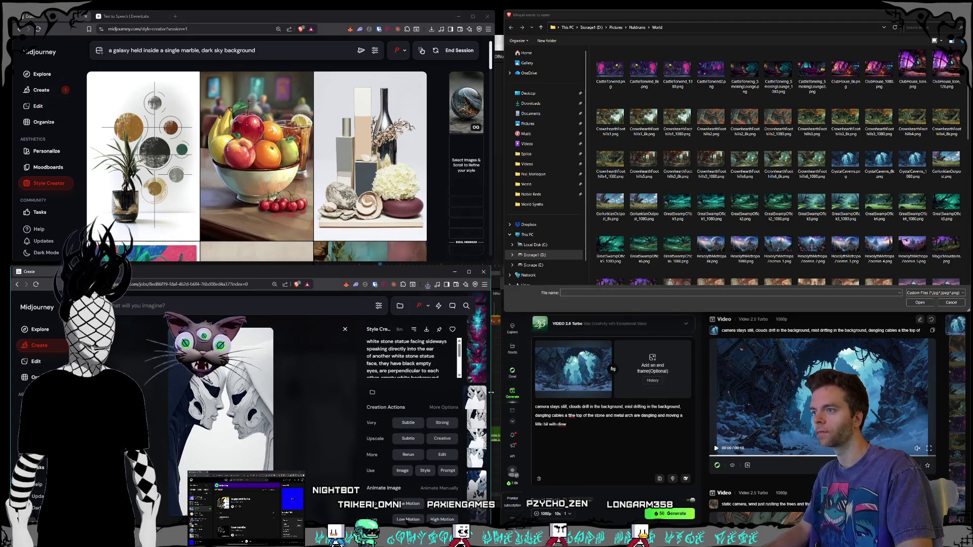
left_click(428, 285)
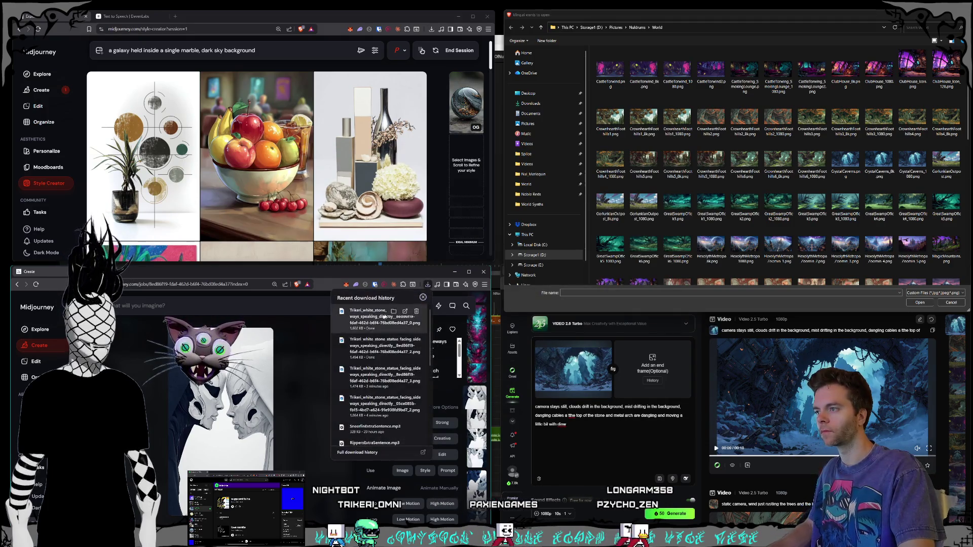
left_click(393, 312)
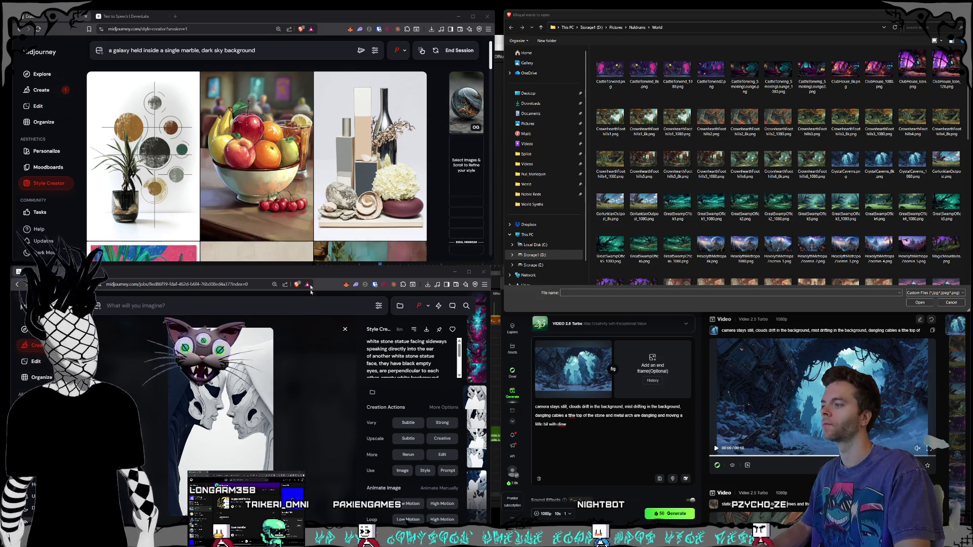
Scroll the lower viewer to the 'a galaxy exploding' image and down the Style Creator grid
scroll(337, 437, "up", 1)
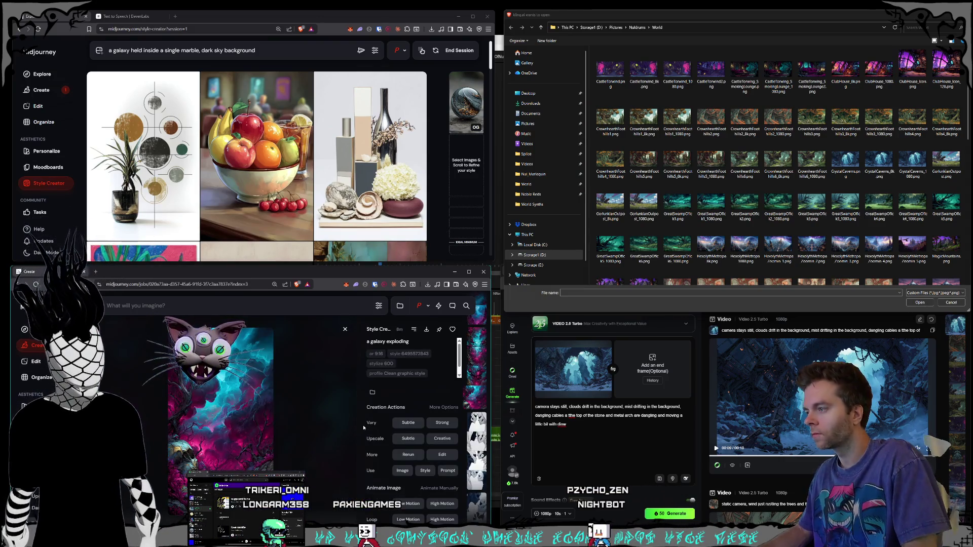
scroll(396, 371, "up", 1)
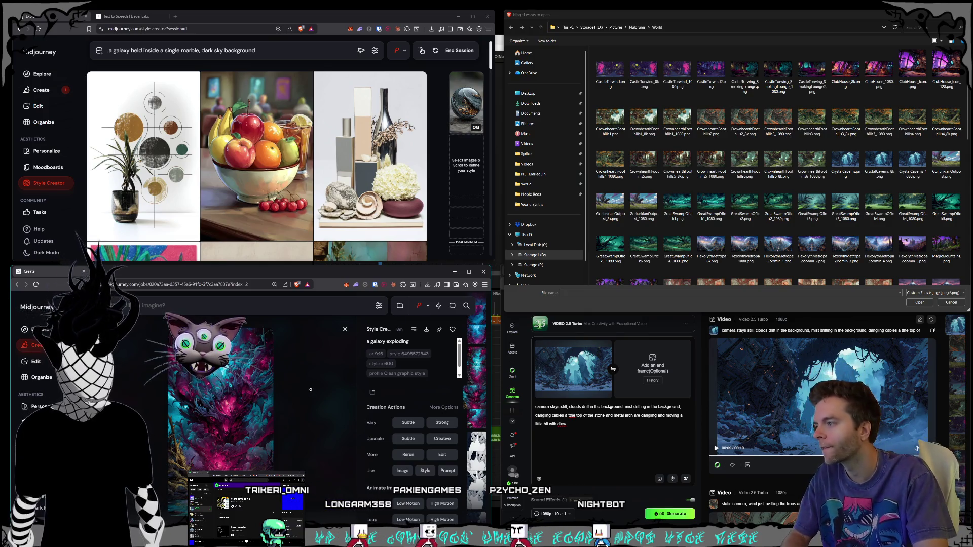
scroll(330, 148, "down", 4)
scroll(329, 148, "down", 8)
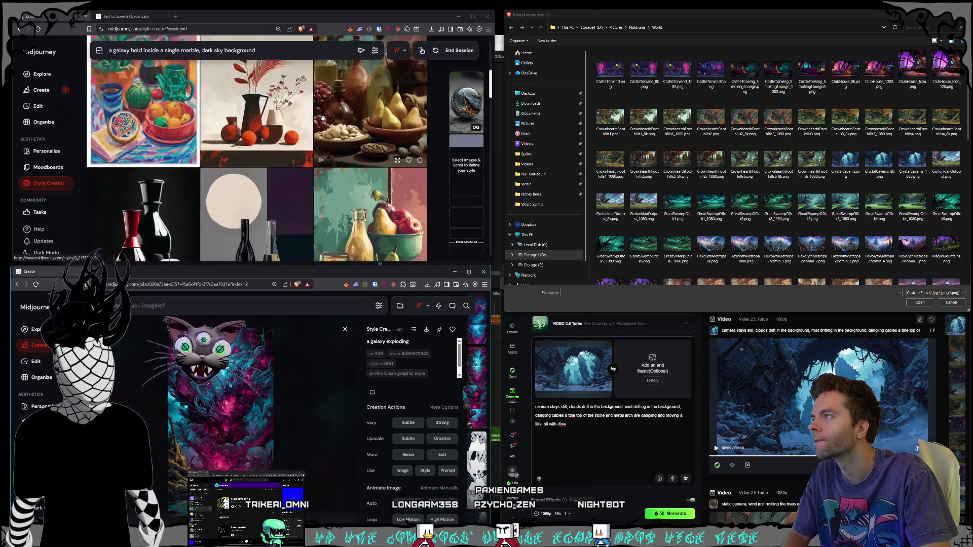
scroll(319, 121, "down", 10)
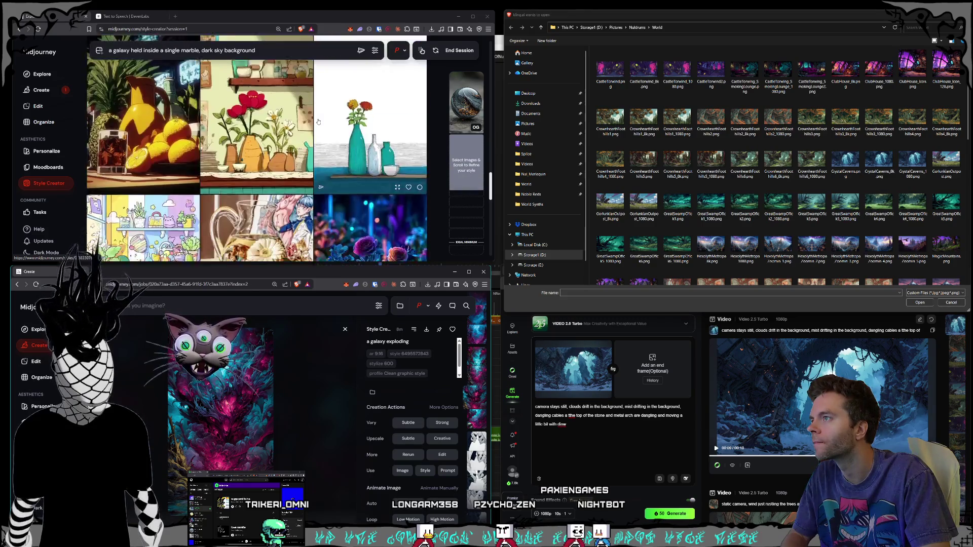
scroll(319, 121, "down", 10)
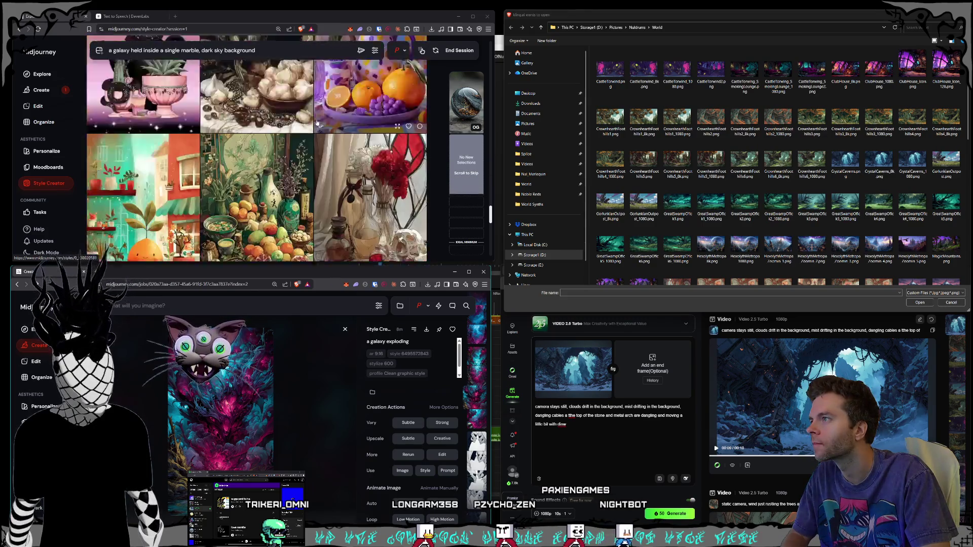
scroll(317, 123, "down", 10)
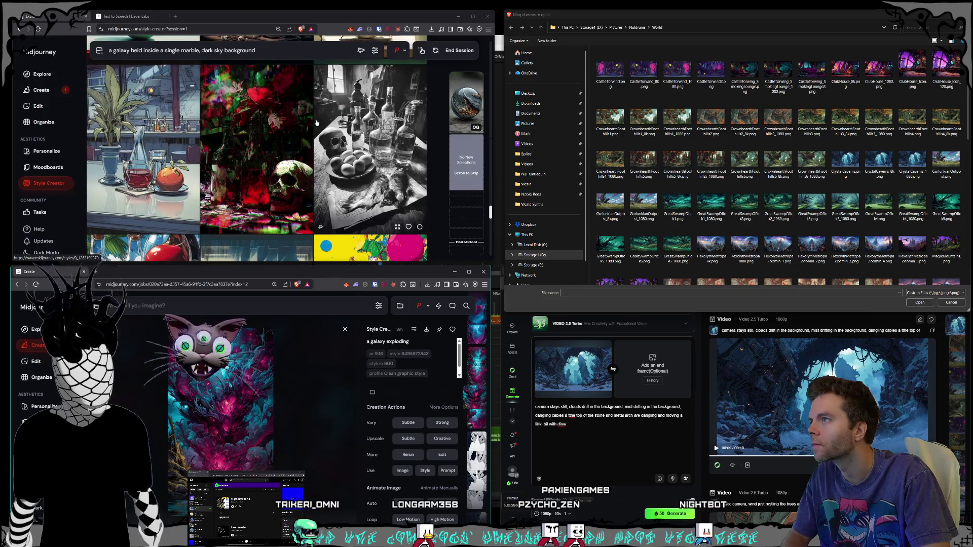
scroll(316, 123, "down", 10)
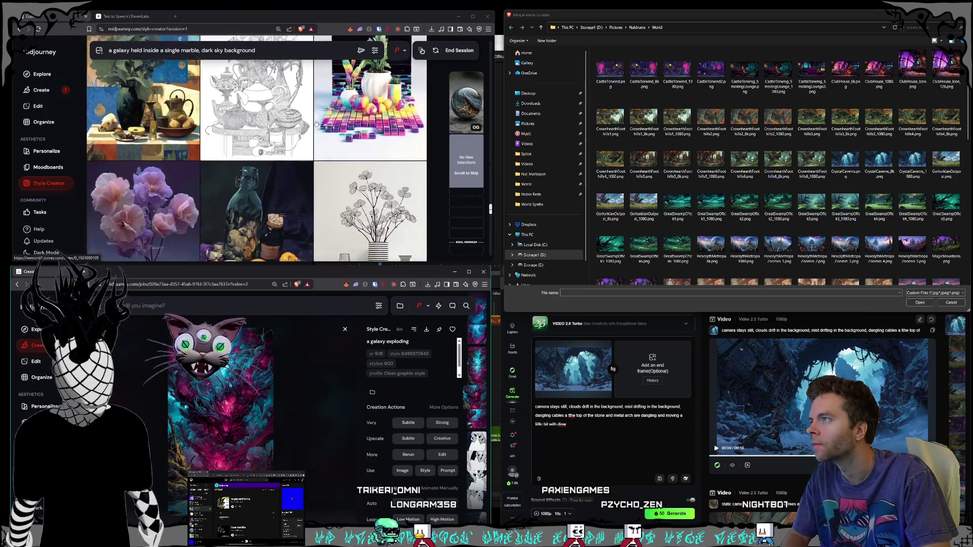
scroll(316, 123, "down", 10)
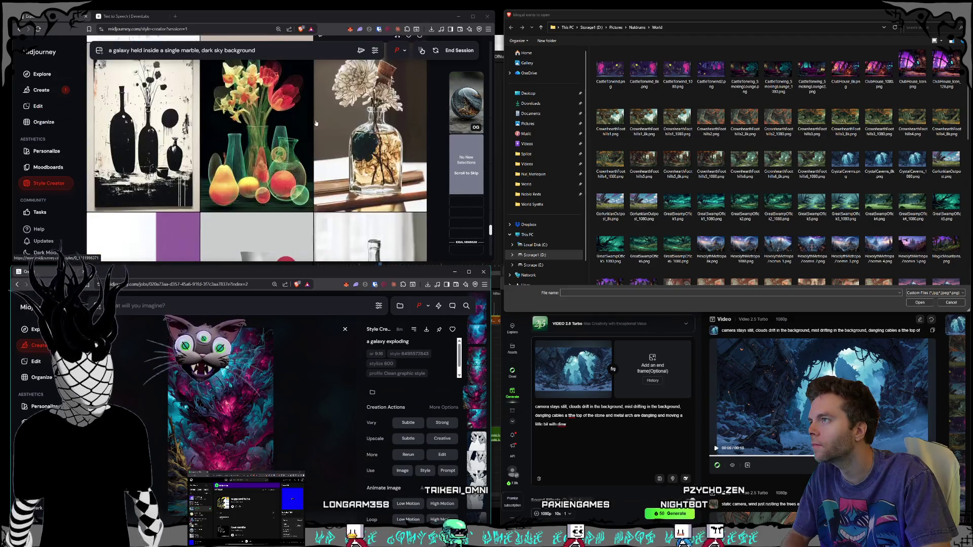
scroll(316, 123, "down", 3)
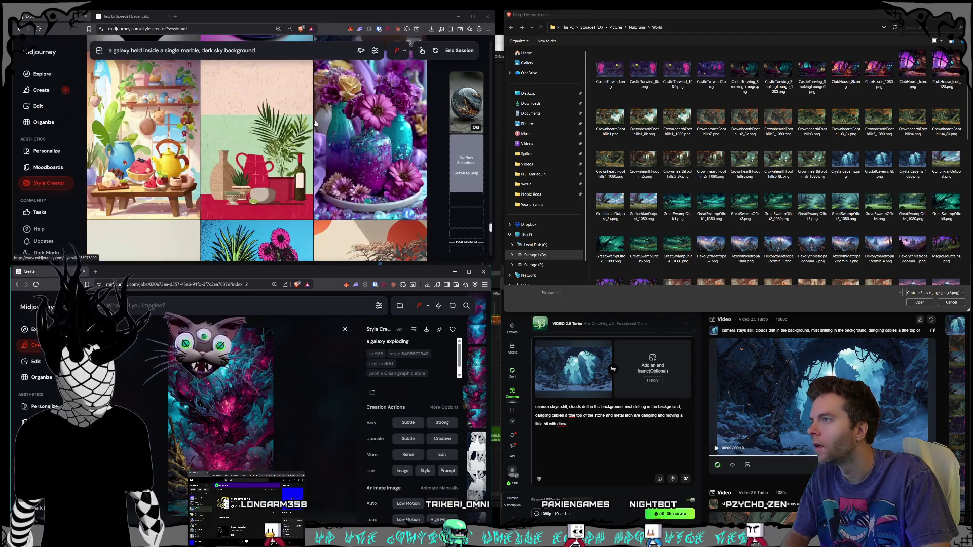
Cancel the file picker and drag statue images into both Kling start-frame boxes
left_click(953, 304)
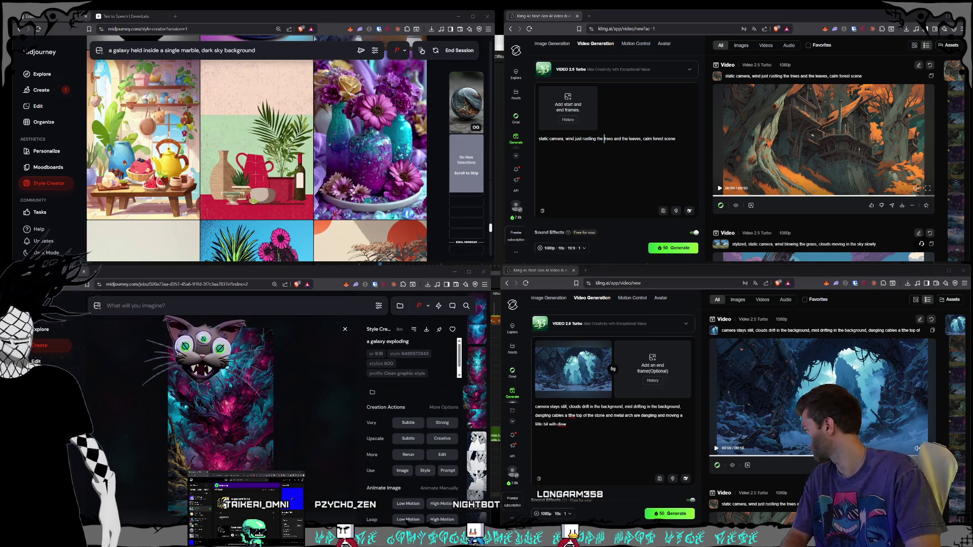
mouse_move(573, 368)
left_mouse_down()
mouse_move(539, 265)
mouse_move(561, 97)
mouse_move(567, 104)
left_mouse_up()
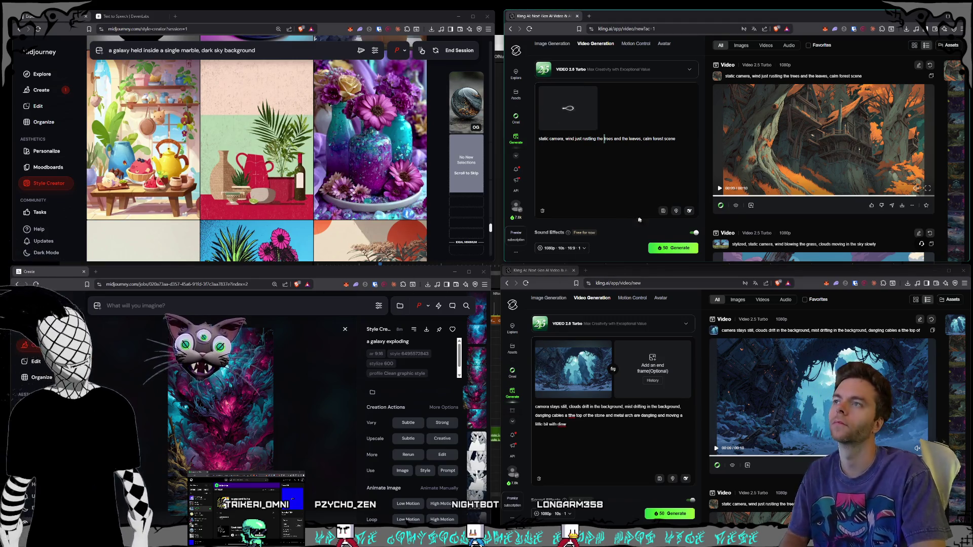
left_click(606, 347)
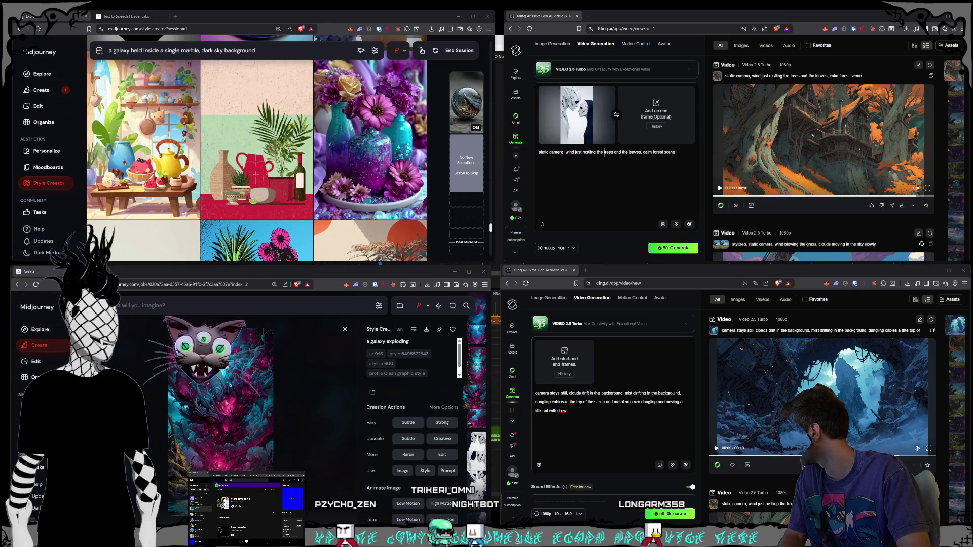
mouse_move(228, 200)
left_mouse_down()
mouse_move(569, 260)
mouse_move(591, 355)
left_mouse_up()
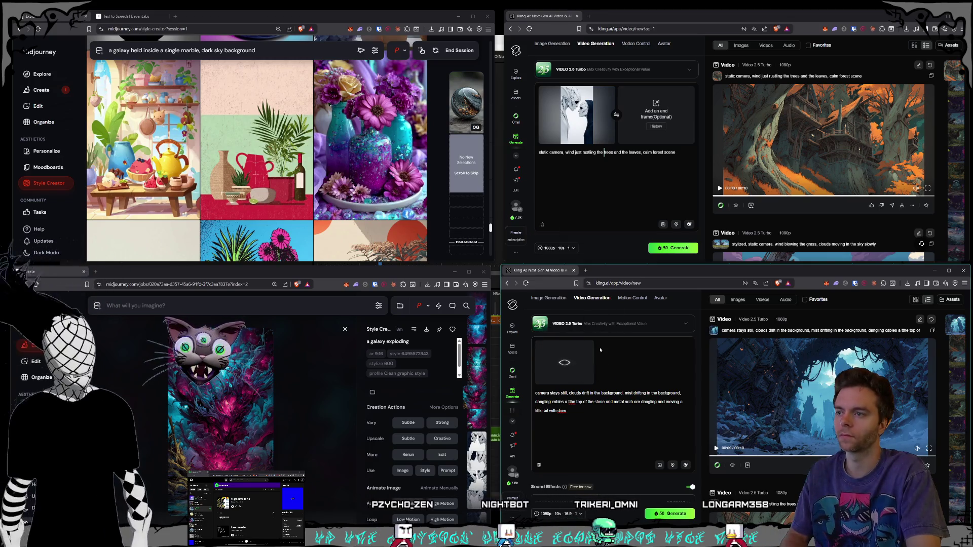
Clear the old forest prompt text from the first video setup
left_click(667, 160)
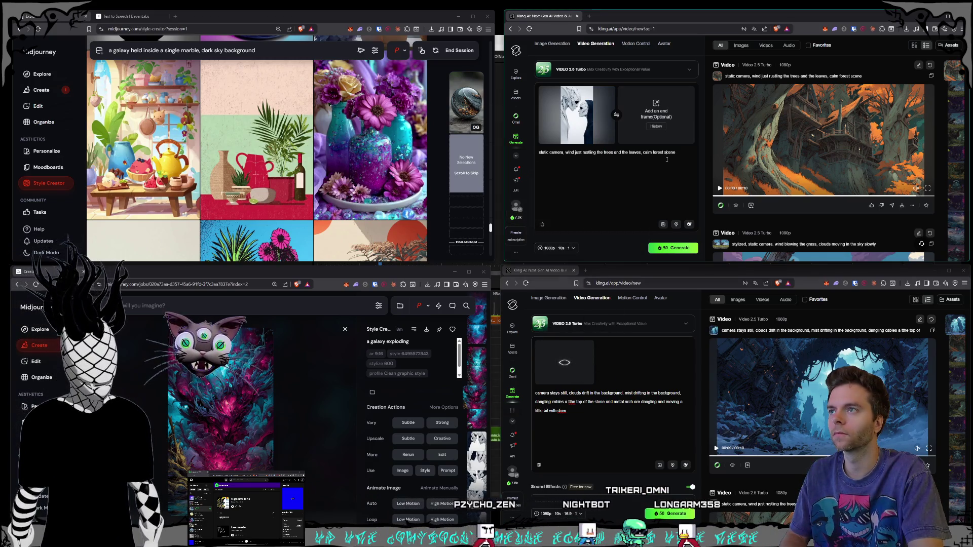
key("ctrl+a")
key("BackSpace")
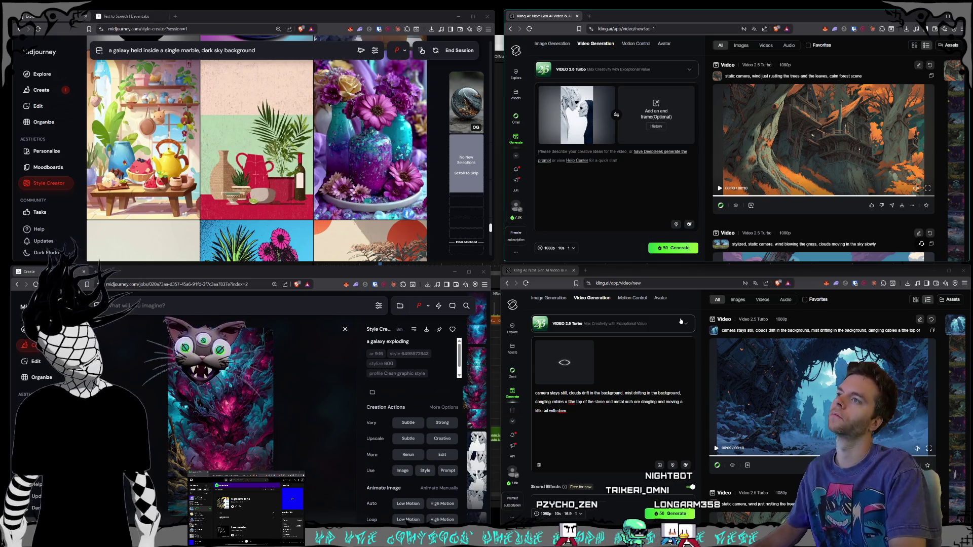
key("BackSpace")
key("BackSpace")
key("BackSpace")
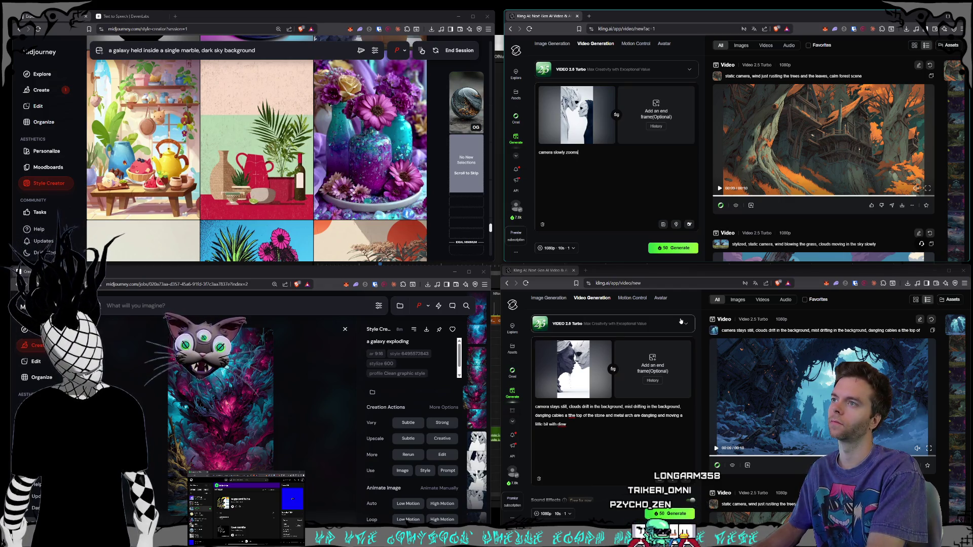
Open nuldrums.world from the Nuldrums bookmarks in a new tab and go to Metropa
left_click(589, 16)
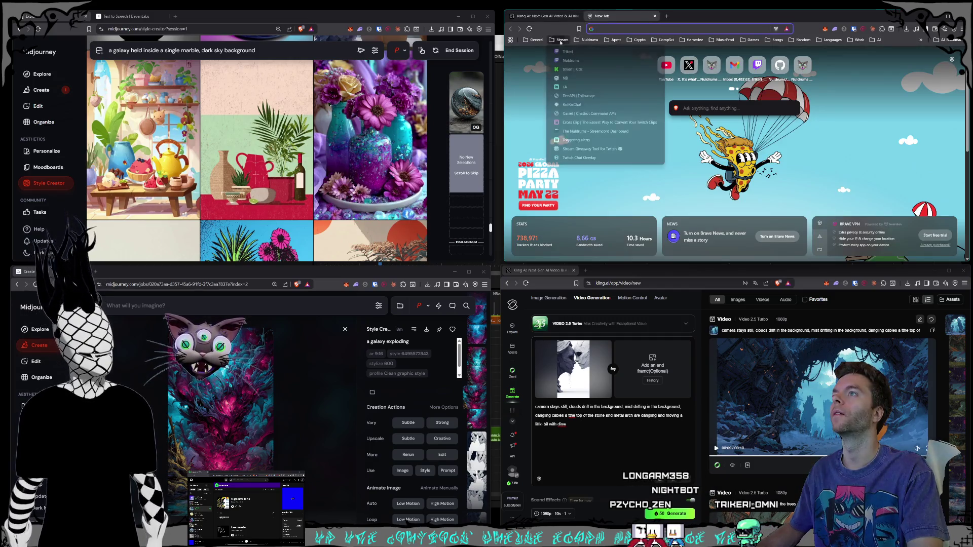
left_click(590, 40)
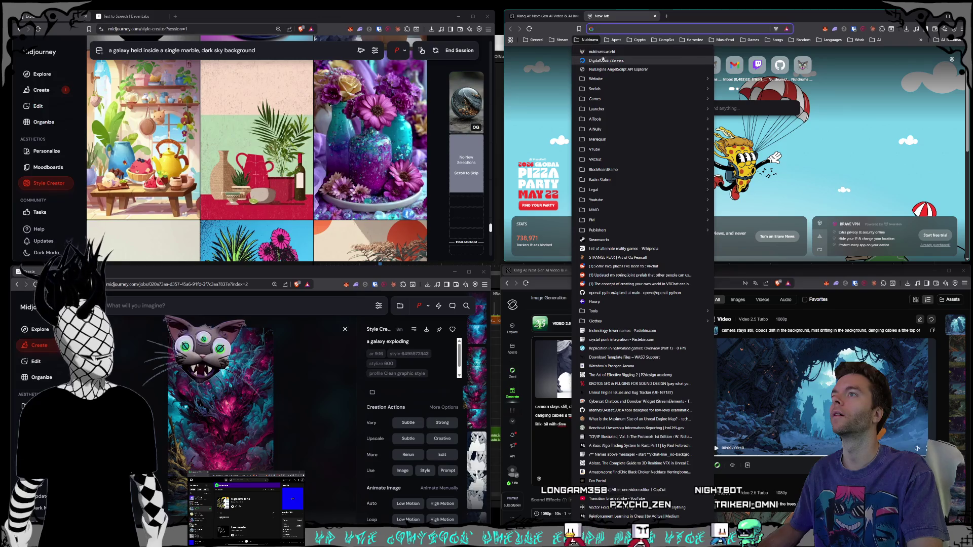
left_click(602, 52)
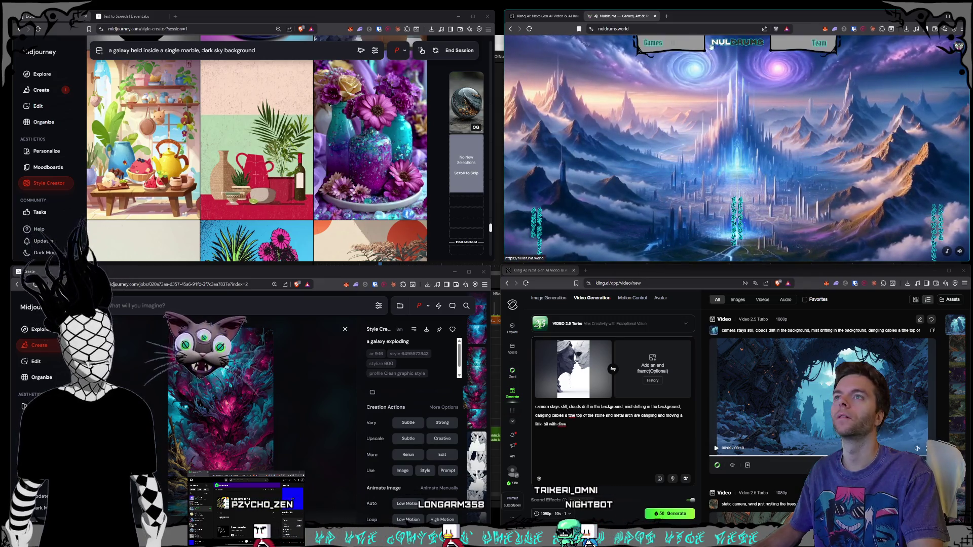
left_click(719, 81)
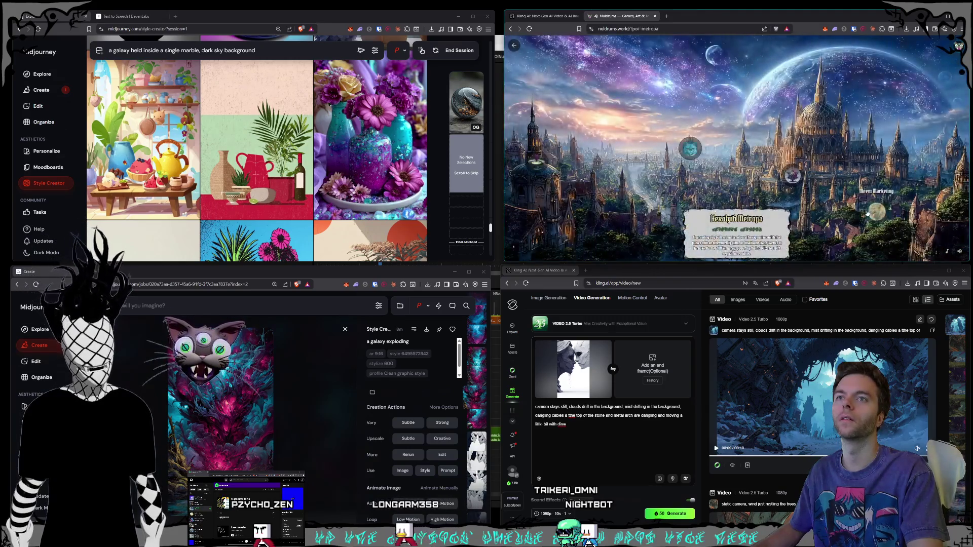
Open the Nuldrums camera guide and browse the Dolly Zoom, Crash Zoom, Whip Pan and Drone Sweep examples
left_click(747, 142)
left_click(685, 152)
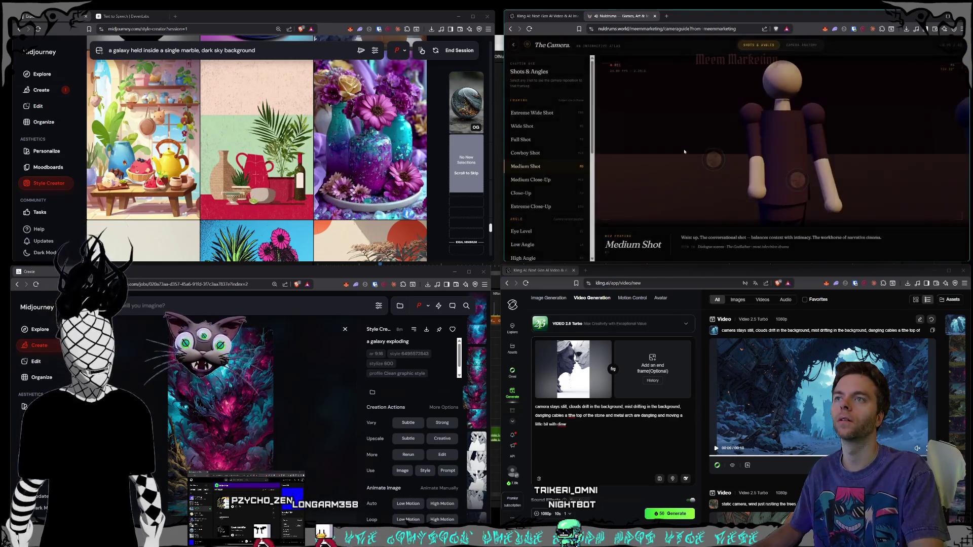
scroll(553, 198, "down", 5)
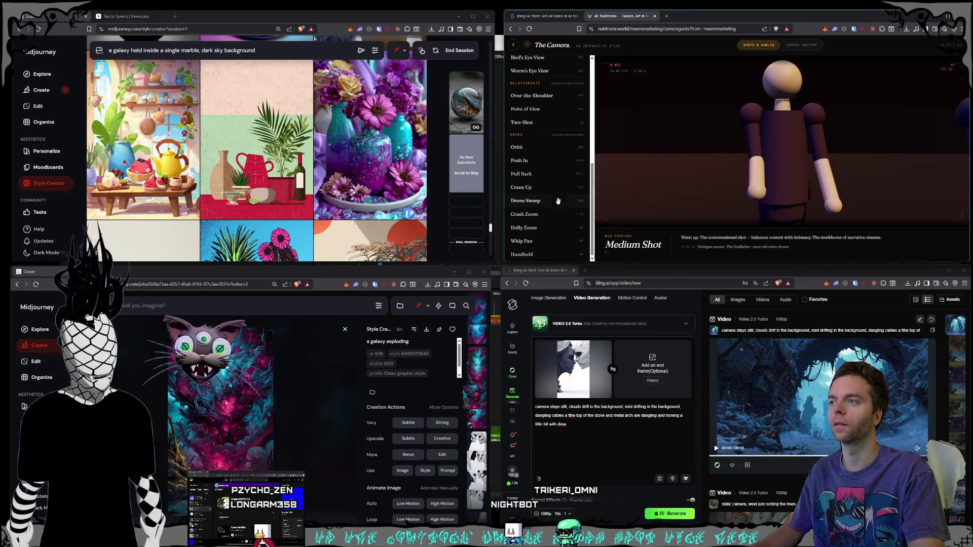
left_click(528, 228)
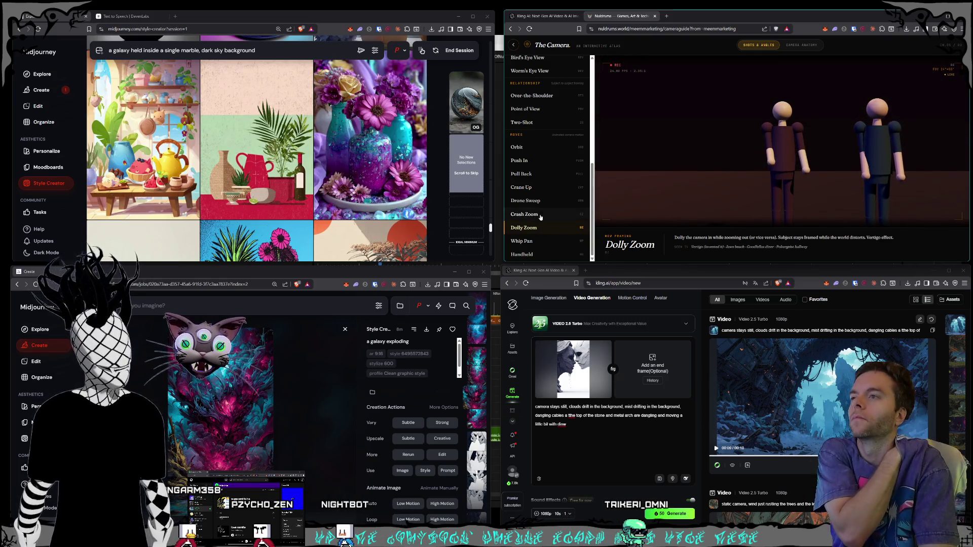
left_click(540, 216)
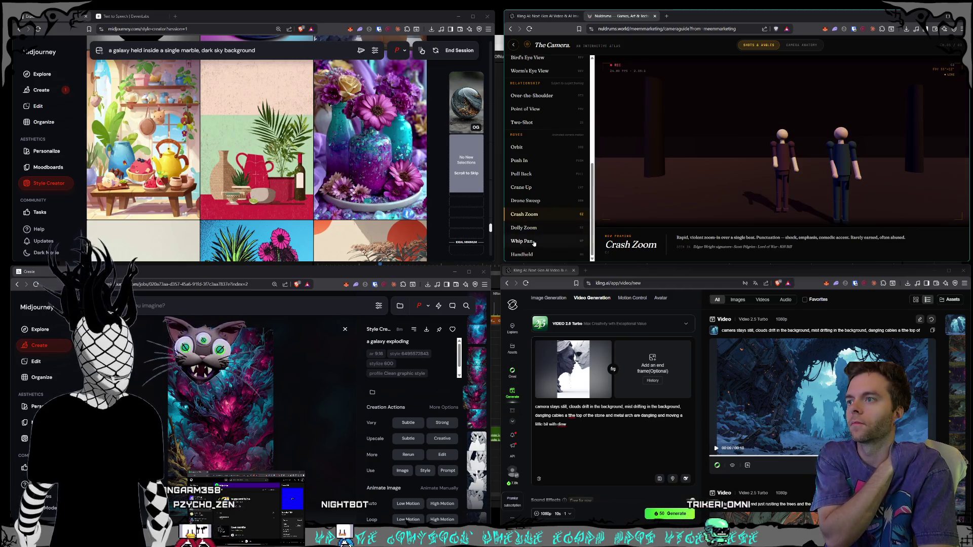
left_click(533, 242)
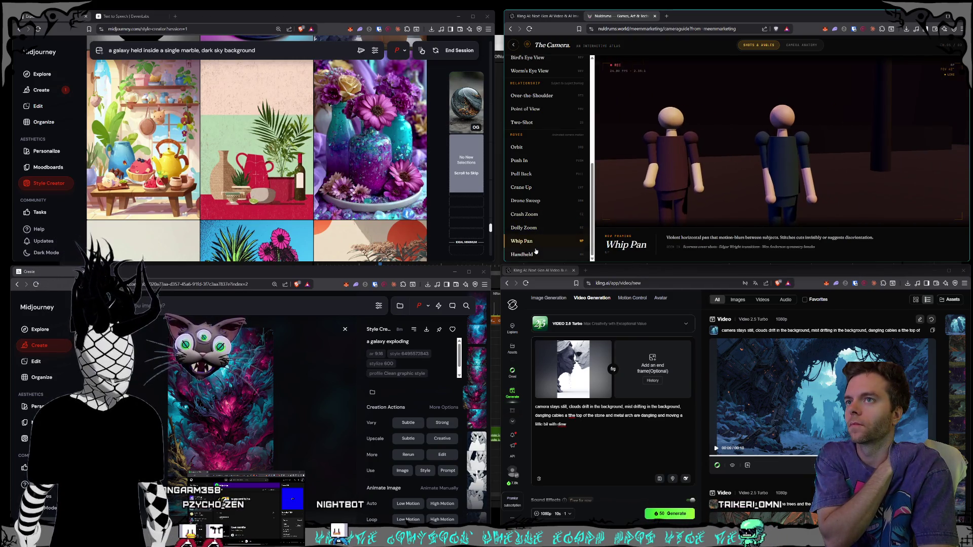
left_click(528, 215)
left_click(527, 202)
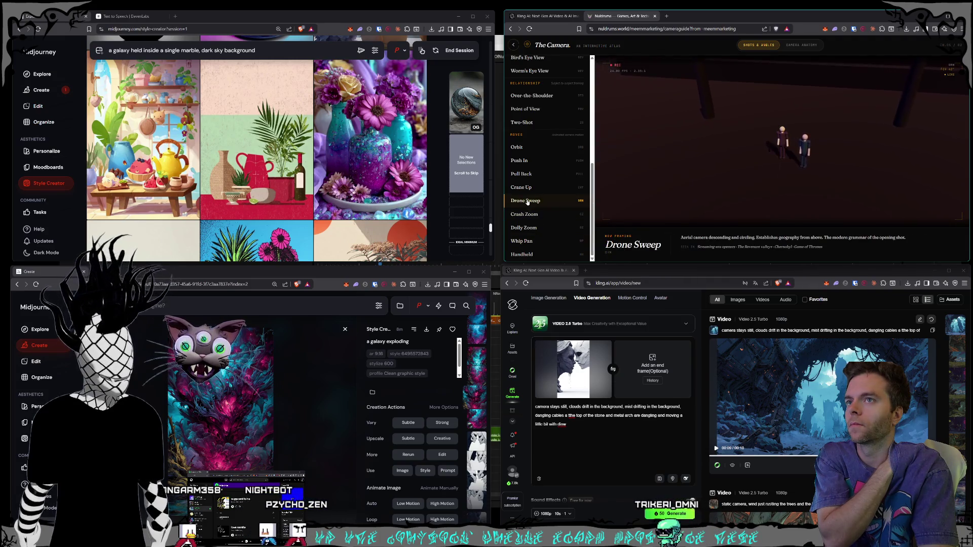
Step through Crane Up and Crash Zoom back to the Dolly Zoom explanation, then return to Kling
key("Up")
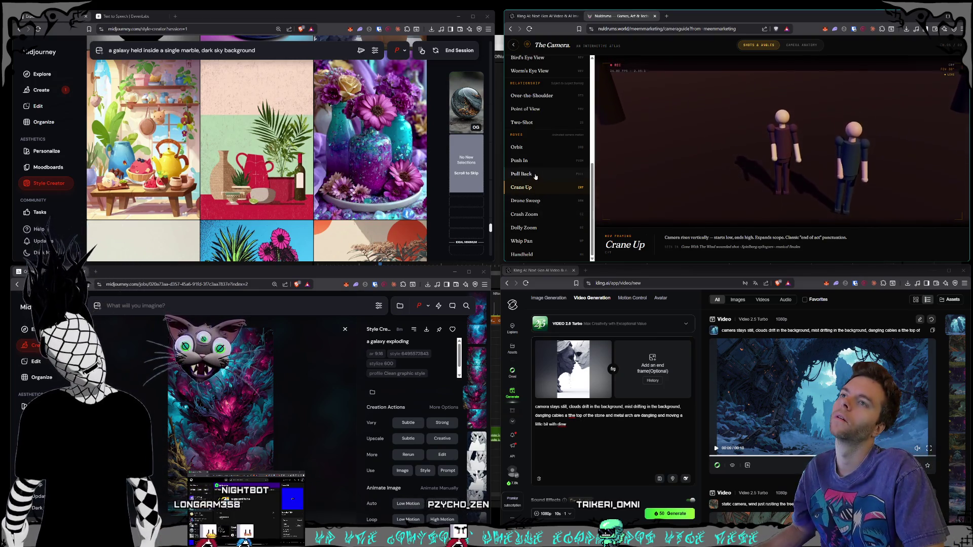
left_click(524, 213)
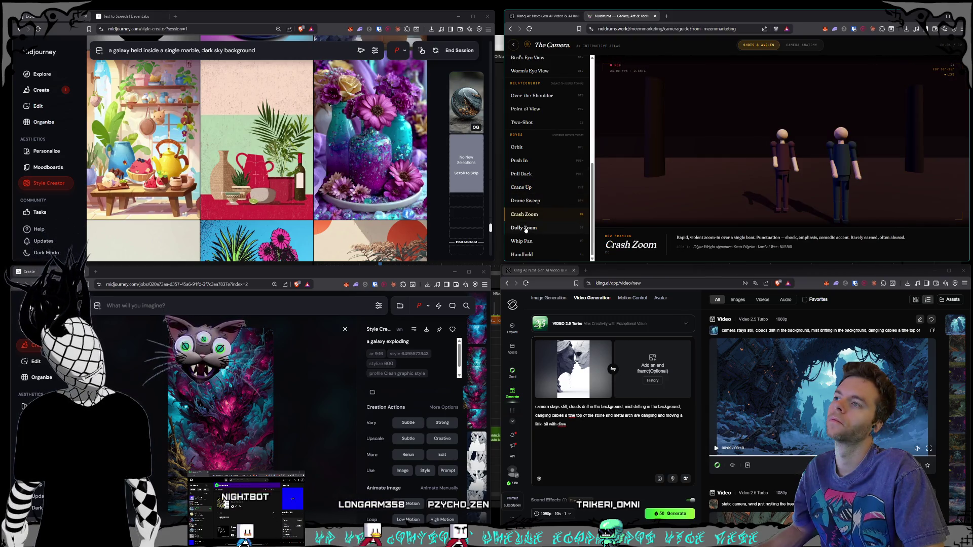
left_click(526, 228)
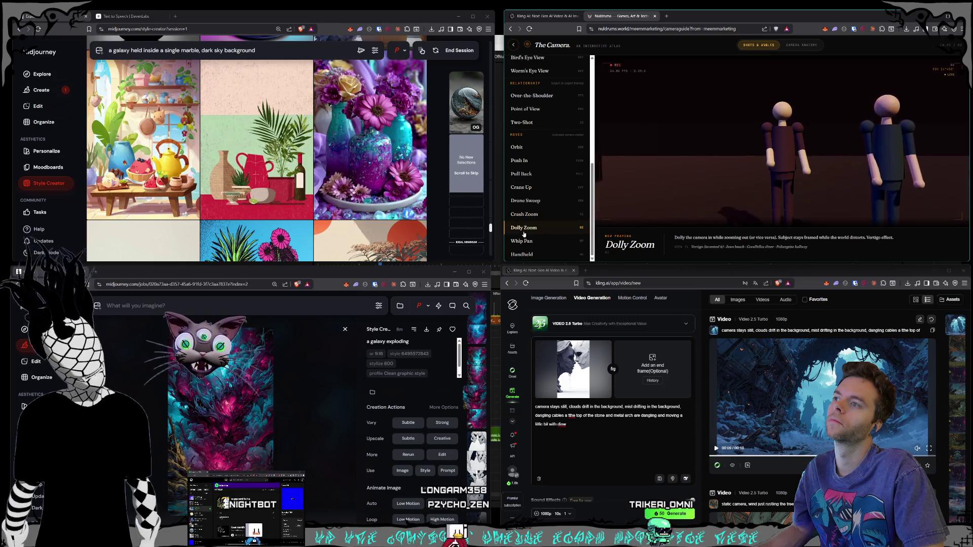
key("ctrl+shift+Tab")
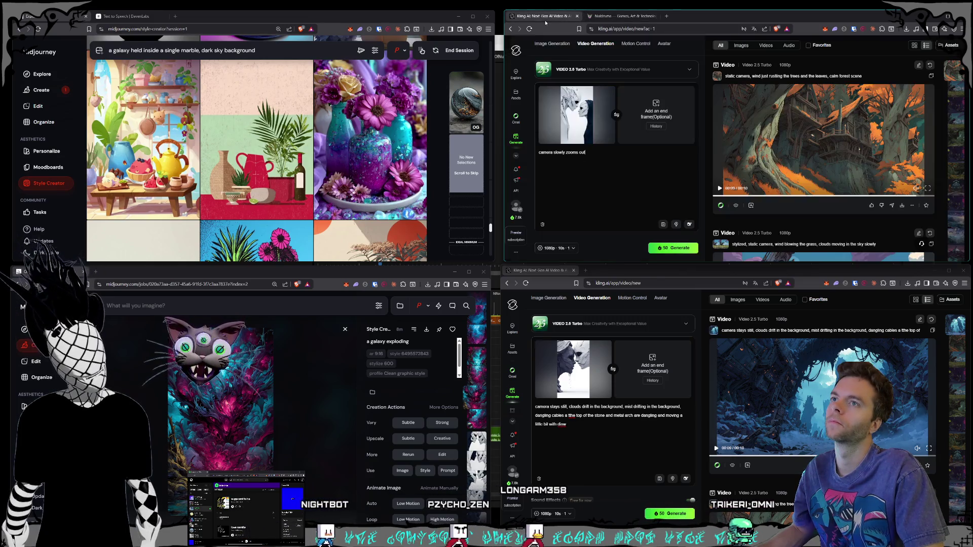
Generate with prompt 'camera slow pullback, two statue like creatures', left one talking, right one just listening
key("ctrl+a")
type("ca")
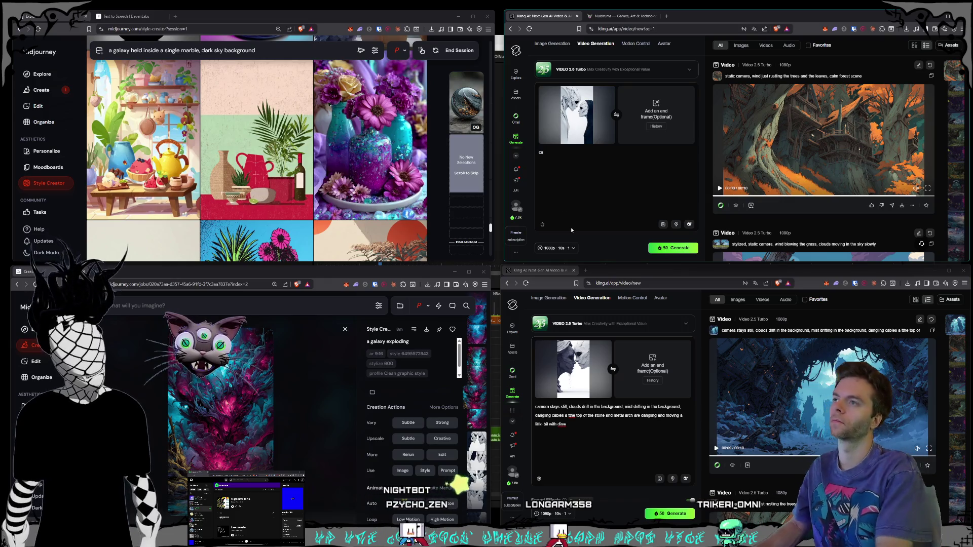
type("mera slow")
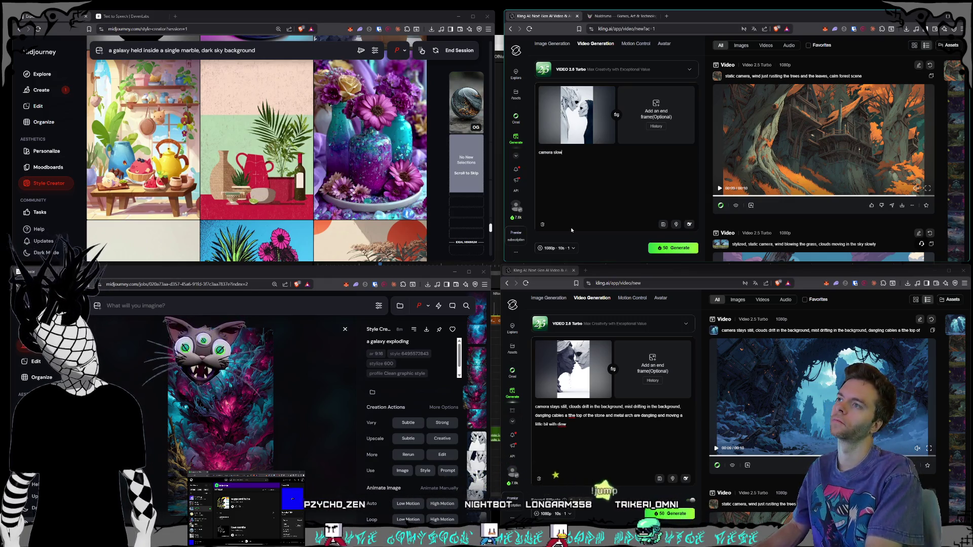
type(" pullback,")
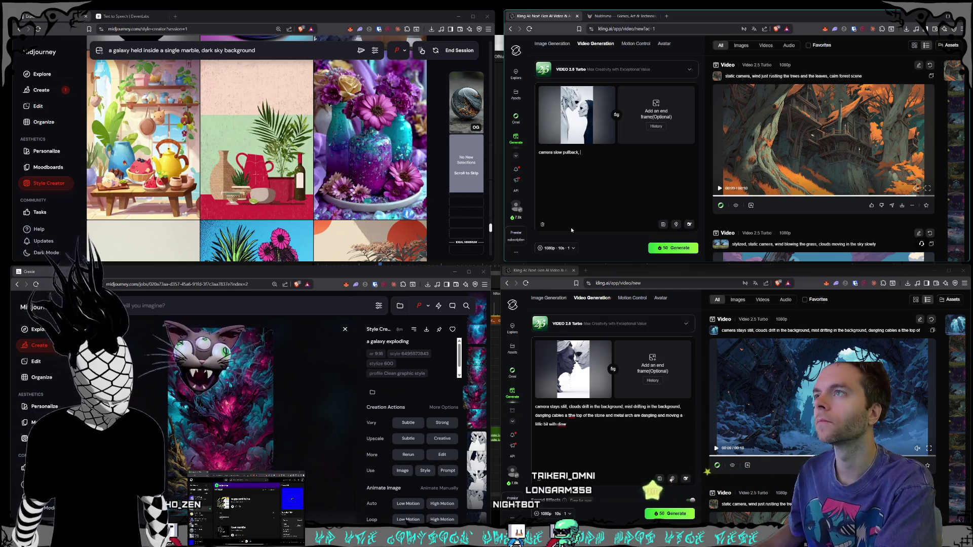
type("two statue l")
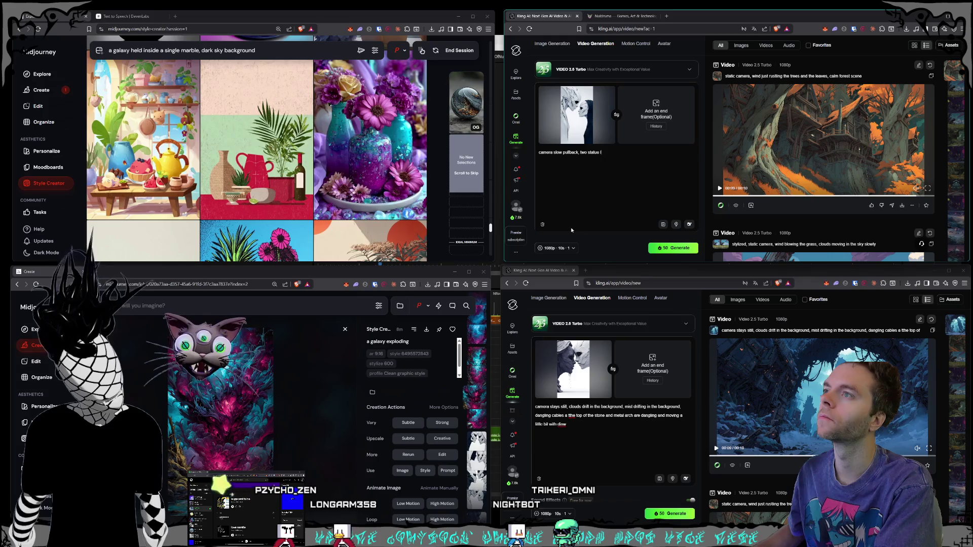
type("ike creatures")
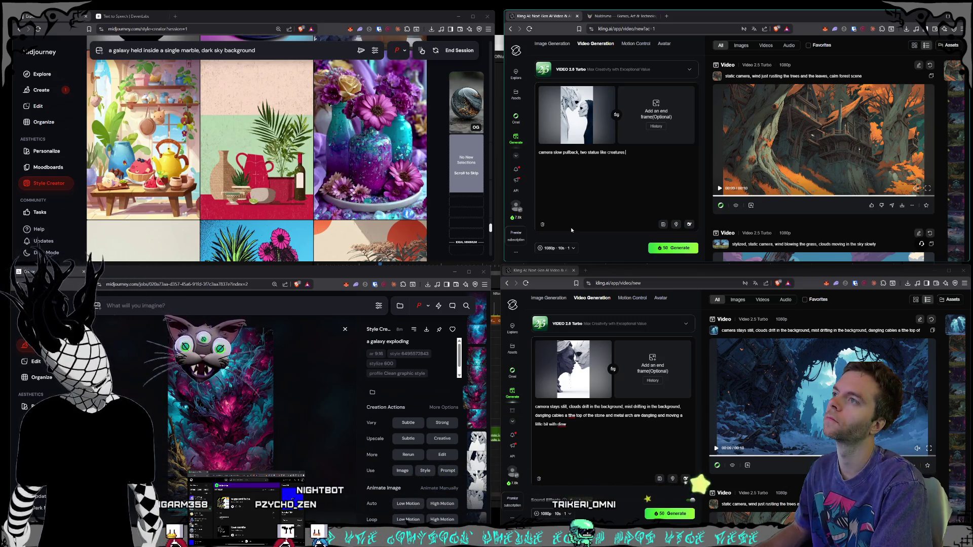
type(", the one on the")
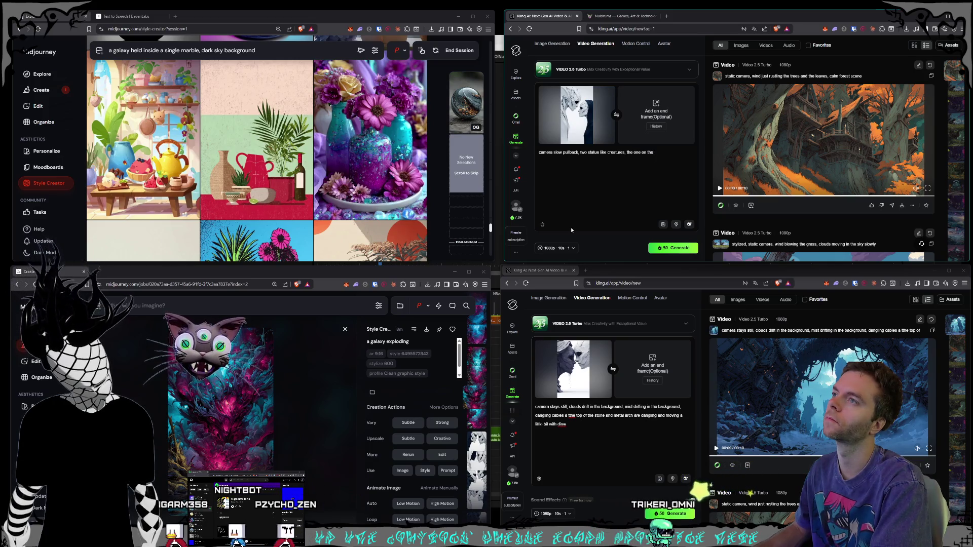
type(" left is talking")
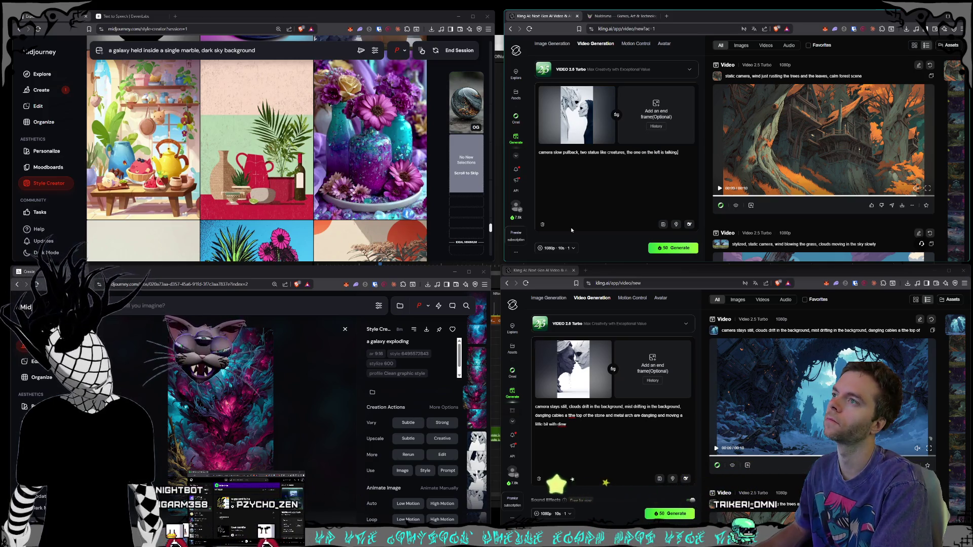
type(", the one on the right is")
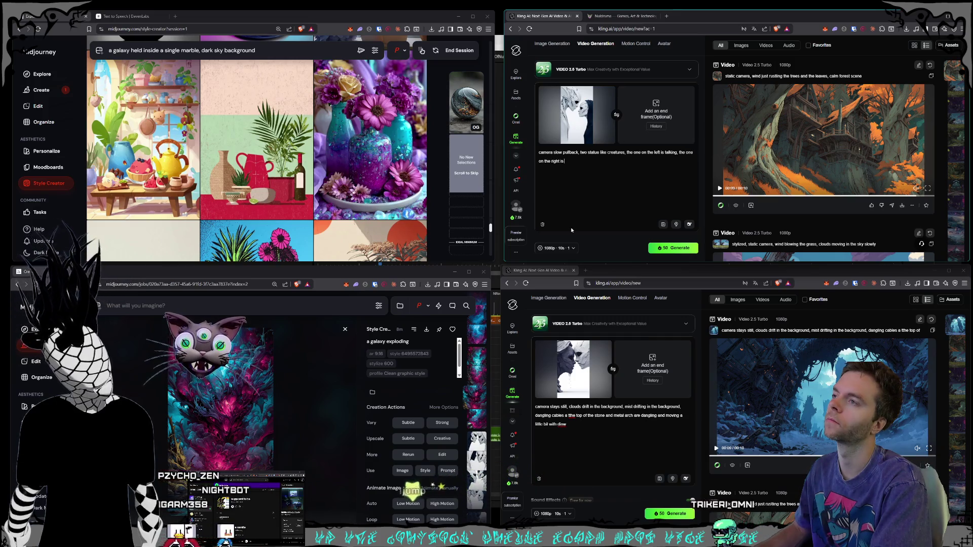
type(" just listening")
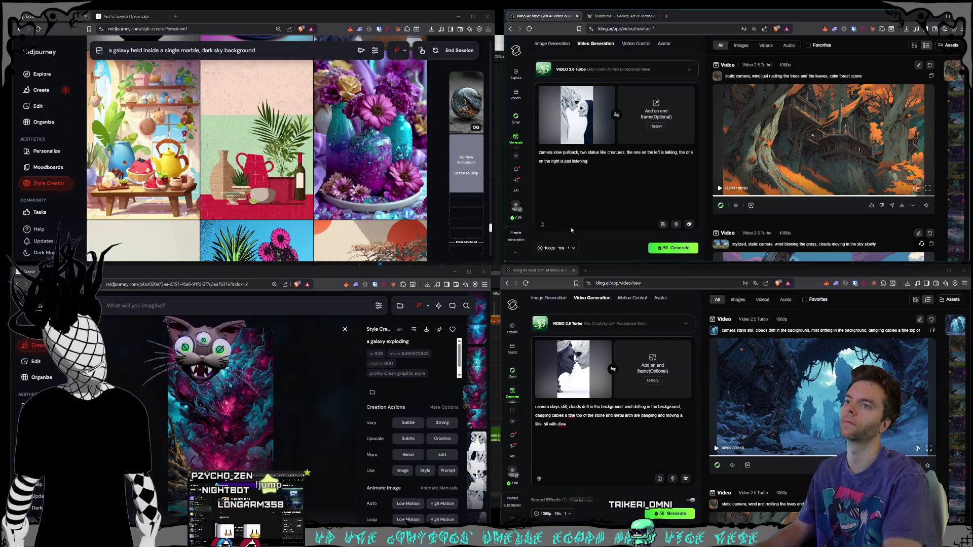
left_click(664, 247)
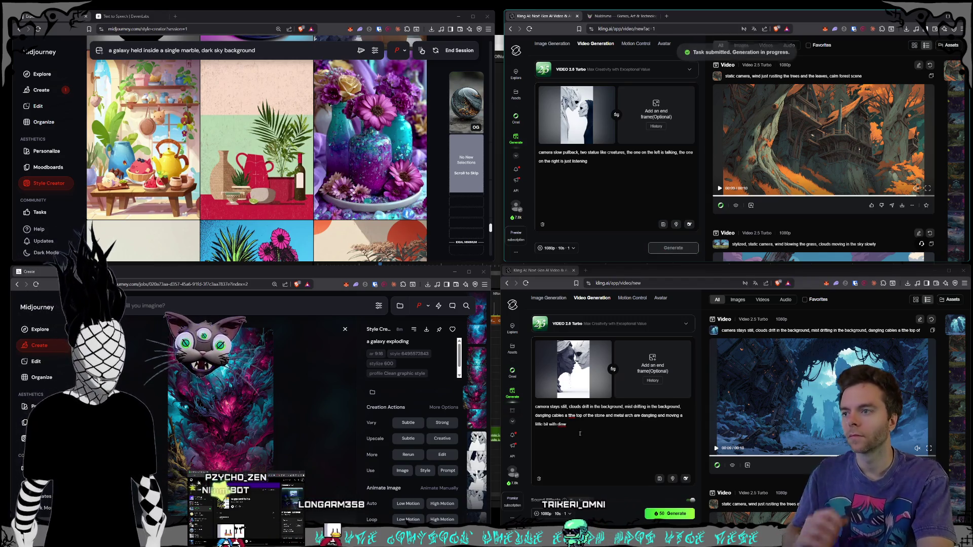
left_click_drag(567, 425, 520, 403)
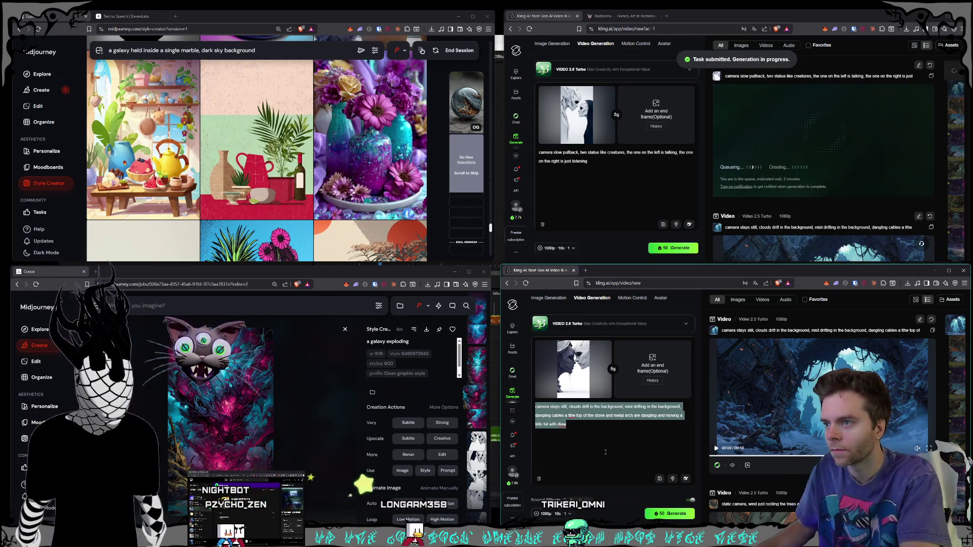
Replace the old prompt with the crane-up prompt: right statue talking, left one crumbling, and generate
key("BackSpace")
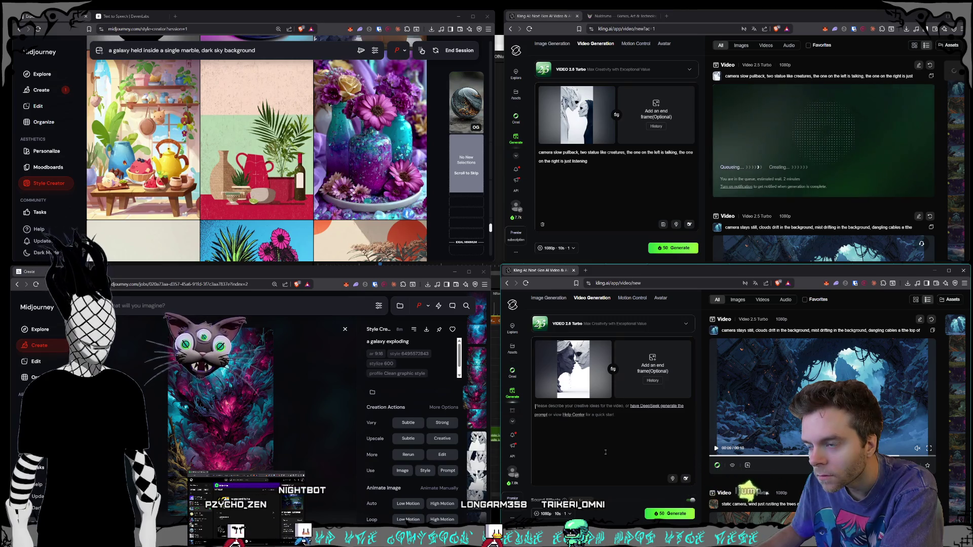
type("camera crane up")
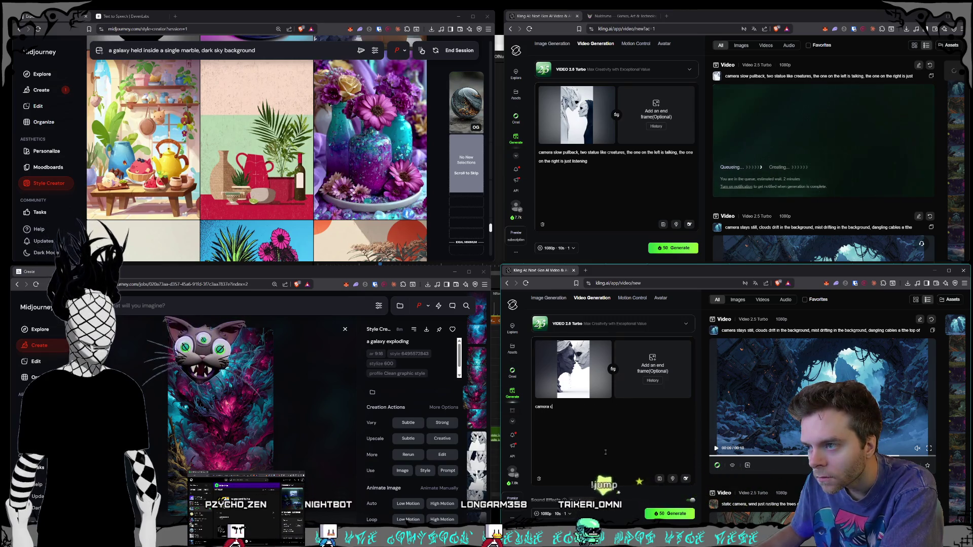
type(", ")
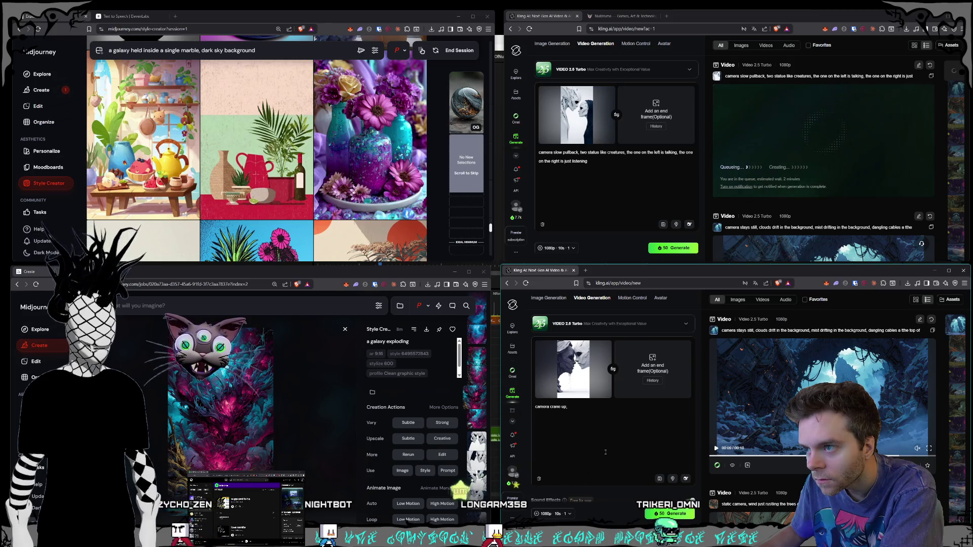
type("two sta")
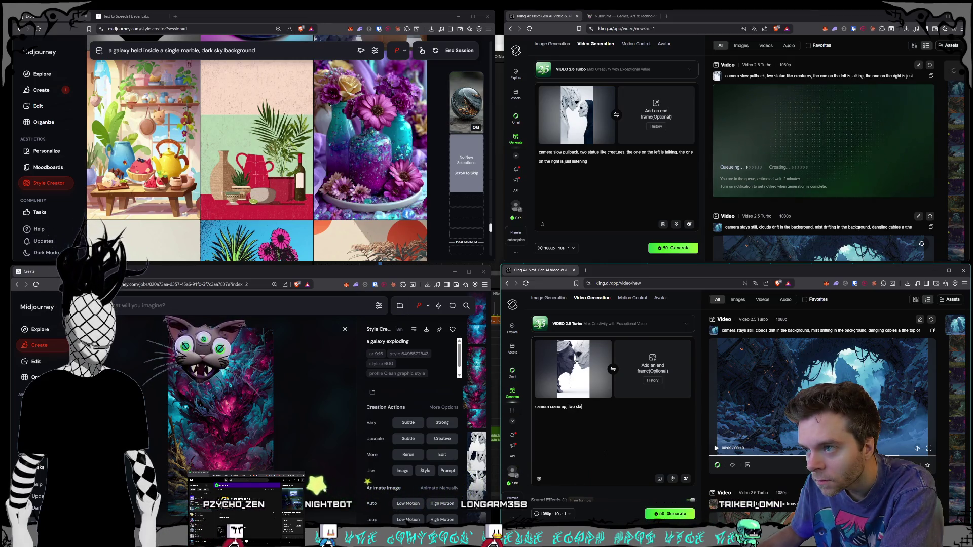
type("tues")
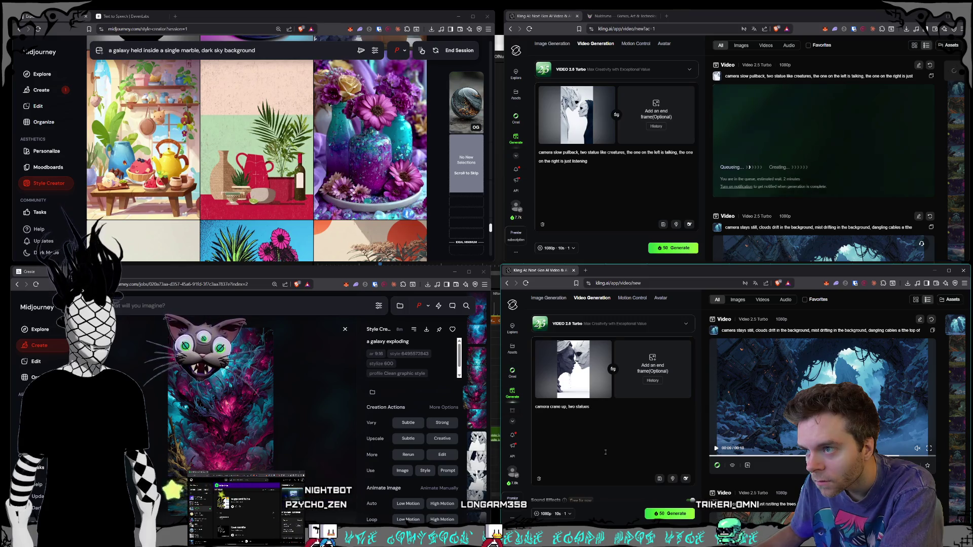
type(" the one on the ri")
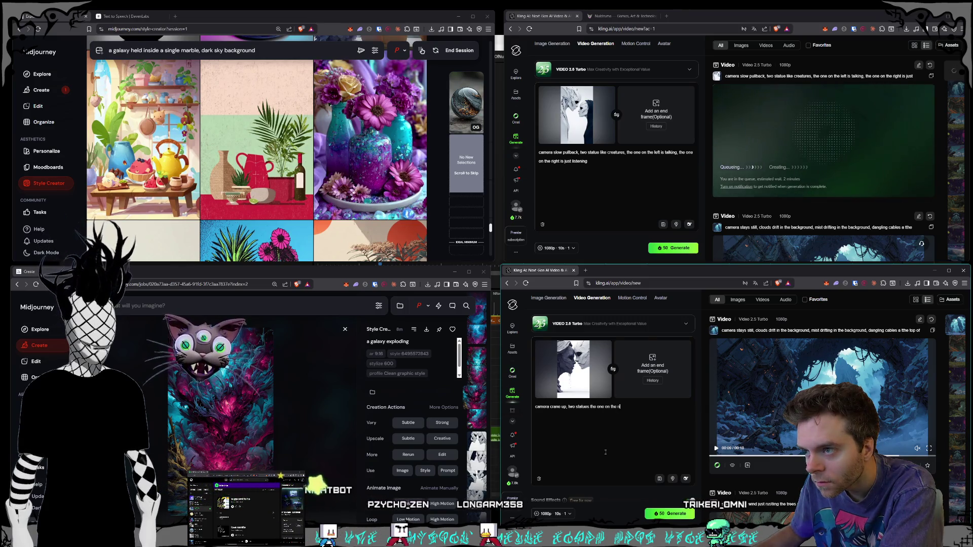
type("ght is talking, the one on the left is ")
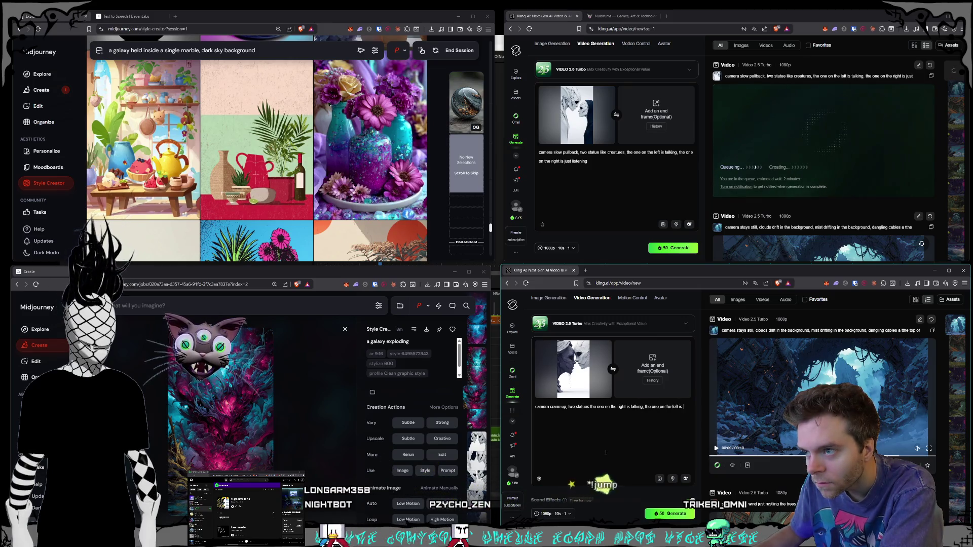
type("crumbling")
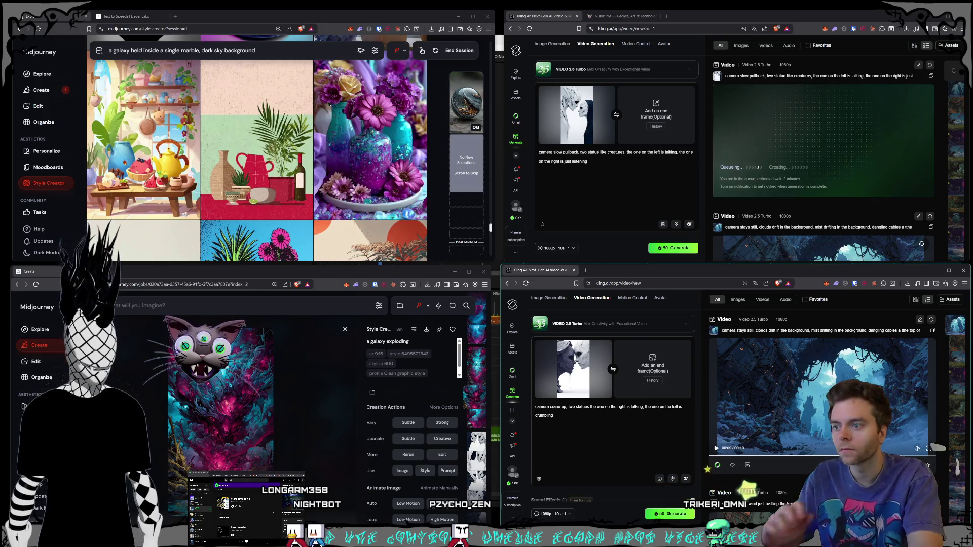
left_click(670, 514)
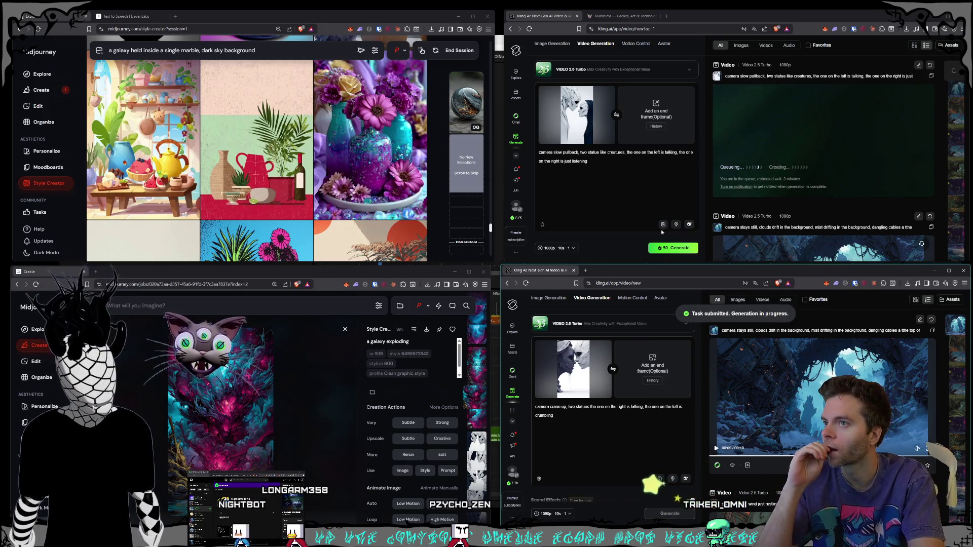
Scroll the Style Creator grid to reveal new still-life sets like fruit and flower vases
scroll(690, 208, "down", 1)
scroll(691, 208, "up", 1)
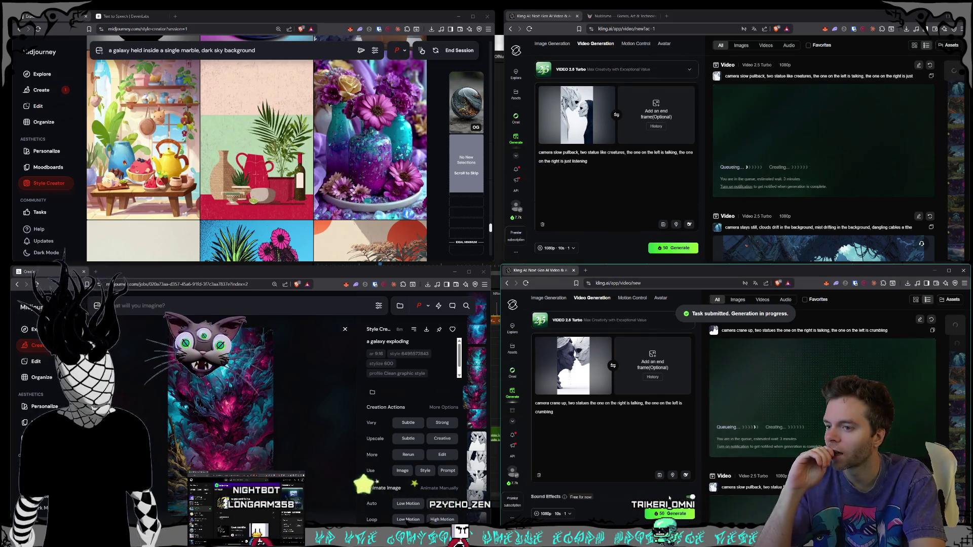
scroll(654, 485, "down", 1)
scroll(654, 481, "up", 1)
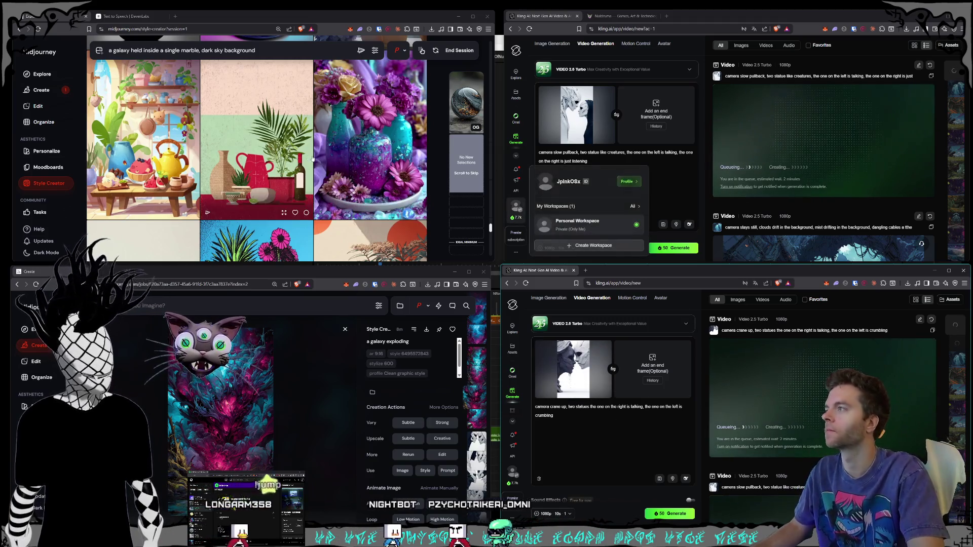
scroll(314, 128, "down", 3)
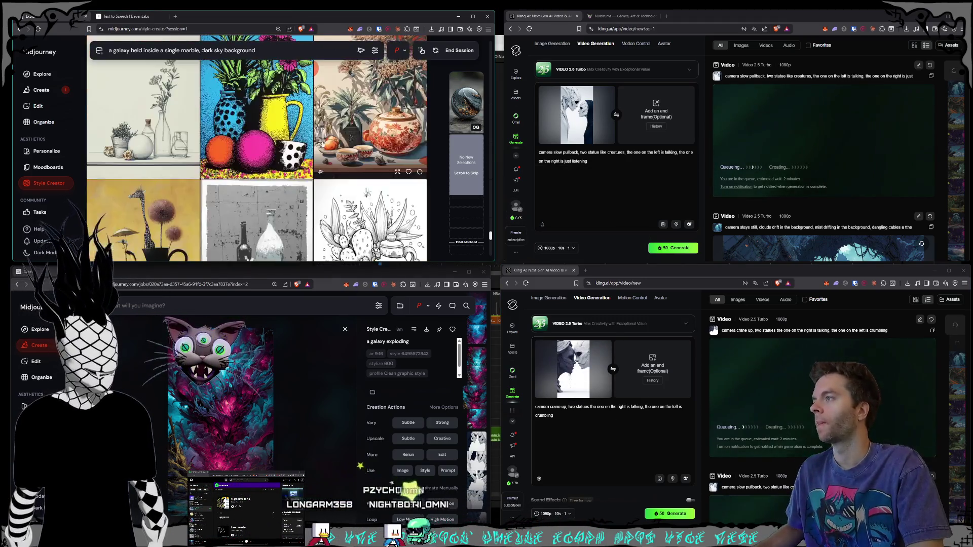
scroll(314, 128, "down", 3)
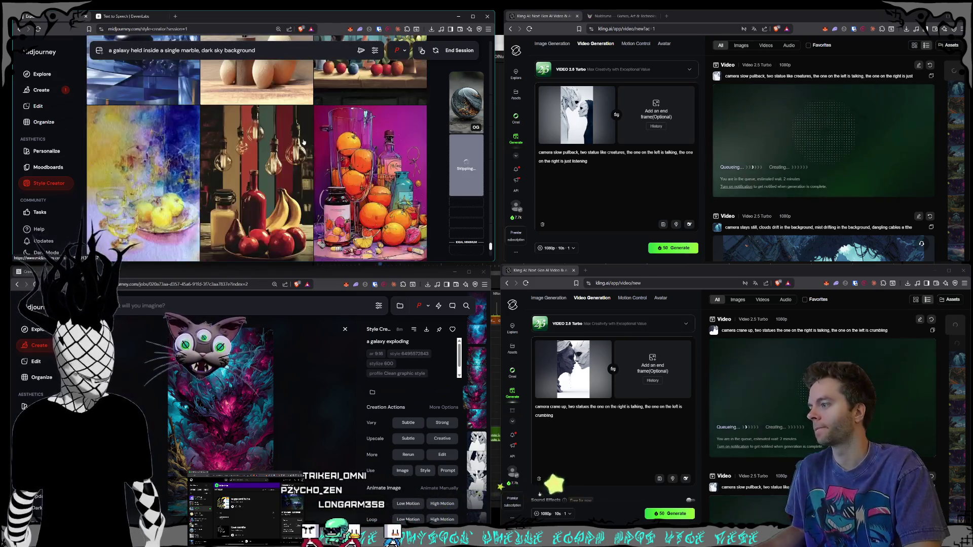
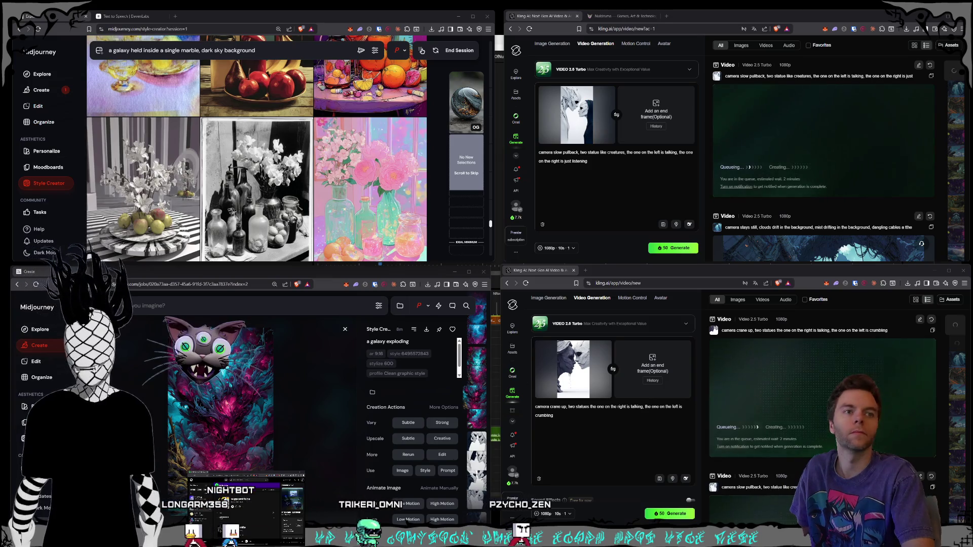
Queue a witches-only start-frame video prompted 'witches casting a spell, with a moving glyph at their feet…'
left_click(595, 161)
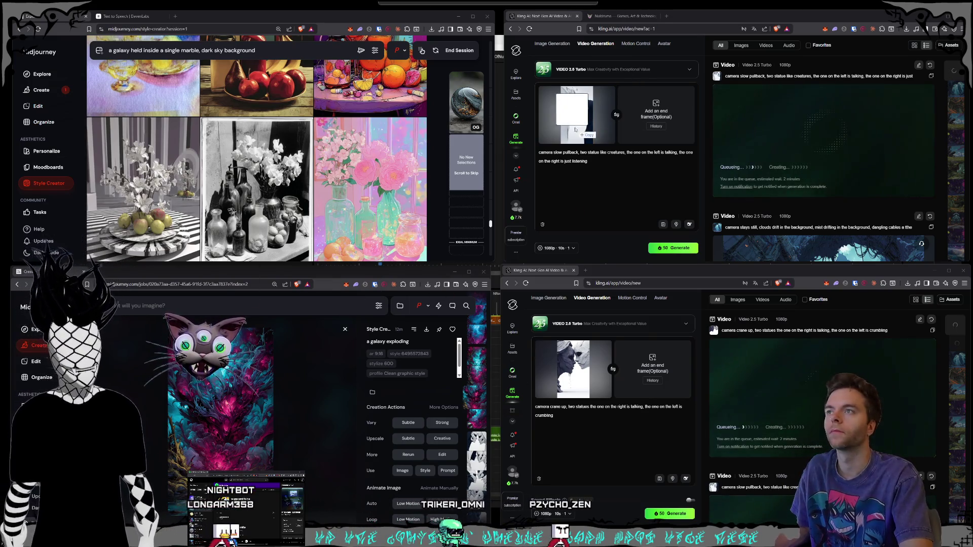
key("ctrl+a")
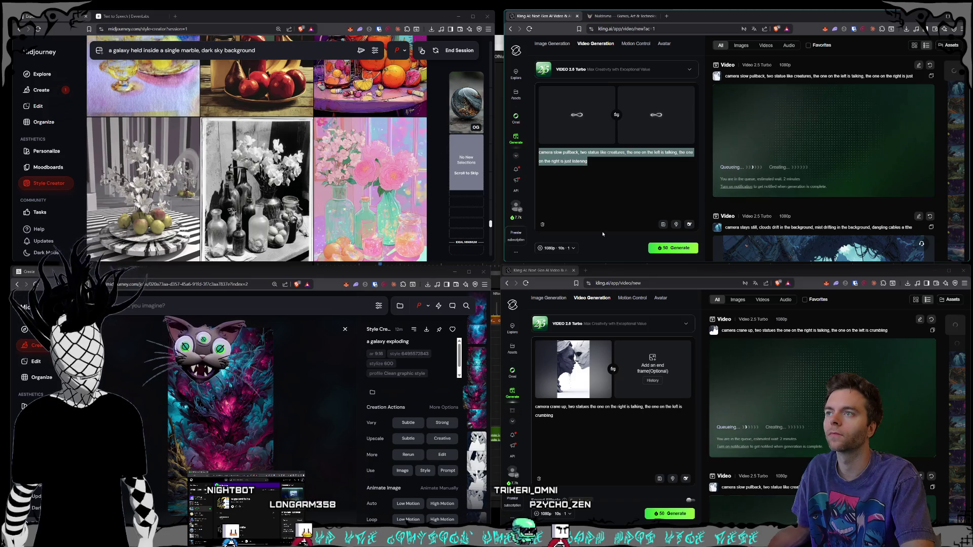
key("BackSpace")
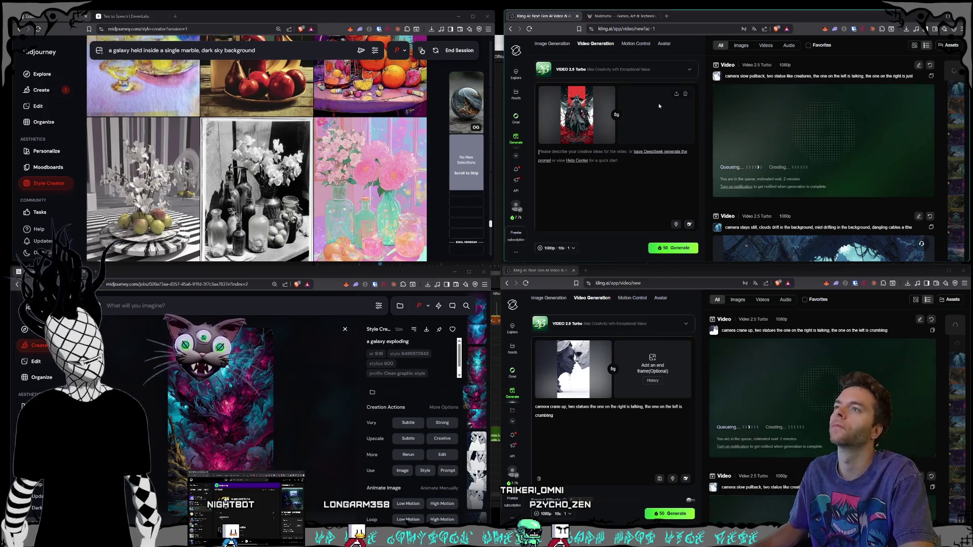
left_click(686, 95)
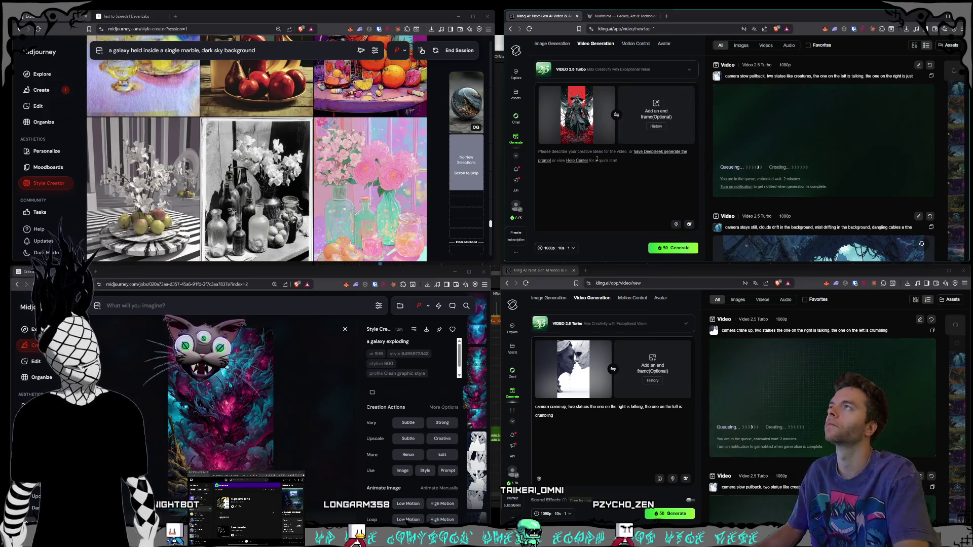
type("3 witches cas")
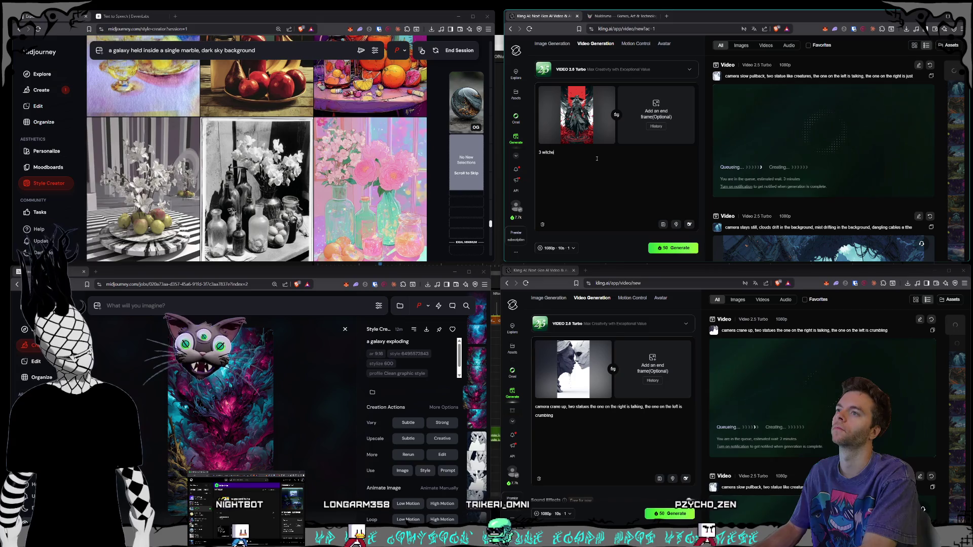
type("ting a spe")
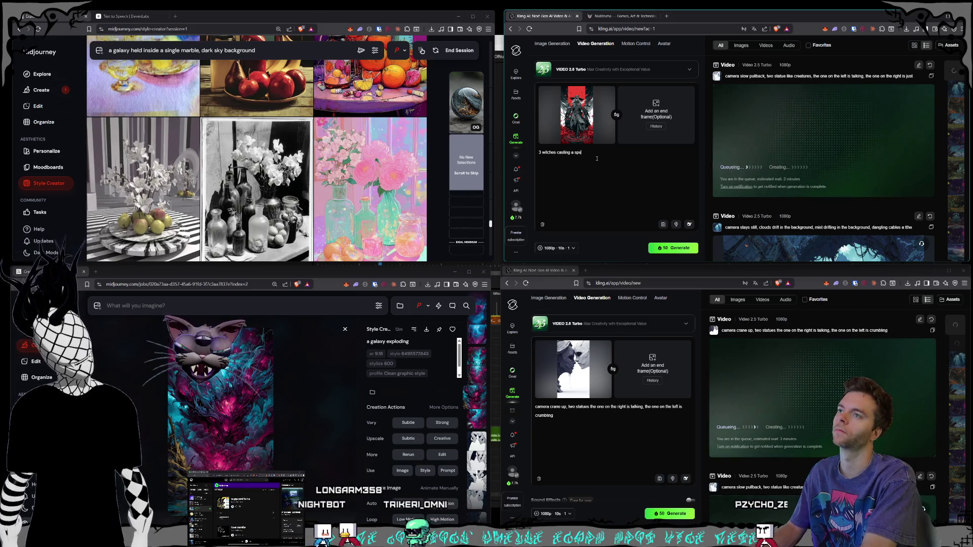
type("ll,")
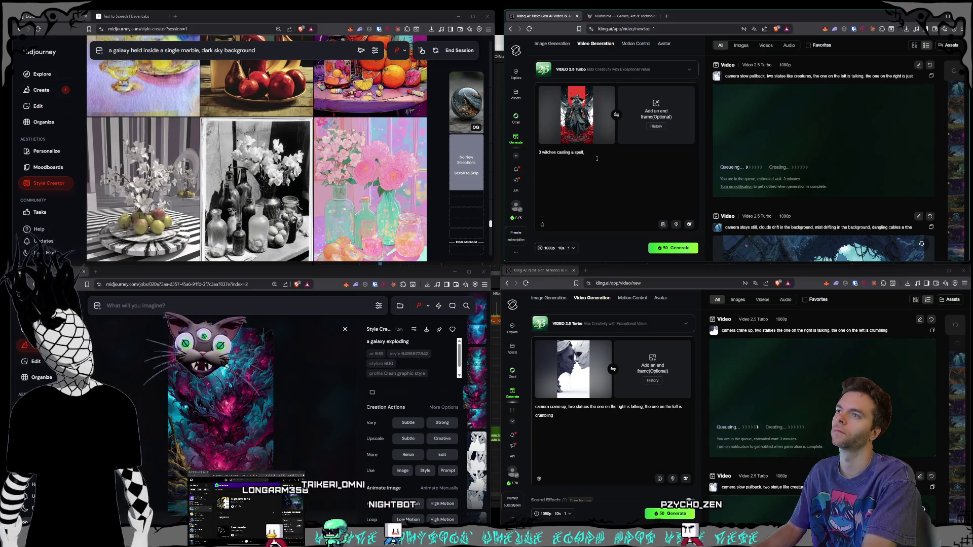
type(" with a moving")
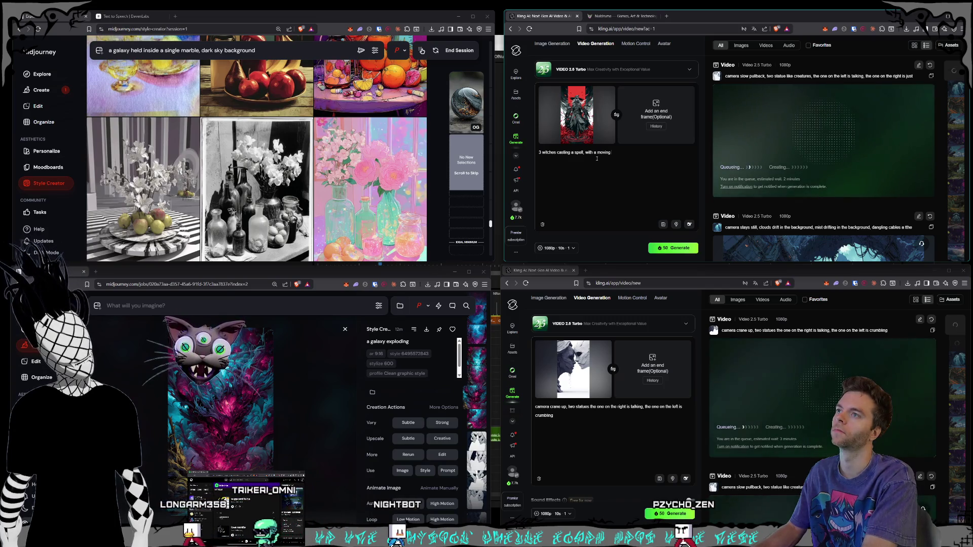
type(" glyph at their feet ene")
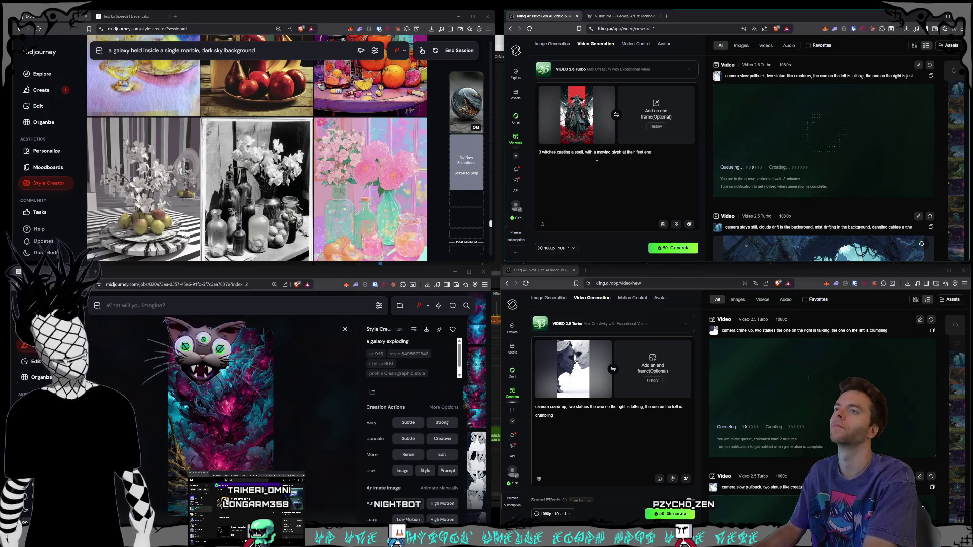
type("rgy and wind")
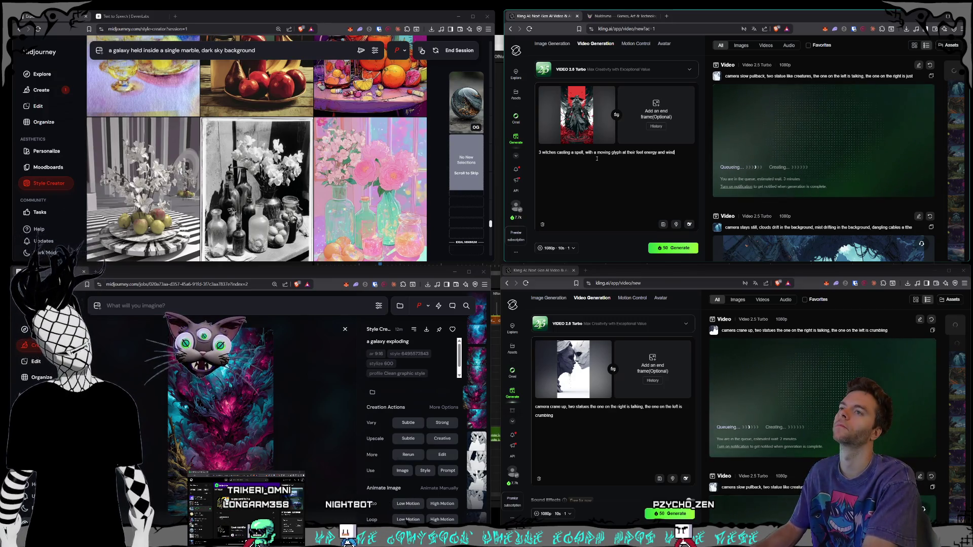
type(" is flying ou")
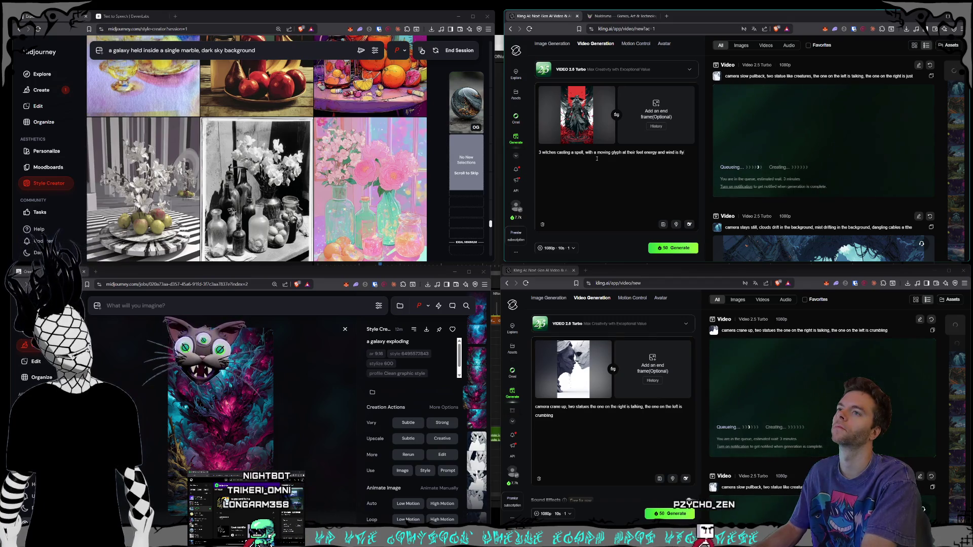
type("t from the")
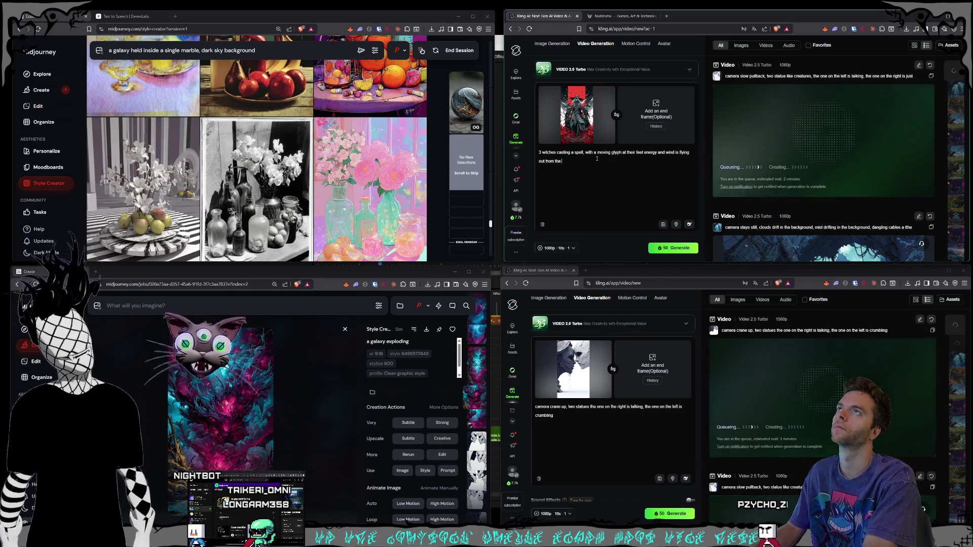
type(" glyph moving t")
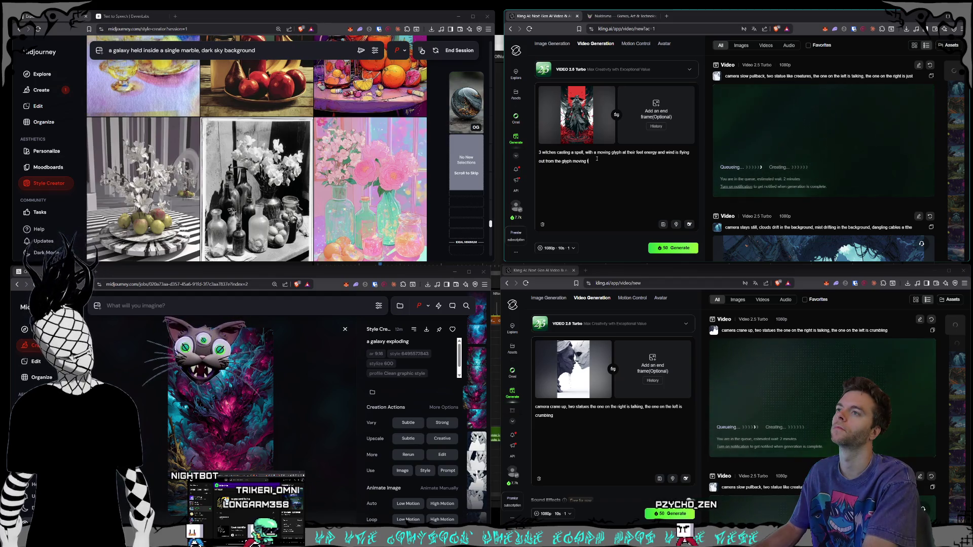
type("heir clothing and the")
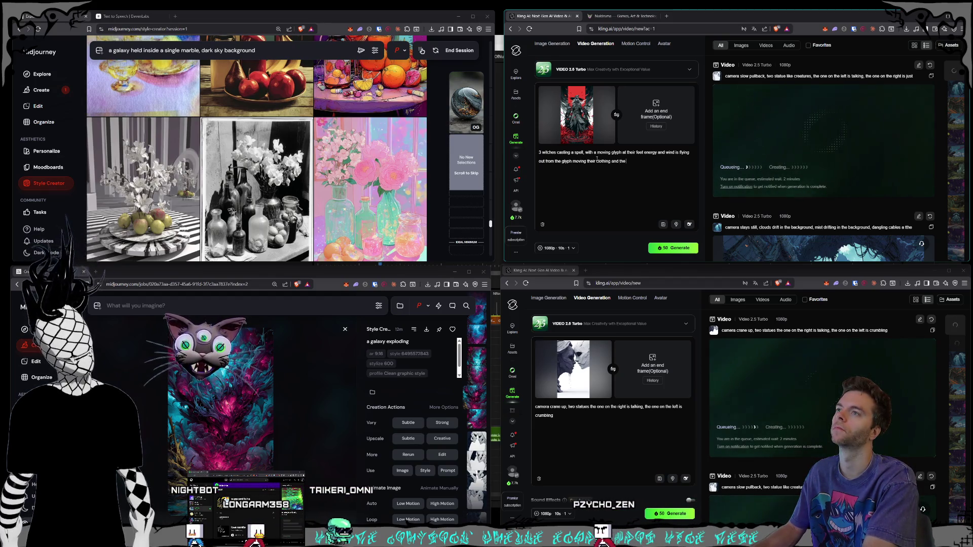
type(" petals in the sky")
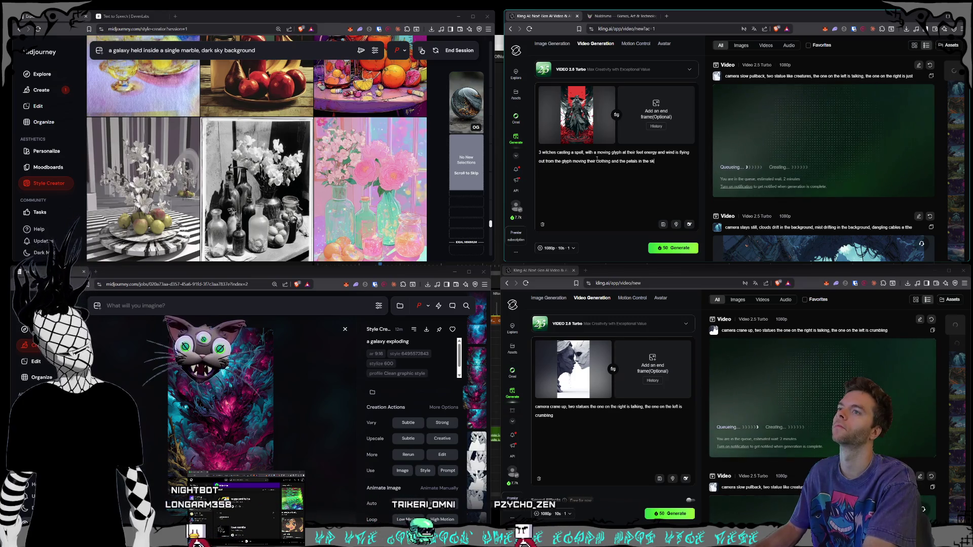
left_click(675, 248)
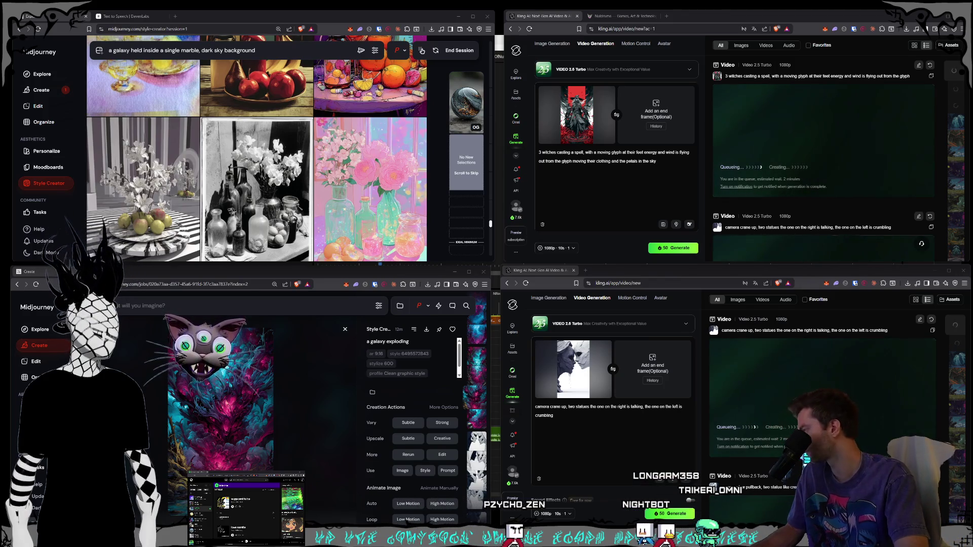
Drag the witch image from the lower generator into the upper start-frame box
mouse_move(578, 373)
left_mouse_down()
mouse_move(591, 399)
mouse_move(610, 206)
mouse_move(588, 119)
left_mouse_up()
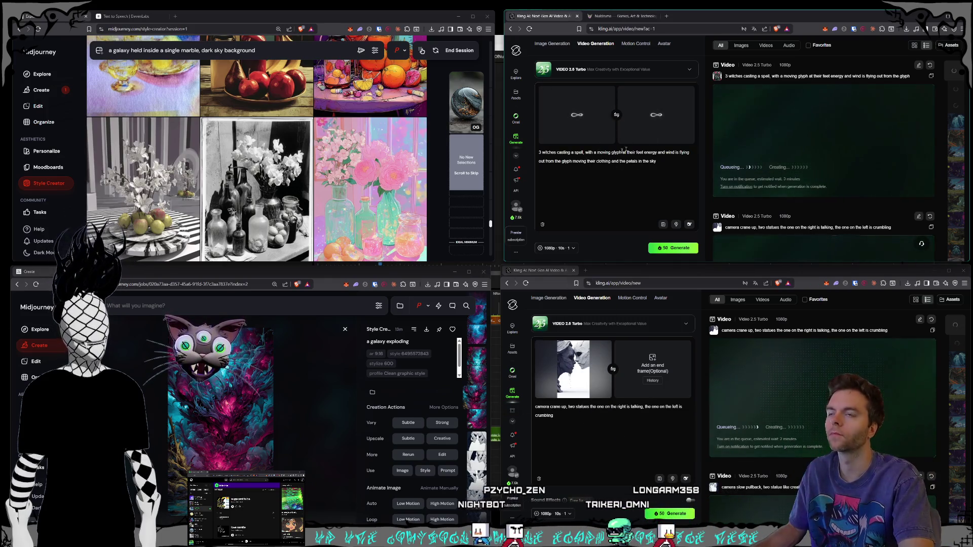
Load the old witch image as the only frame and clear the previous witches prompt
left_click(682, 95)
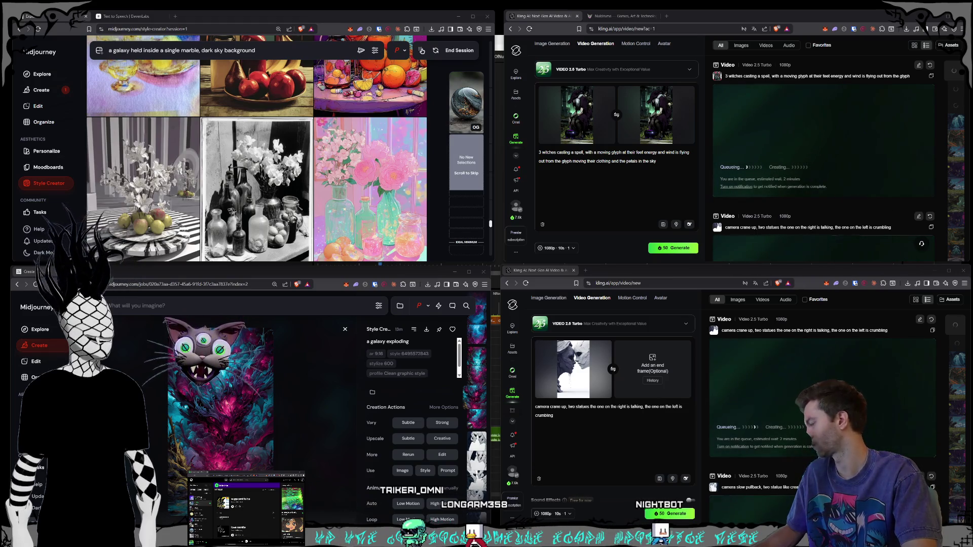
left_click(689, 91)
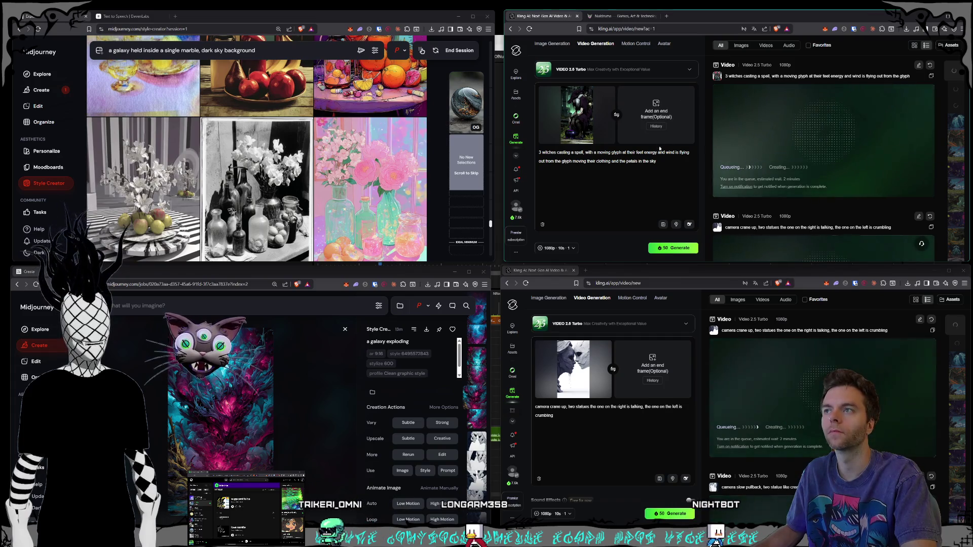
key("ctrl+a")
key("BackSpace")
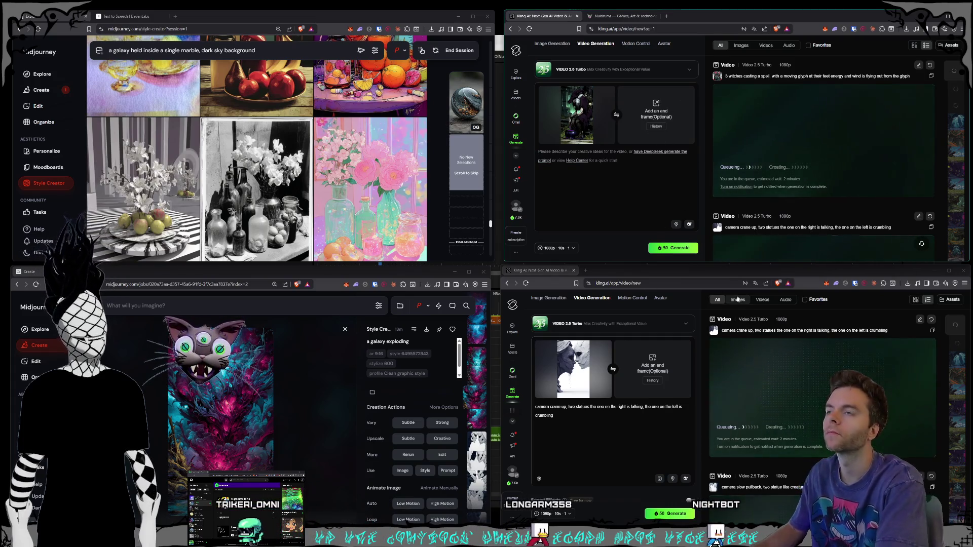
Prompt 'old witch sitting idle over her bubbling cauldron', then drop in the pentagram witches start frame
type("old witch s")
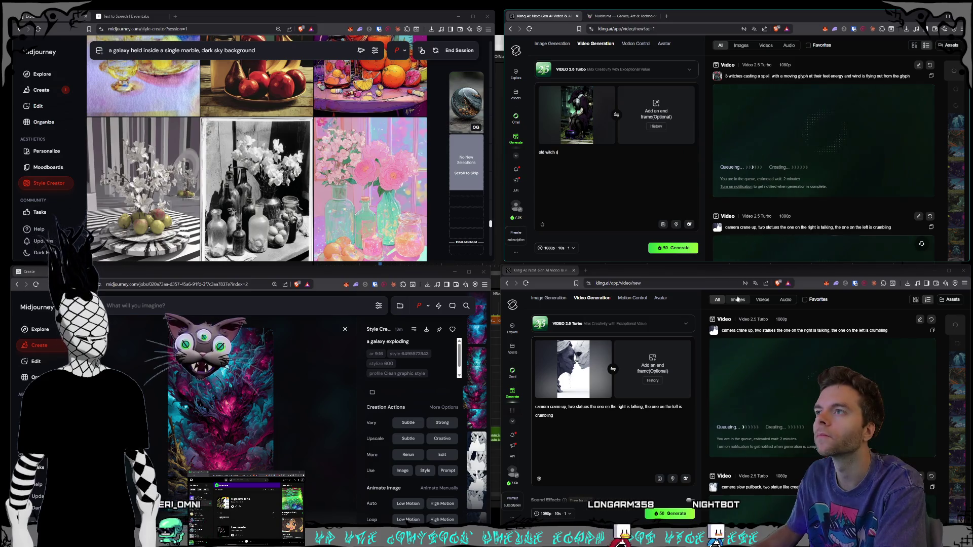
type("itting ")
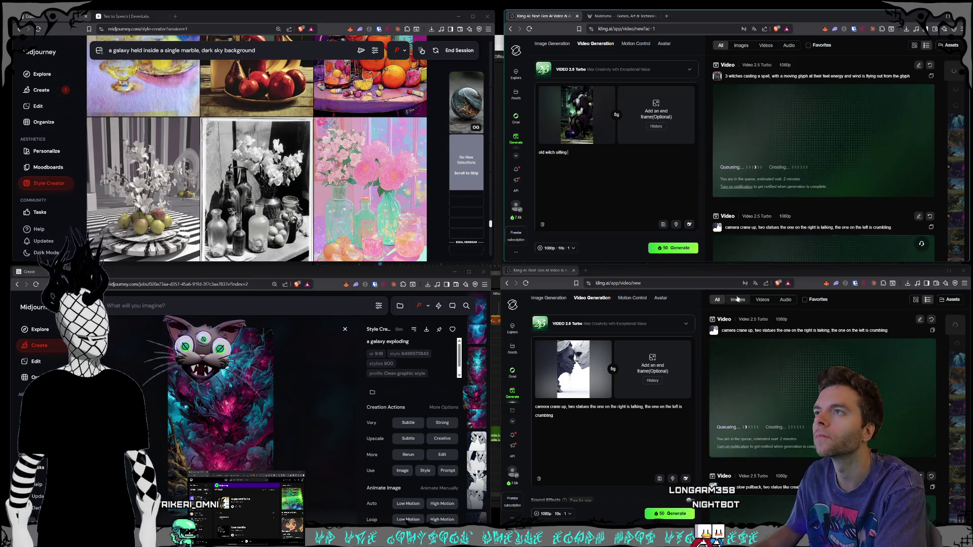
type("idle")
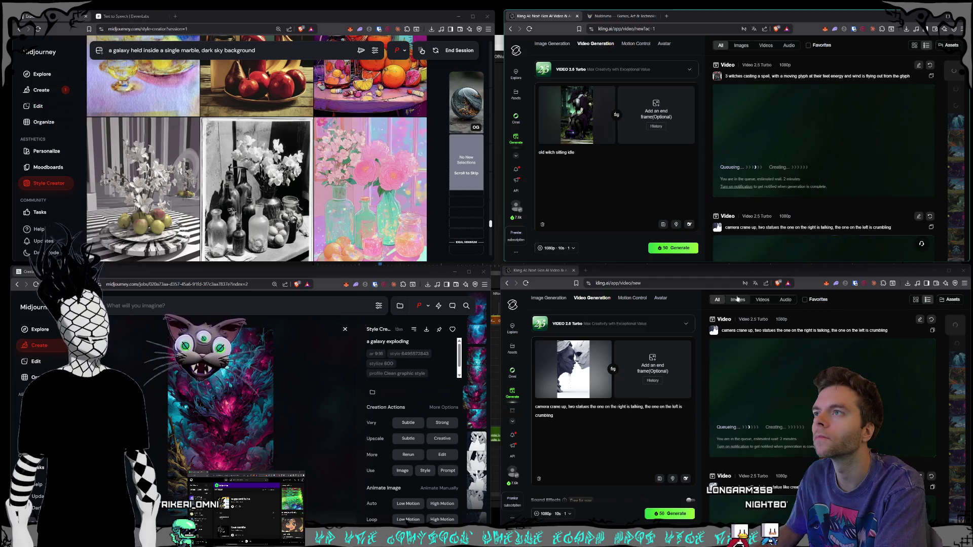
type(" over her ")
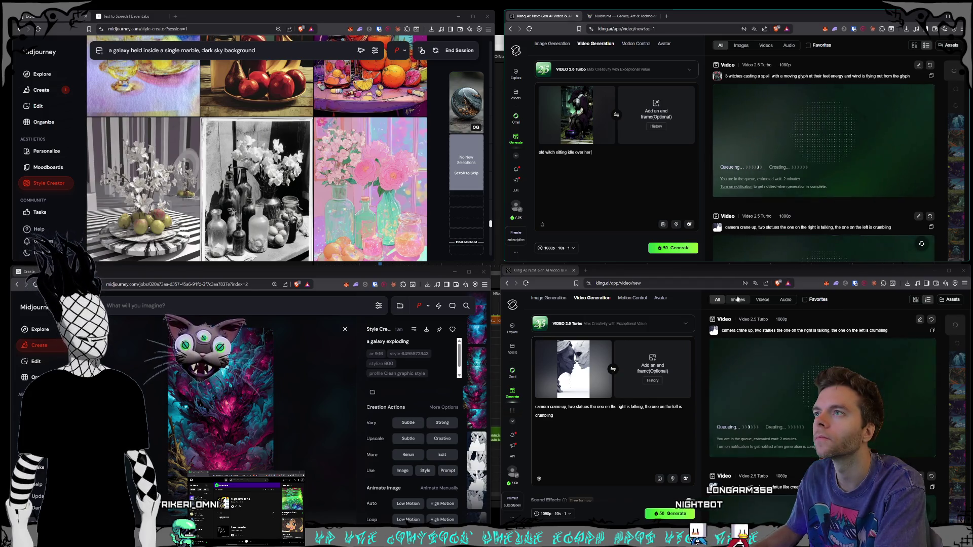
type("bubbling cau")
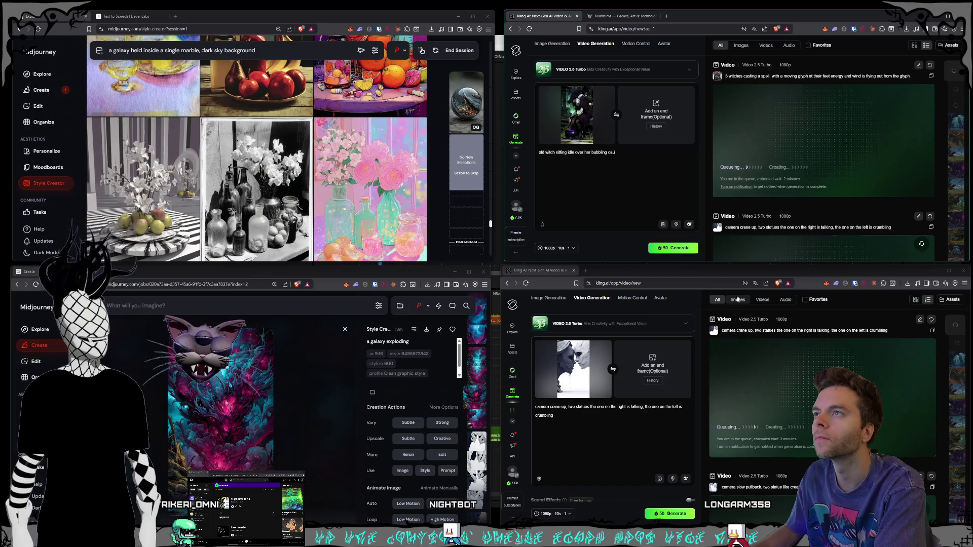
type("ldron of some magic potion")
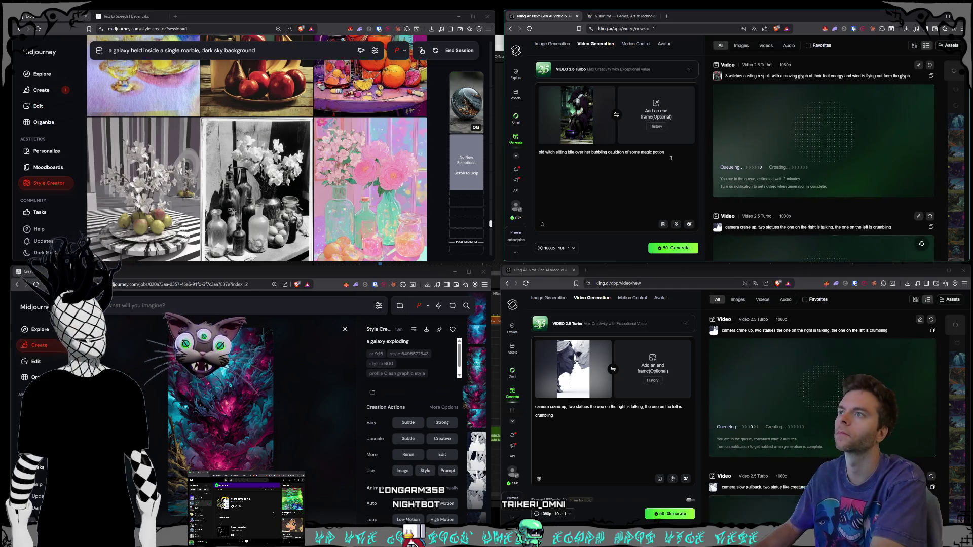
type(", breathing")
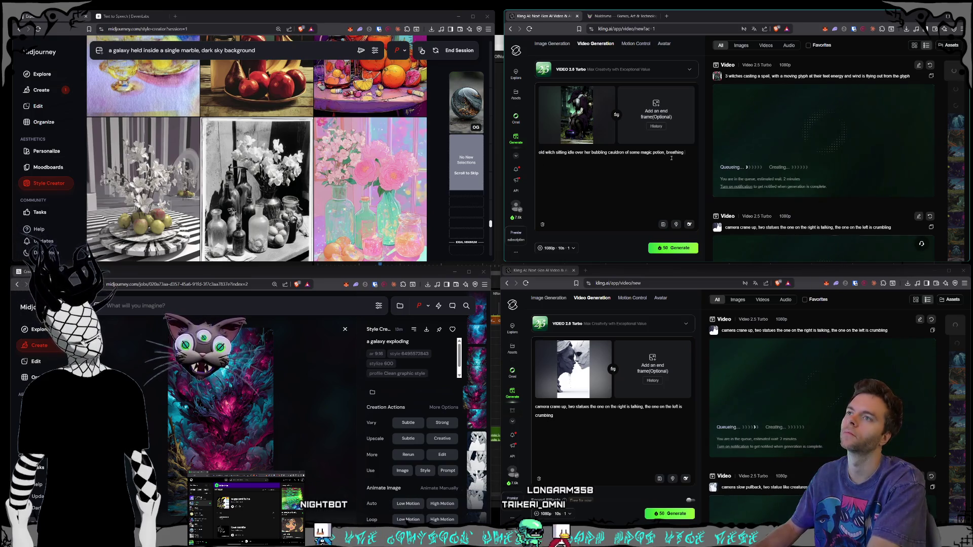
type(" up anda")
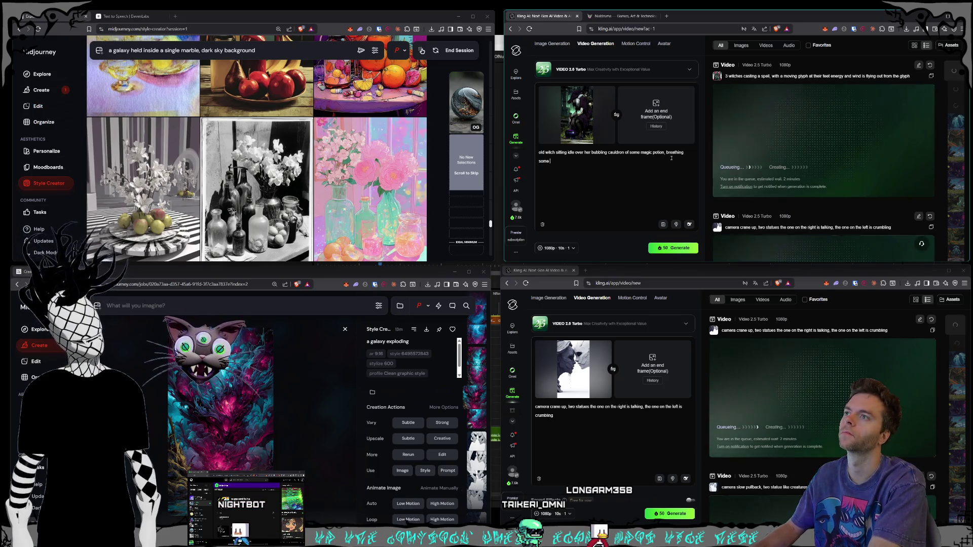
type(" hat an ham")
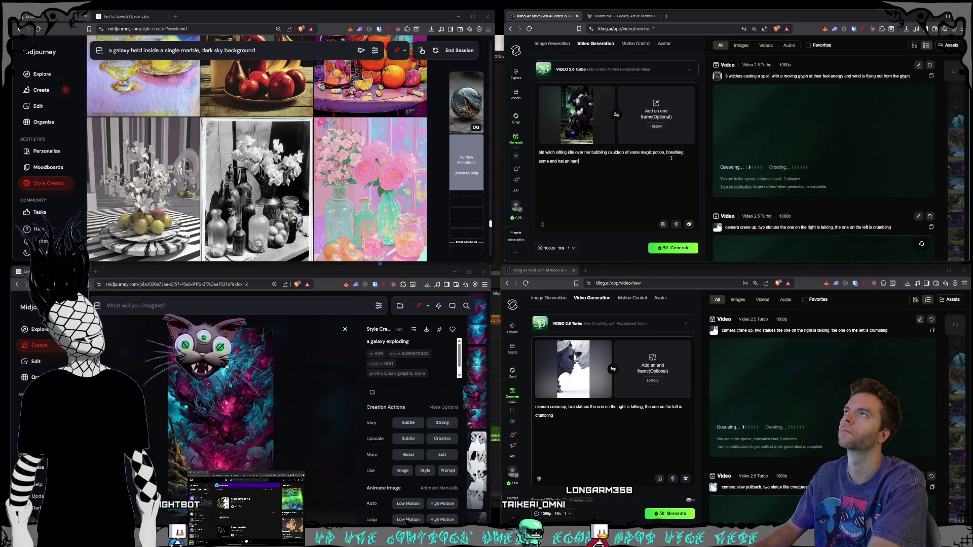
key("BackSpace")
key("BackSpace")
key("BackSpace")
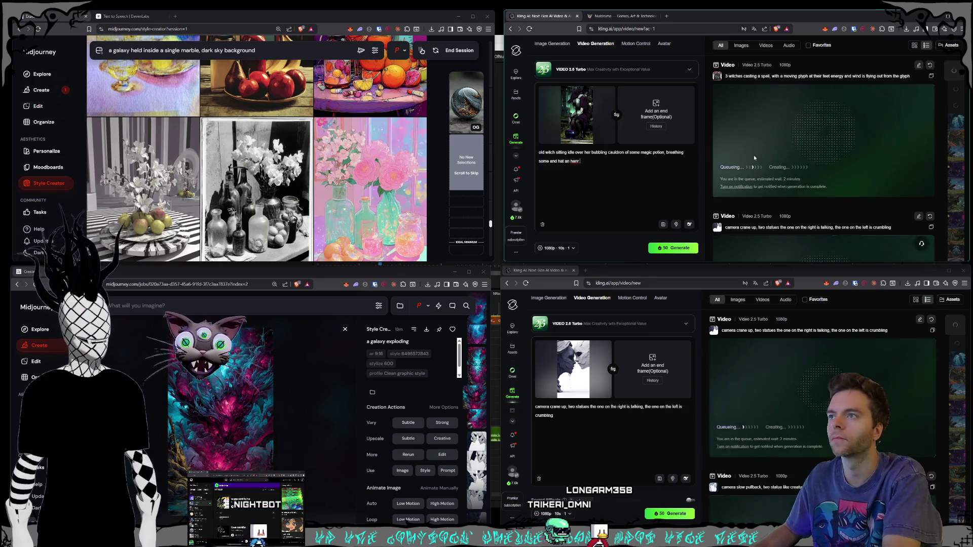
type("ir move")
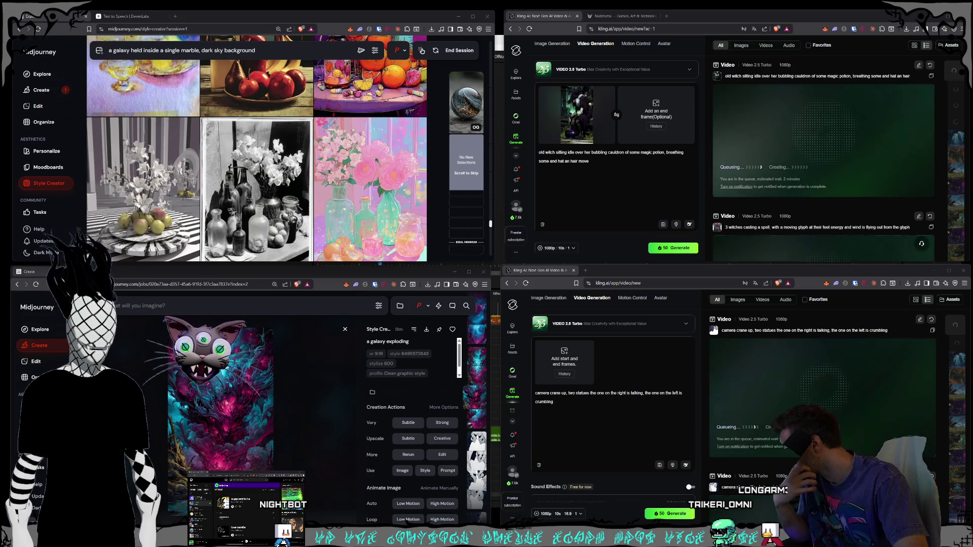
left_click_drag(569, 253, 570, 362)
Replace the statues prompt with 'witches casting a spell in the woods, massive energy burst from the pentagram…'
key("ctrl+a")
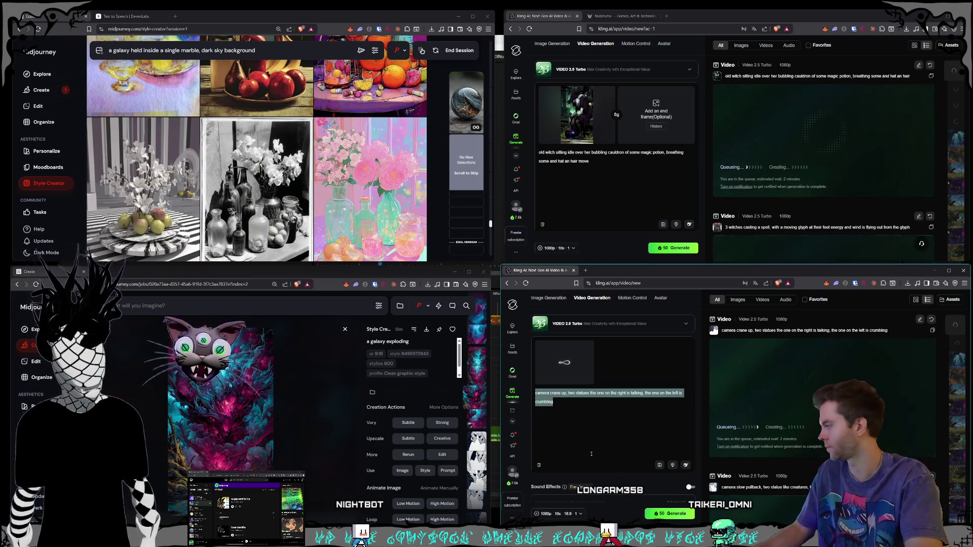
key("BackSpace")
type("witche")
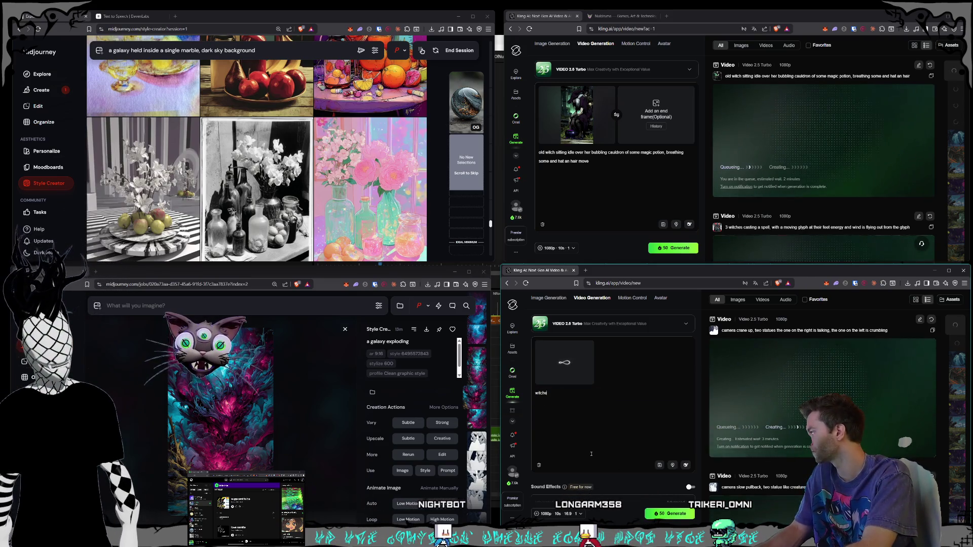
type("s casting a spel")
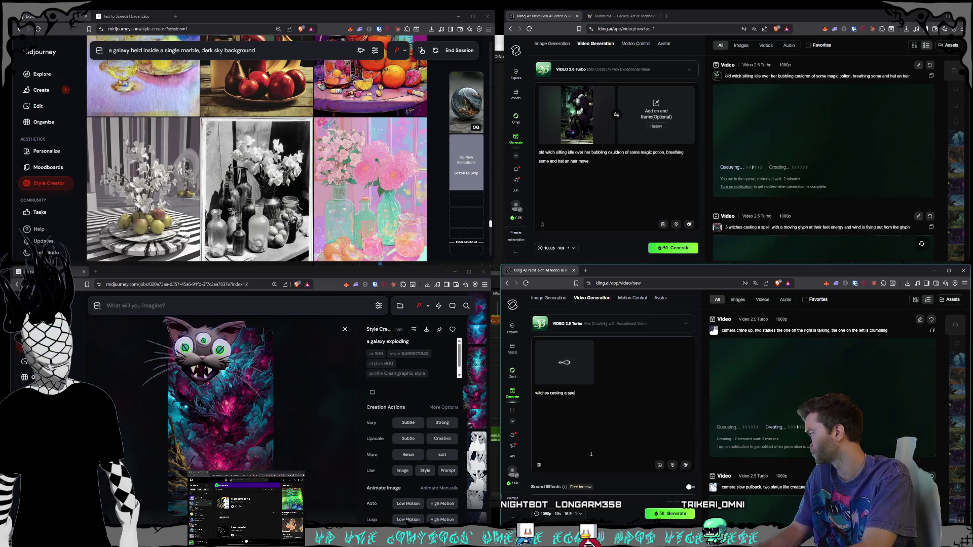
type("l in the wood")
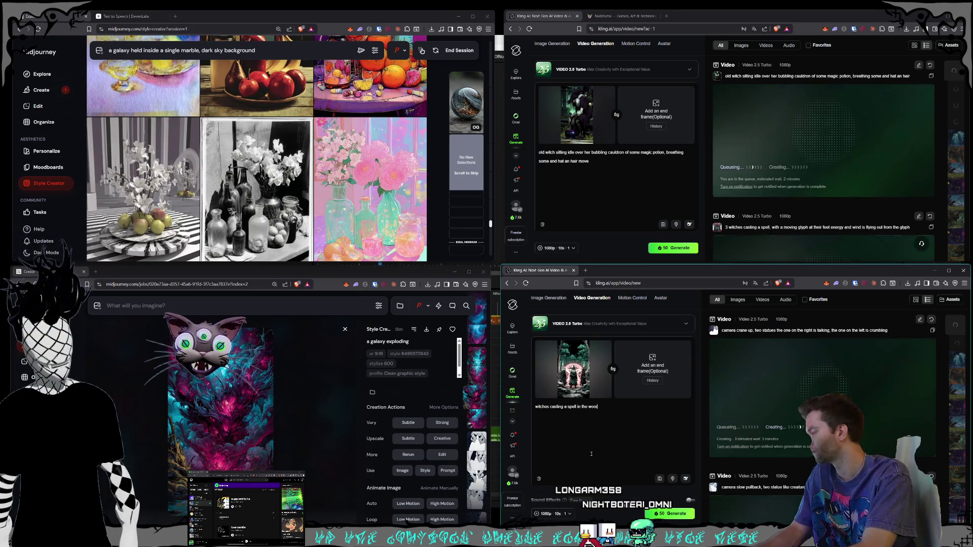
type("s, max")
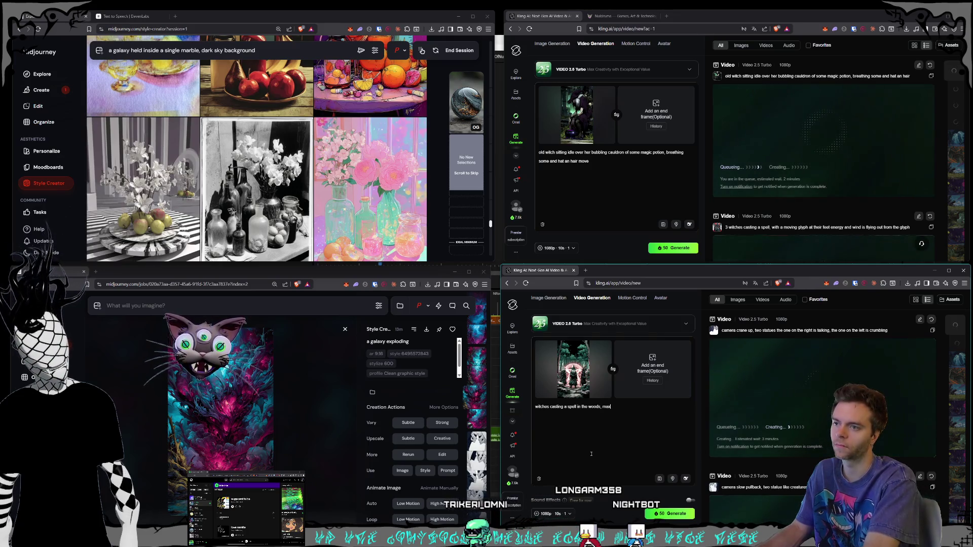
key("BackSpace")
type("ssive energ")
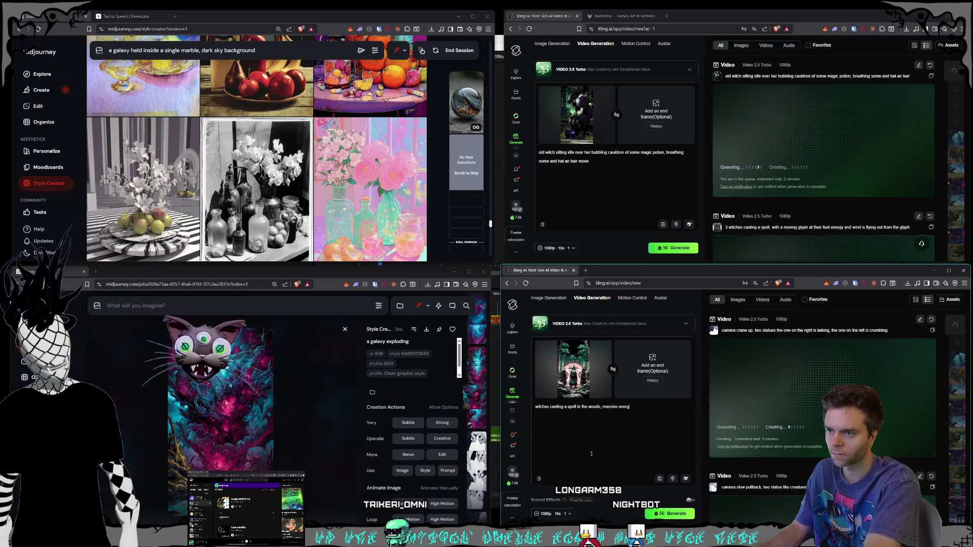
type("y burst")
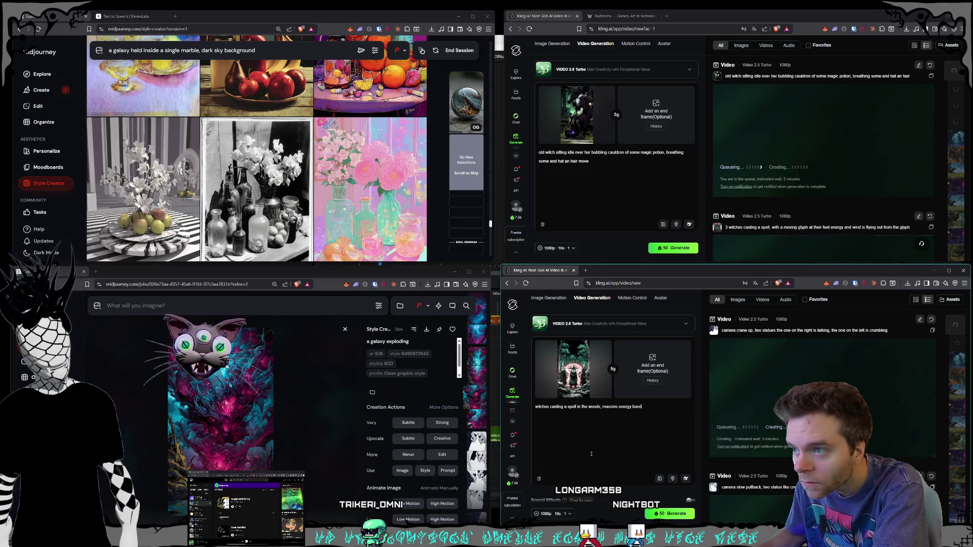
type(" from the pentagram ")
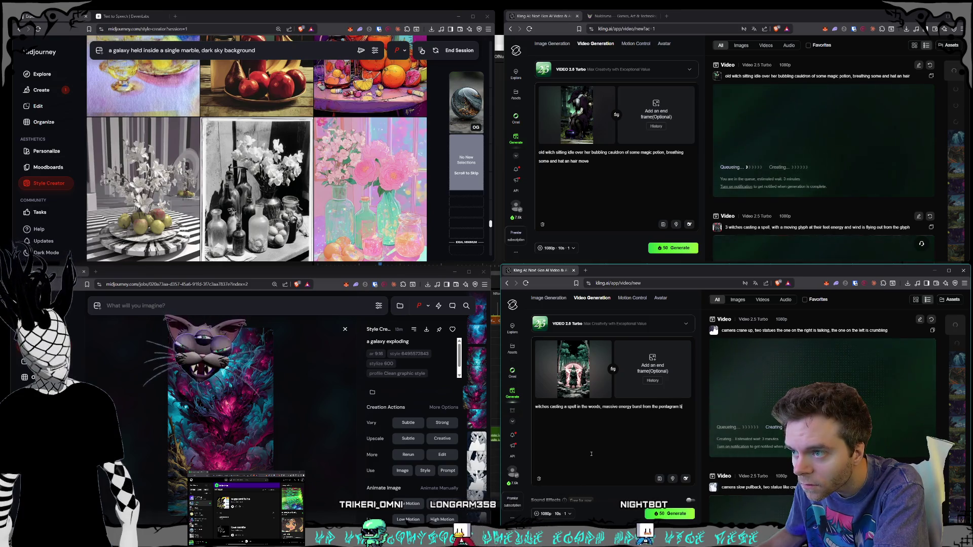
type("blows back")
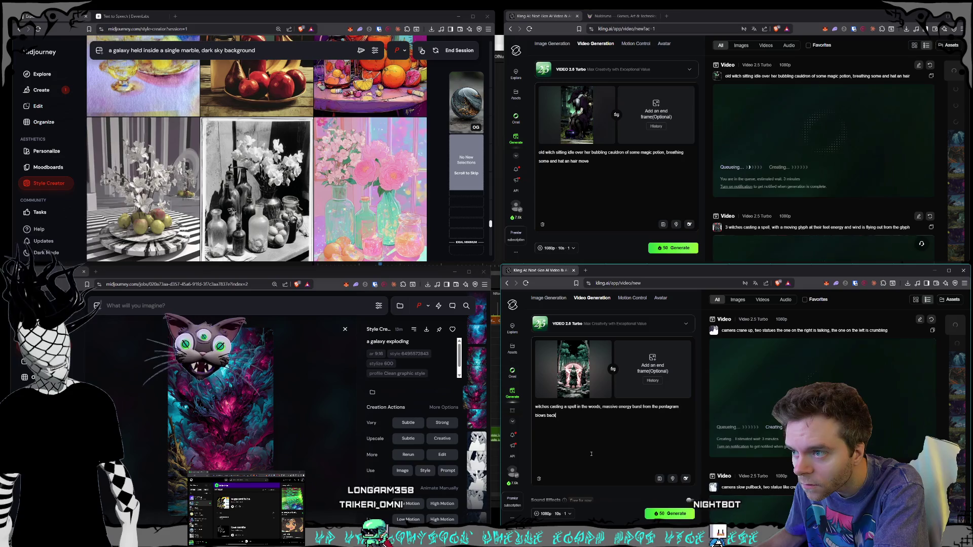
type(" the trees and ")
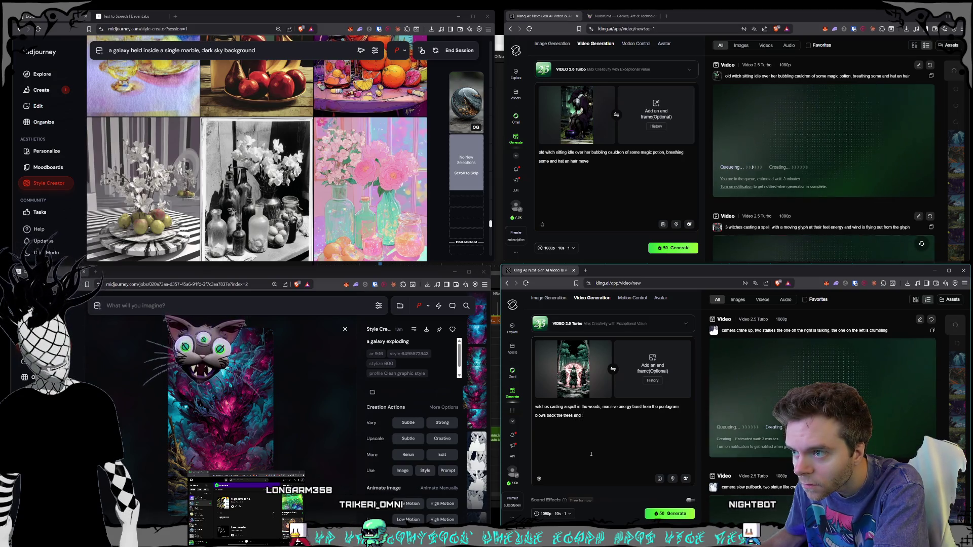
type("their robe")
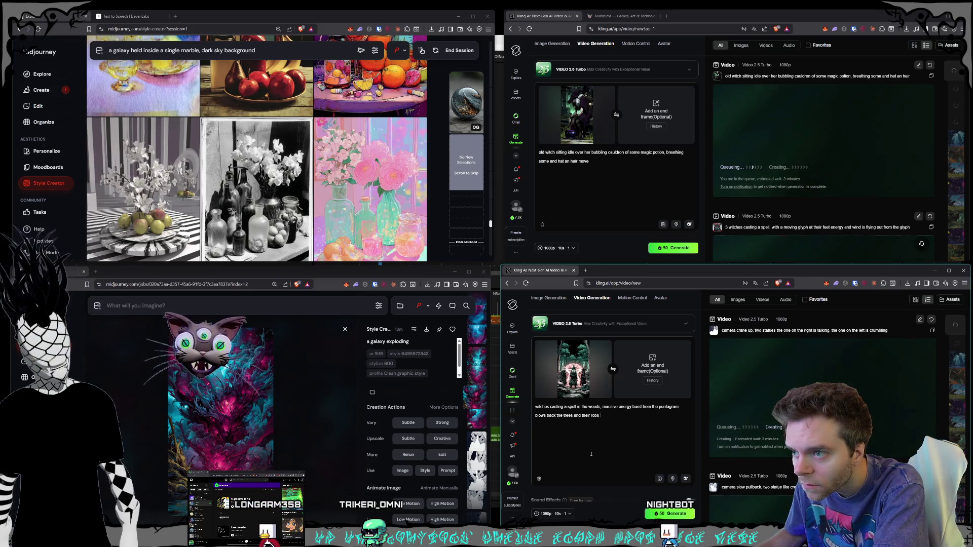
type("s and hats")
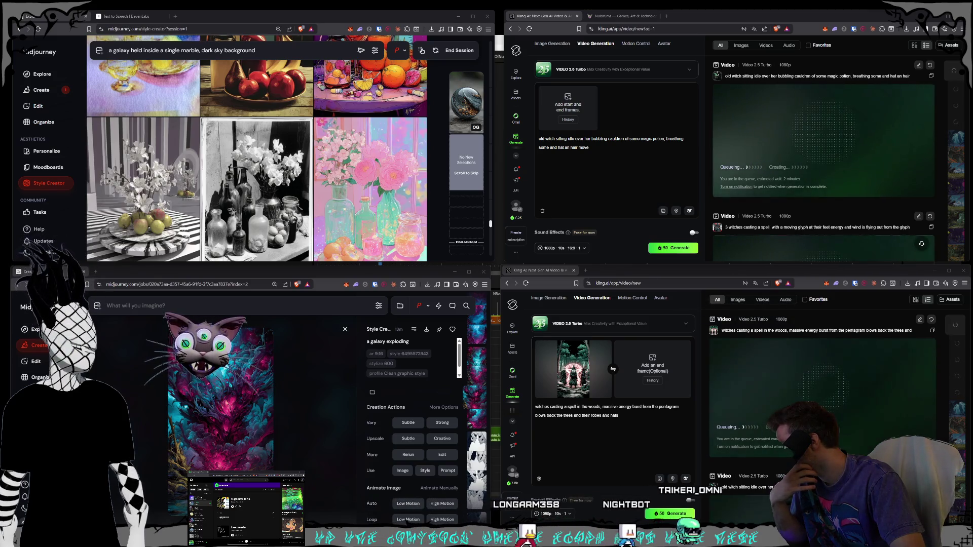
Generate the glowing witches image with 'witches casting a spell together that causes a dark energy to be summoned'
mouse_move(183, 188)
left_mouse_down()
mouse_move(550, 188)
mouse_move(546, 81)
mouse_move(568, 107)
left_mouse_up()
triple_click(603, 150)
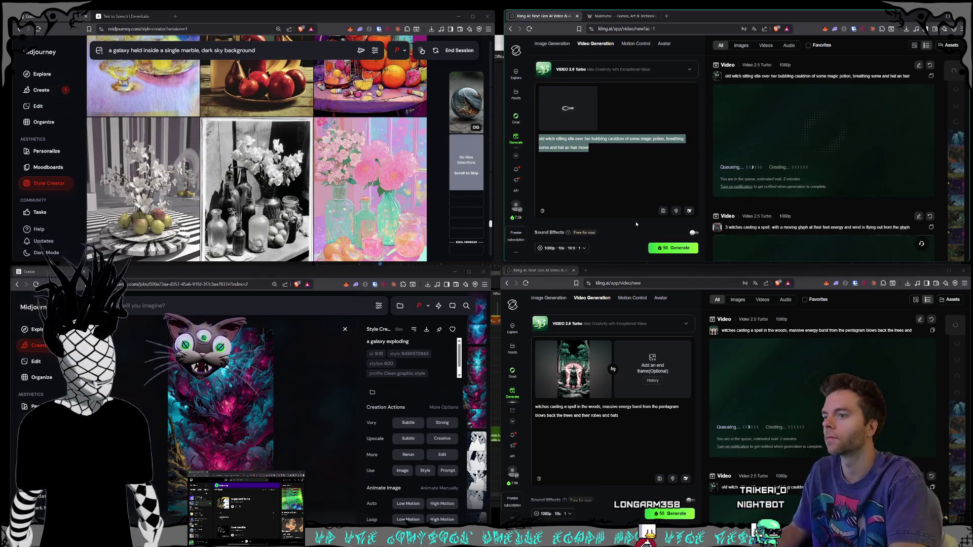
key("BackSpace")
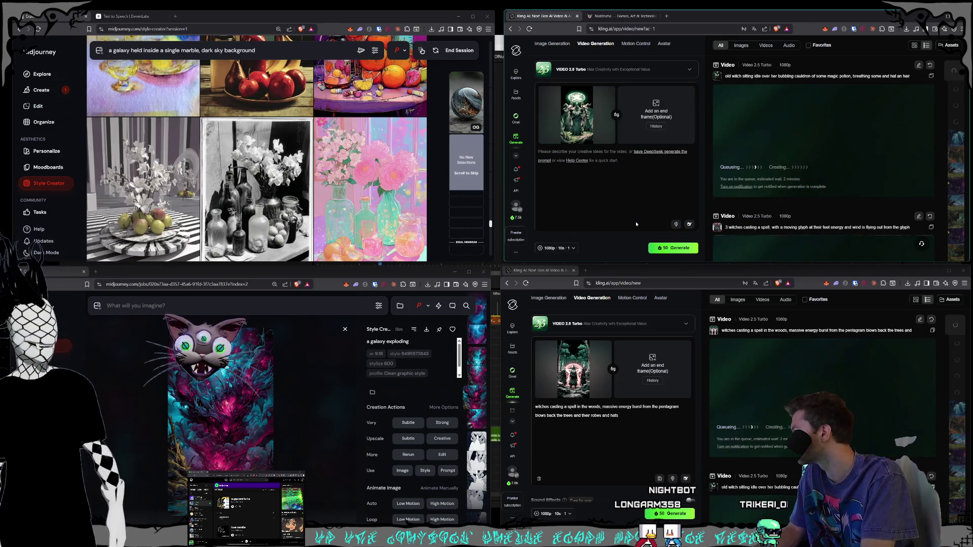
type("witches ca")
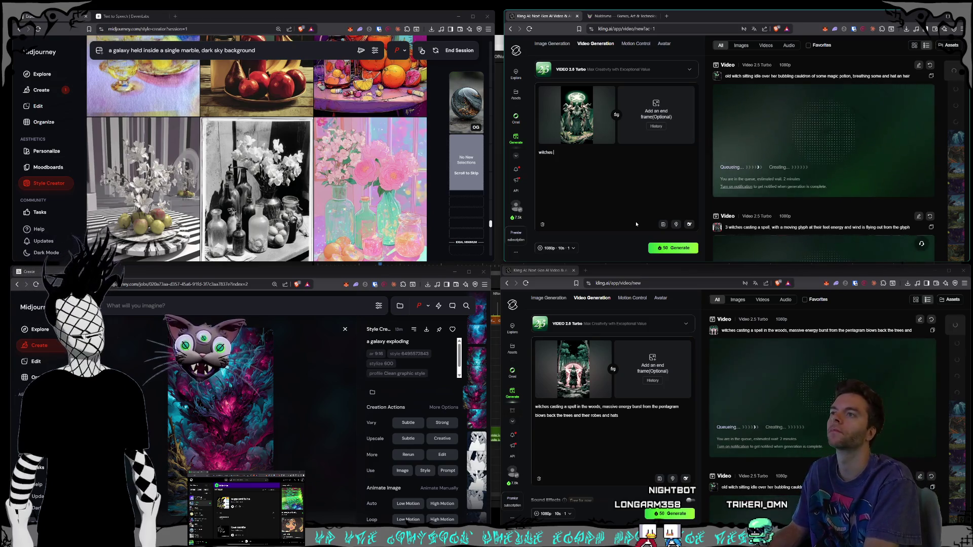
type("sting a spell together")
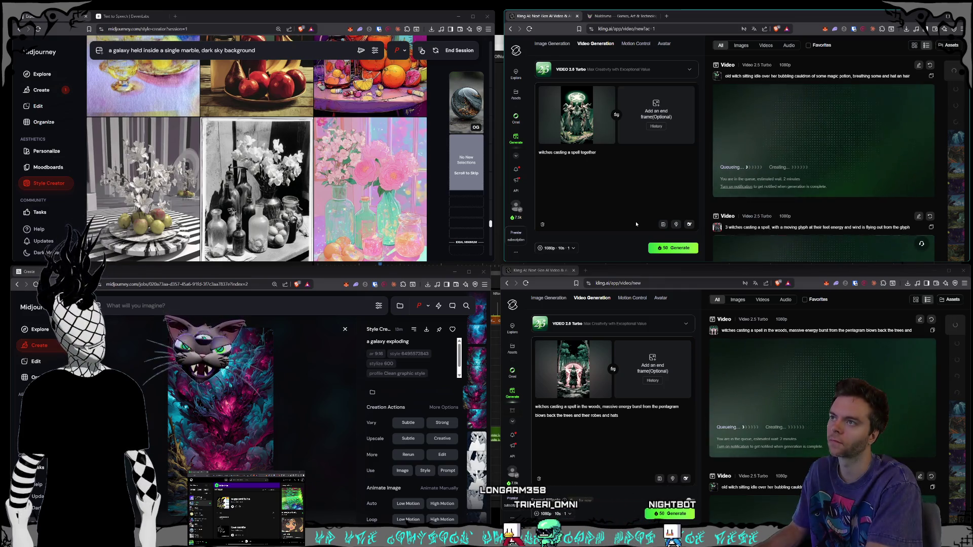
type(" that causes")
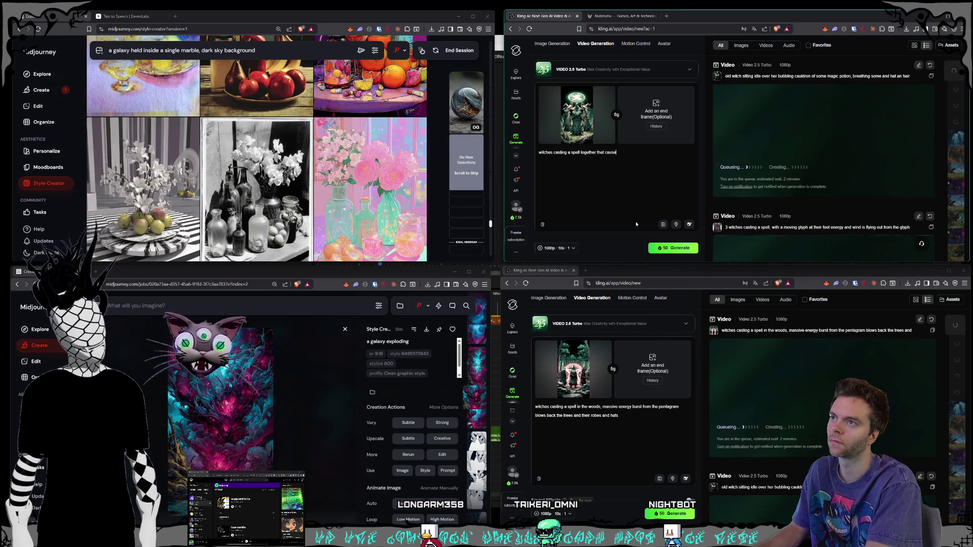
type(" a dark en")
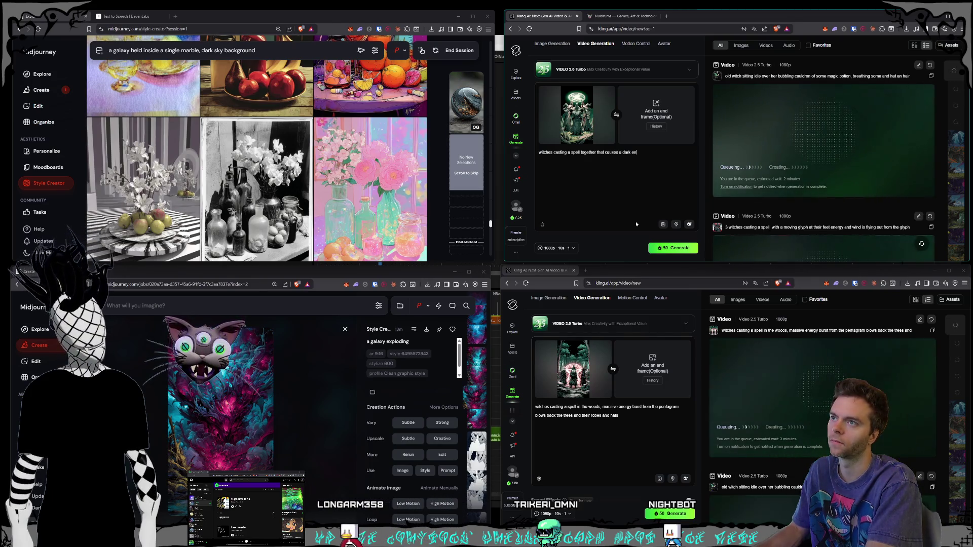
type("ergy to be summoned")
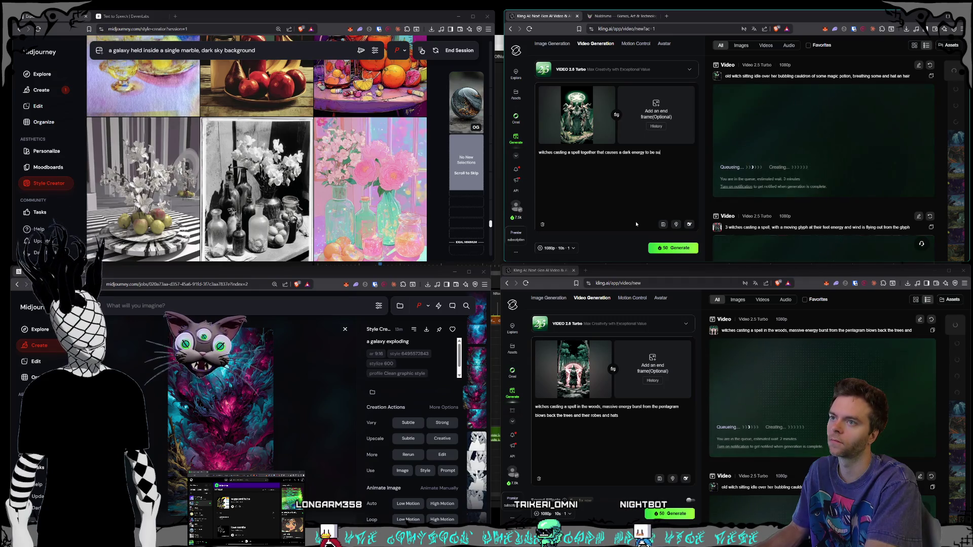
left_click(668, 248)
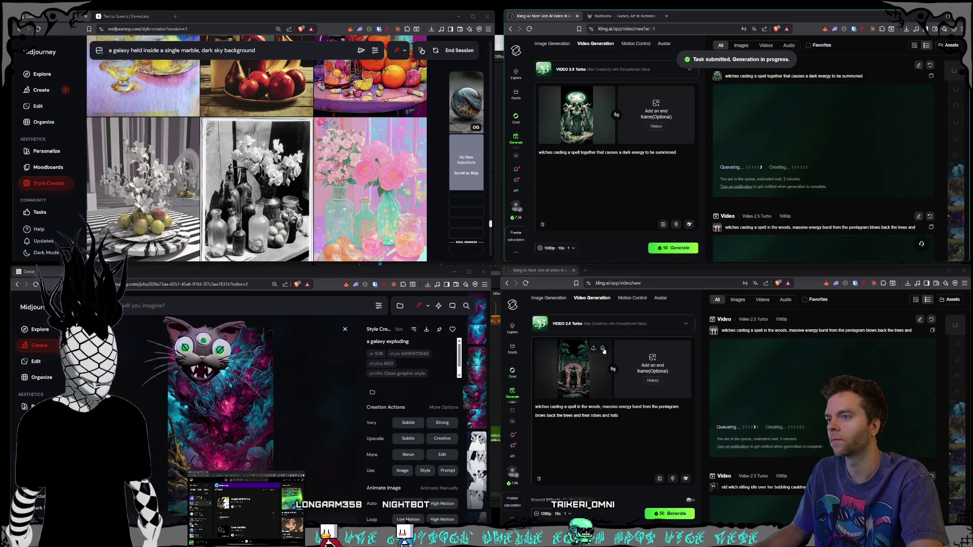
left_click(603, 350)
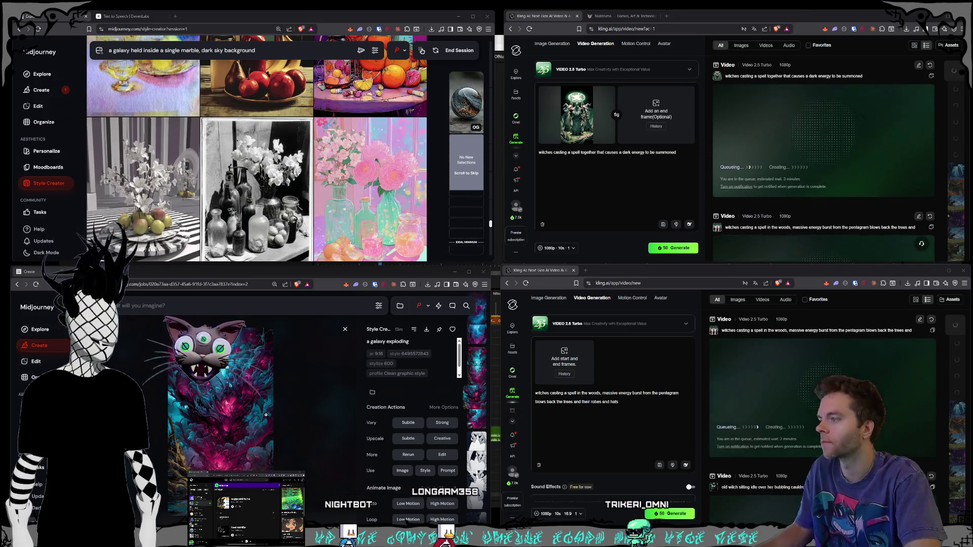
Page through the galaxy marble and 'a galaxy exploding' images, stopping on the pink-and-teal one
key("Escape")
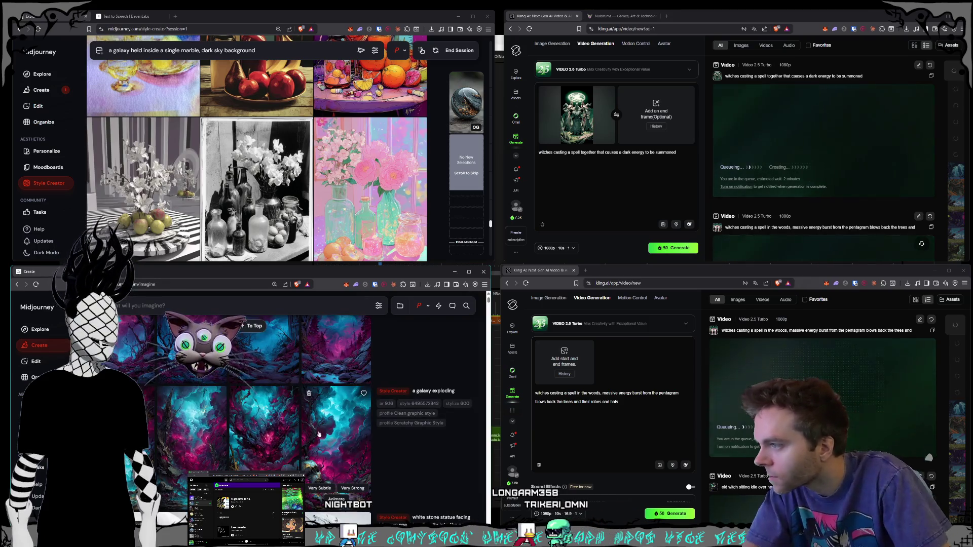
left_click(319, 434)
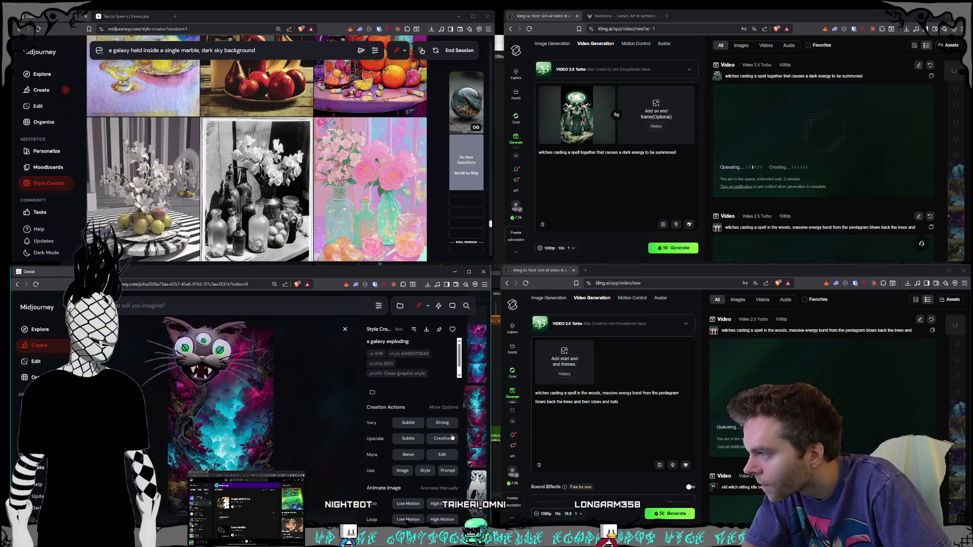
key("Right")
key("Right")
key("Right")
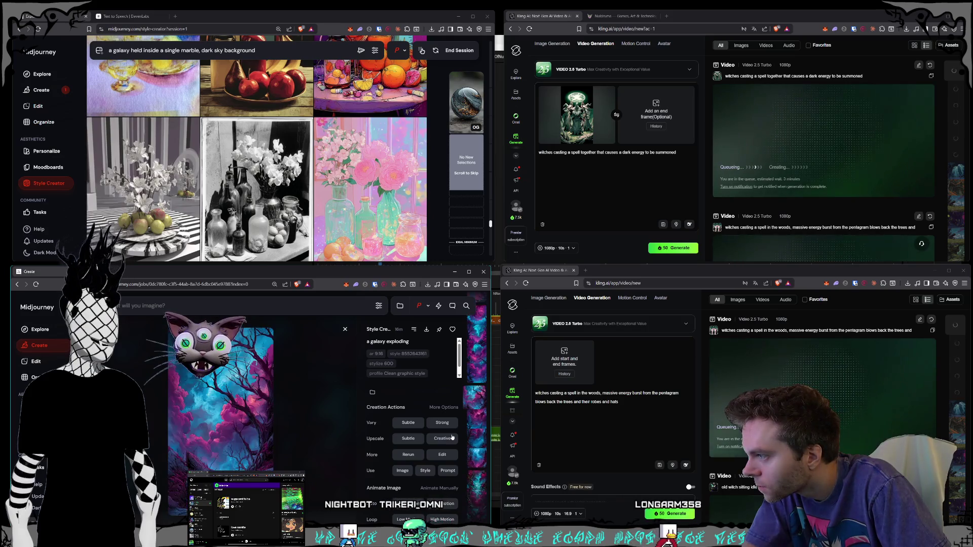
key("Right")
key("Right")
key("Right")
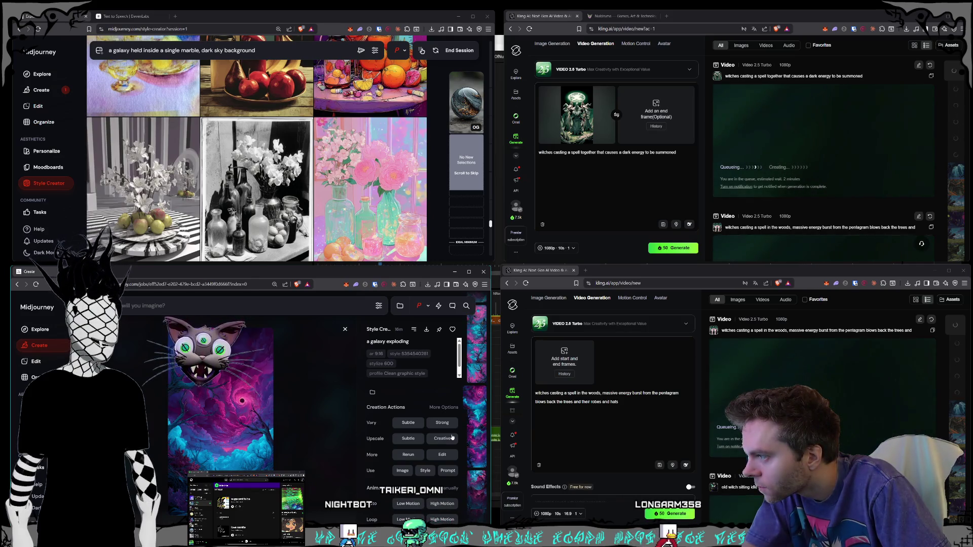
key("Left")
key("Left")
key("Left")
key("Left")
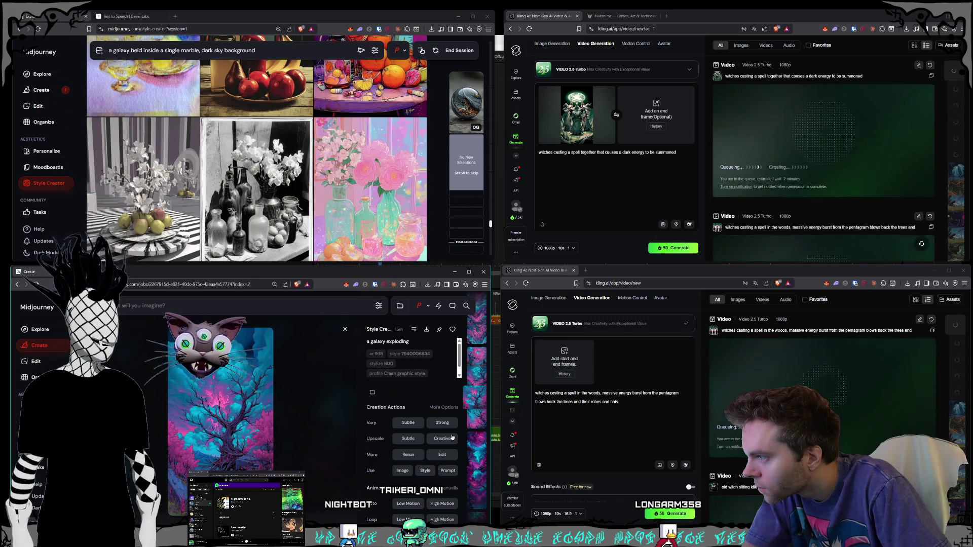
key("Left")
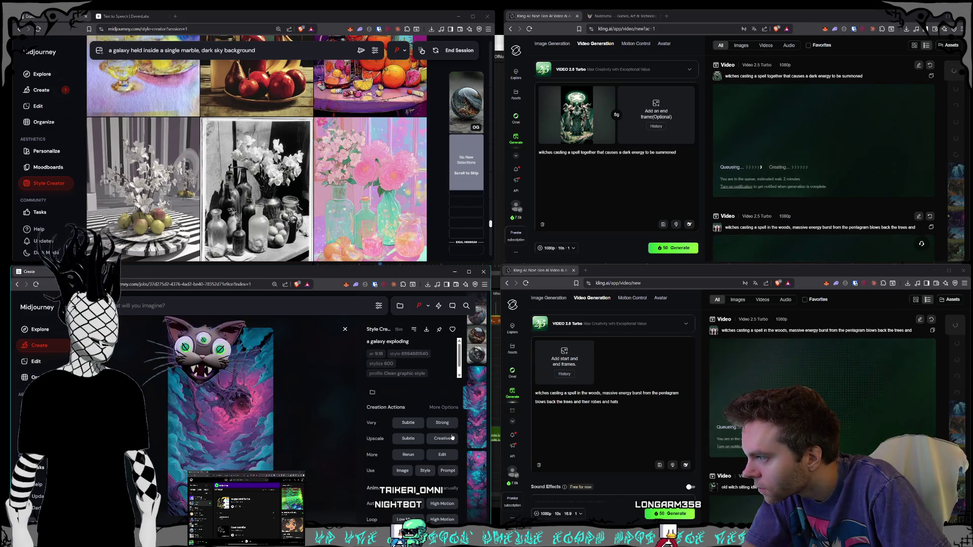
key("Left")
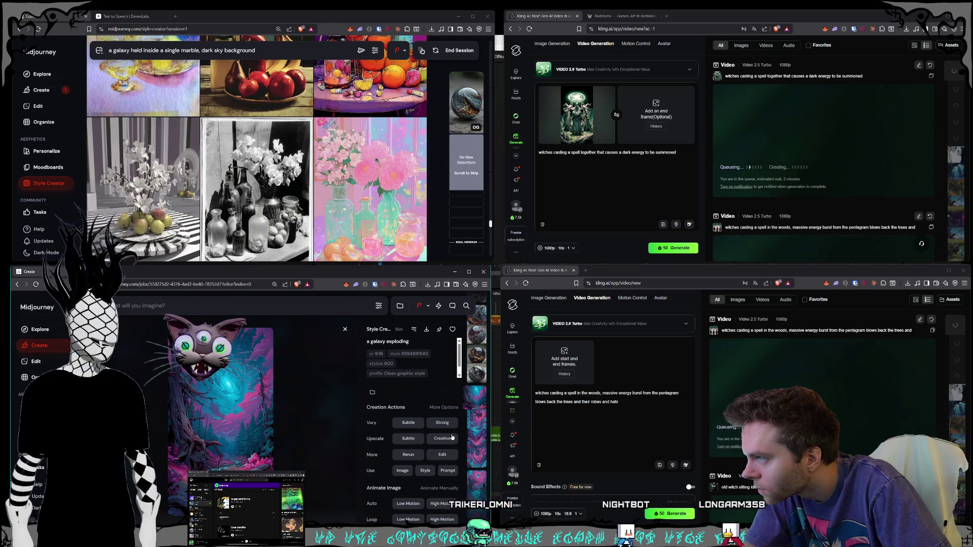
key("Right")
key("Right")
key("Right")
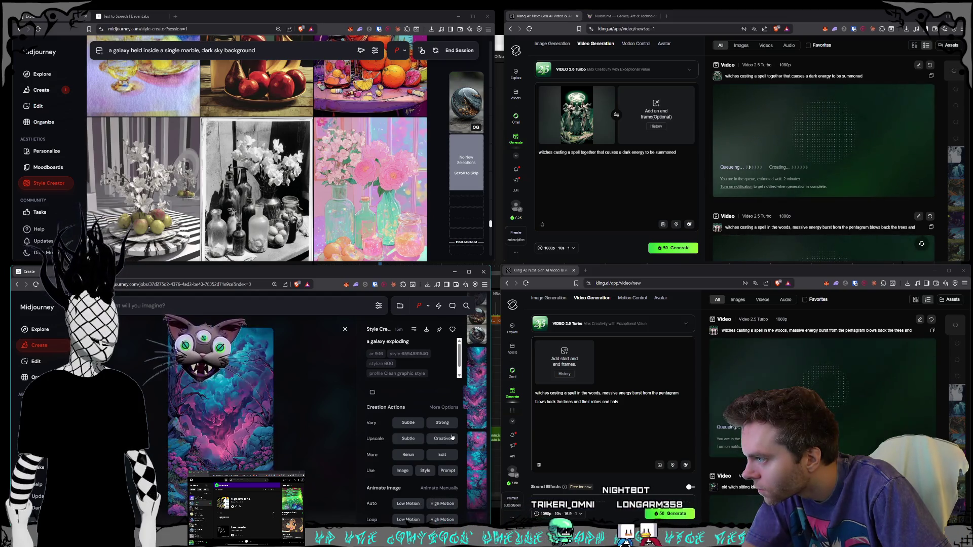
key("Right")
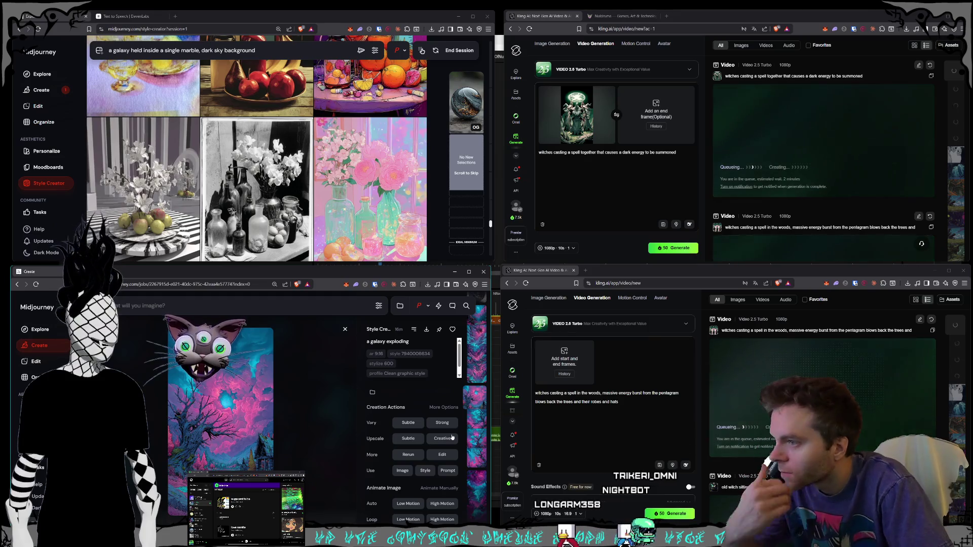
key("Right")
key("Right")
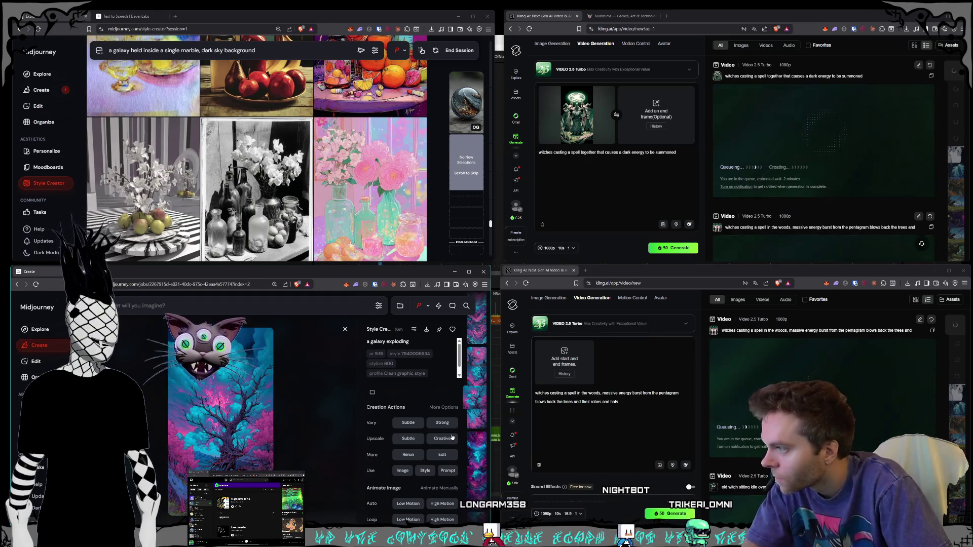
key("Right")
key("Right")
key("Right")
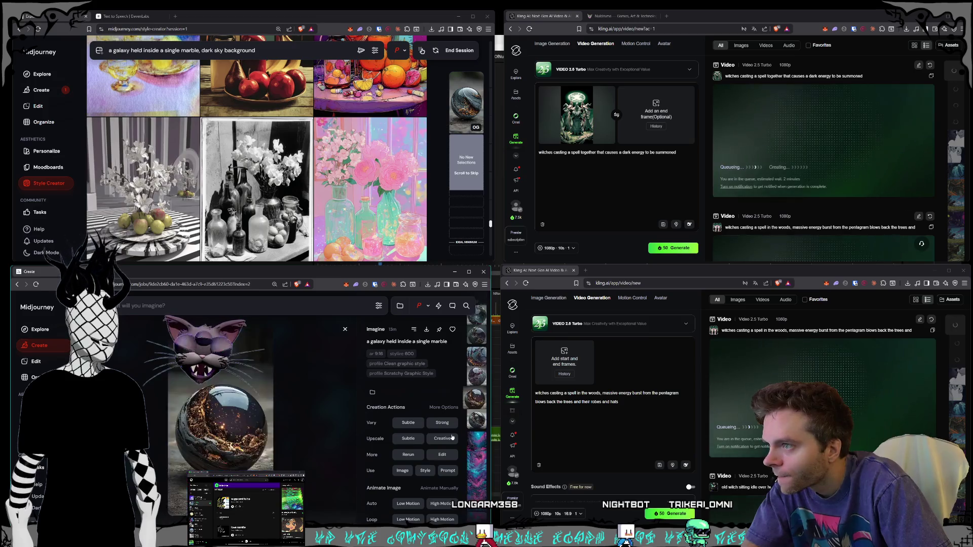
key("Right")
key("Right")
key("Right")
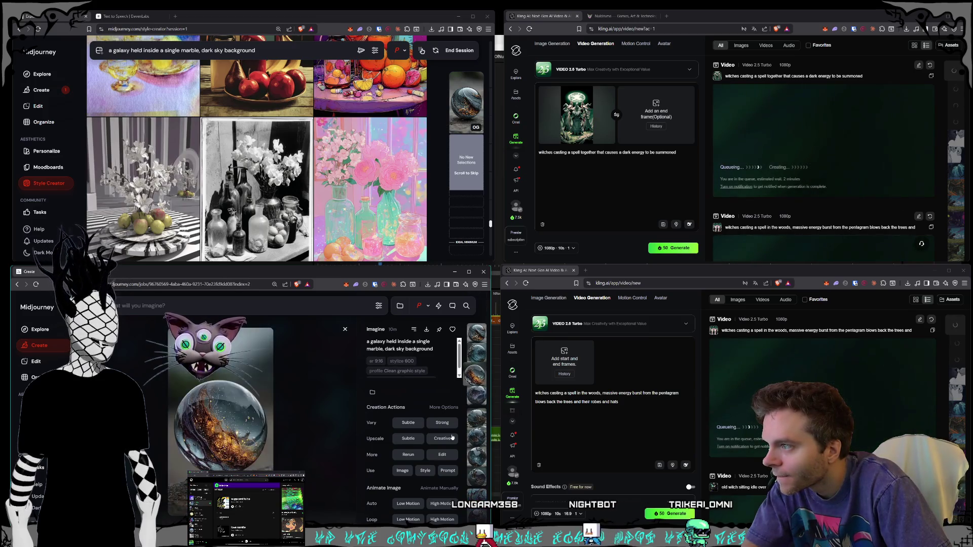
key("Right")
key("Right")
key("Right")
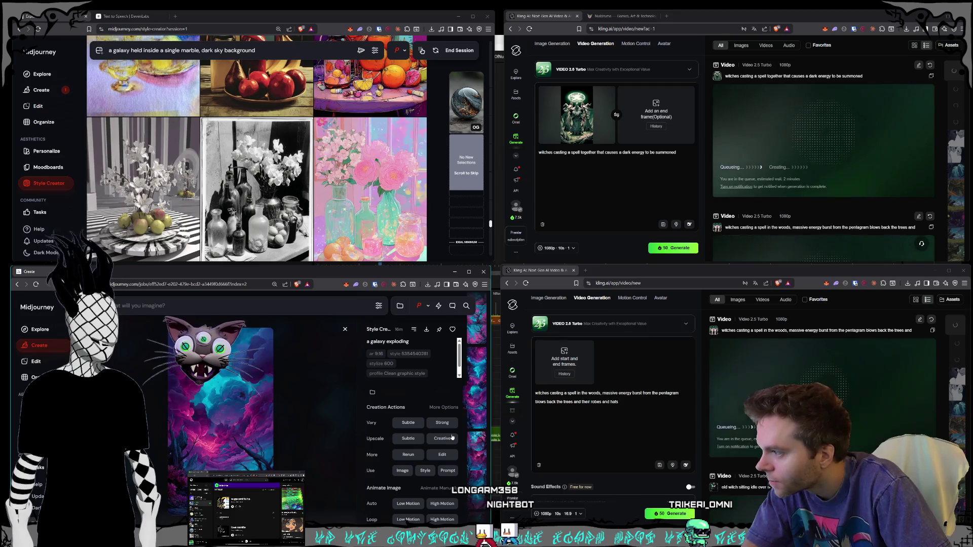
key("Right")
key("Right")
key("Right")
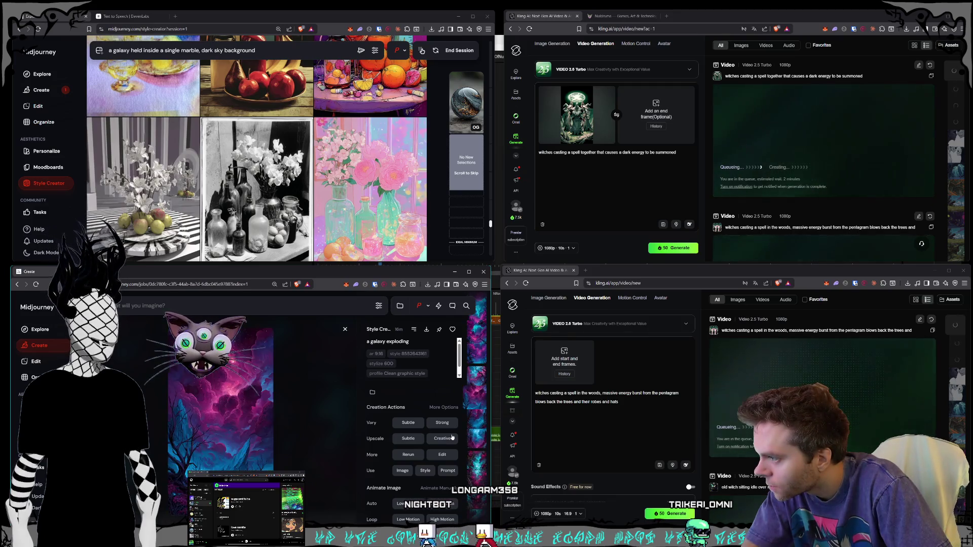
key("Right")
key("Right")
key("Right")
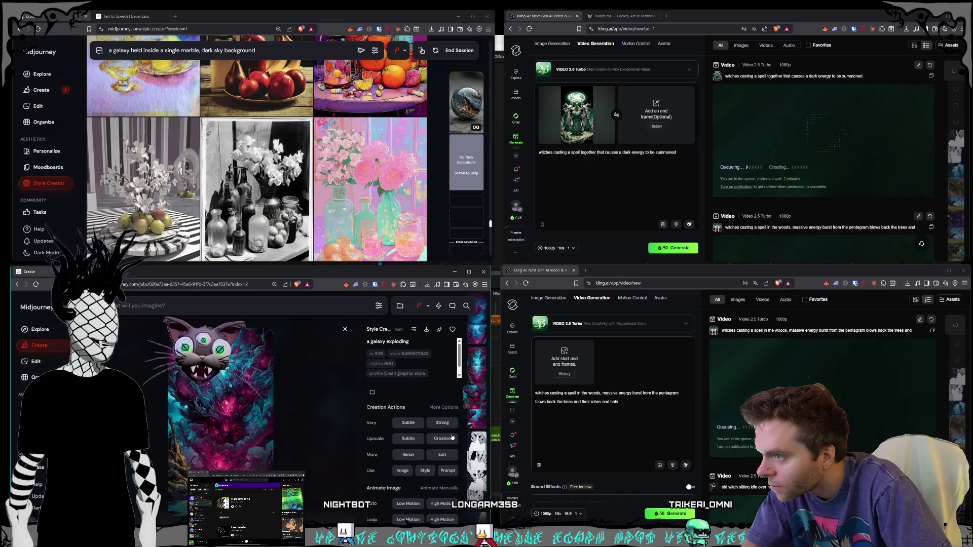
key("Right")
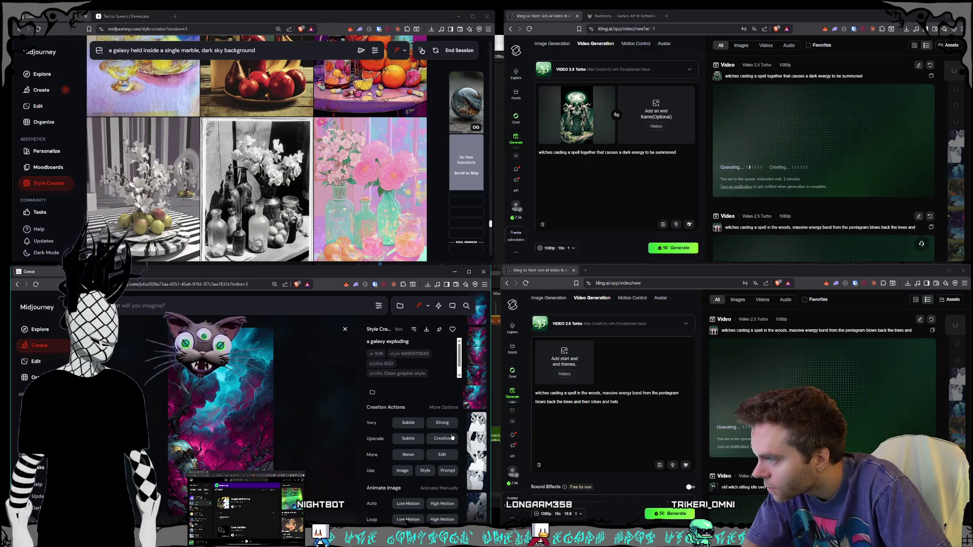
key("Left")
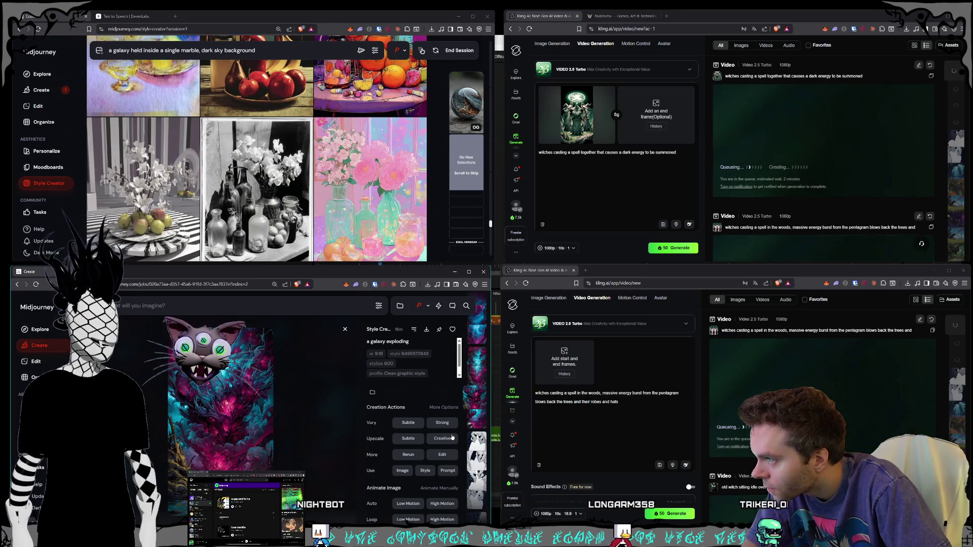
key("Left")
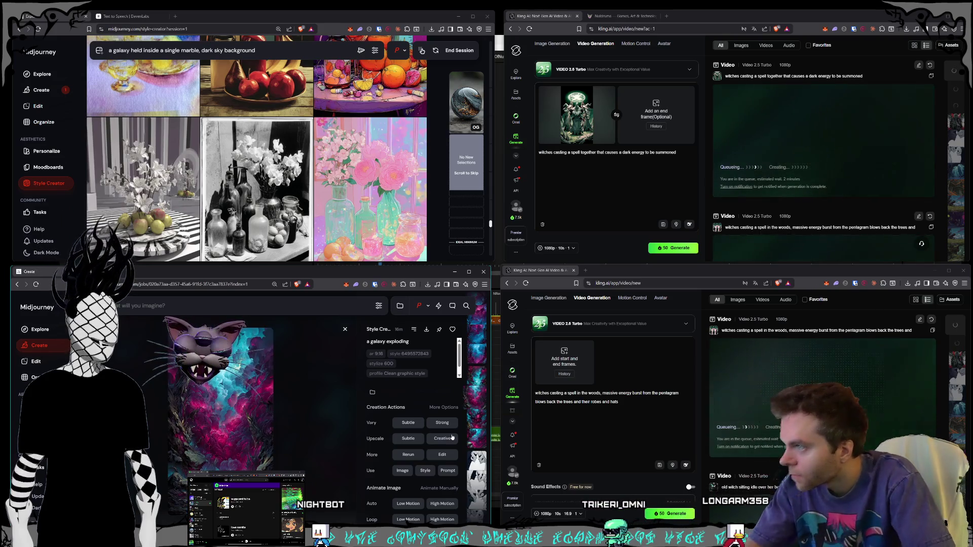
key("Right")
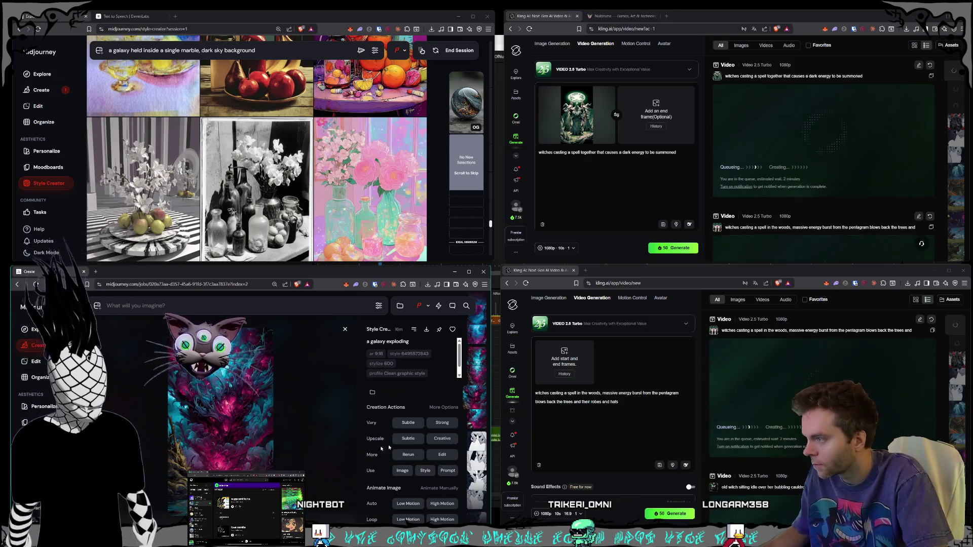
Save the galaxy-exploding image as a PNG in Characters > Shorts > Land Intro
right_click(242, 413)
left_click(352, 376)
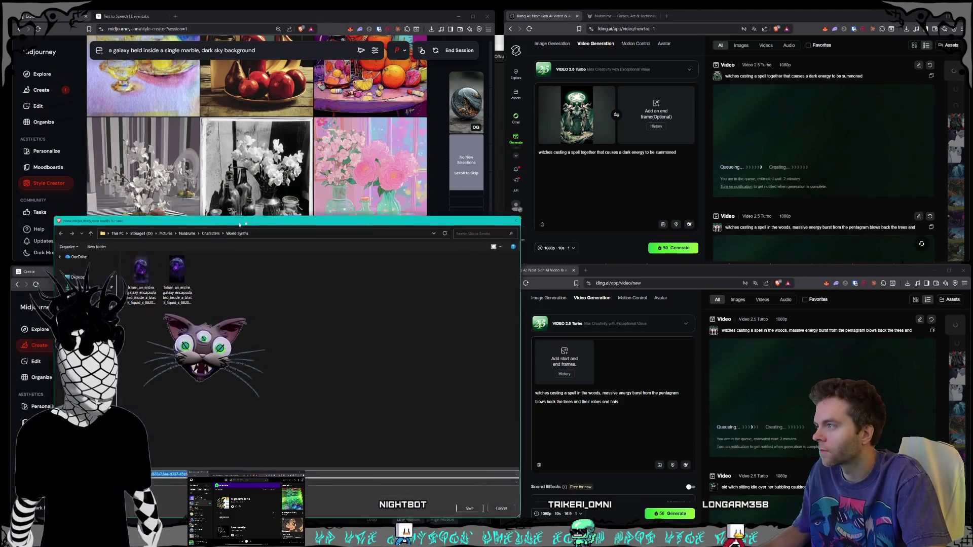
left_click(258, 209)
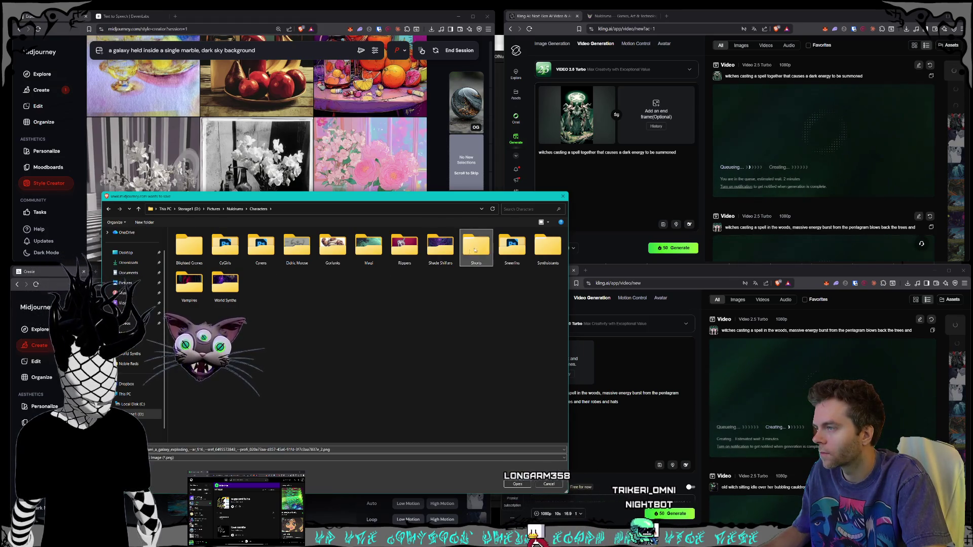
double_click(476, 246)
double_click(192, 275)
mouse_move(213, 196)
left_mouse_down()
mouse_move(550, 141)
mouse_move(420, 101)
left_mouse_up()
left_click(509, 357)
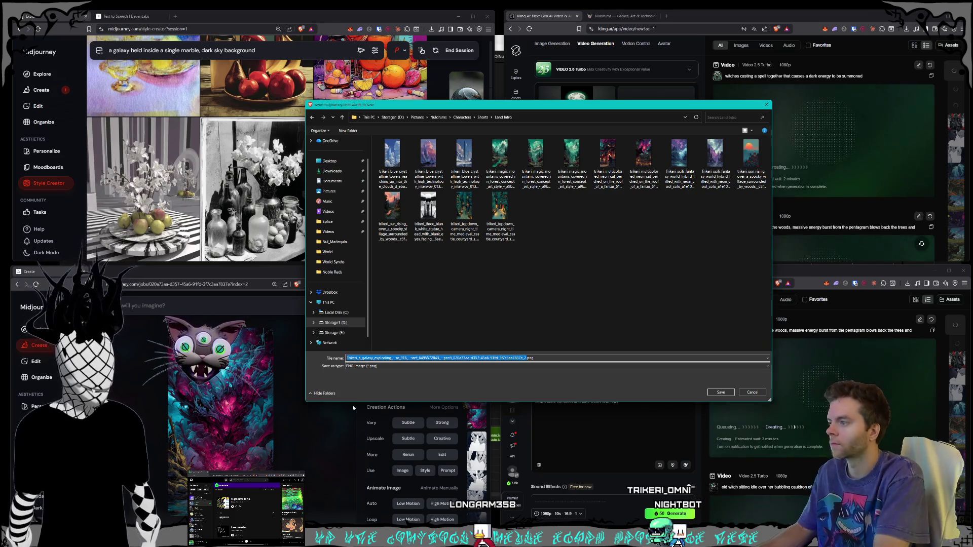
key("Return")
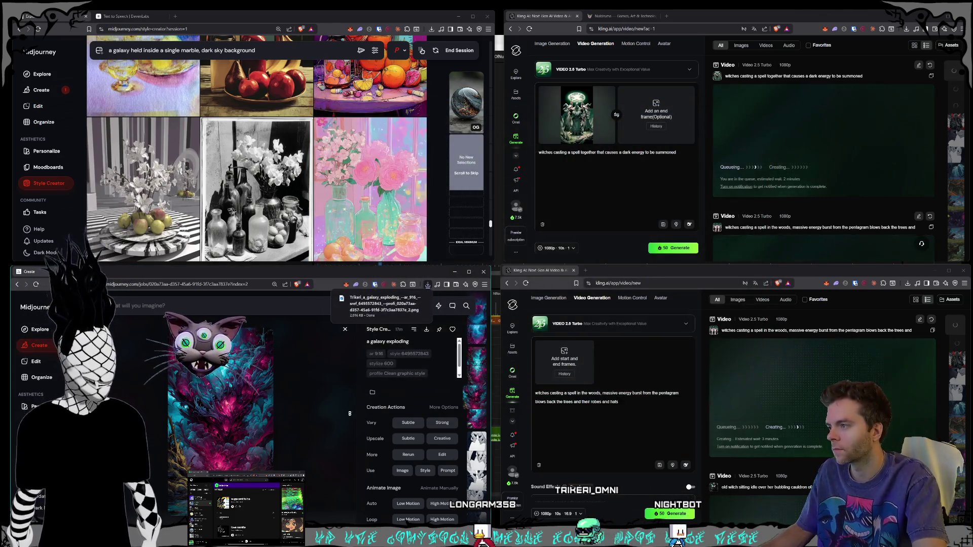
Browse other galaxy-exploding generations from the thumbnail strip
left_click(477, 374)
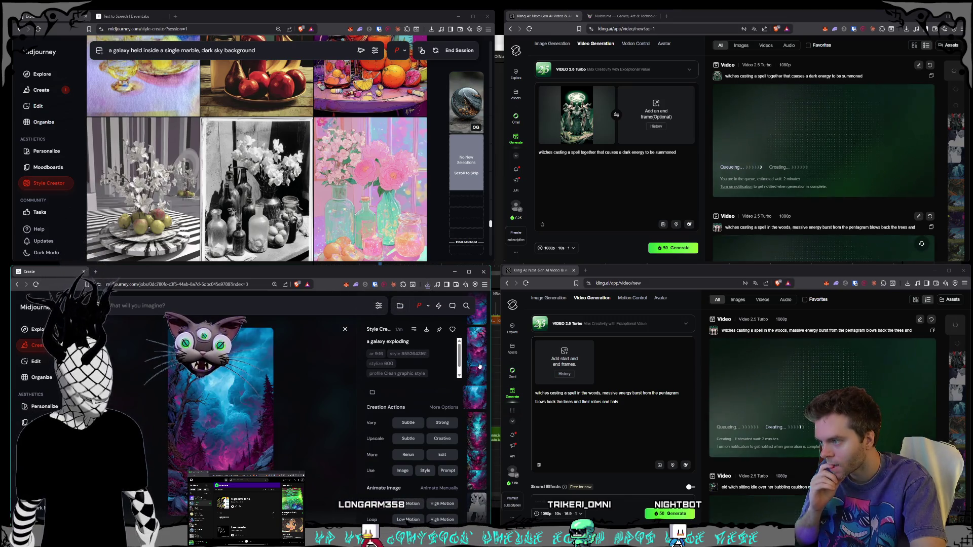
left_click(475, 363)
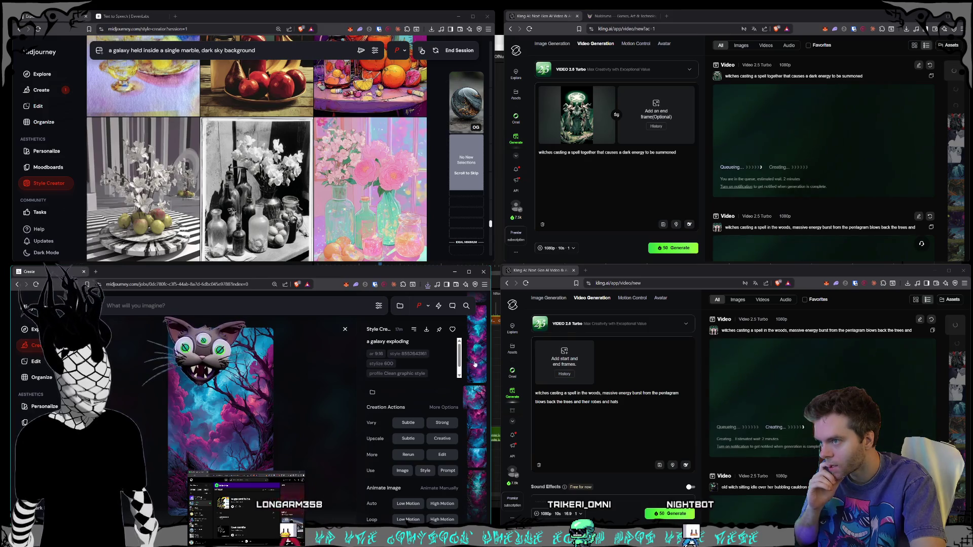
left_click(476, 358)
left_click(476, 349)
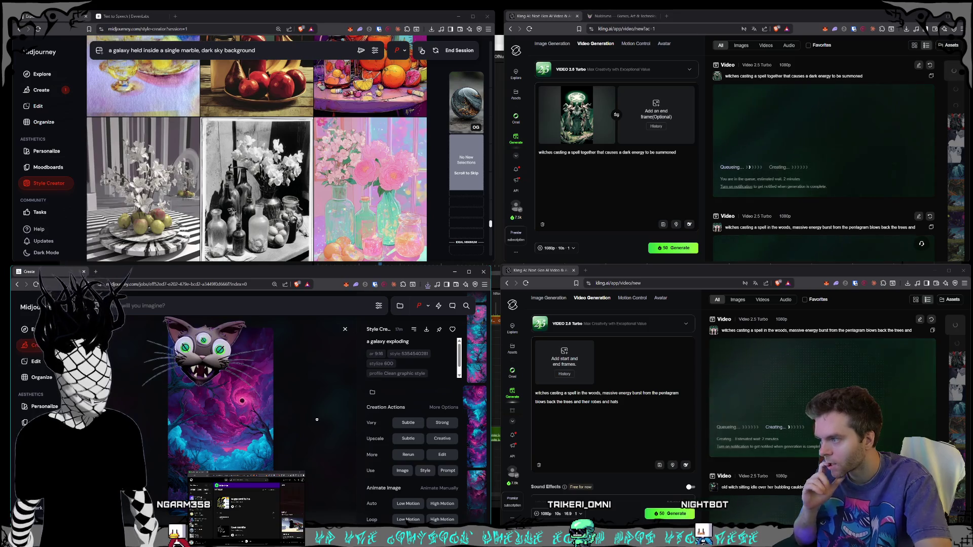
scroll(317, 420, "up", 1)
scroll(317, 420, "up", 3)
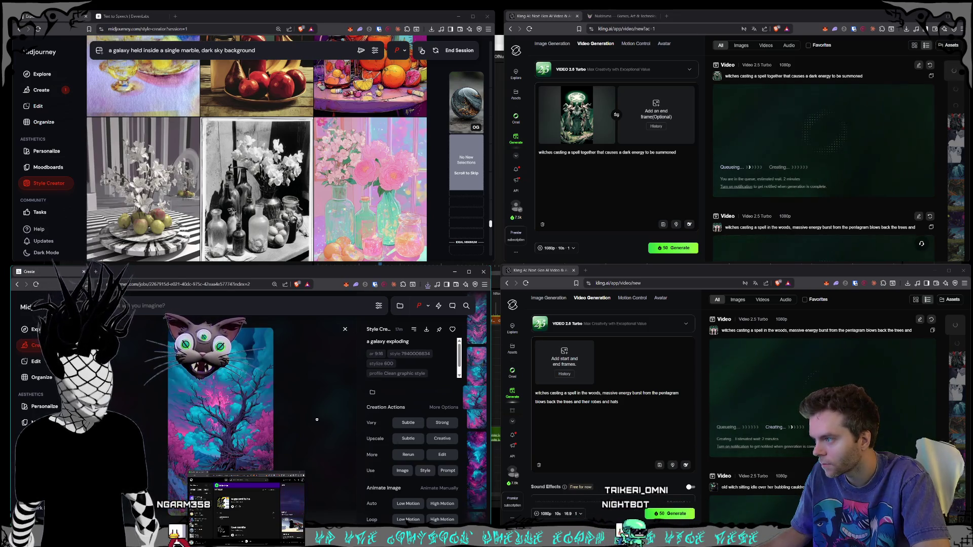
scroll(317, 420, "up", 1)
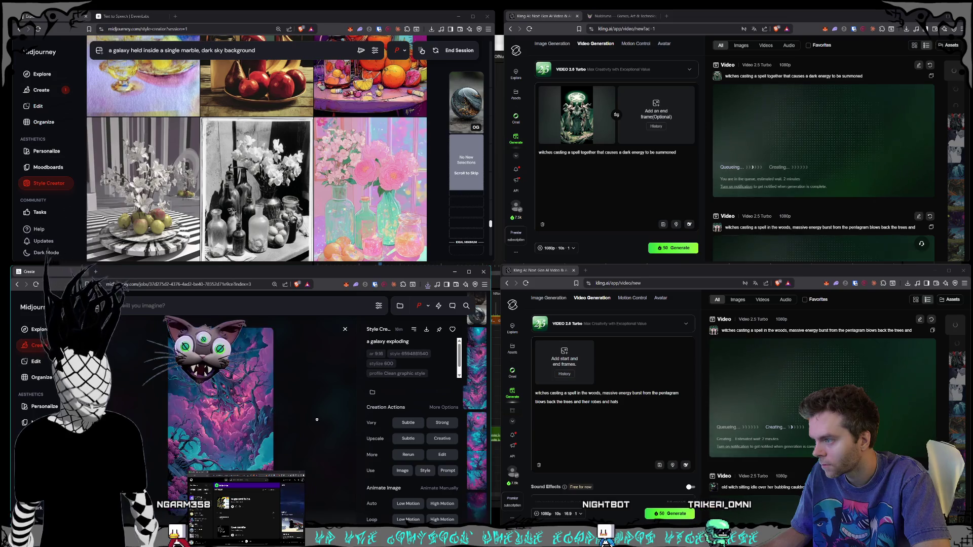
scroll(317, 420, "up", 1)
scroll(317, 420, "up", 2)
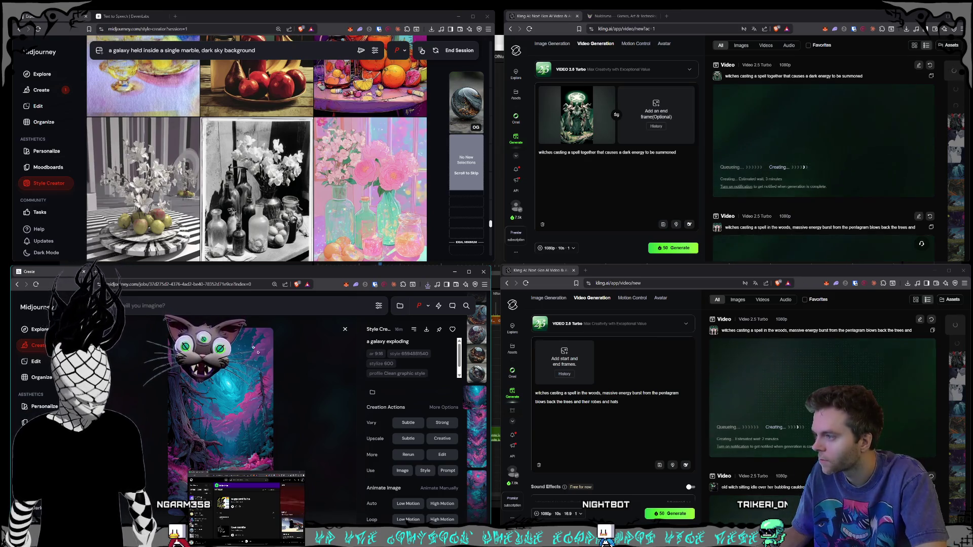
Save the current galaxy-exploding image as a PNG in Shorts > LandOutro
right_click(238, 380)
left_click(427, 329)
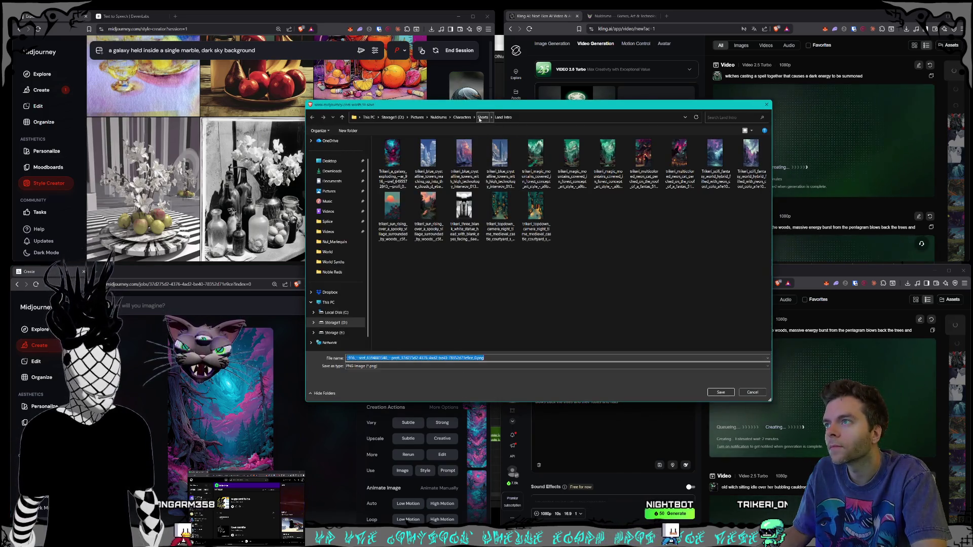
left_click(483, 117)
double_click(399, 207)
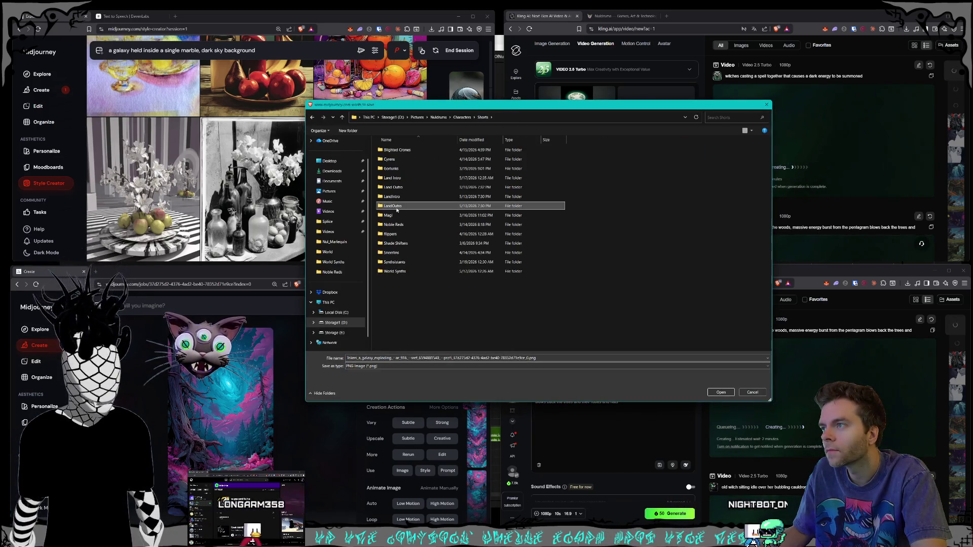
left_click(722, 393)
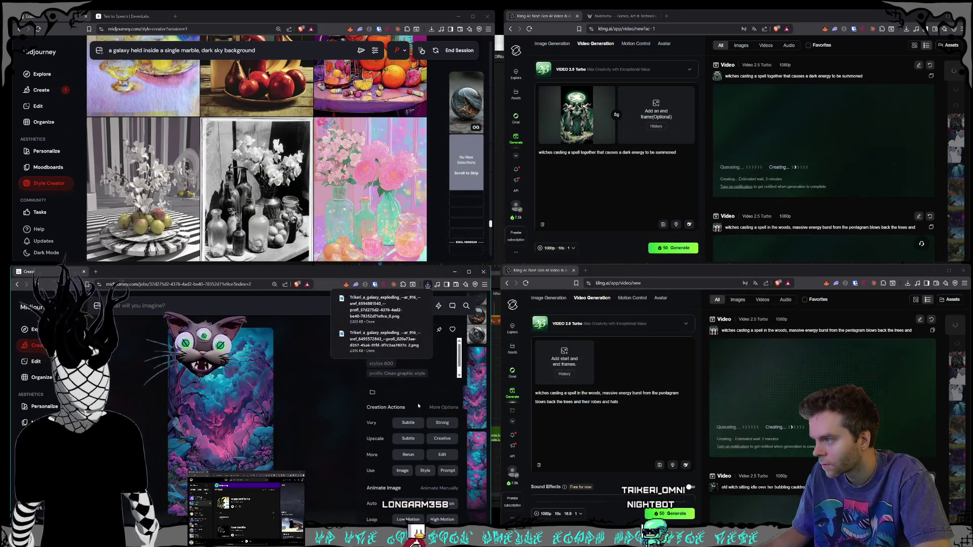
Move to another galaxy-exploding generation and save it as a PNG in Shorts > LandIntro
key("Right")
key("Right")
key("Right")
key("Right")
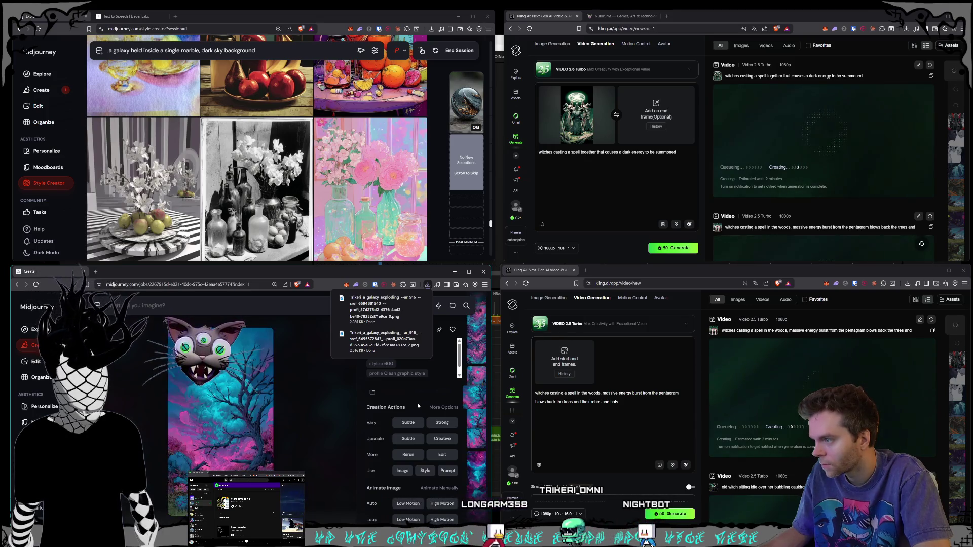
key("Left")
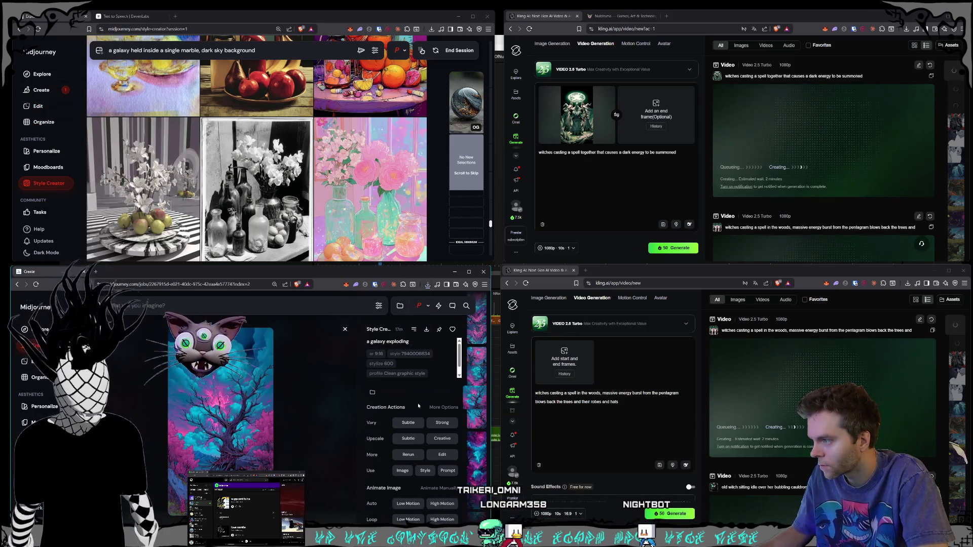
key("Down")
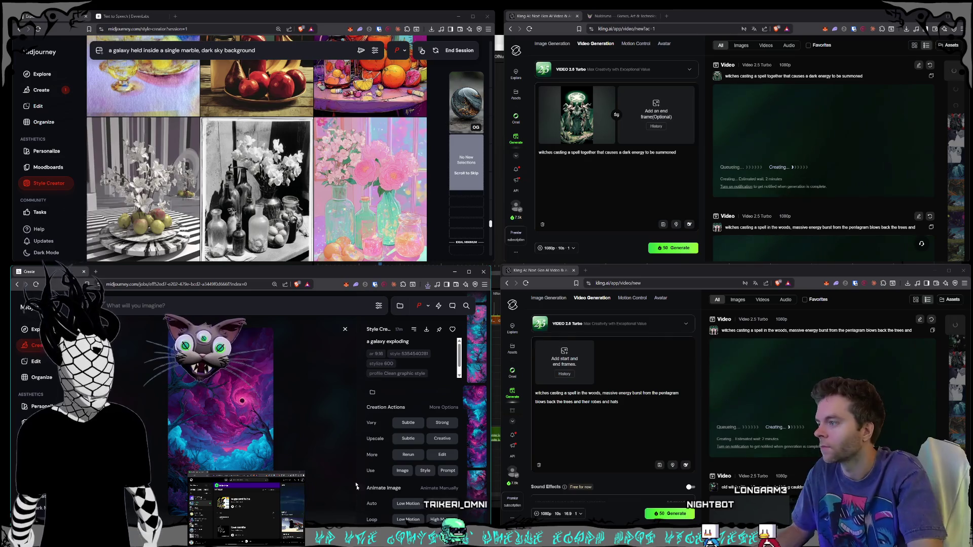
right_click(229, 418)
left_click(247, 384)
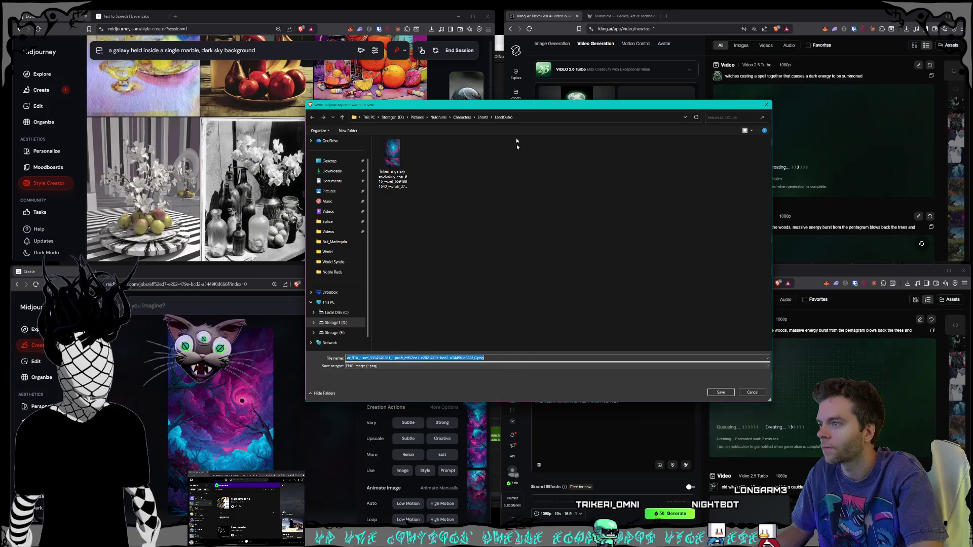
left_click(482, 117)
double_click(398, 197)
key("Return")
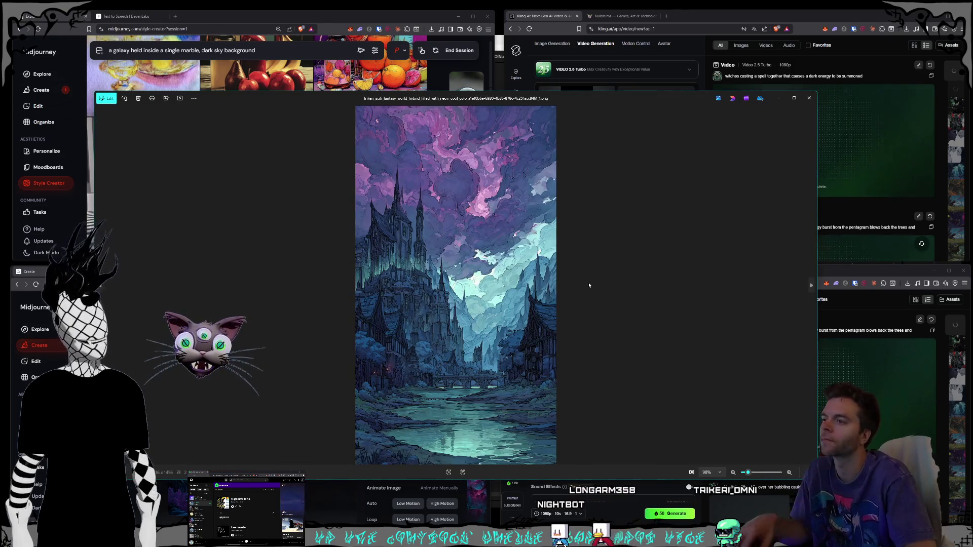
Flip through the saved fantasy landscape images in Photos, then close the viewer
key("Right")
key("Right")
key("Right")
key("Right")
key("Right")
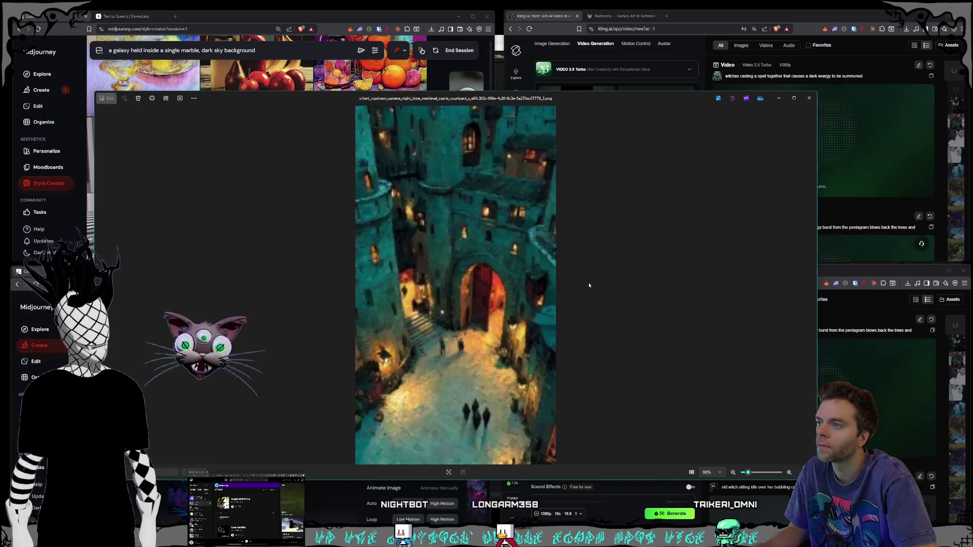
key("Right")
key("Right")
key("Right")
key("Right")
key("Right")
key("Right")
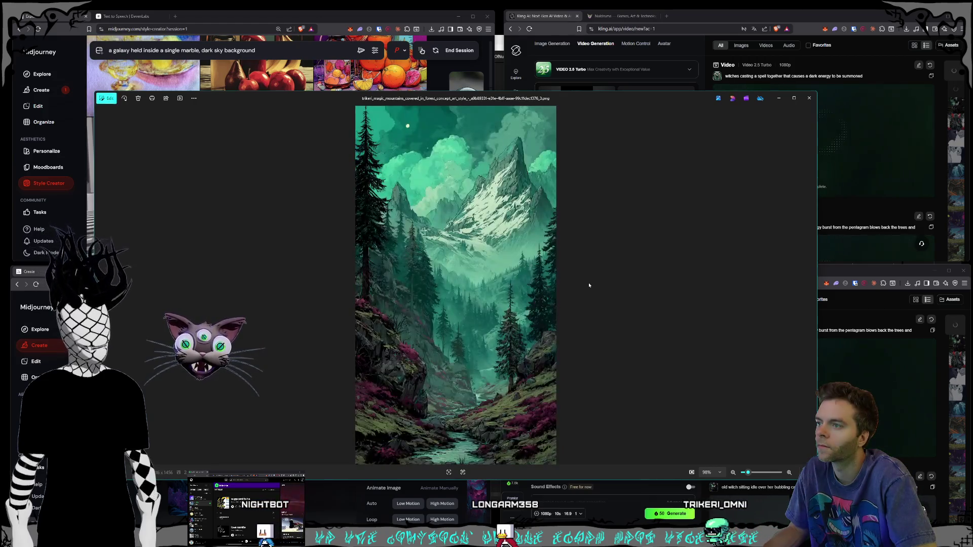
key("Right")
key("Right")
key("Right")
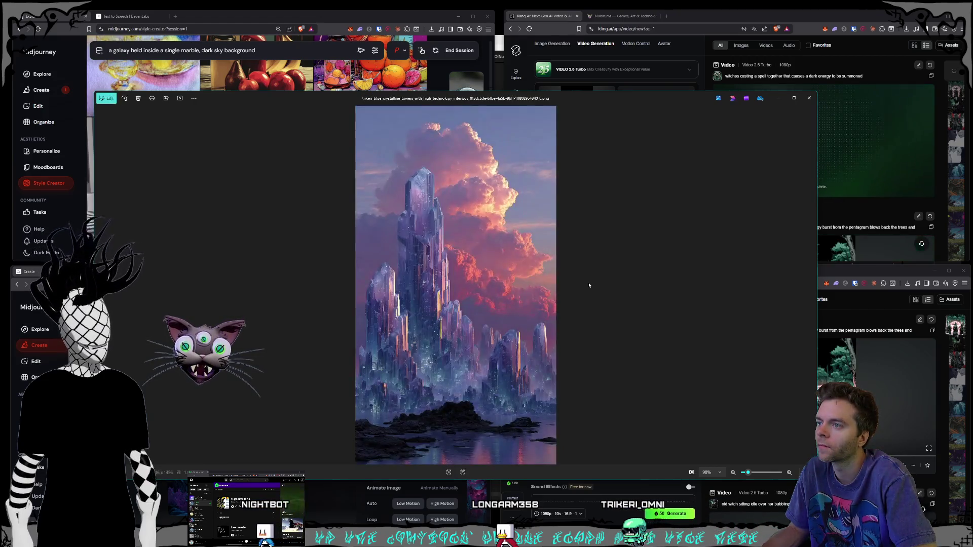
key("Right")
key("Right")
key("Left")
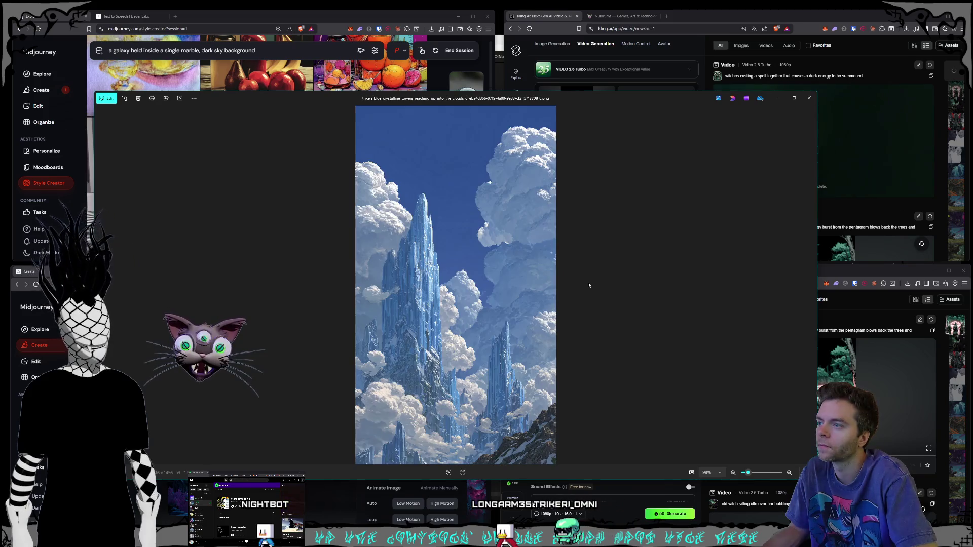
key("Left")
key("Right")
key("Right")
key("Left")
key("Left")
key("Left")
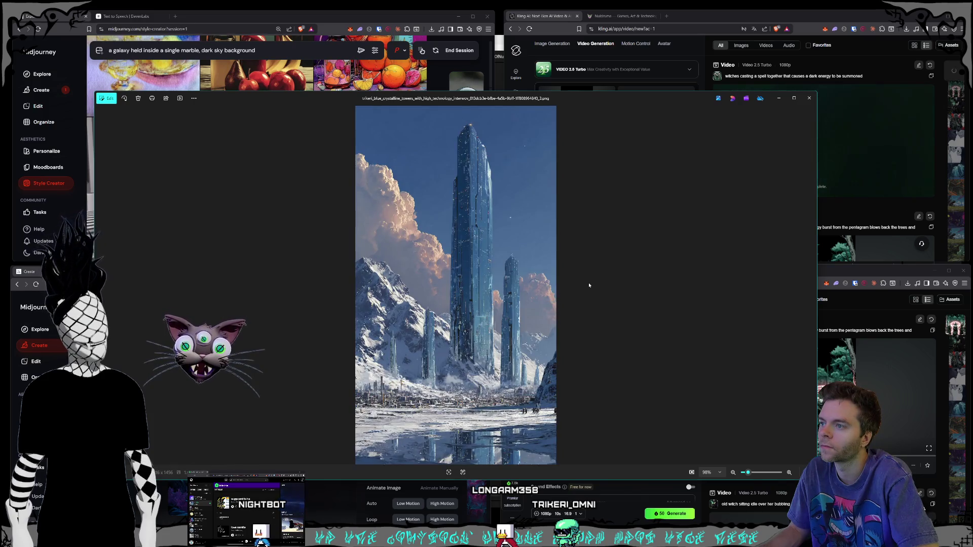
key("Right")
key("Right")
key("Left")
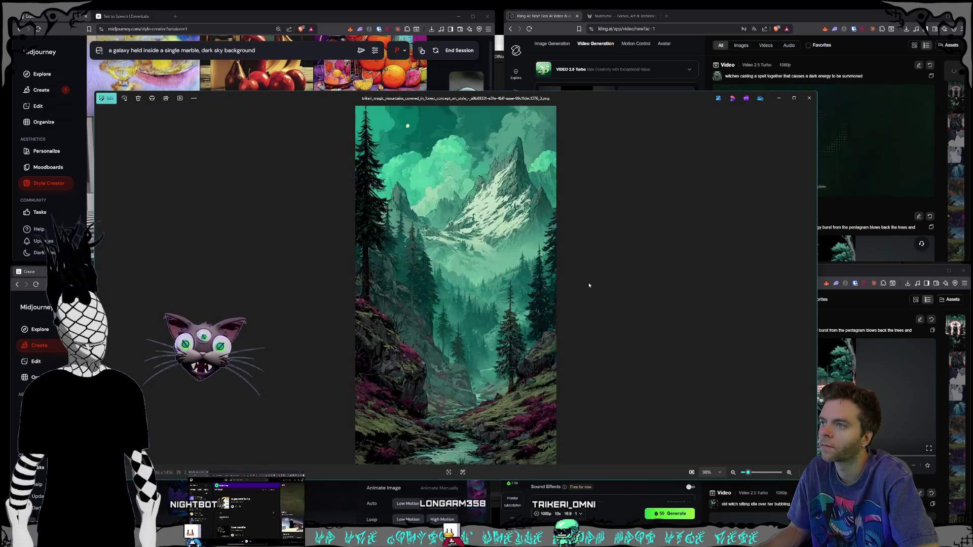
key("Right")
key("Right")
key("Right")
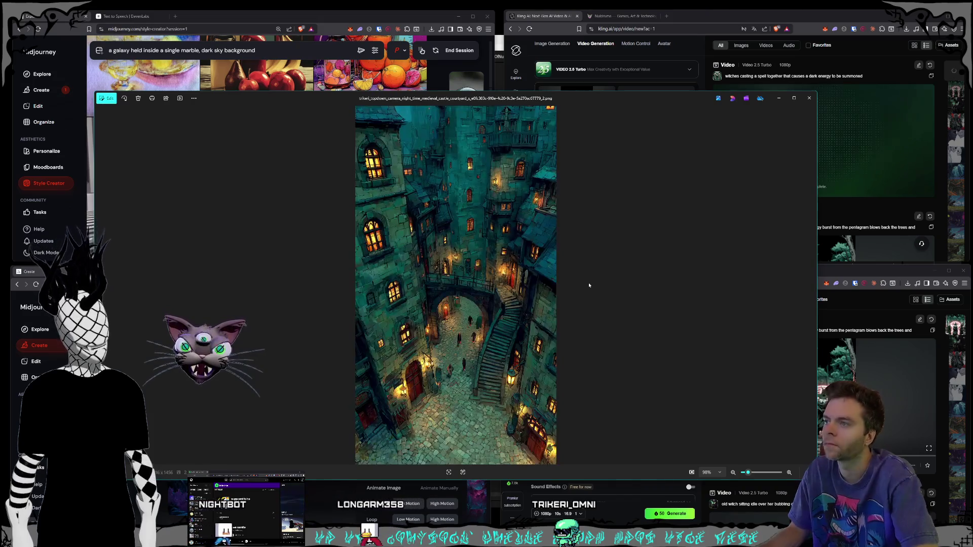
key("Escape")
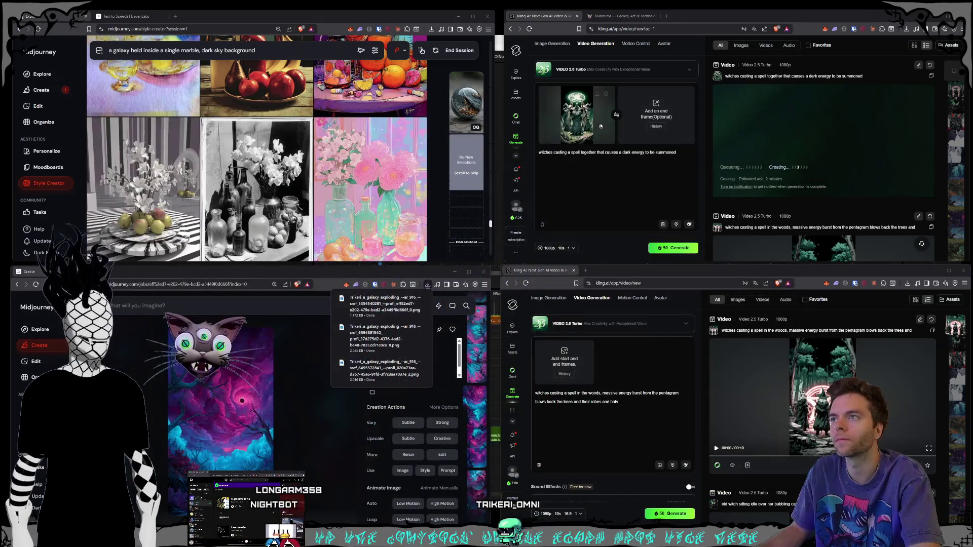
Swap the upper job's green witch start frame for a neon pink-and-teal image and select the prompt
left_click(607, 94)
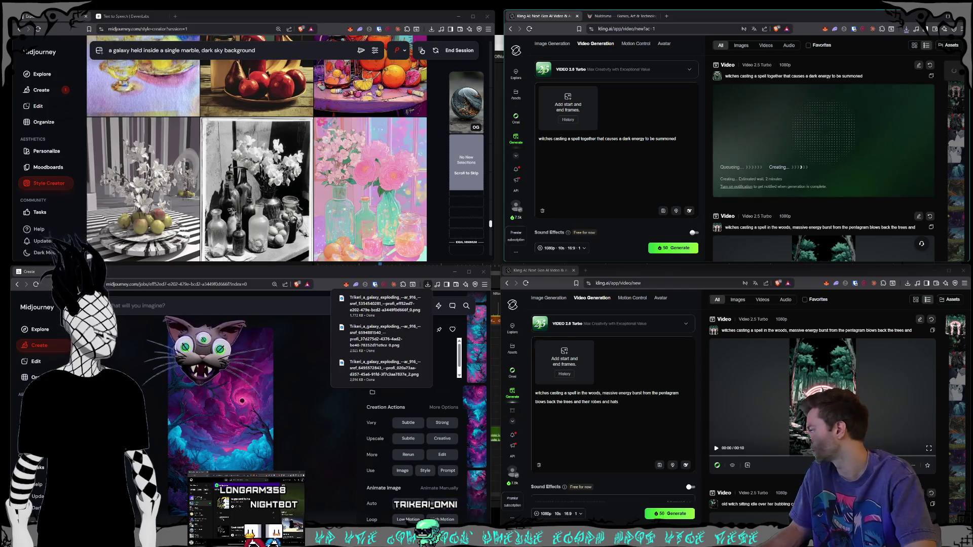
mouse_move(955, 213)
left_mouse_down()
mouse_move(797, 204)
mouse_move(570, 106)
left_mouse_up()
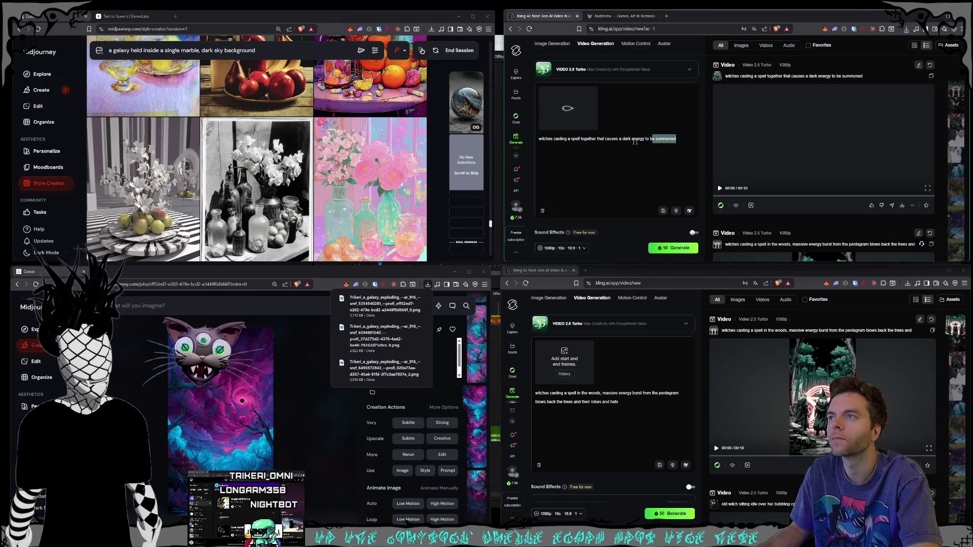
key("ctrl+a")
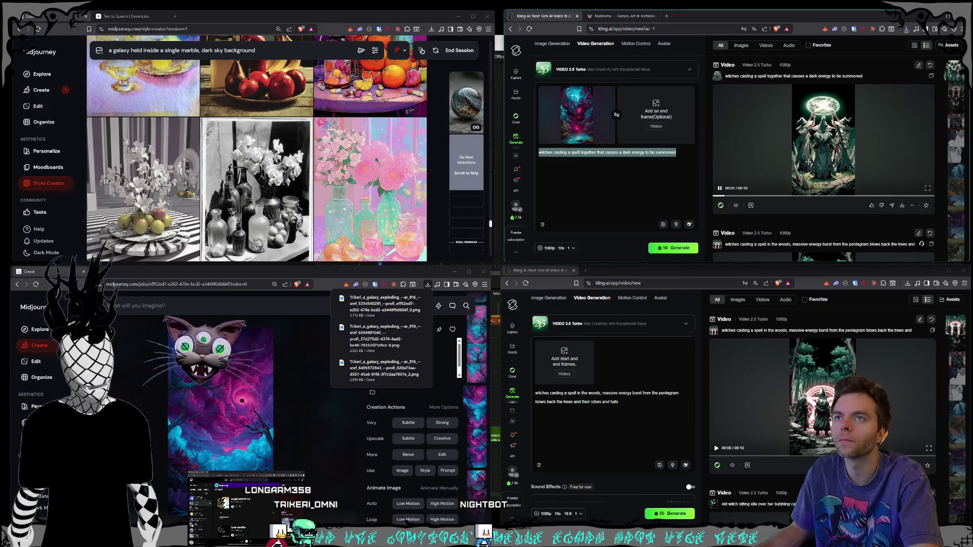
mouse_move(821, 395)
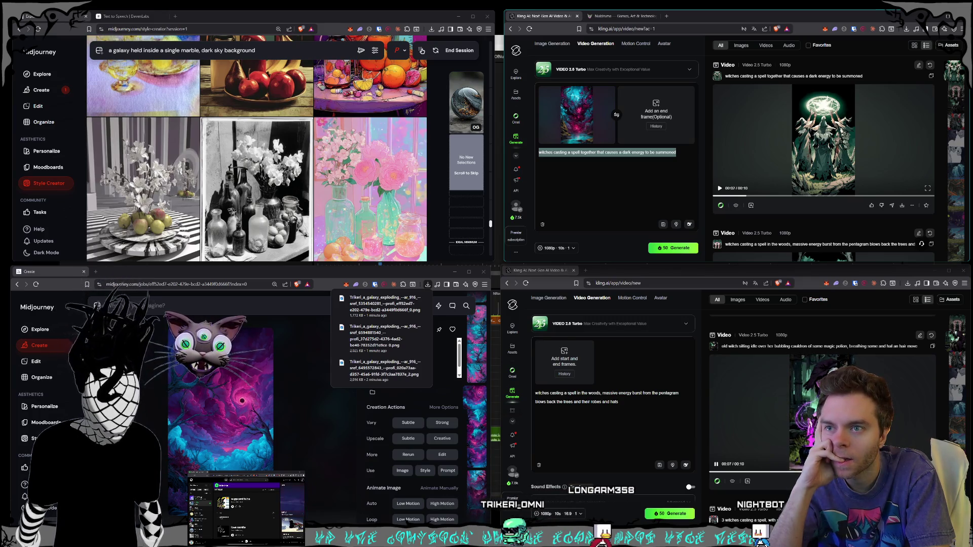
Watch the old witch video and the witches video full screen
double_click(716, 389)
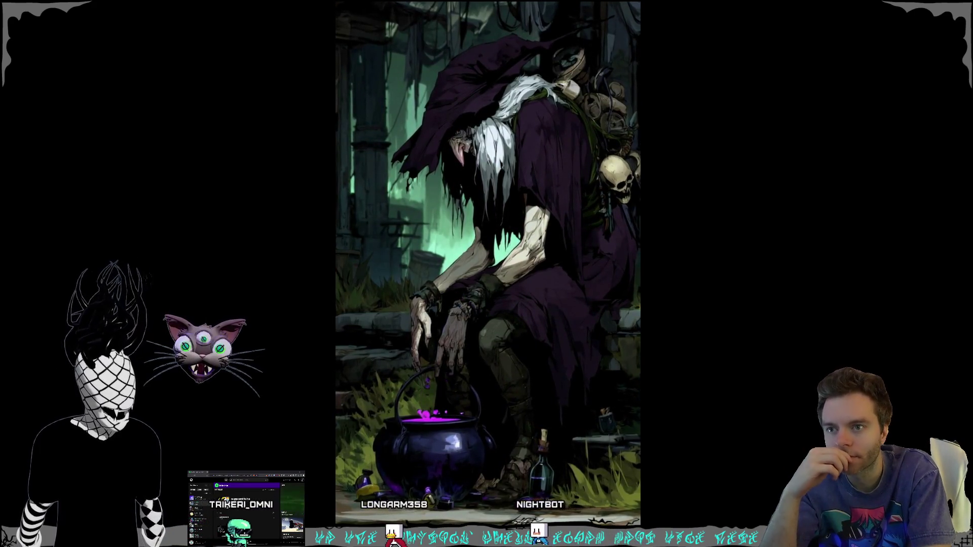
key("Escape")
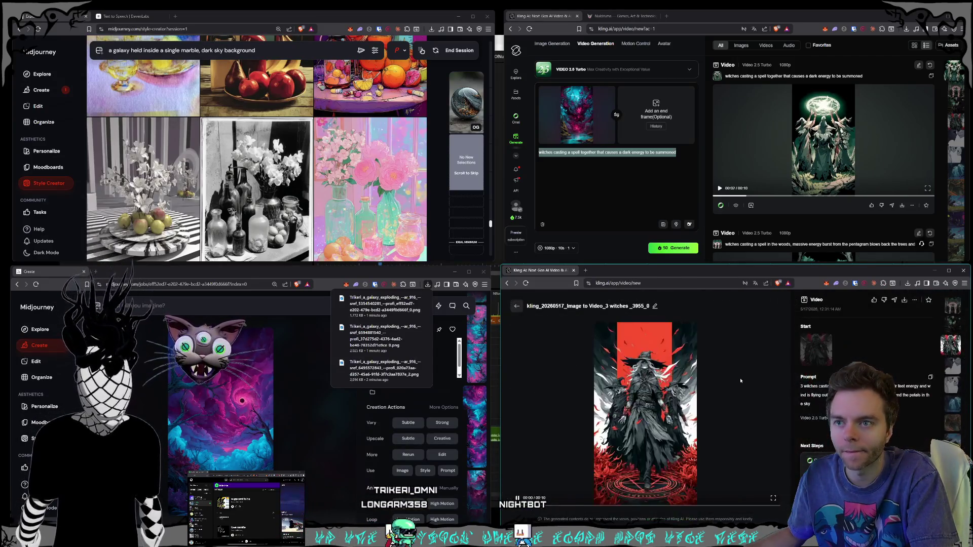
key("f")
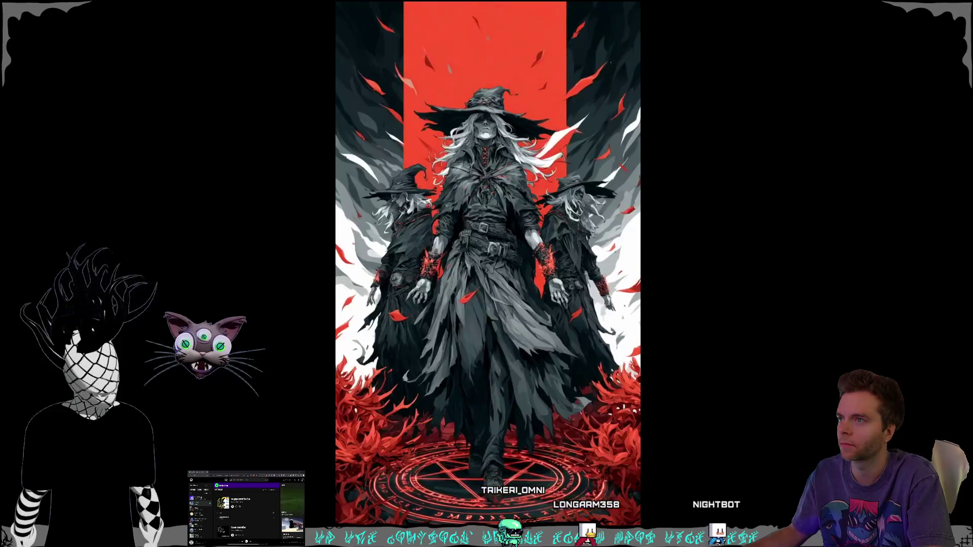
key("Escape")
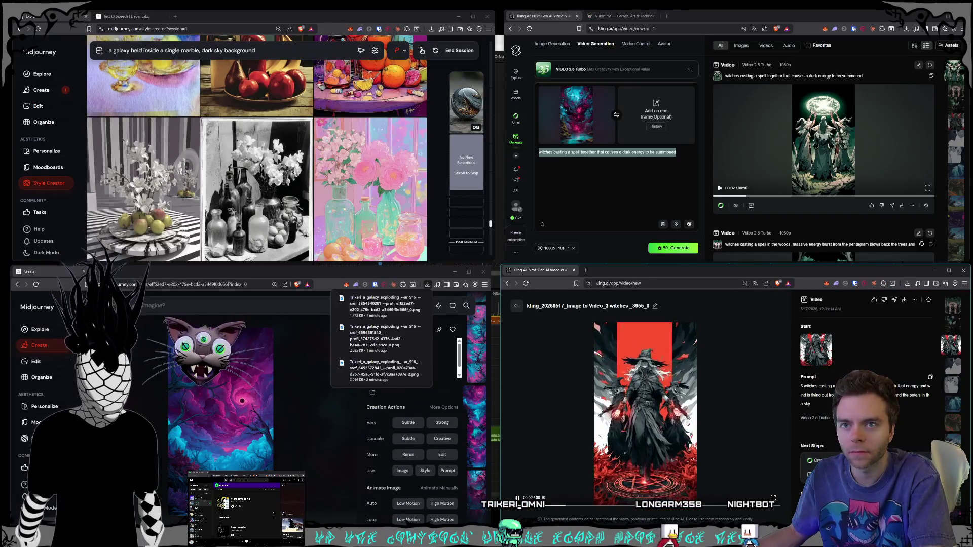
Browse the crane-faces and other history videos, ending on the witches pentagram clip
left_click(952, 364)
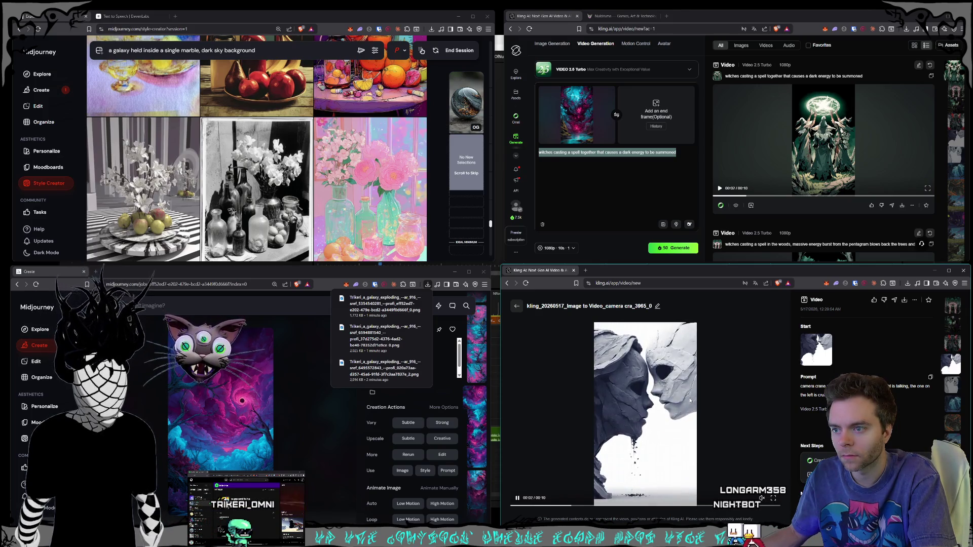
left_click(954, 385)
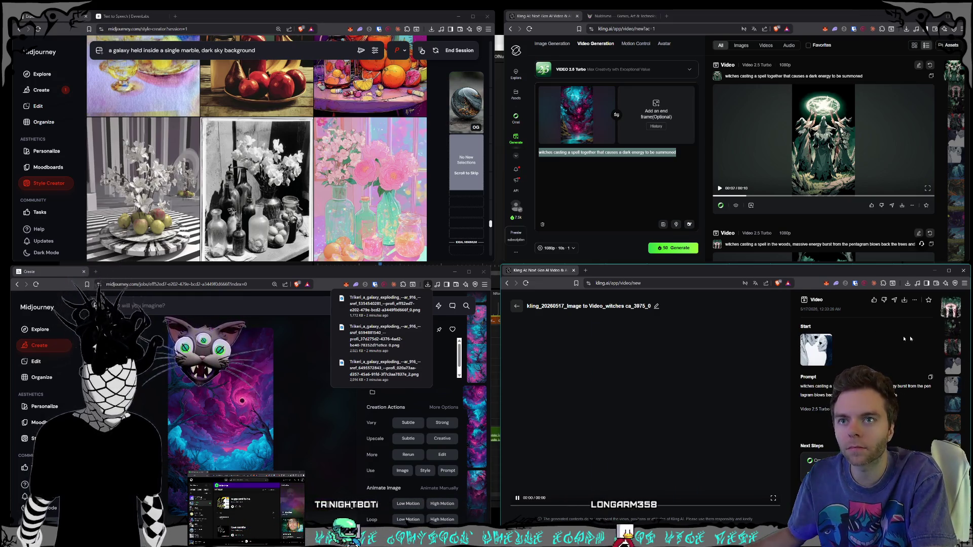
left_click(951, 306)
left_click(675, 161)
Generate the neon clip with the prompt 'camera slowly zooms out wild untamed fluid and smoke cloud changing and morphing'
key("ctrl+a")
key("BackSpace")
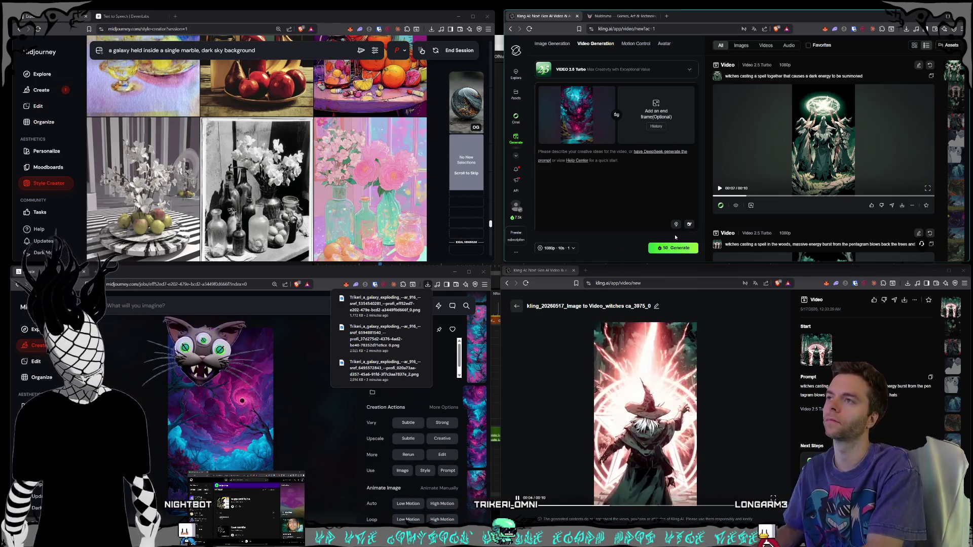
type("cam")
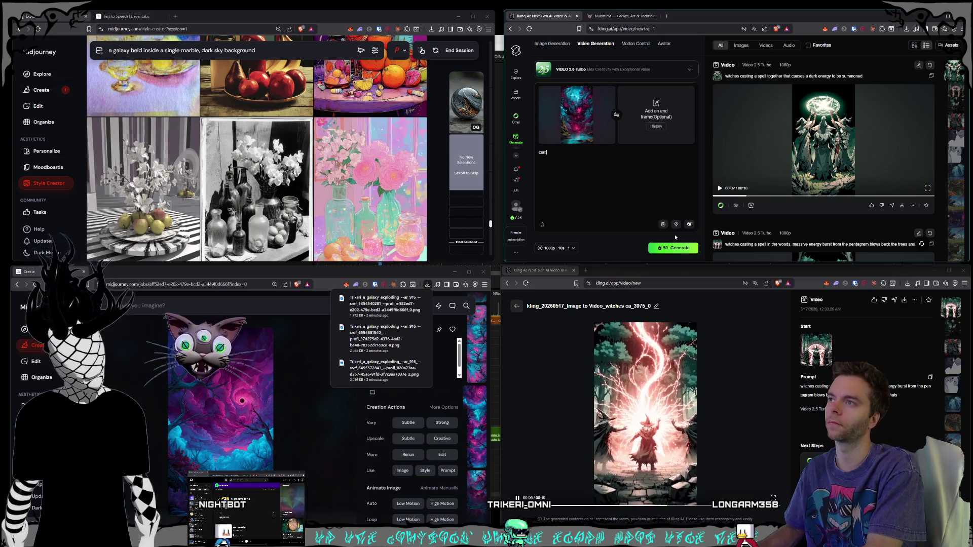
type("era slowly")
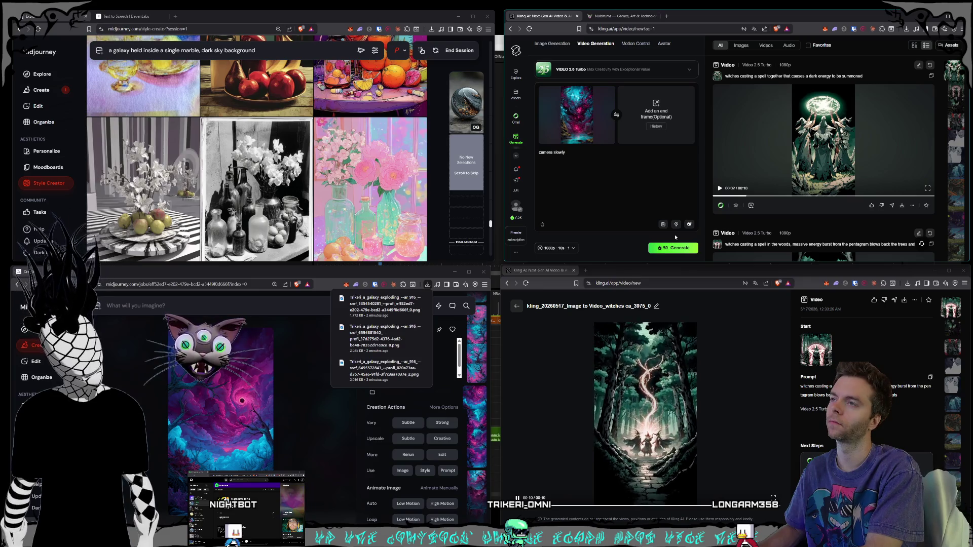
type(" zooms out")
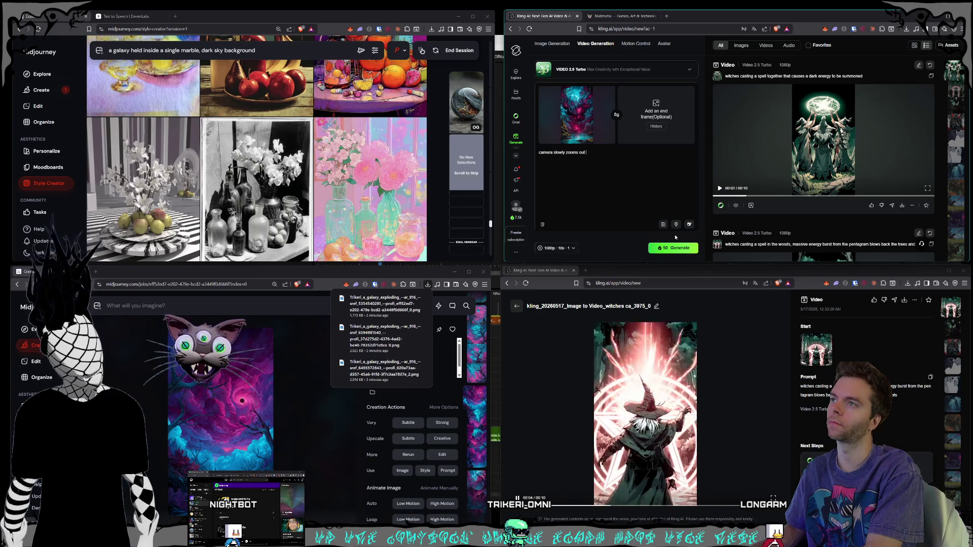
type(" wild untamed")
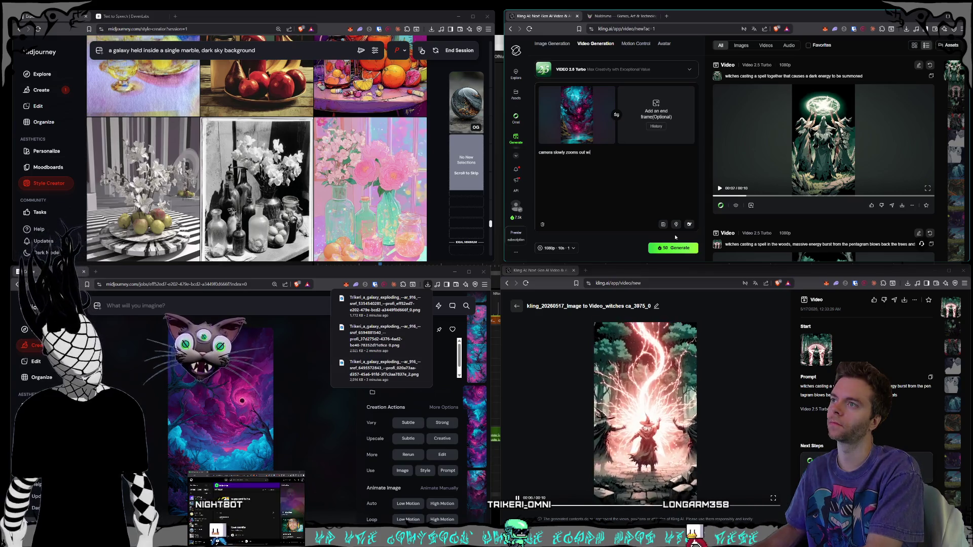
type(" fluid cloud")
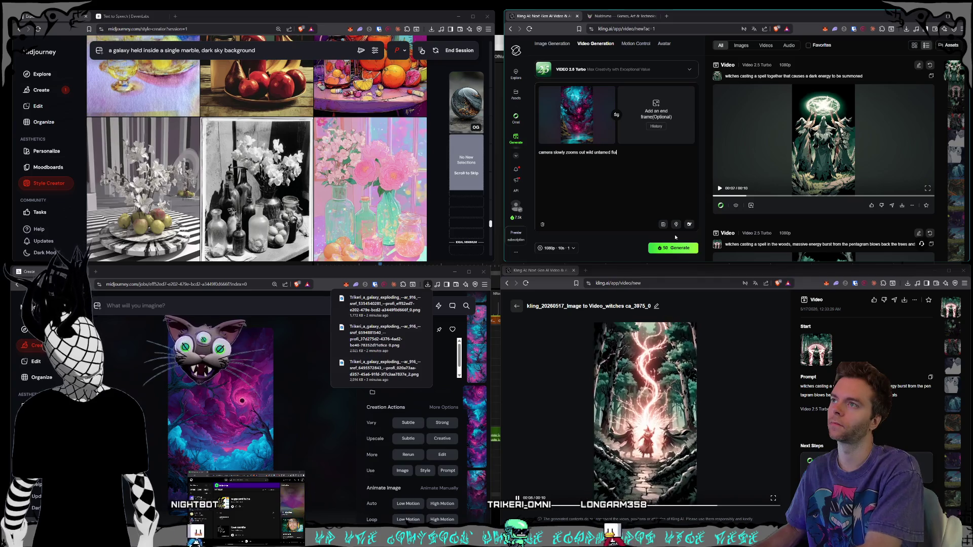
key("BackSpace")
key("BackSpace")
key("BackSpace")
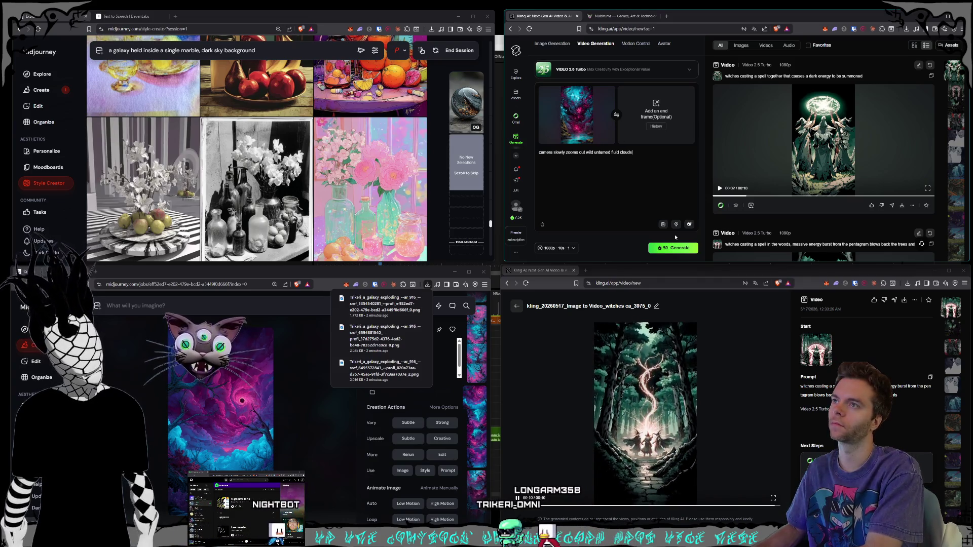
type("and smoke cloud ch")
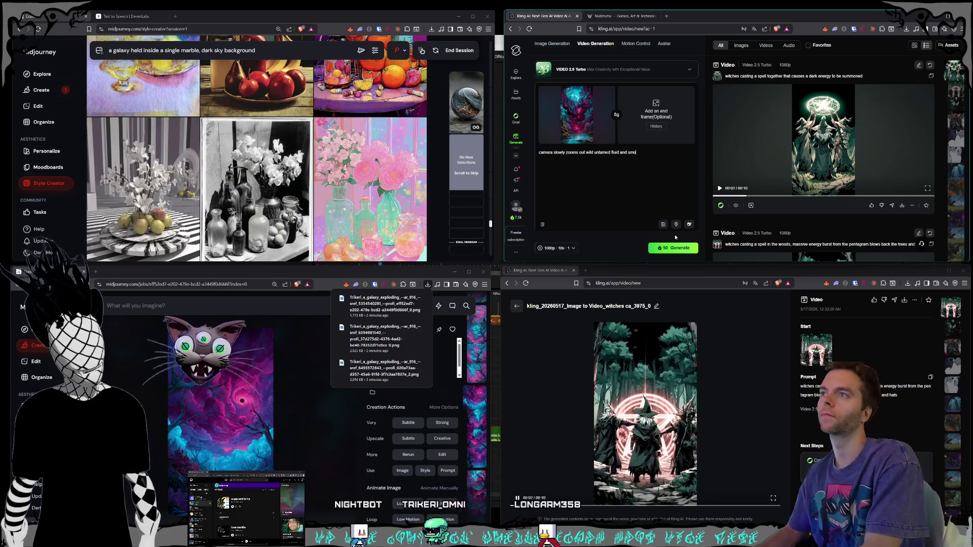
type("anging")
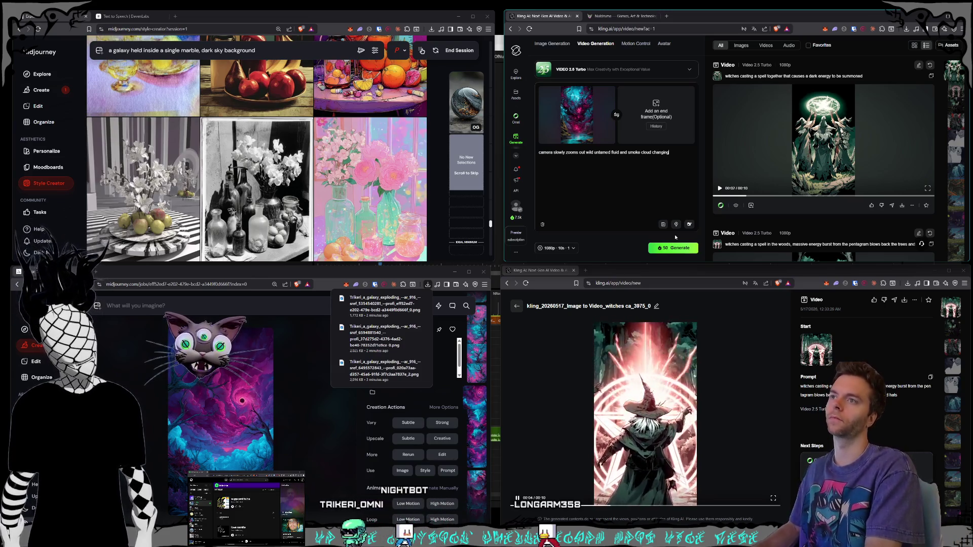
type(" and morphing")
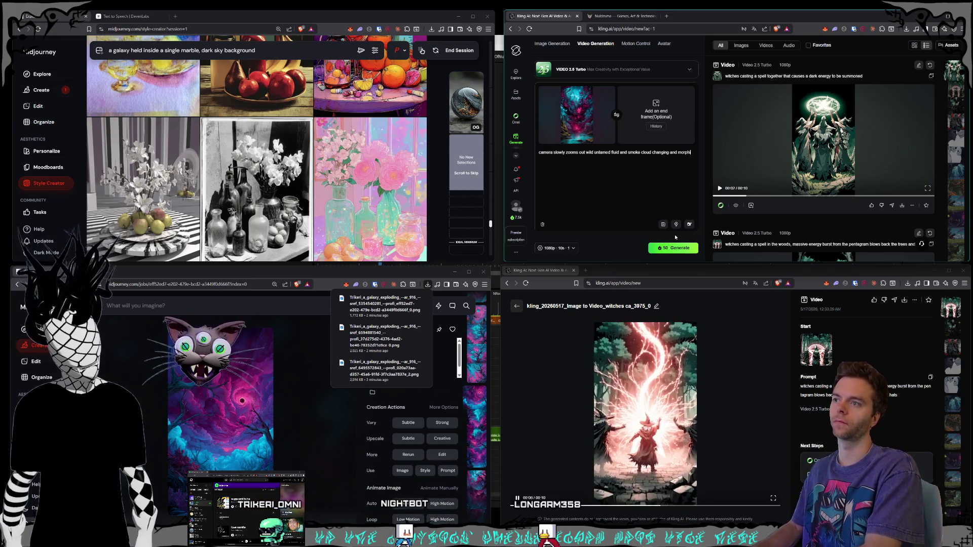
left_click(676, 247)
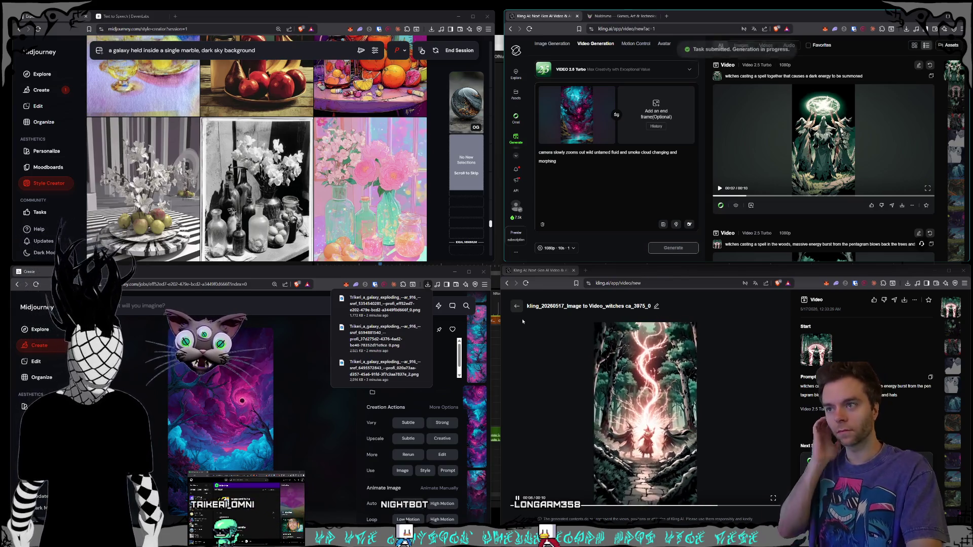
left_click(539, 366)
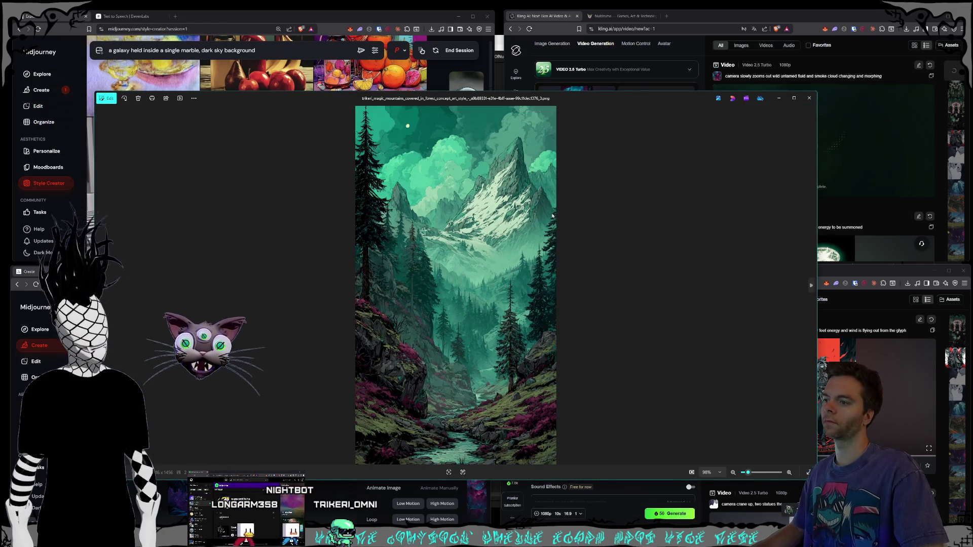
Flip through the moon-and-castle and river-valley teal images, then close the Photo viewer
key("Left")
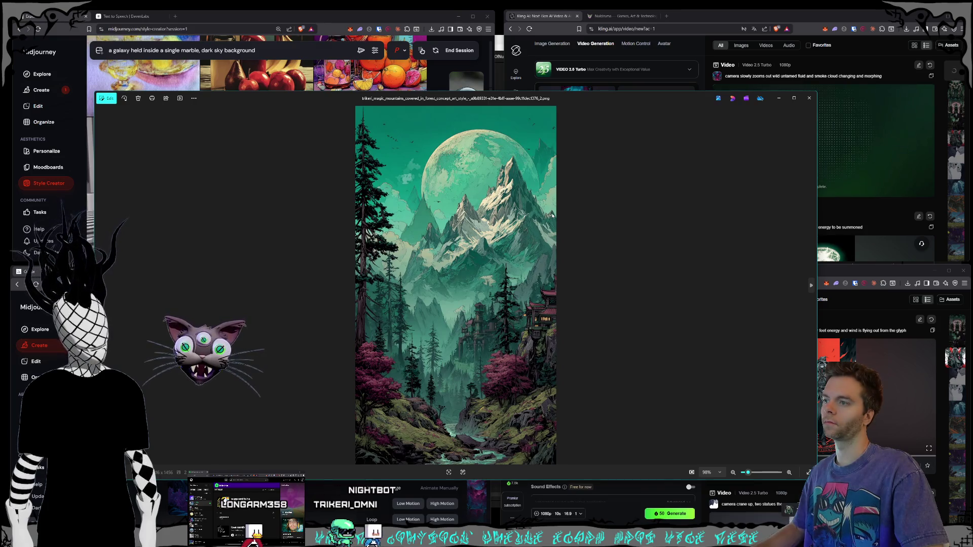
key("Left")
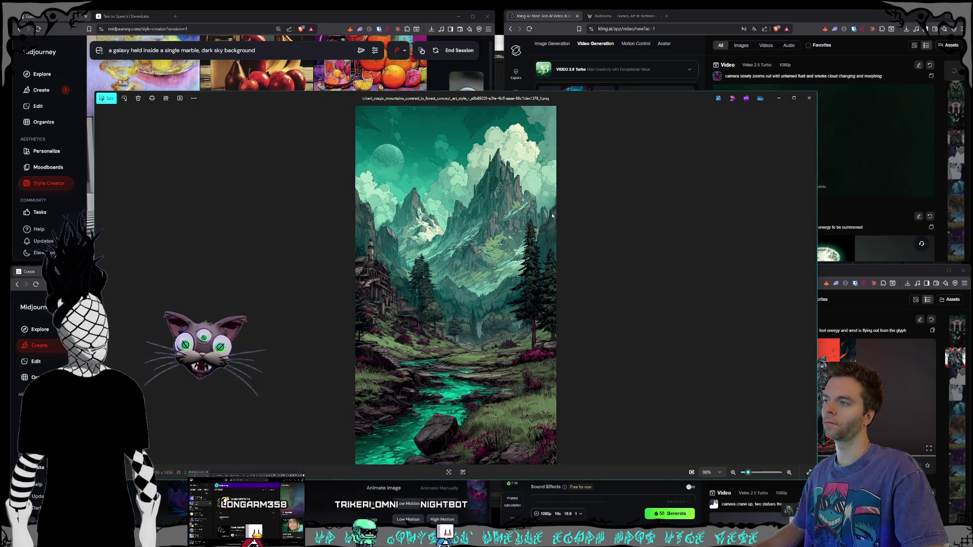
key("Left")
key("Right")
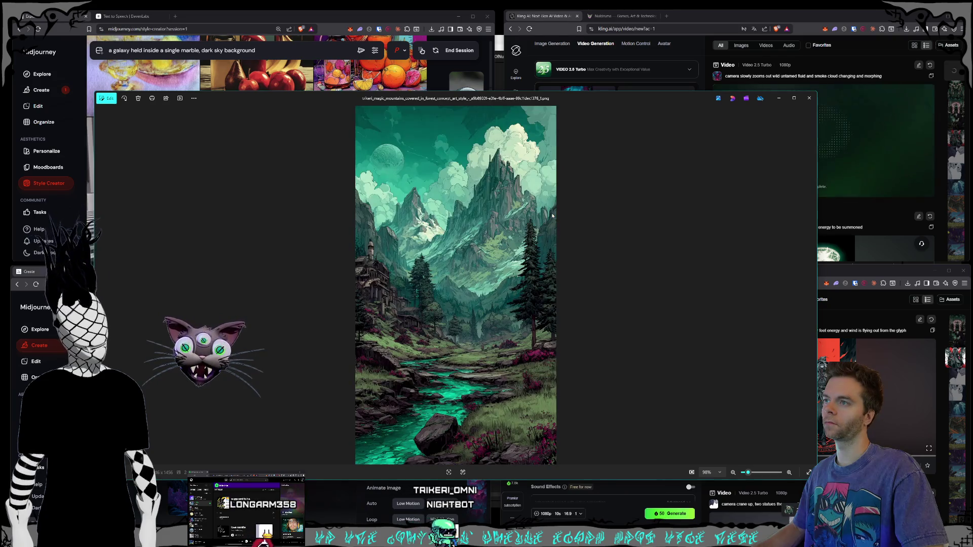
key("Right")
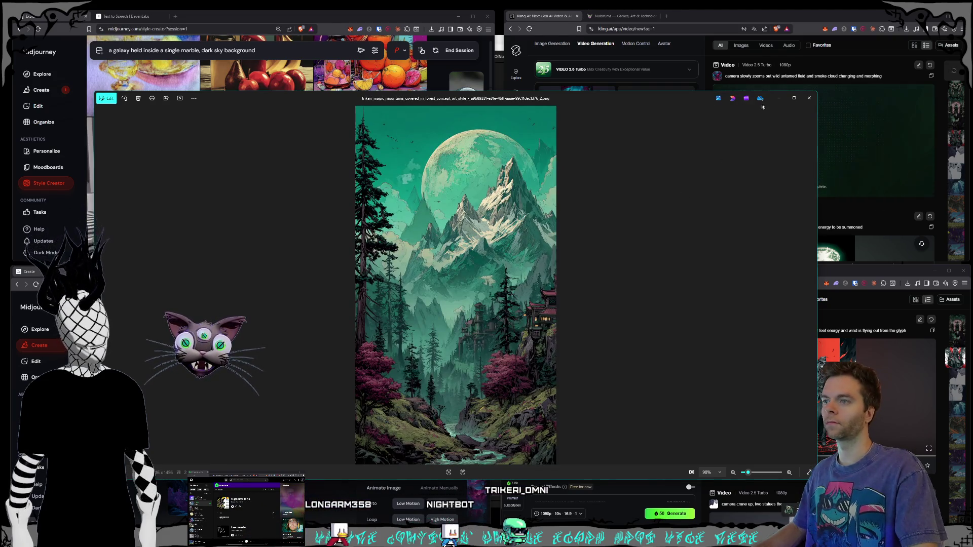
left_click(809, 98)
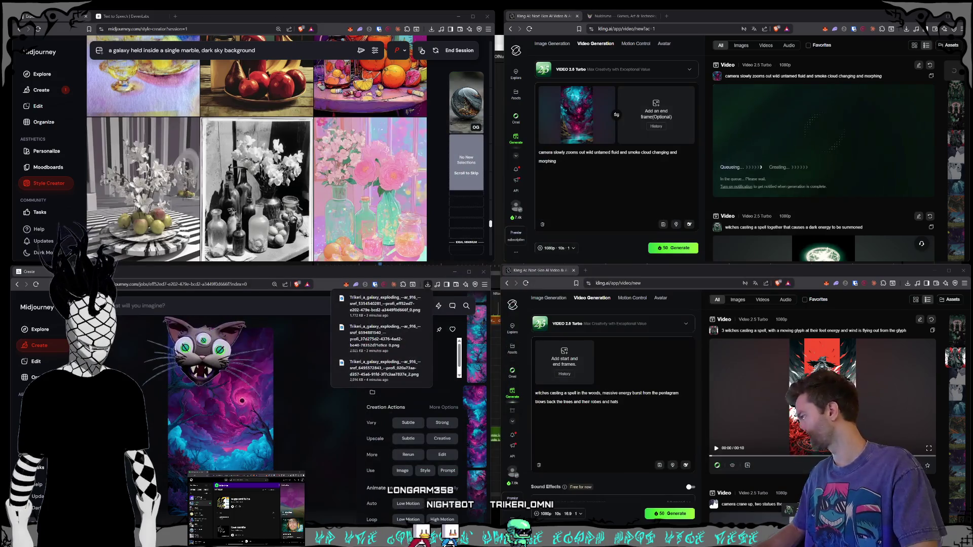
Set the teal mountain valley image as the video's start frame
mouse_move(380, 195)
left_mouse_down()
mouse_move(555, 166)
mouse_move(564, 337)
left_mouse_up()
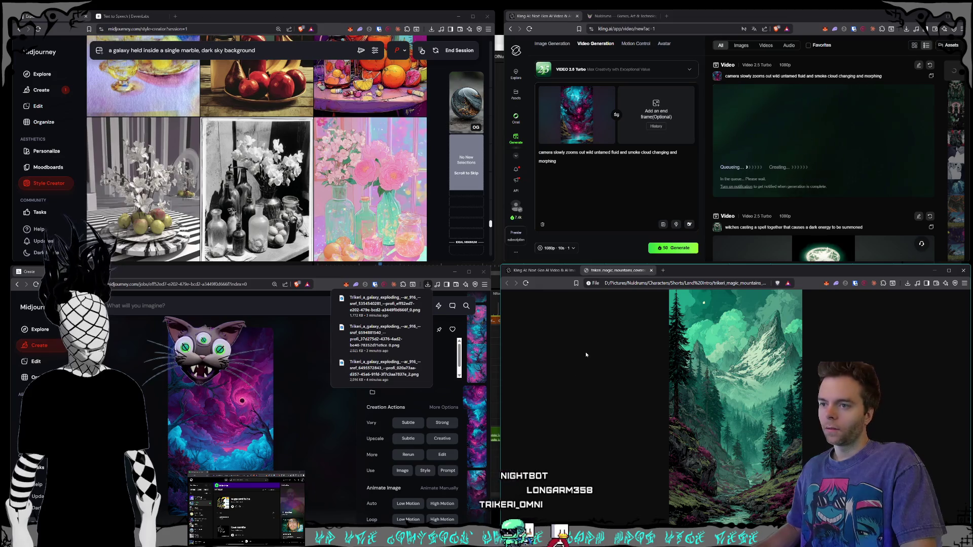
key("ctrl+w")
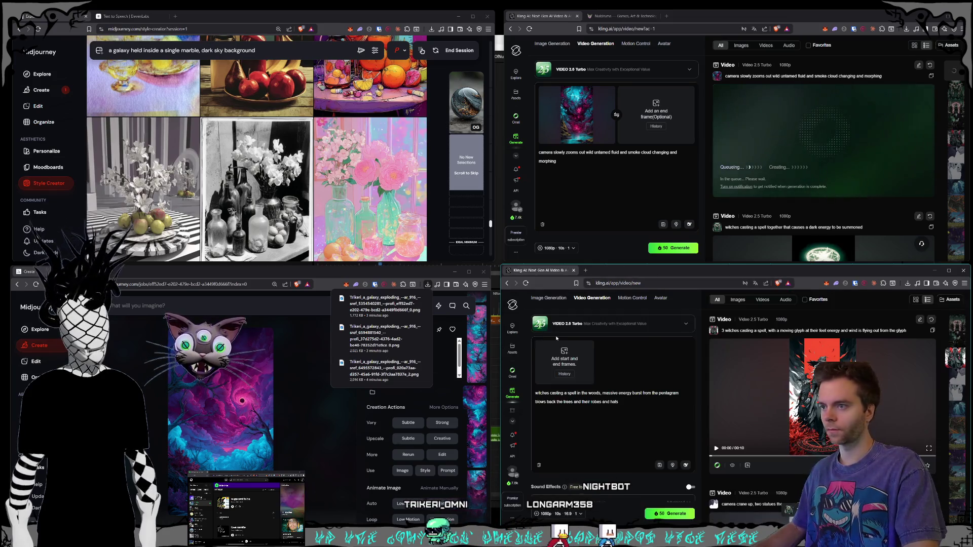
mouse_move(380, 334)
left_mouse_down()
mouse_move(576, 357)
mouse_move(560, 348)
mouse_move(561, 372)
left_mouse_up()
Generate with a stylized drone fly-through prompt about rising clouds and slightly moving trees
key("ctrl+a")
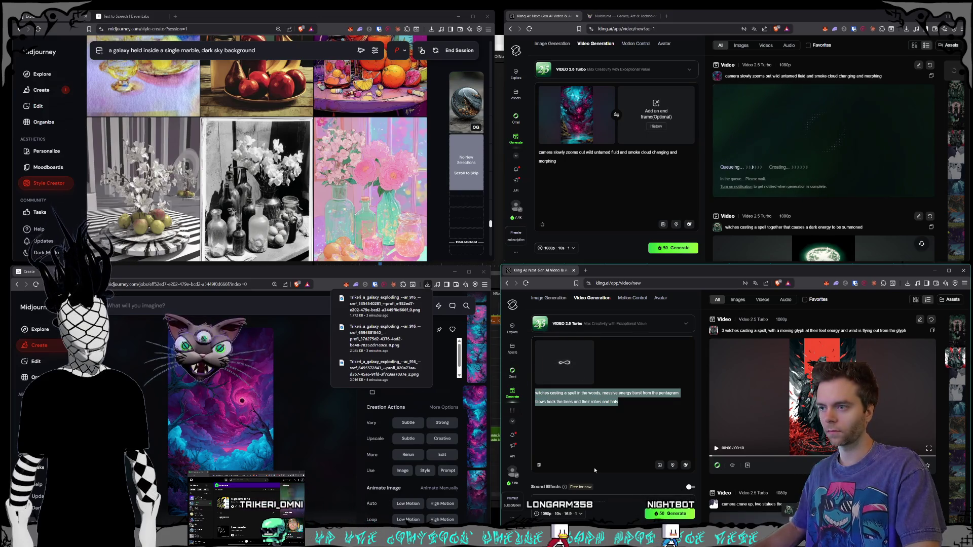
type("drone v")
key("BackSpace")
type("fly through")
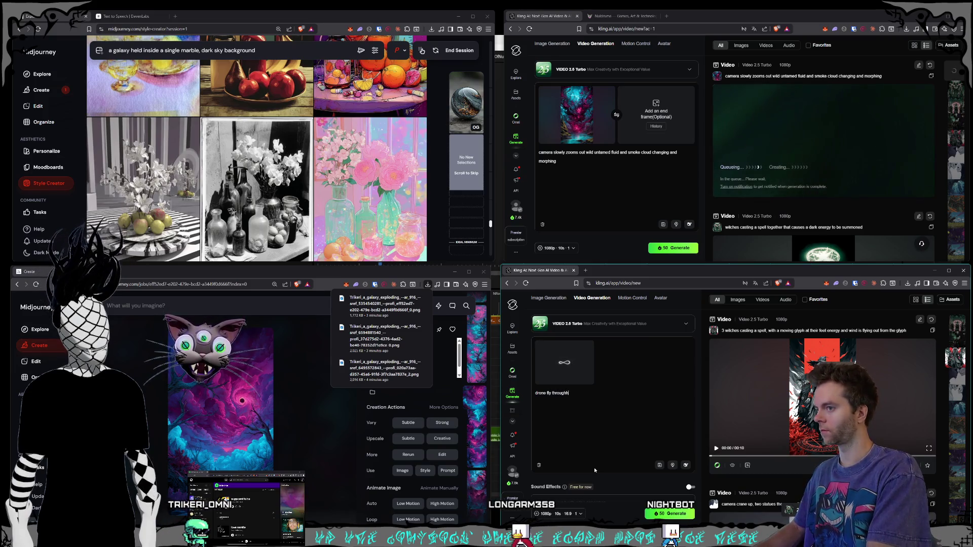
key("BackSpace")
key("BackSpace")
key("BackSpace")
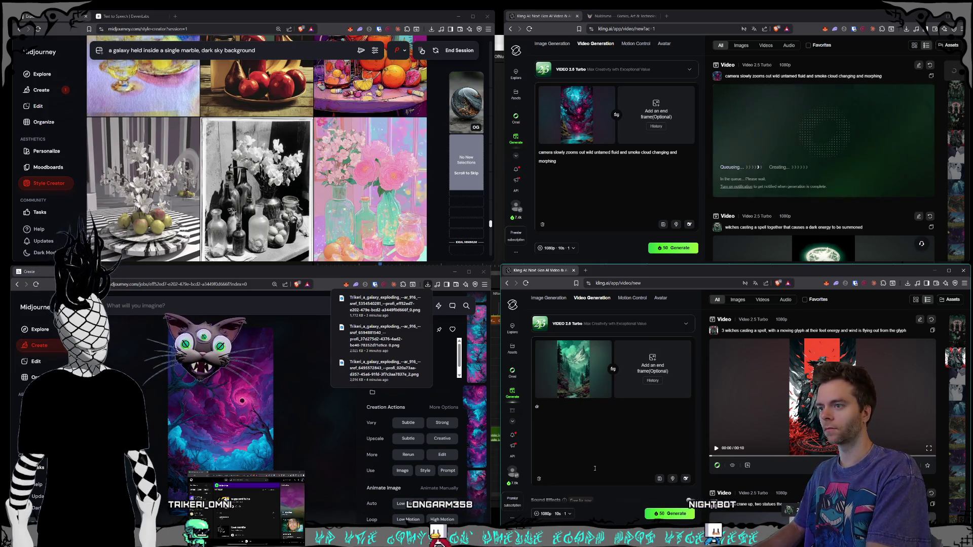
type("stylized, drone fly throu")
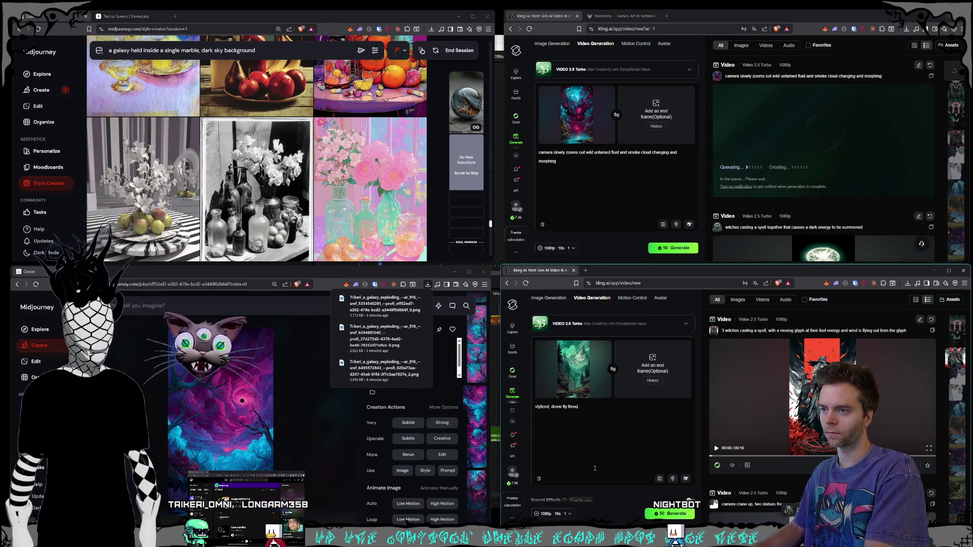
type("gh of a ca")
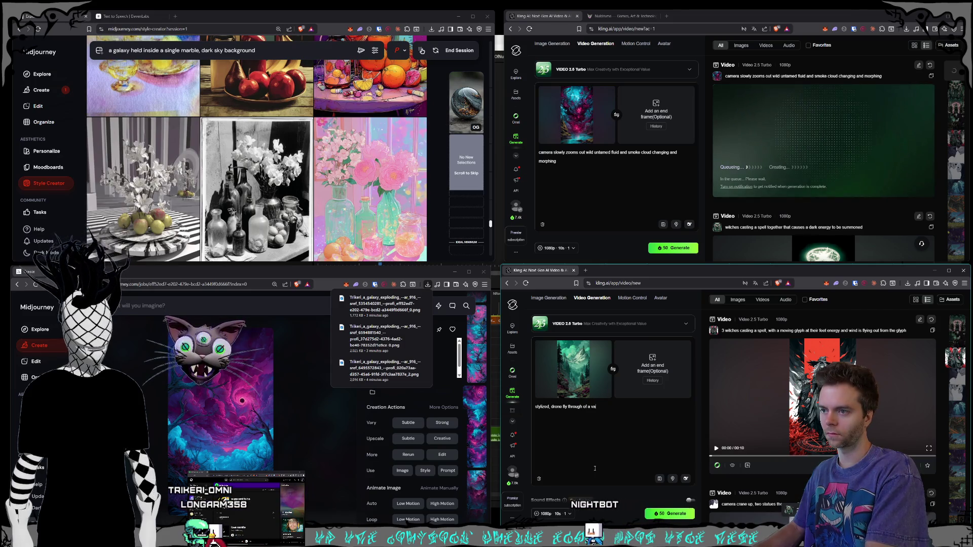
type(" towards th")
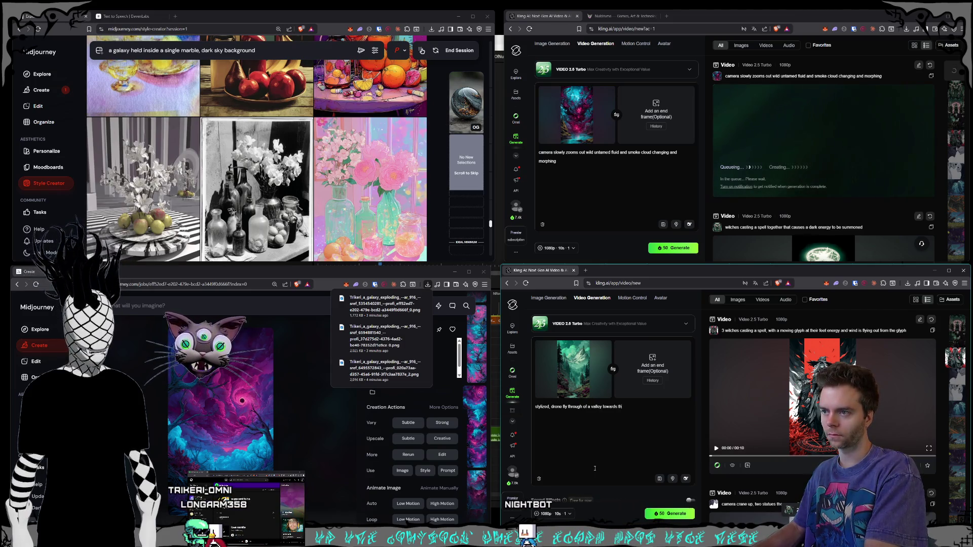
type("e mountains, wind")
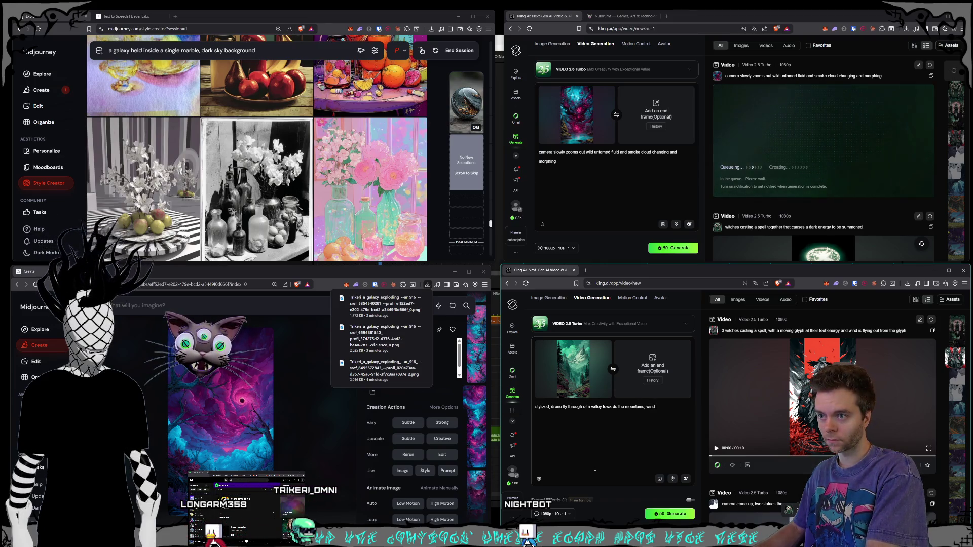
type("is moving the clou")
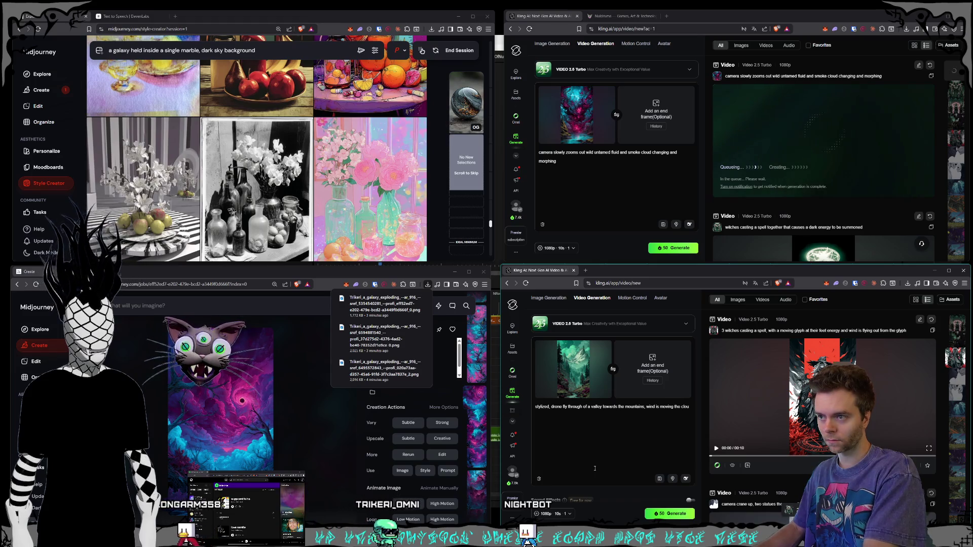
type("ds in the sky and th")
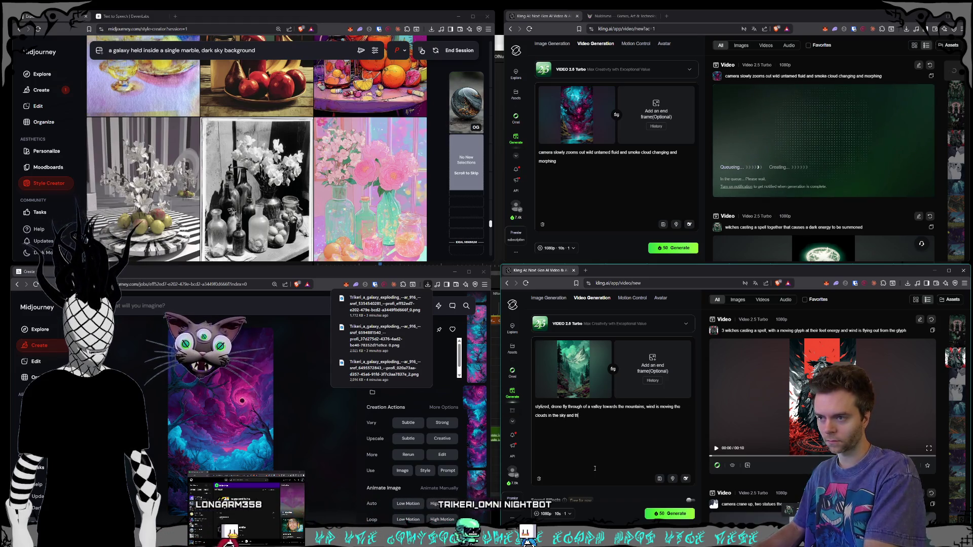
type("e trees sl")
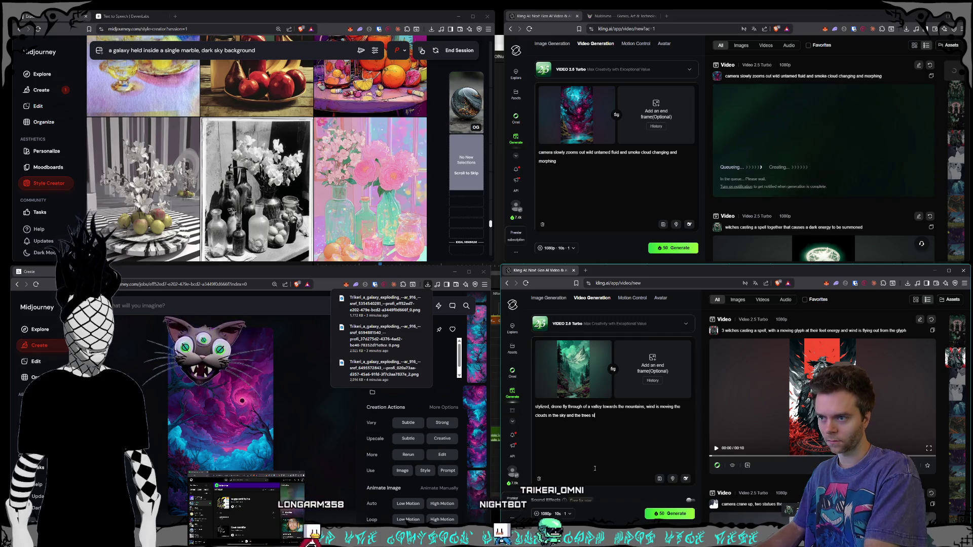
type("ightly, the river is flowing")
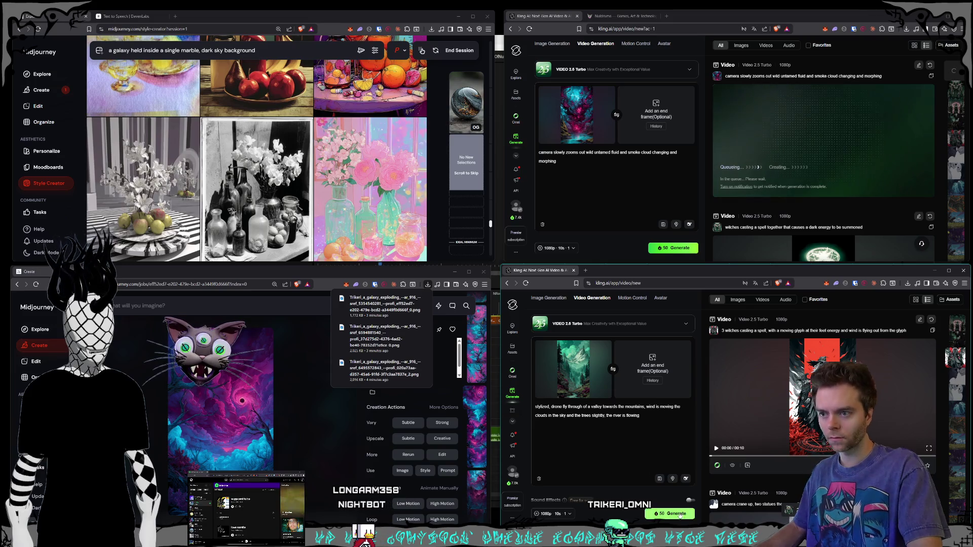
left_click(669, 514)
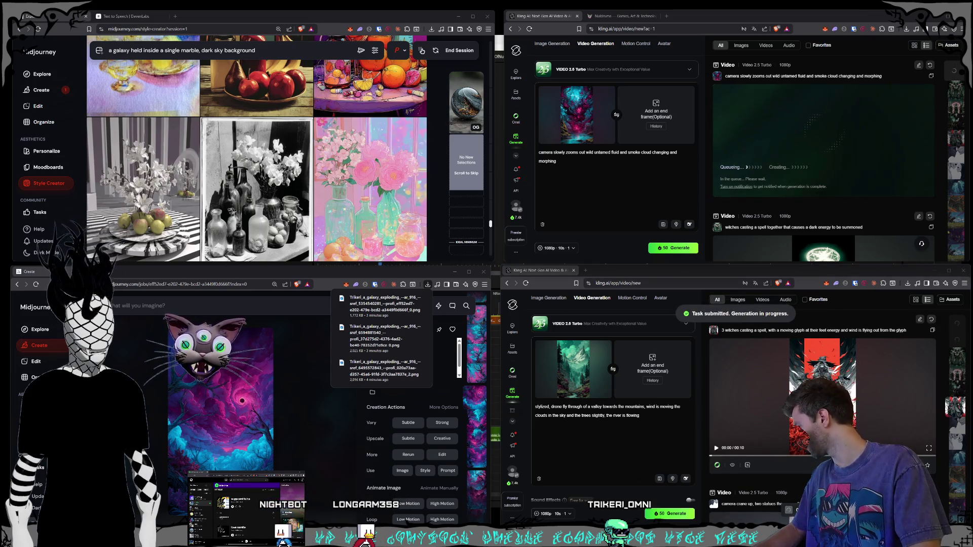
mouse_move(751, 127)
left_mouse_down()
mouse_move(662, 203)
mouse_move(576, 109)
mouse_move(578, 116)
left_mouse_up()
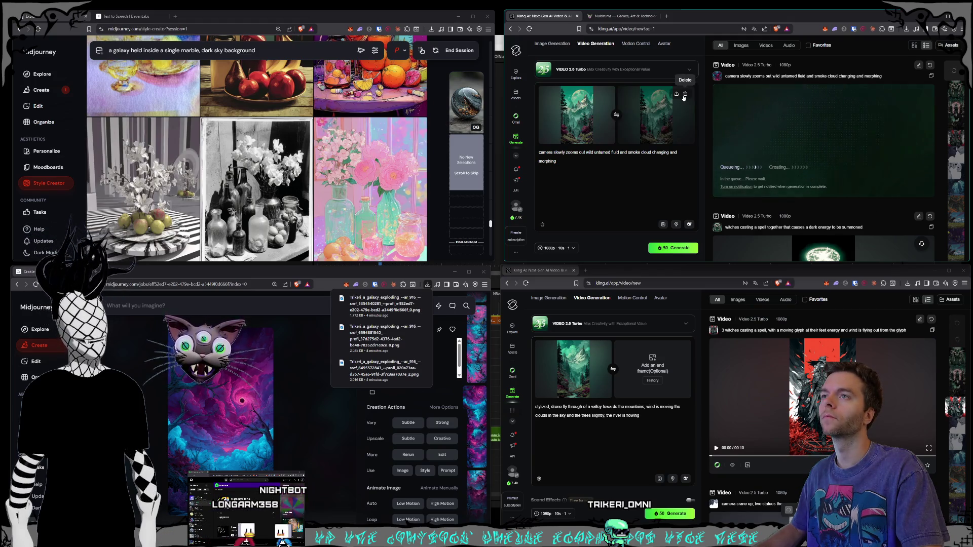
Remove the end frame and prompt 'drone fly through of a valley, clouds moving through the mountains, trees moving slightly'
left_click(628, 146)
key("ctrl+a")
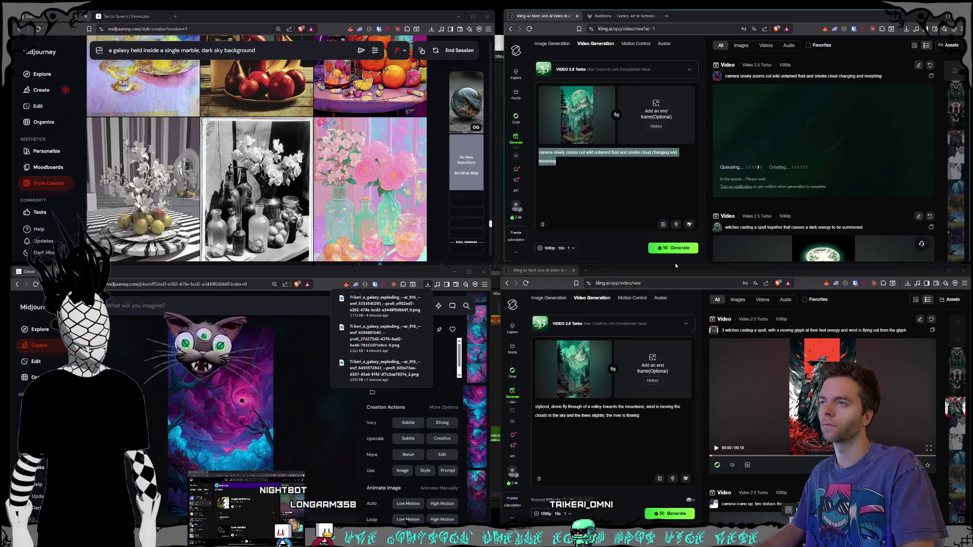
type("drone fly throug")
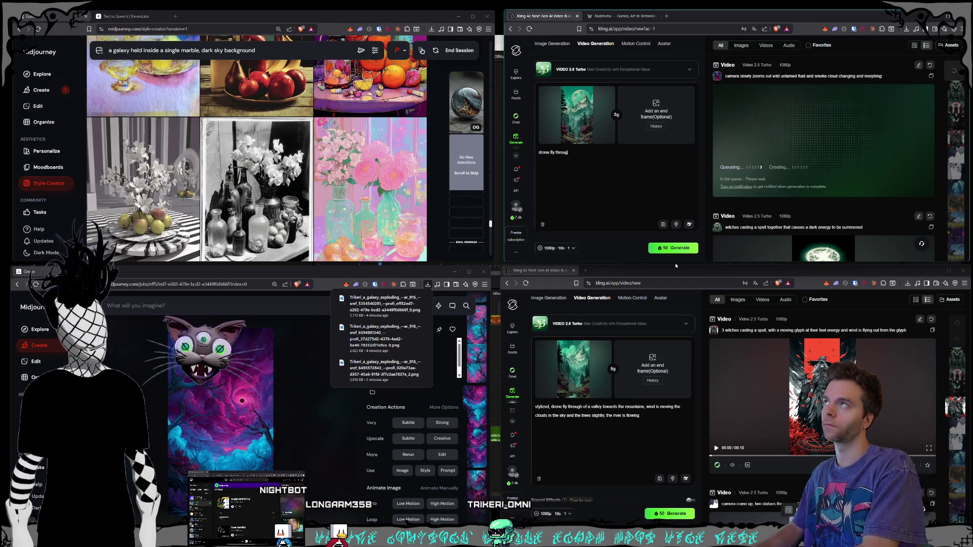
type("h of a valley,")
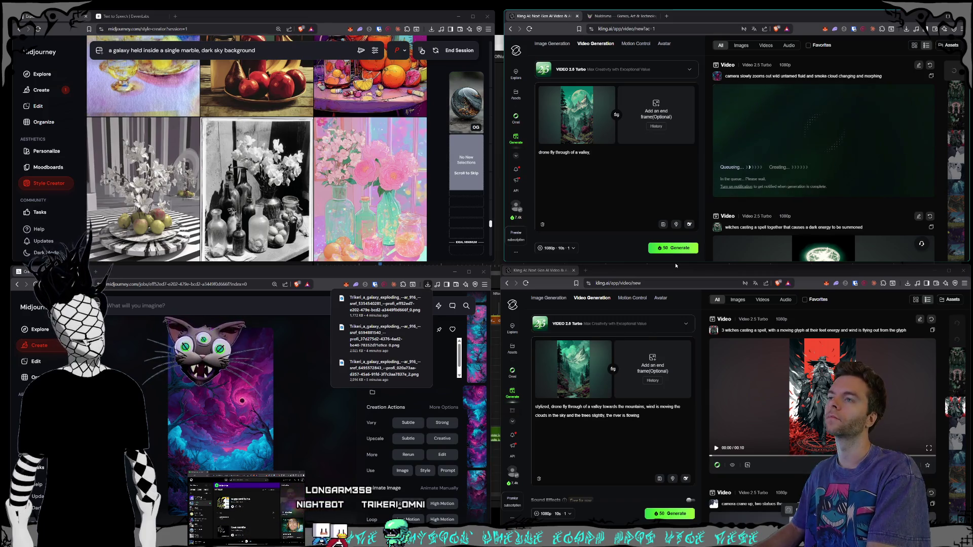
type("uds are moving through")
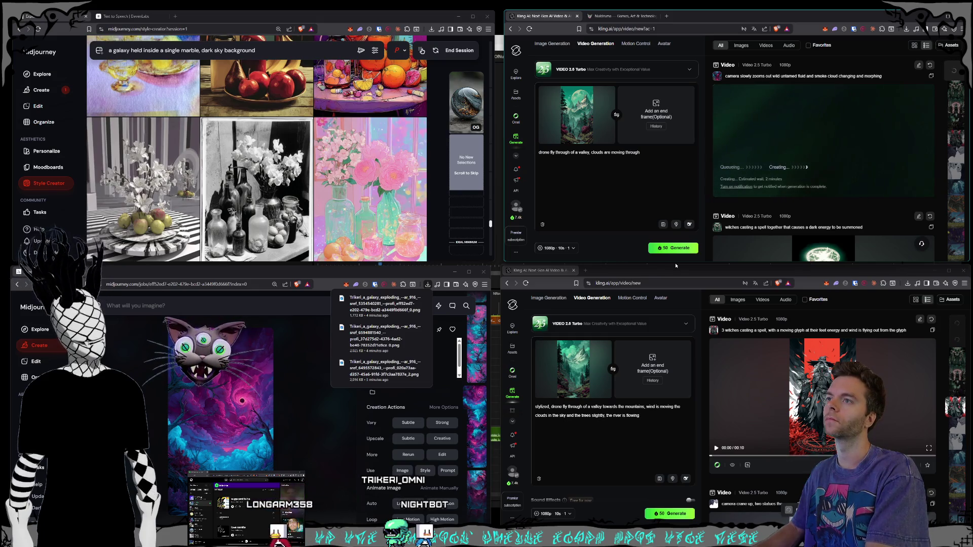
key("BackSpace")
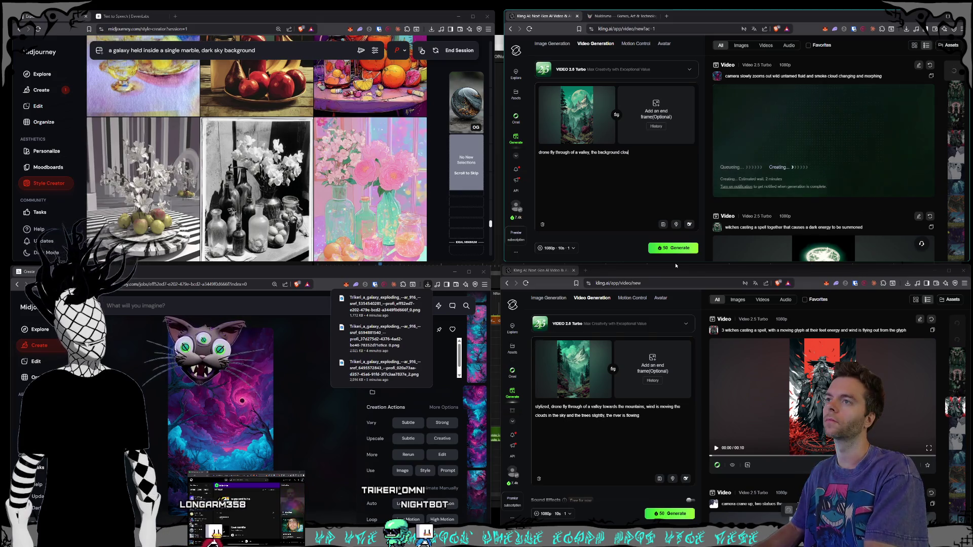
type("uds ")
type("ugh teh")
key("BackSpace")
key("BackSpace")
type("he mountains, t")
type("he trees")
type(" are moving")
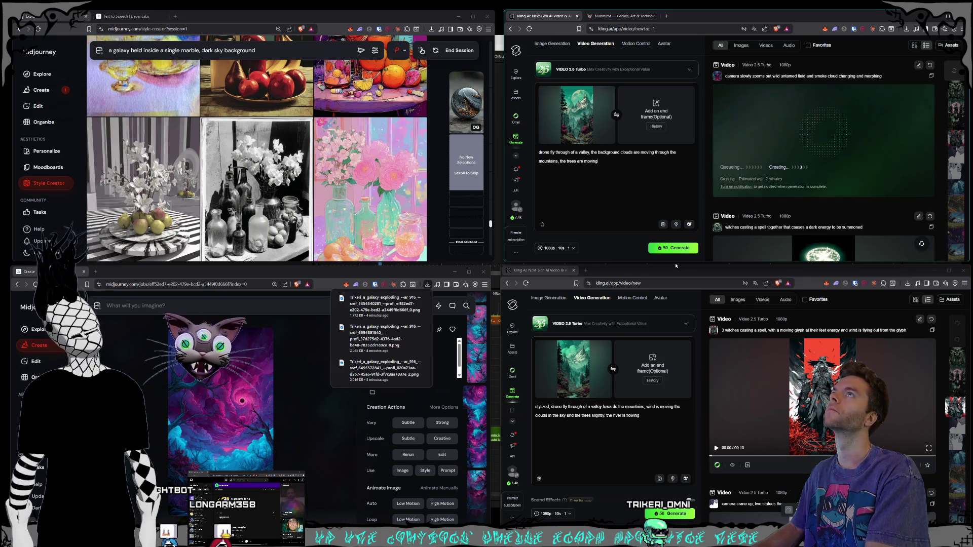
type(" from wind slightly")
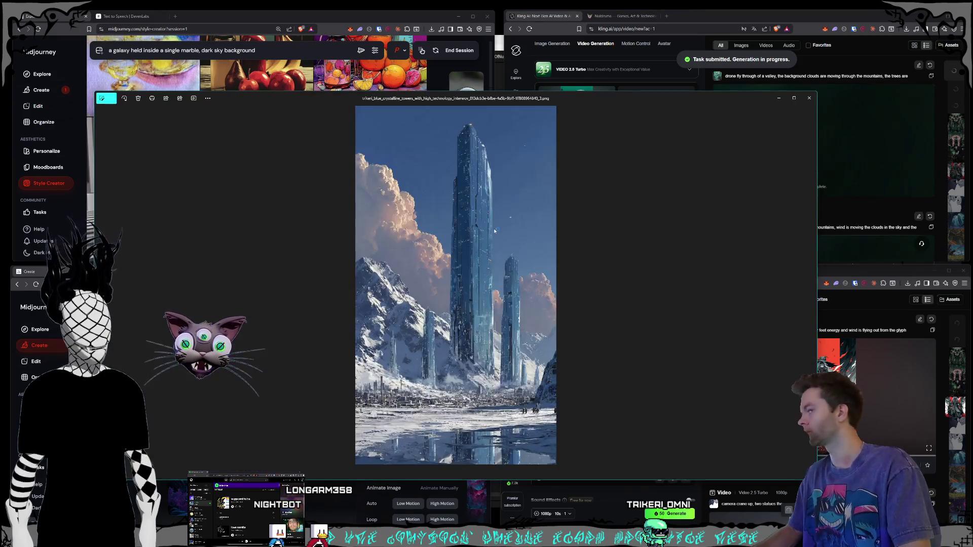
Browse the generated images in Photos back to the blue crystal-towers image, then close it
key("Right")
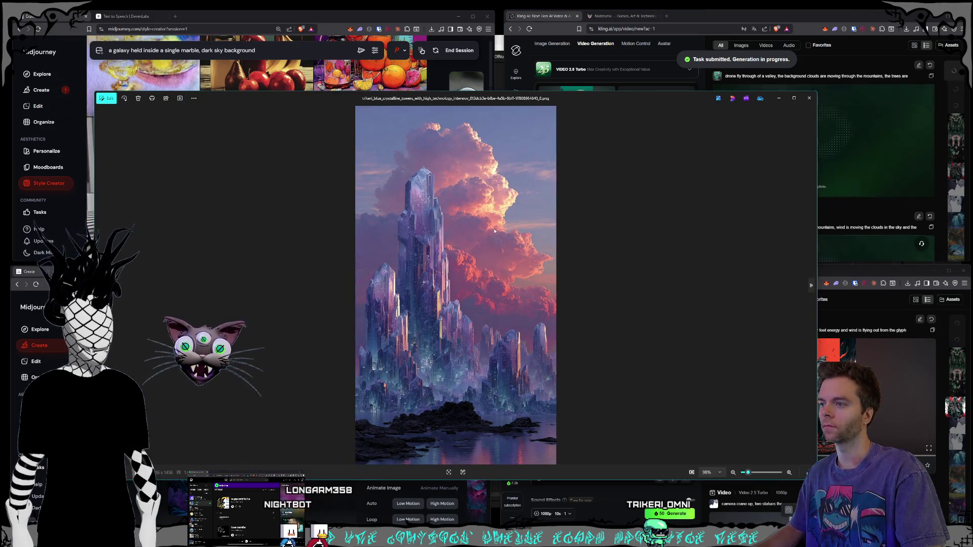
key("Right")
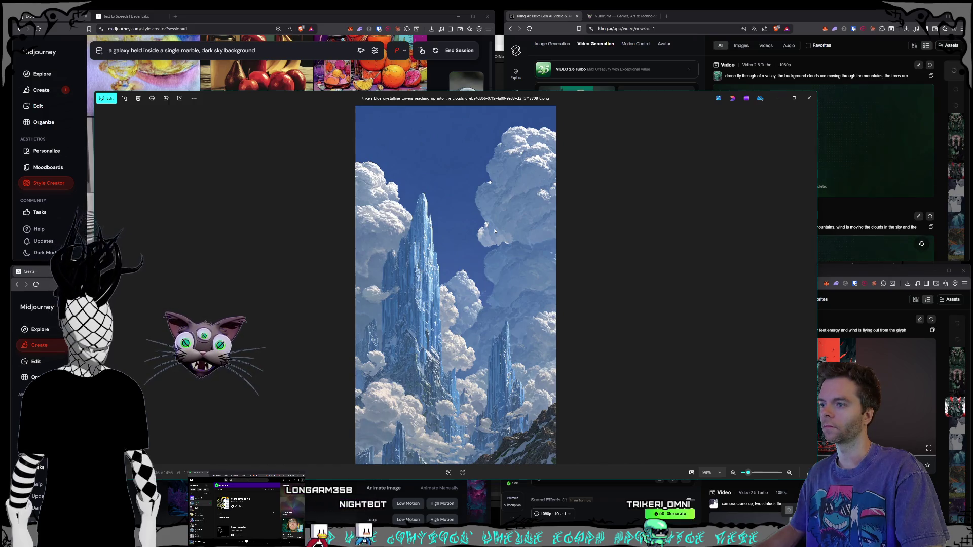
key("Right")
key("Left")
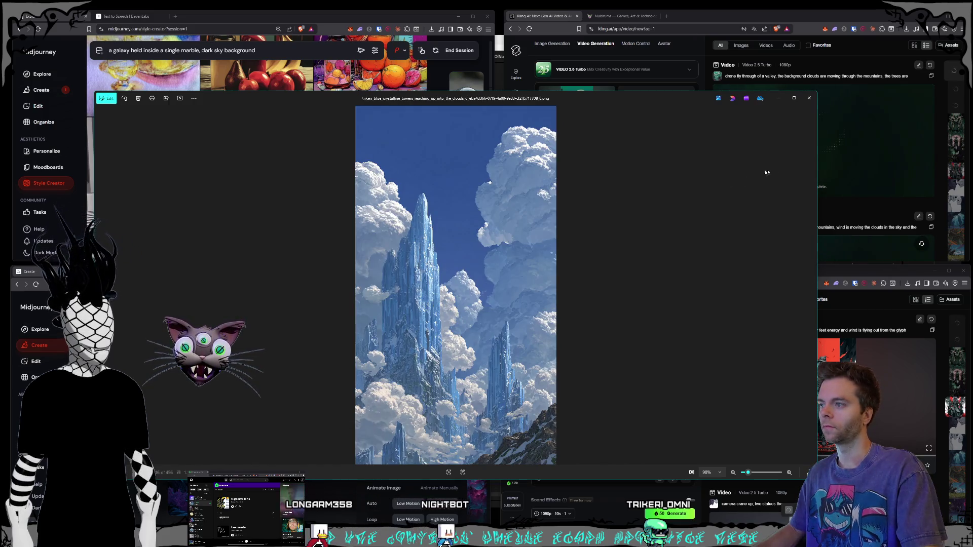
left_click(809, 98)
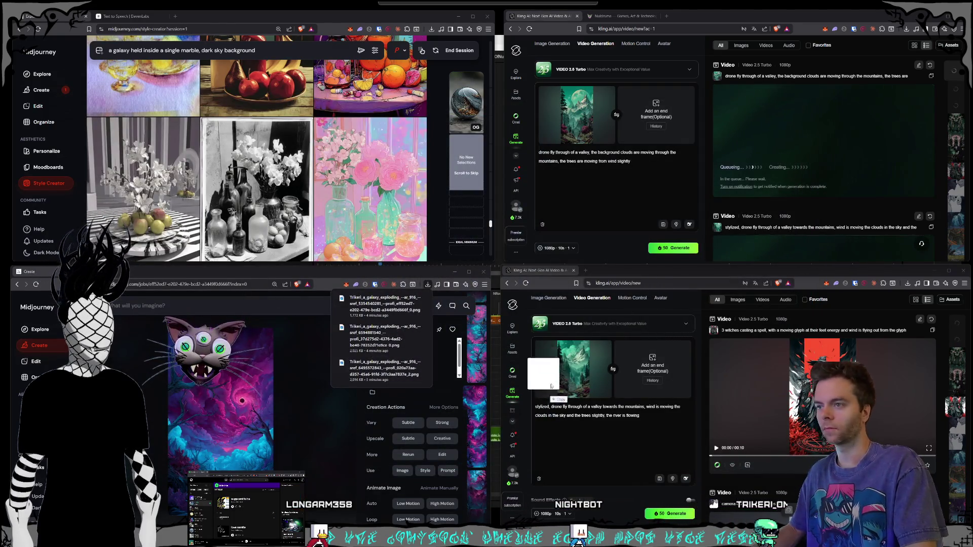
Place the crystal-towers image as the lower start frame and close the courtyard image preview
left_click(601, 426)
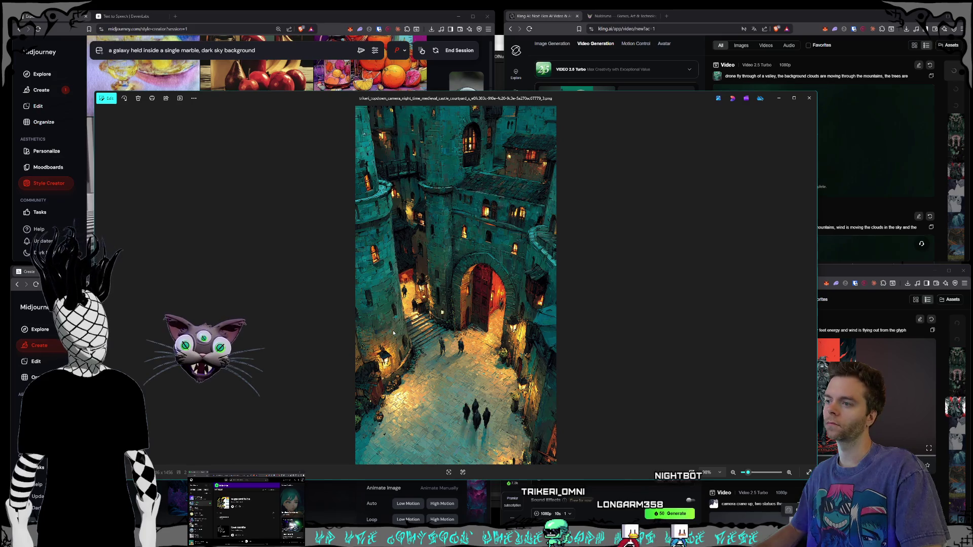
key("Left")
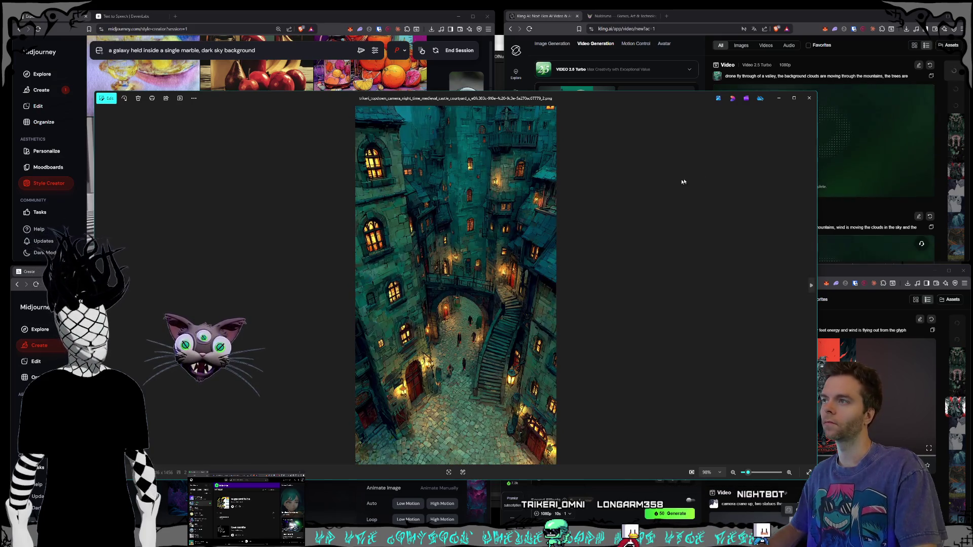
left_click(809, 98)
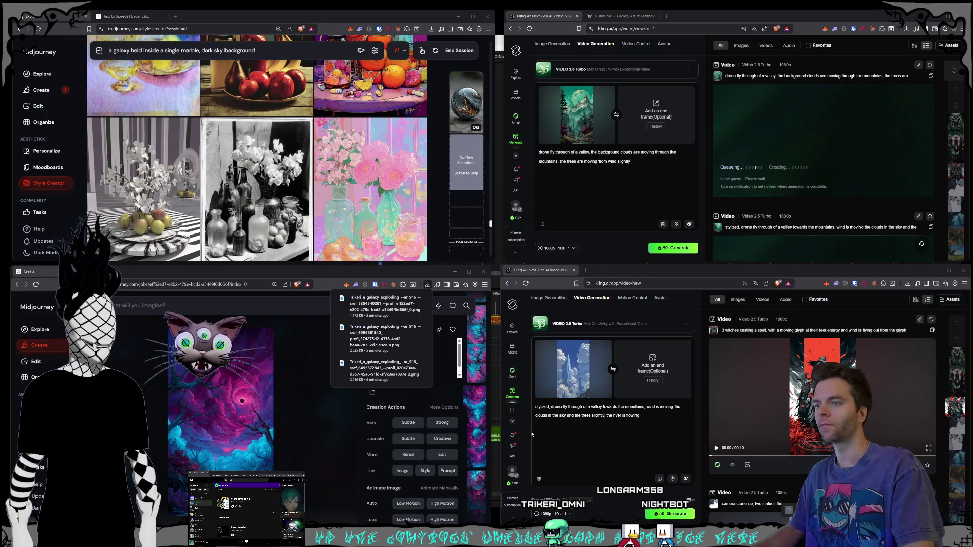
Replace the lower prompt with clouds moving amongst giant blue towers and generate
triple_click(647, 414)
key("BackSpace")
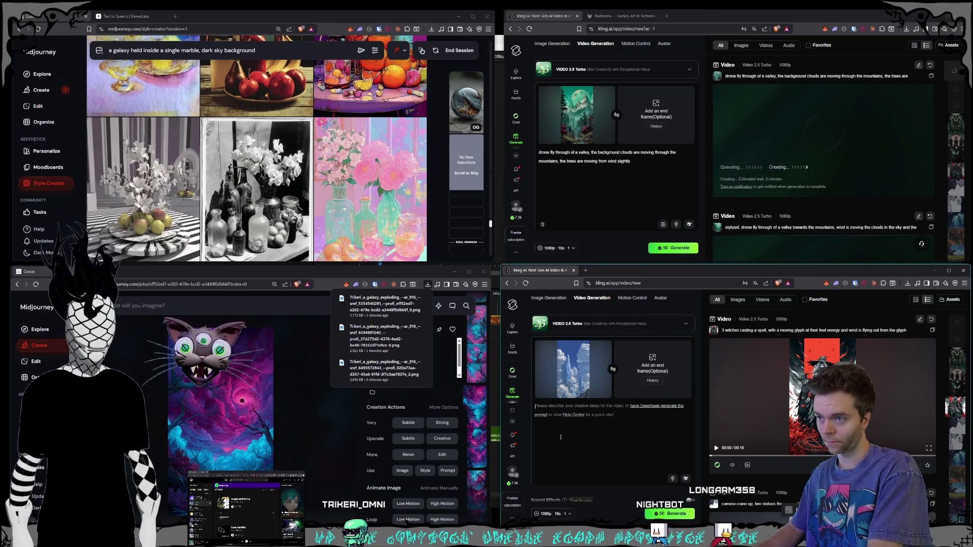
type("ca")
key("BackSpace")
key("BackSpace")
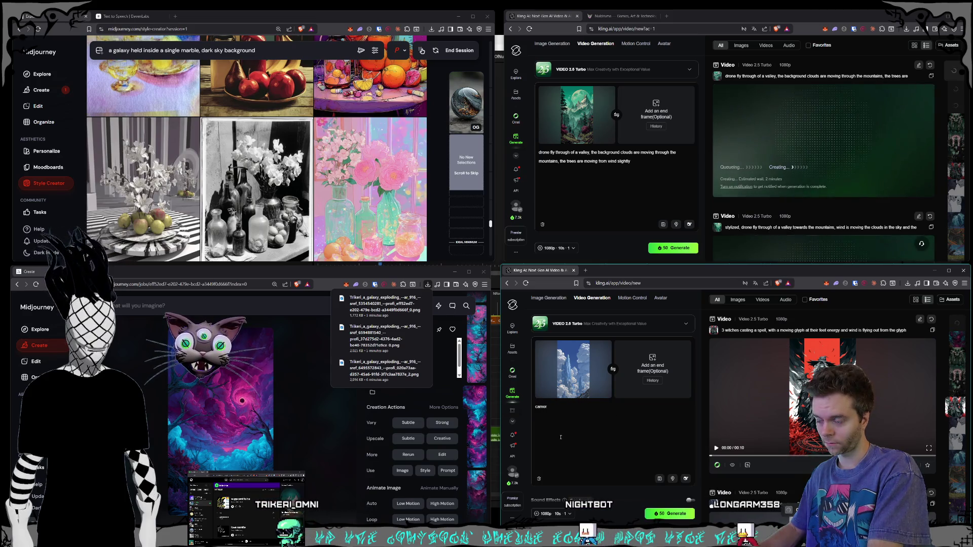
type("clo")
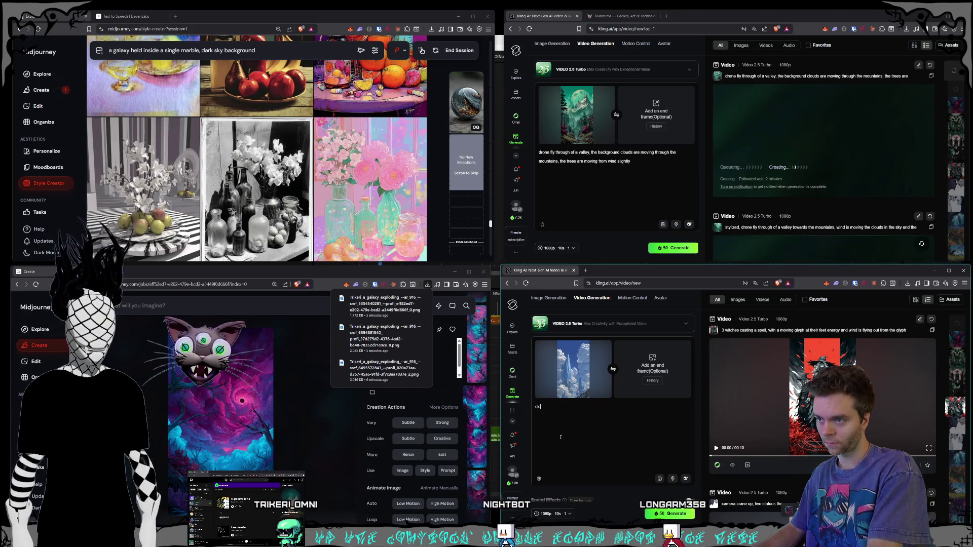
type("uthe")
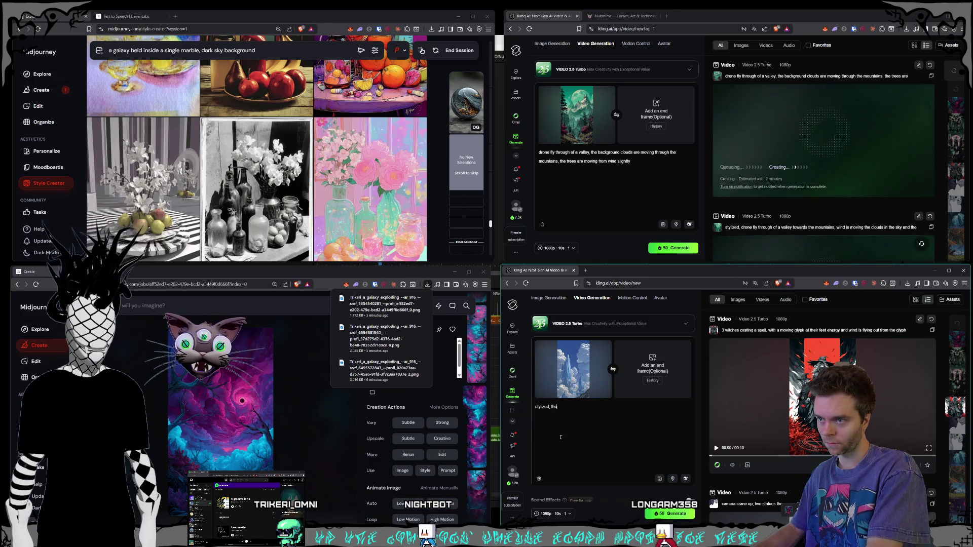
type(" clo are moving from the wind amongs")
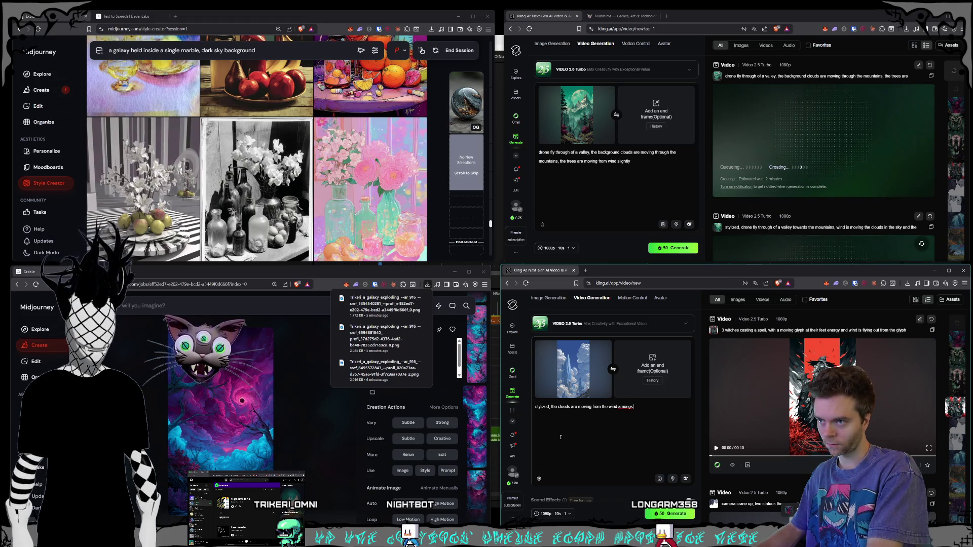
type(" these gi")
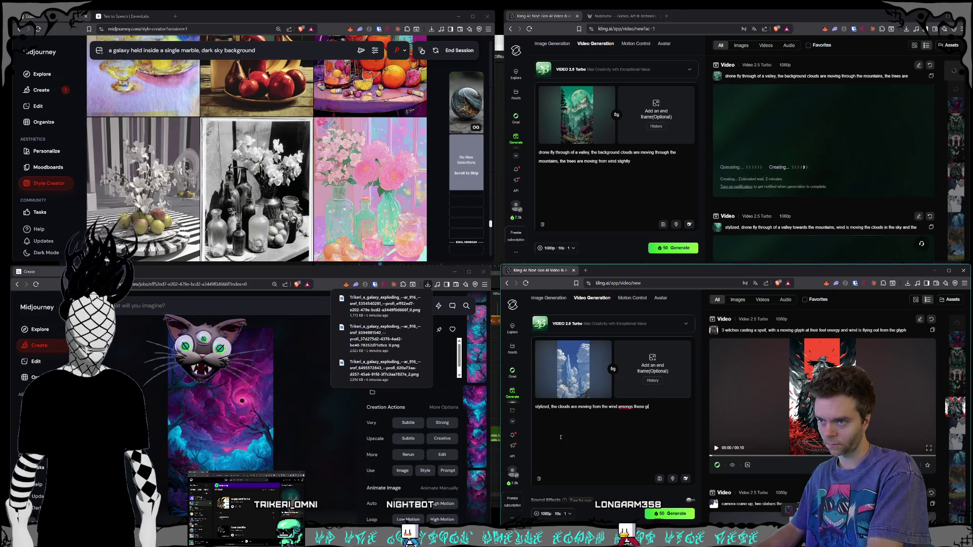
type("ant blue towers")
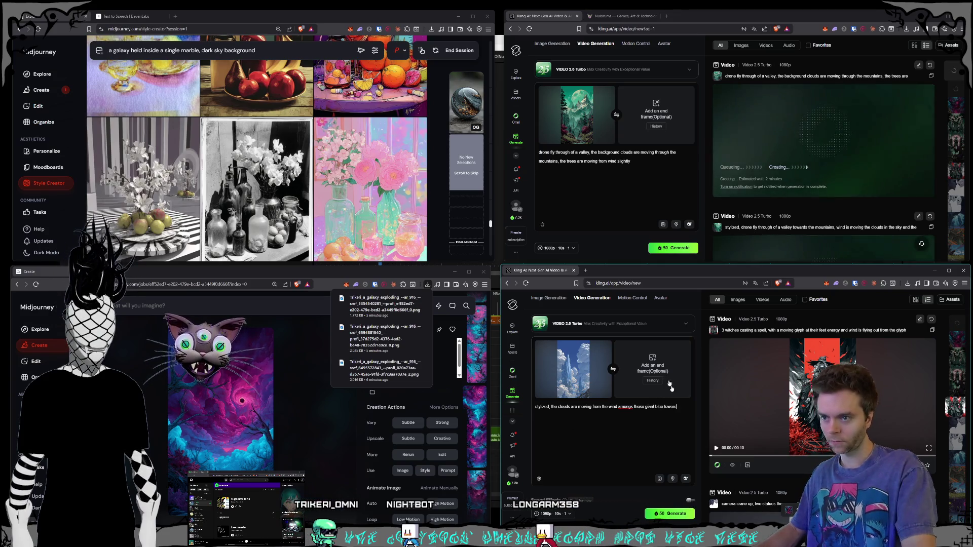
left_click(665, 517)
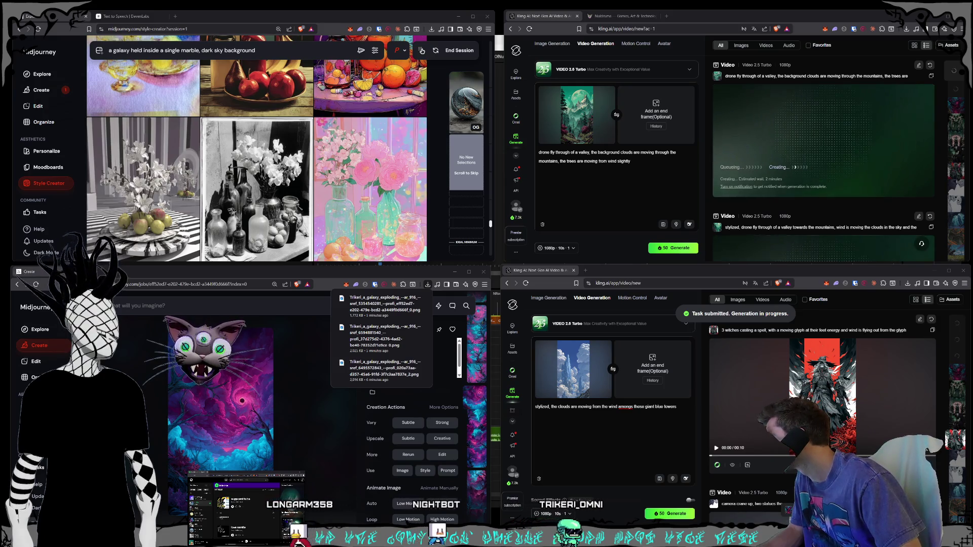
Preview the spooky village and dark fantasy city images, then load a new lower start image without an end frame
left_click(384, 365)
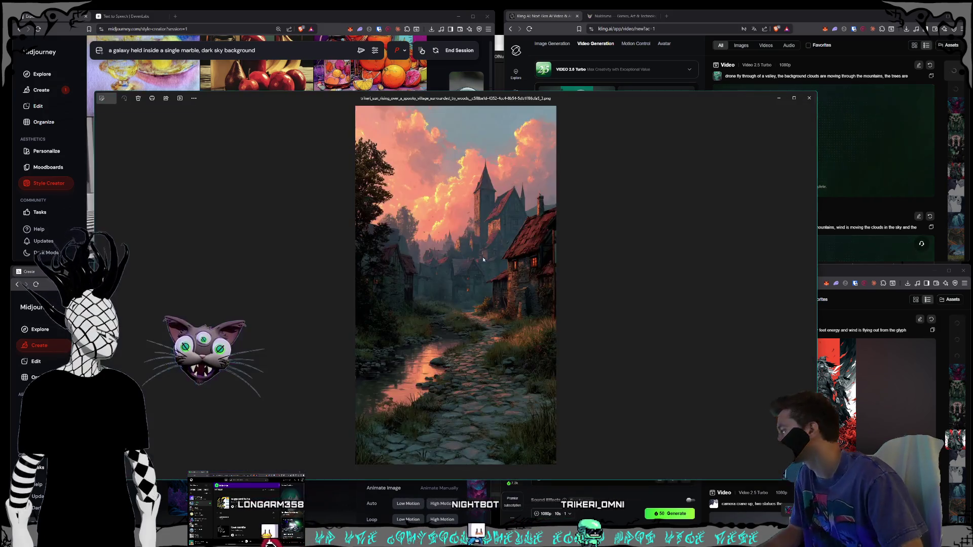
left_click(809, 100)
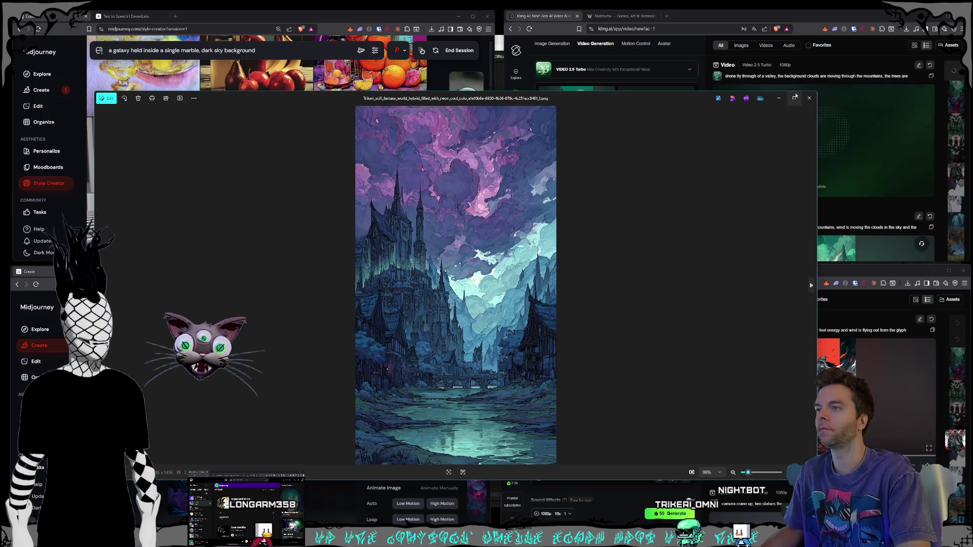
left_click(809, 98)
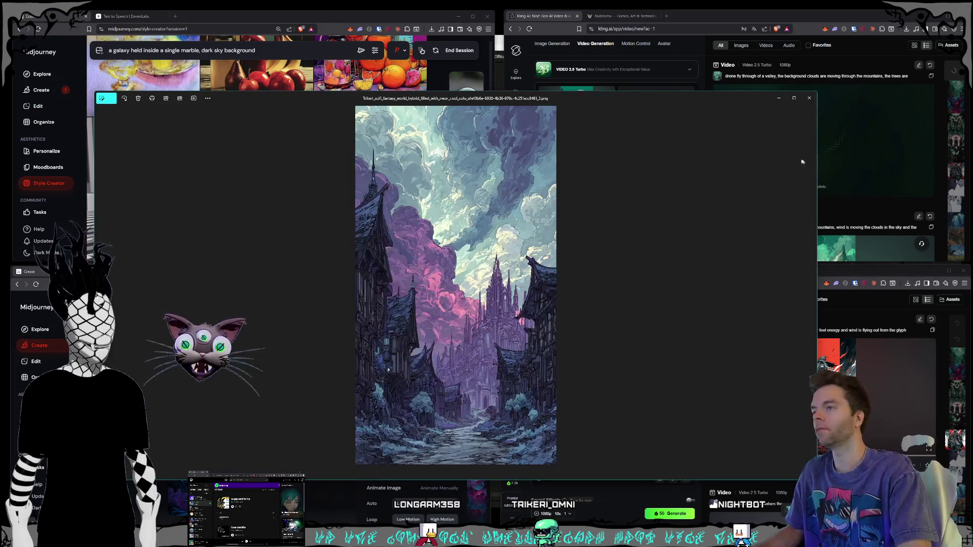
left_click(809, 100)
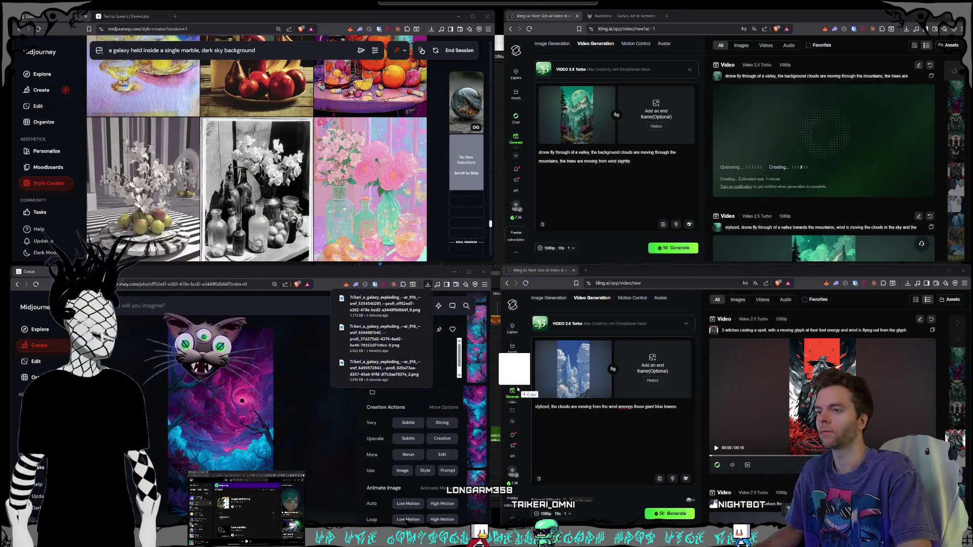
left_click(601, 419)
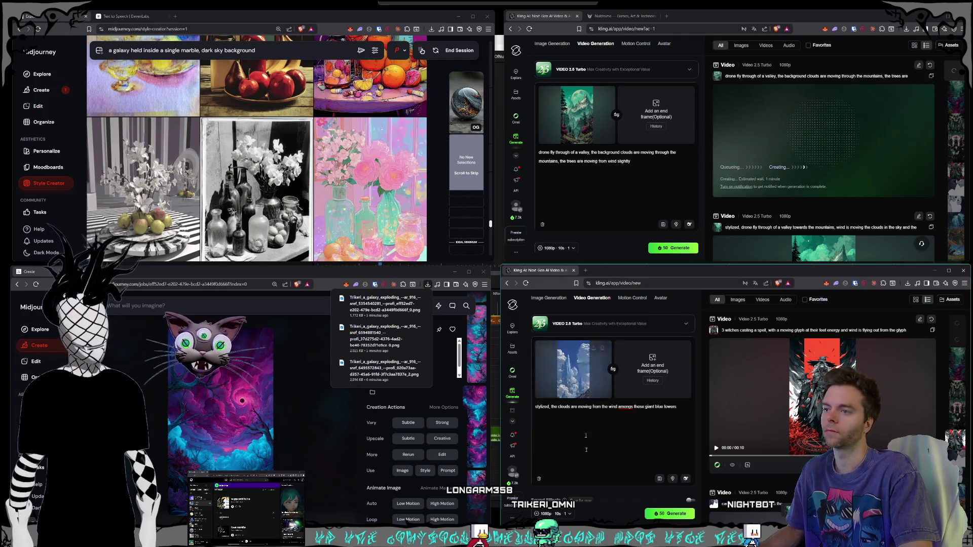
left_click(661, 367)
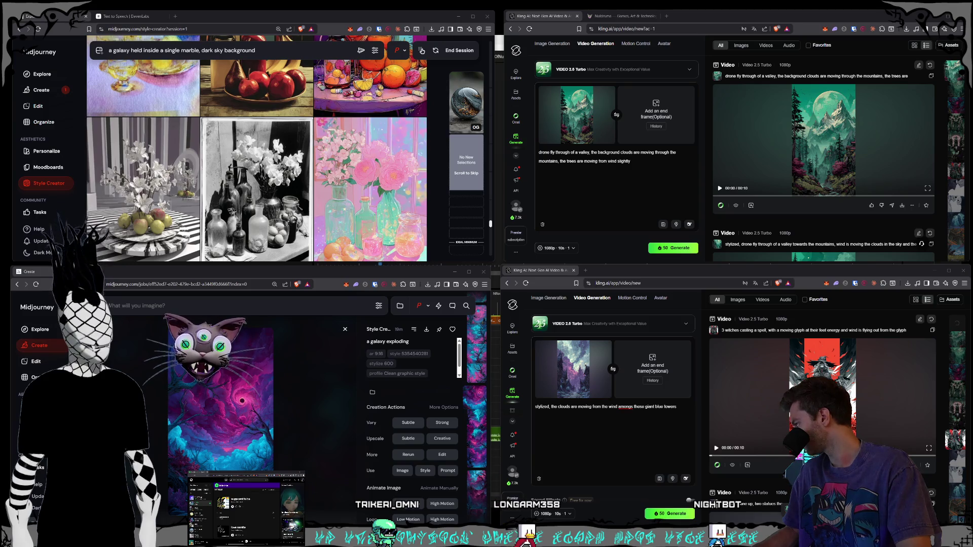
Move the purple swirling image into the upper job's start frame and clear the lower prompt
left_click_drag(551, 427, 574, 172)
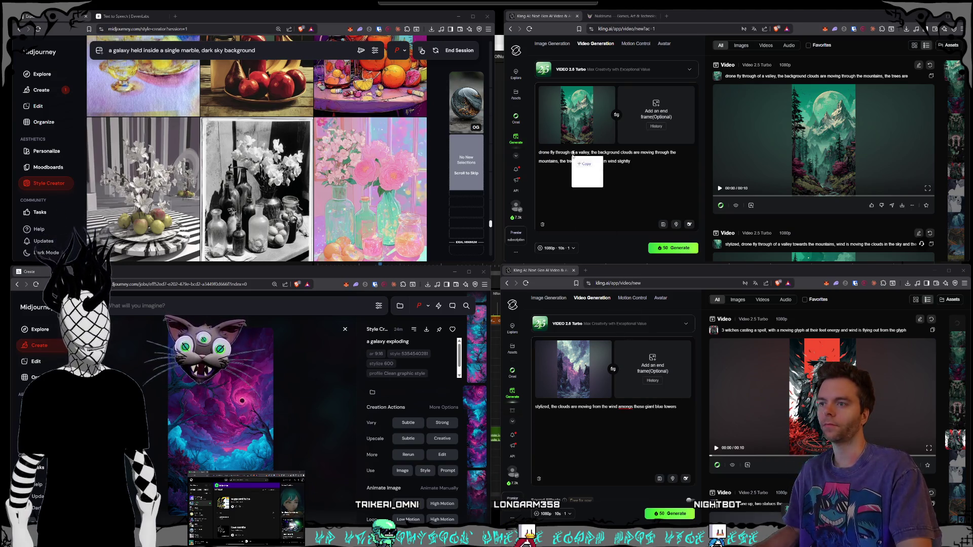
left_click_drag(565, 103, 567, 105)
left_click(604, 422)
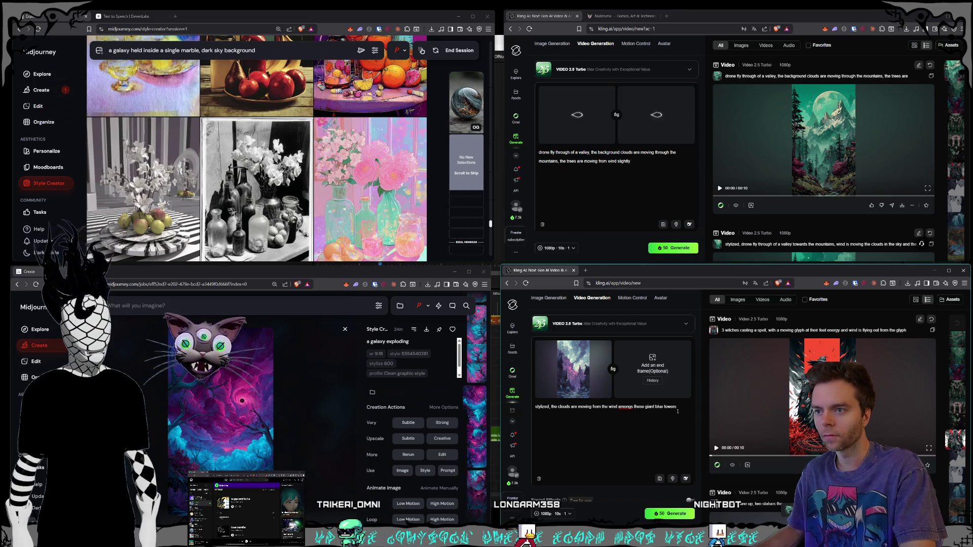
key("ctrl+a")
key("BackSpace")
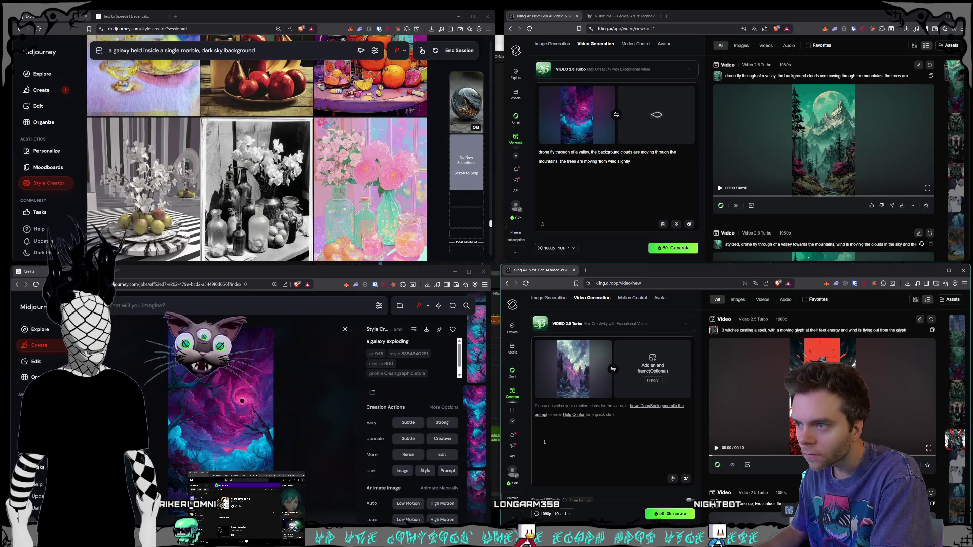
Generate the dark castle village clip: handheld camera walking toward the village, clouds moving in the sky
type("c")
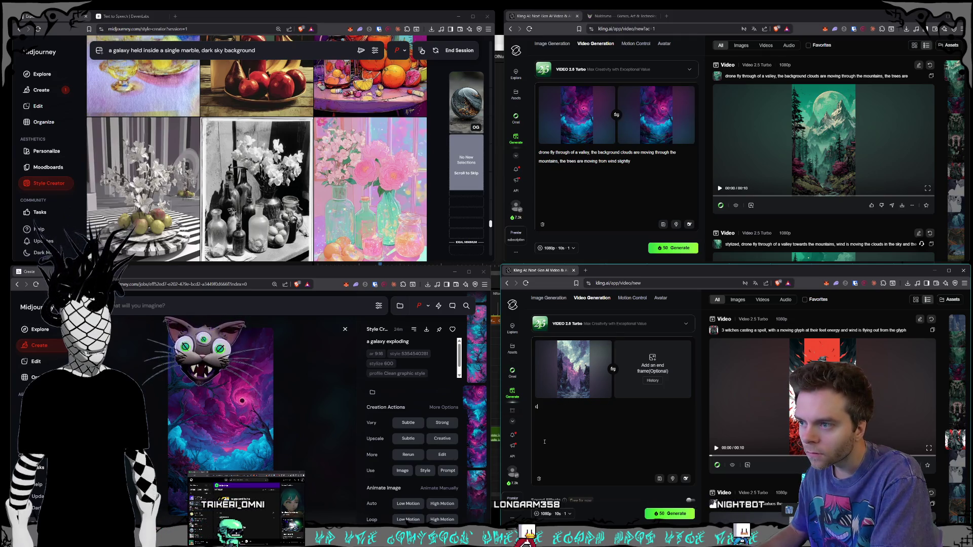
type("amerzoo")
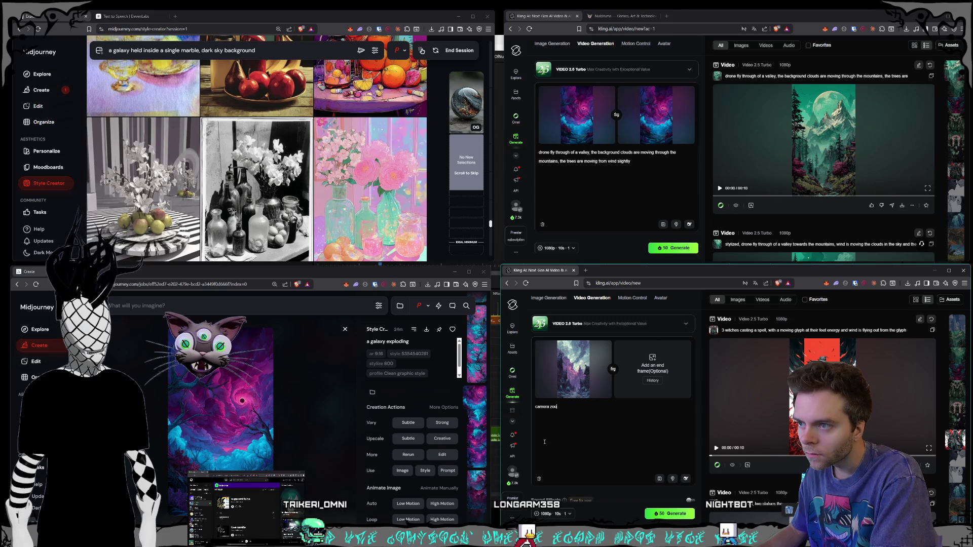
type("mswalks down a path towards a vi")
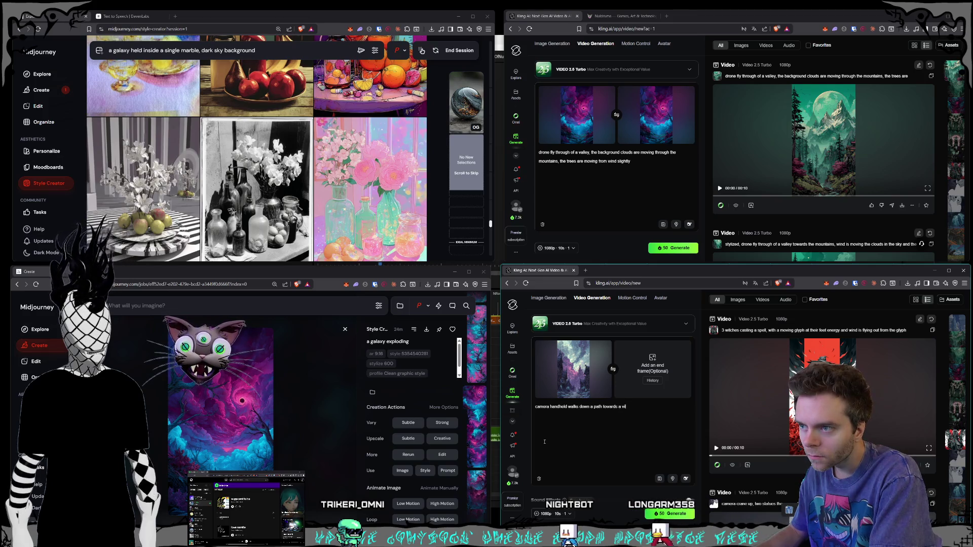
type("e")
key("BackSpace")
type("are moving in the sky")
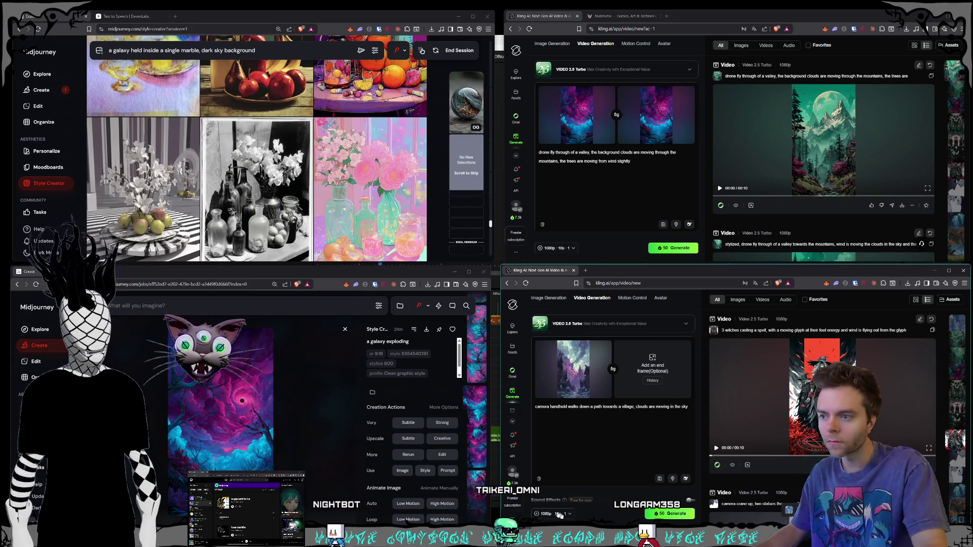
left_click(670, 513)
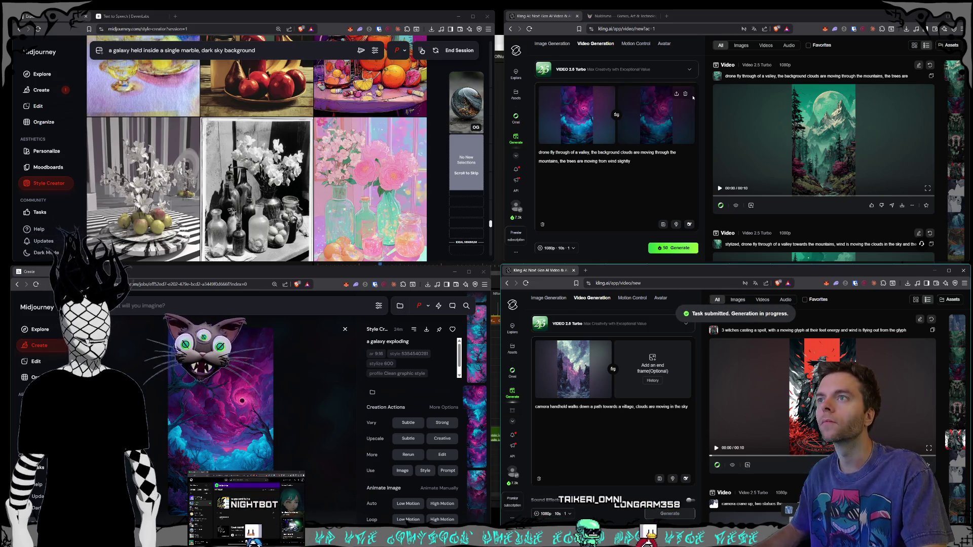
Drop the end frame and generate the portal clip: sky portal, moving clouds and fog, fisheye fly-out
left_click(685, 93)
left_click_drag(539, 152, 588, 232)
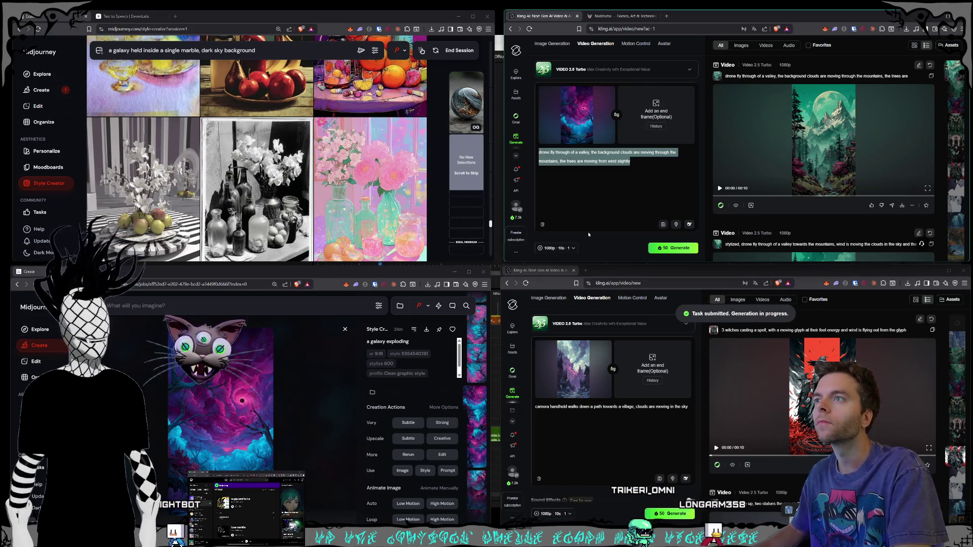
key("BackSpace")
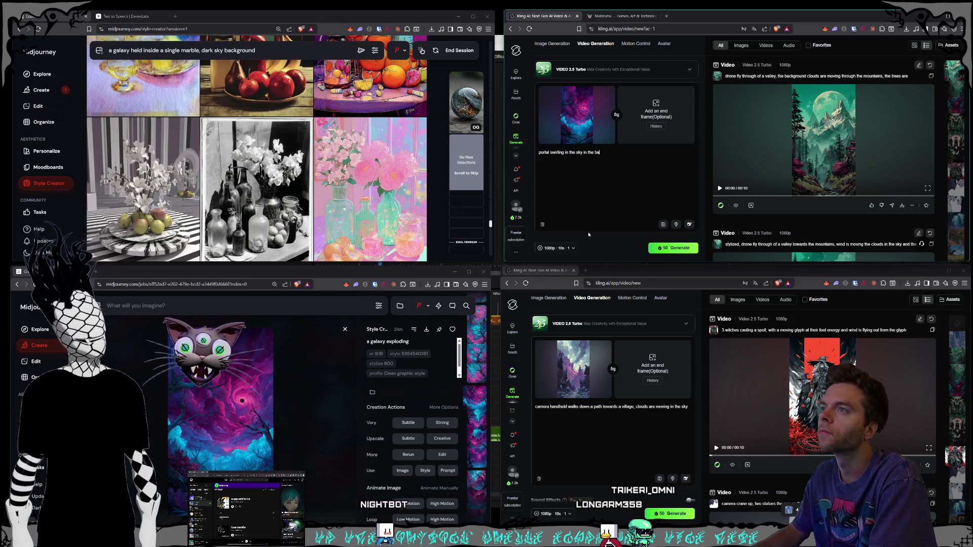
type("portal swirling in the sky in the background, cloud")
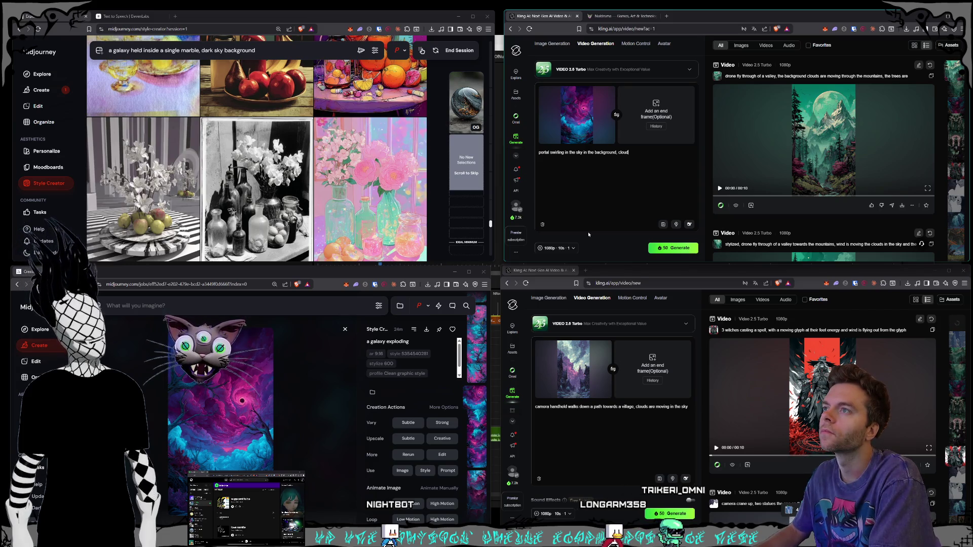
type("s and ")
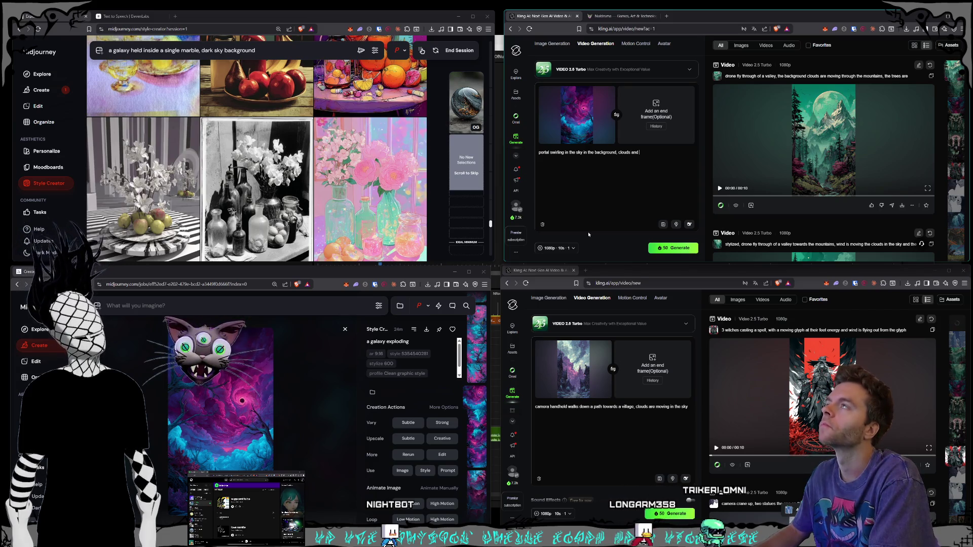
type("fog")
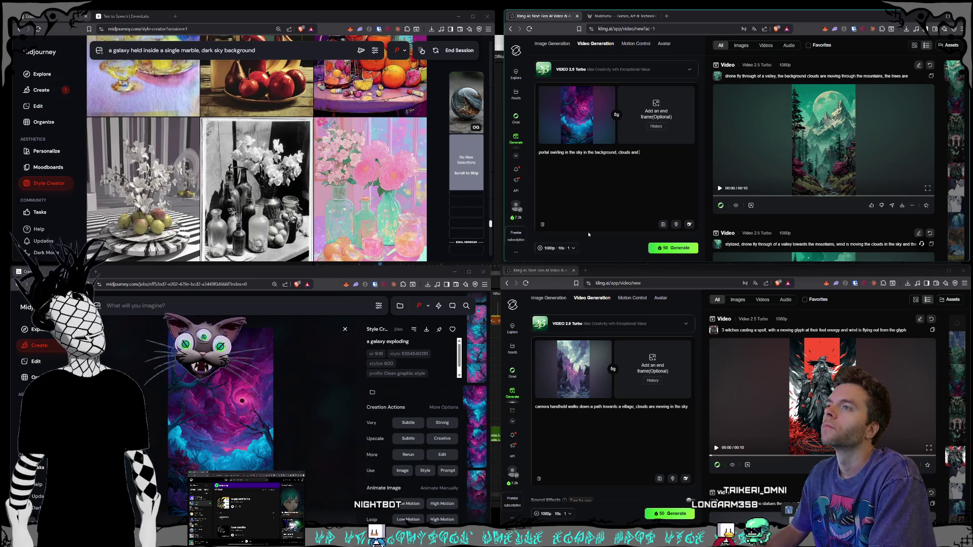
type(" are moving, camera fly")
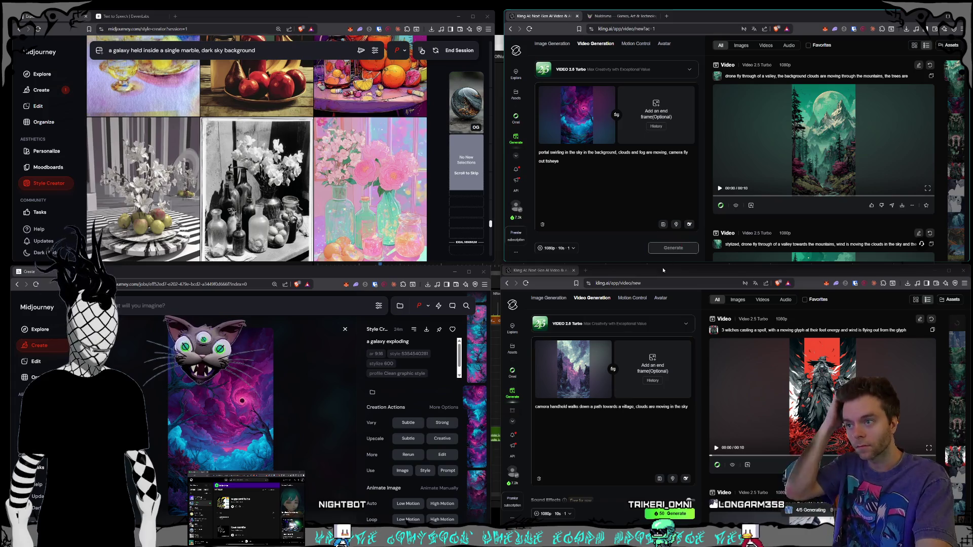
left_click(597, 438)
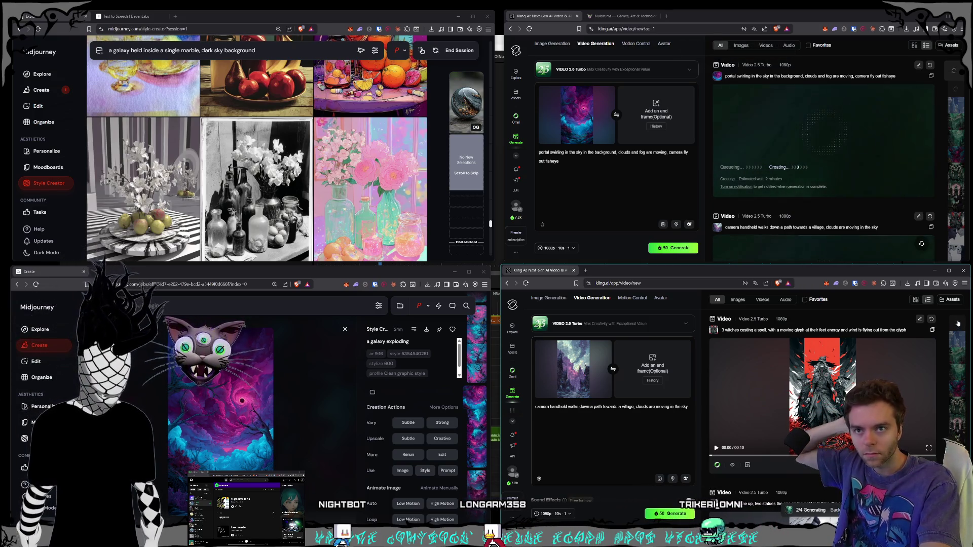
Load the purple swirling portal image as the lower job's start frame and start replacing its prompt
left_click(623, 438)
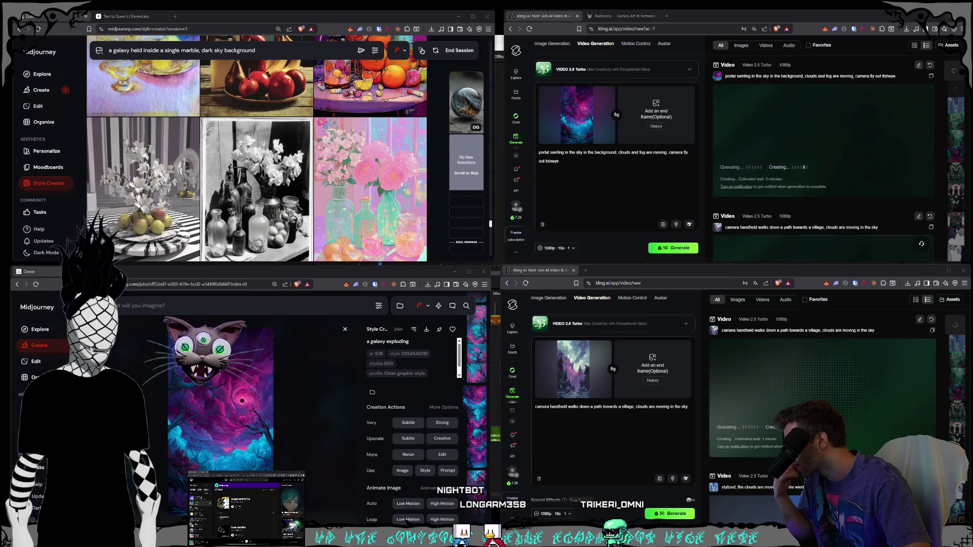
left_click(613, 369)
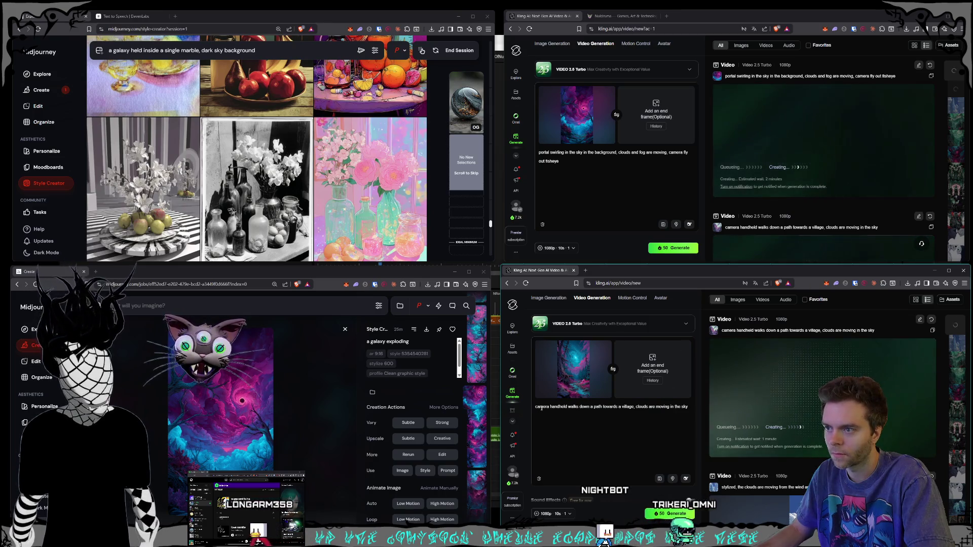
key("ctrl+a")
type("portal")
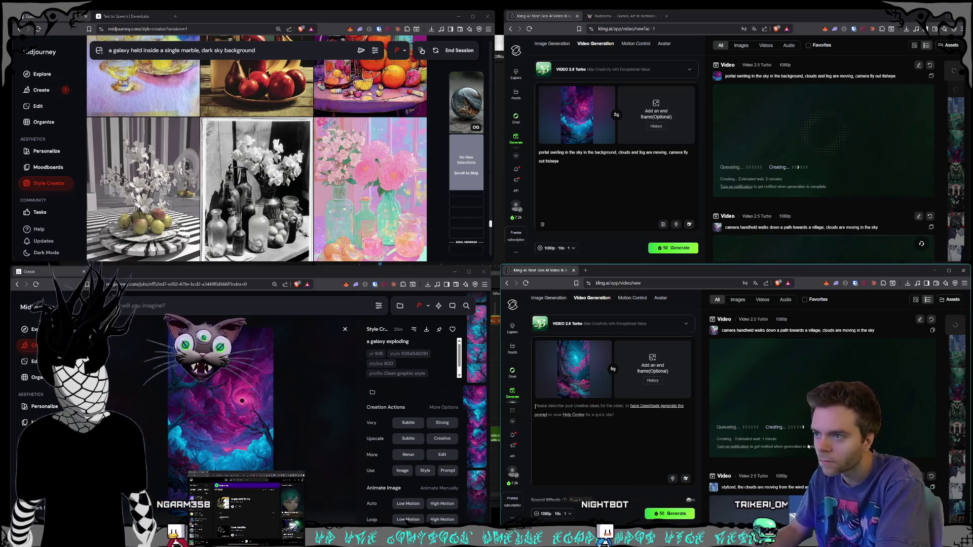
type(" swirling in the sky, river movign,")
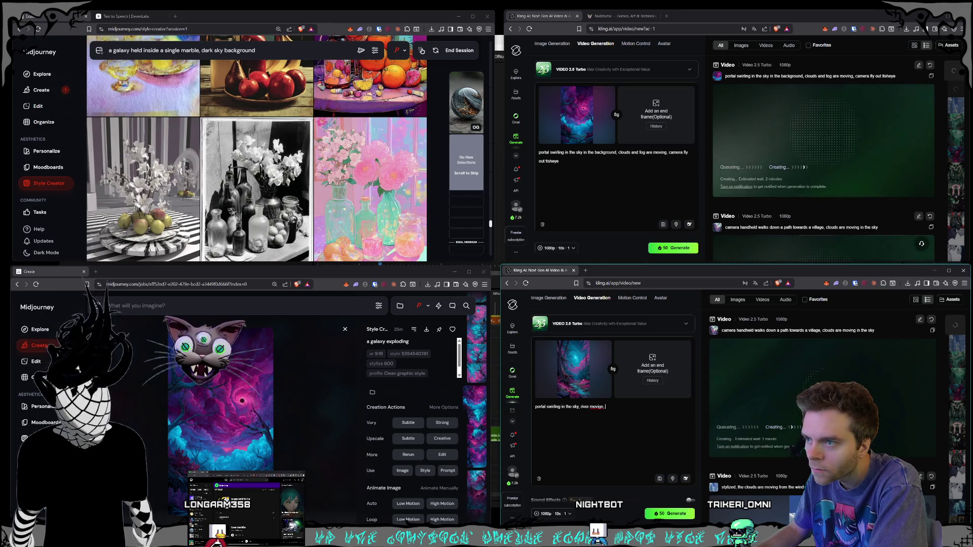
Continue the prompt with river moving, paint colors dripping from trees, melting trees, stylized
key("BackSpace")
key("BackSpace")
key("BackSpace")
type("ng, p")
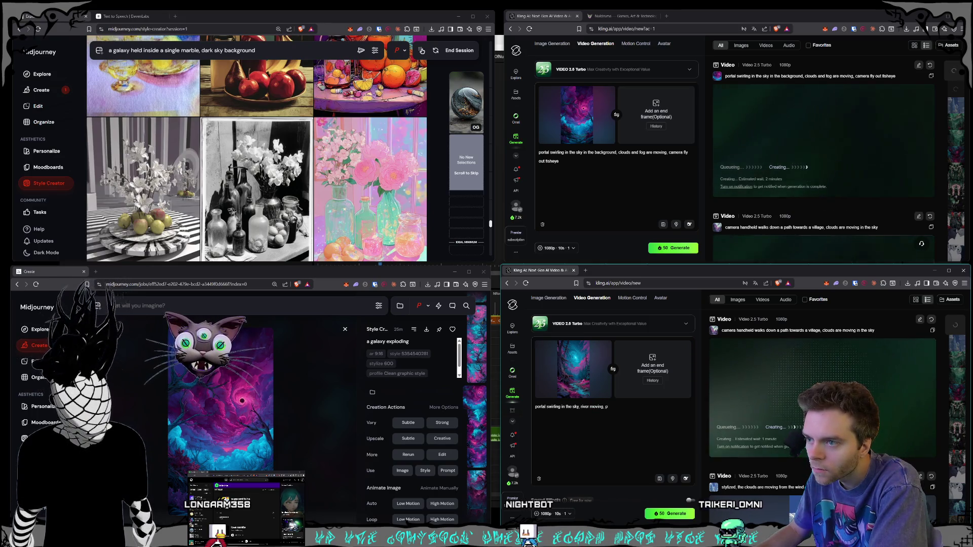
type("aint colors are ")
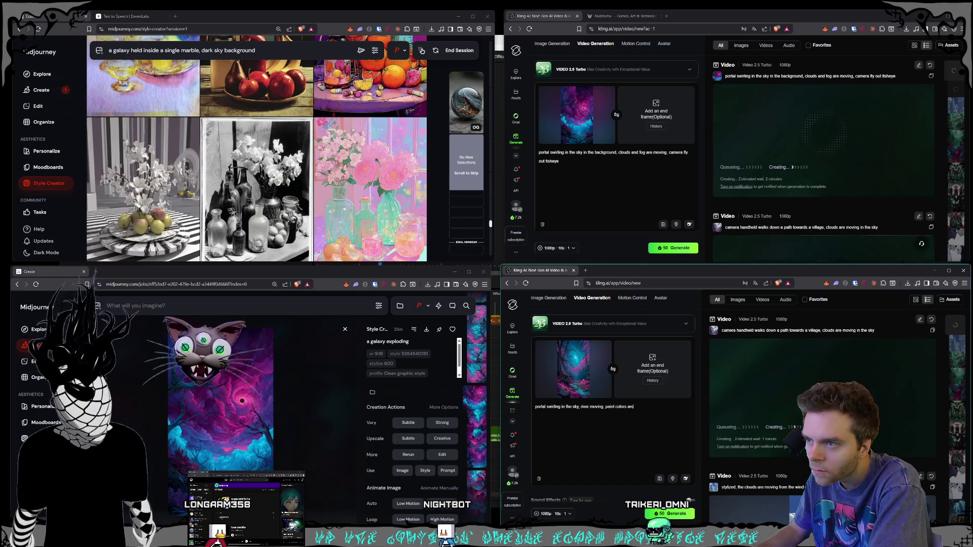
type("dripping fo")
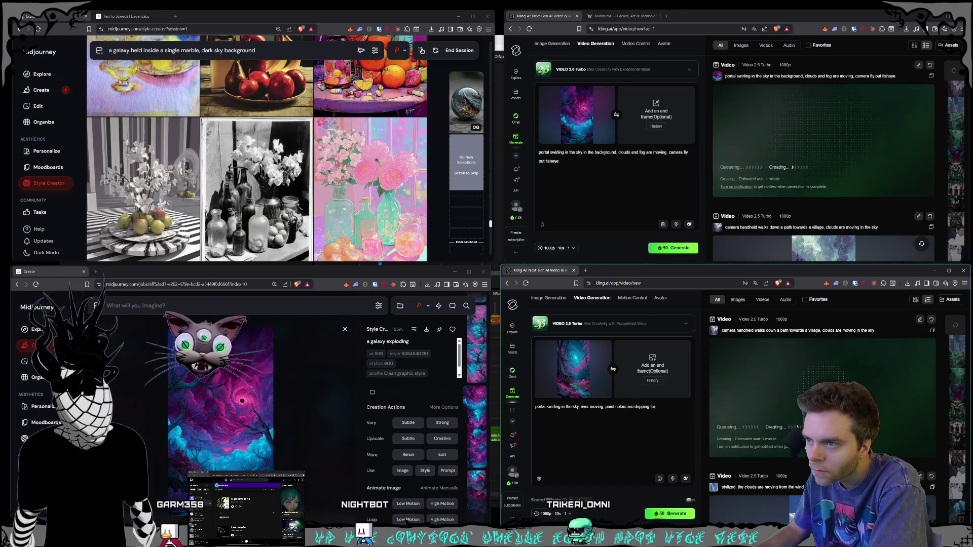
type("rom the trees a")
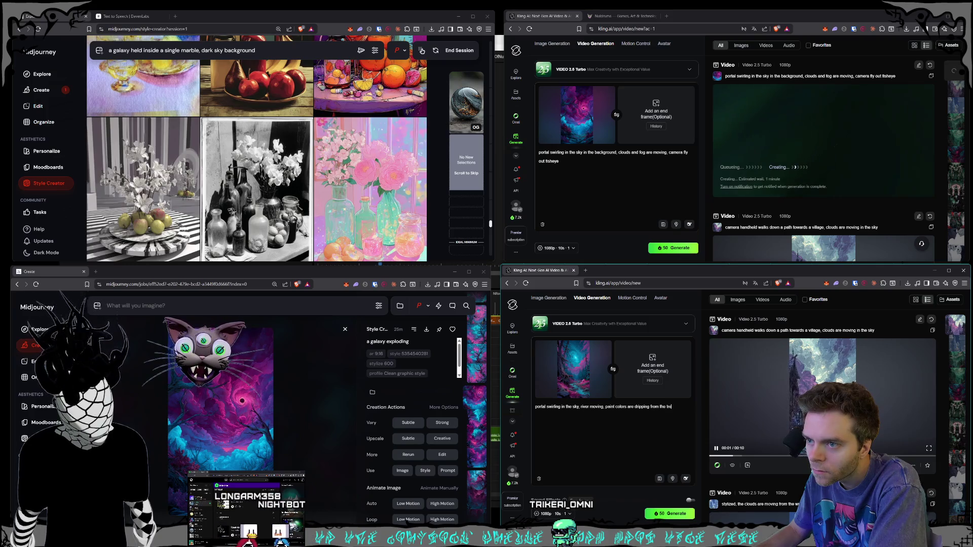
type("tree")
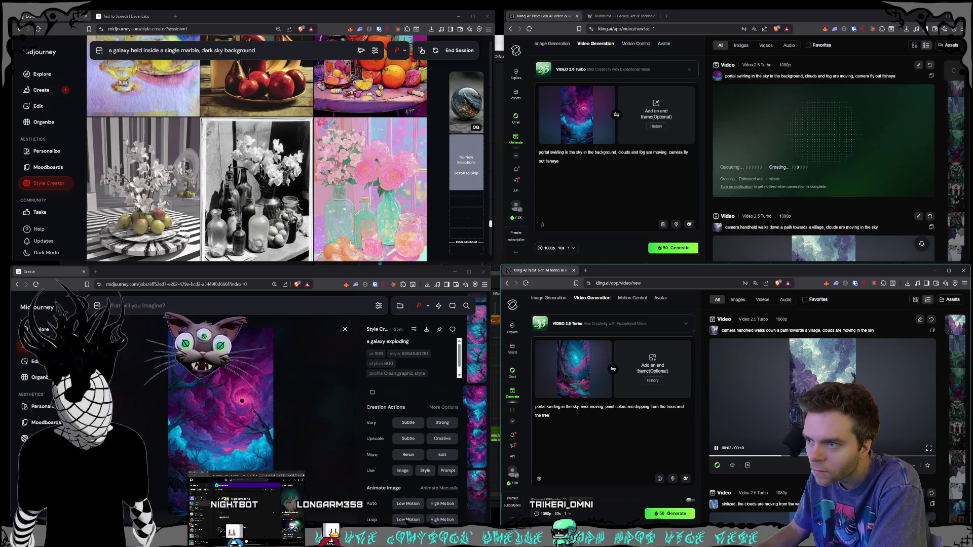
type("s are melting slightly, stylized")
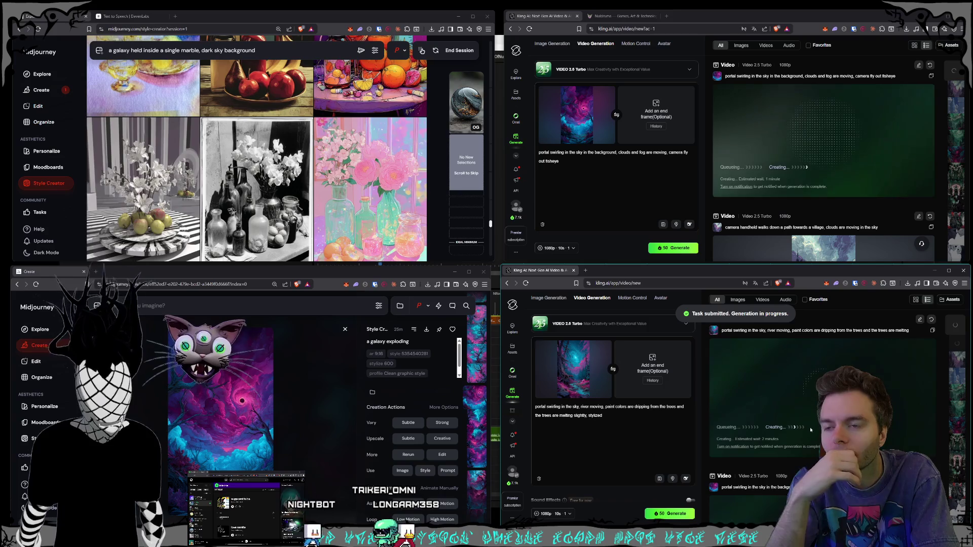
Wait for the sky-portal fisheye fly-out clip to finish as a 10-second 1080p video
mouse_move(611, 134)
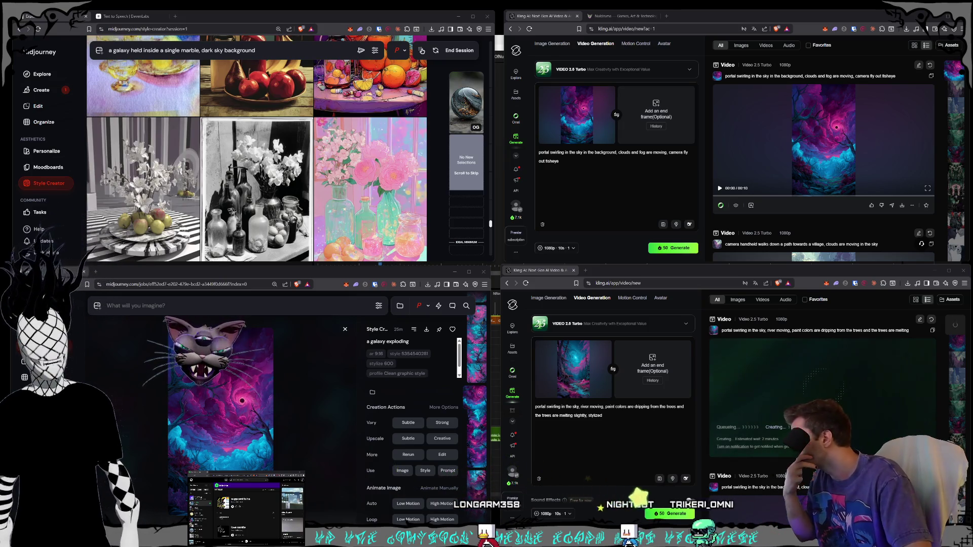
mouse_move(38, 365)
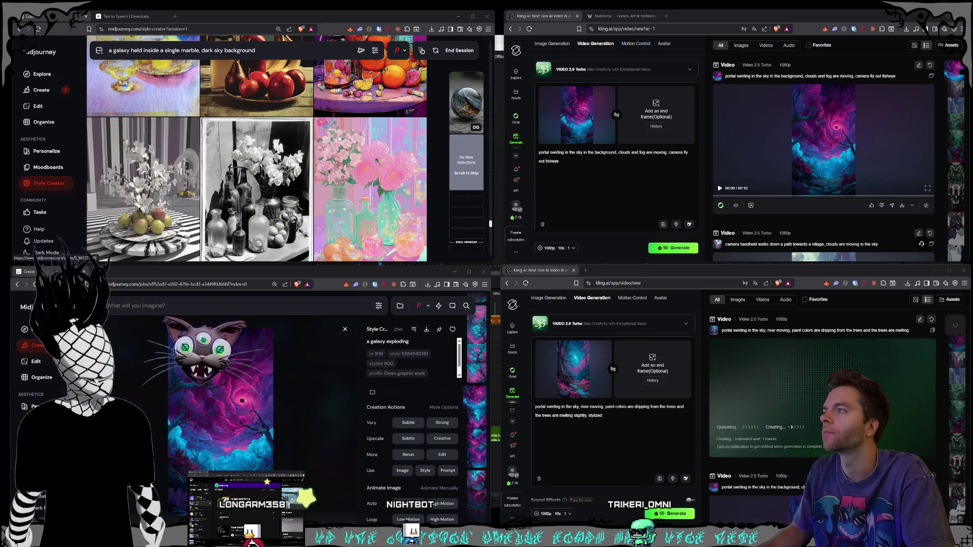
Scroll through the Style Creator rounds and pick the skull still life as a preferred style
scroll(340, 137, "down", 4)
scroll(339, 130, "down", 5)
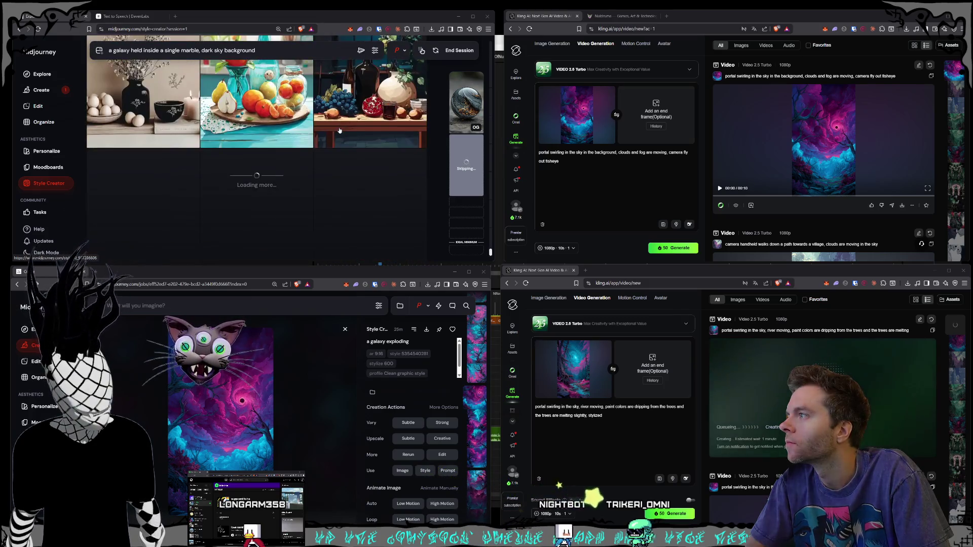
scroll(339, 129, "down", 3)
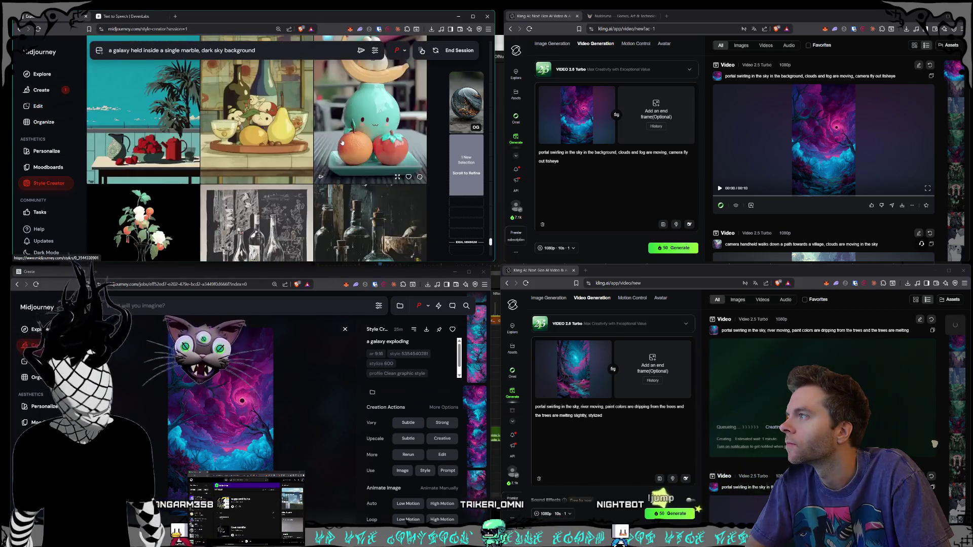
scroll(342, 143, "down", 5)
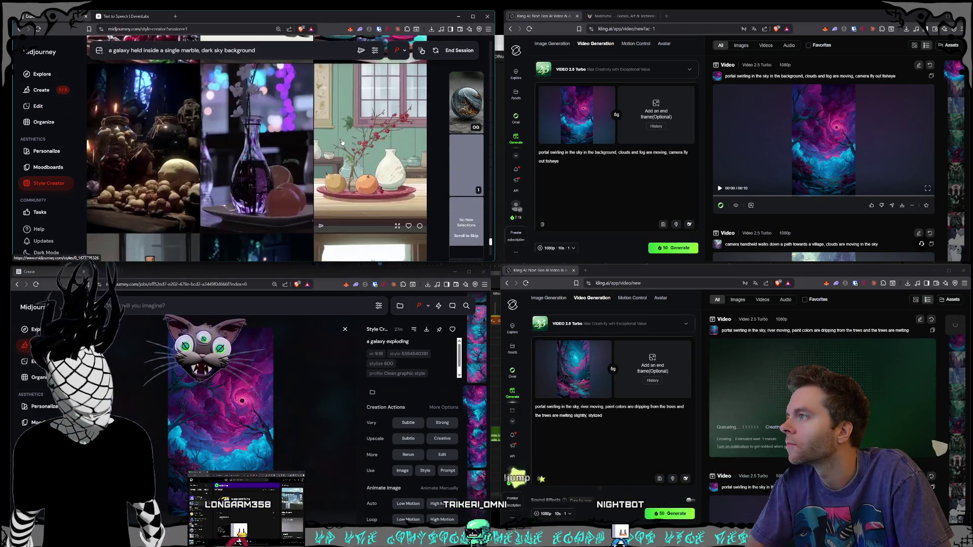
scroll(342, 142, "down", 3)
scroll(294, 407, "up", 10)
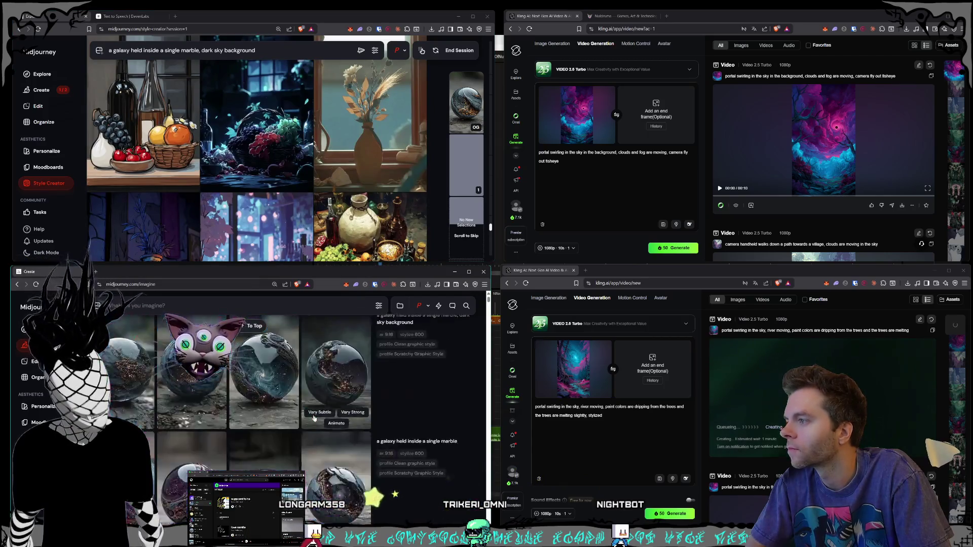
scroll(340, 167, "down", 5)
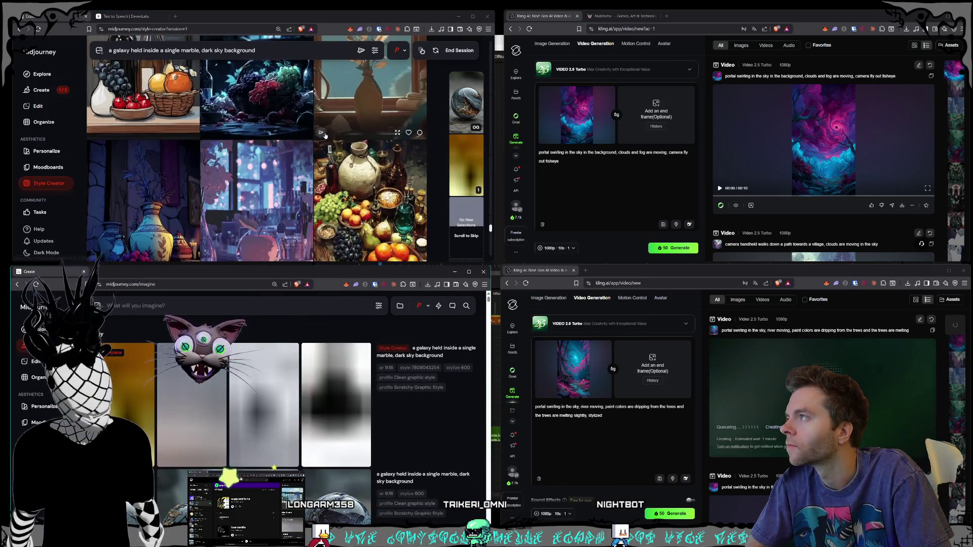
scroll(317, 111, "down", 2)
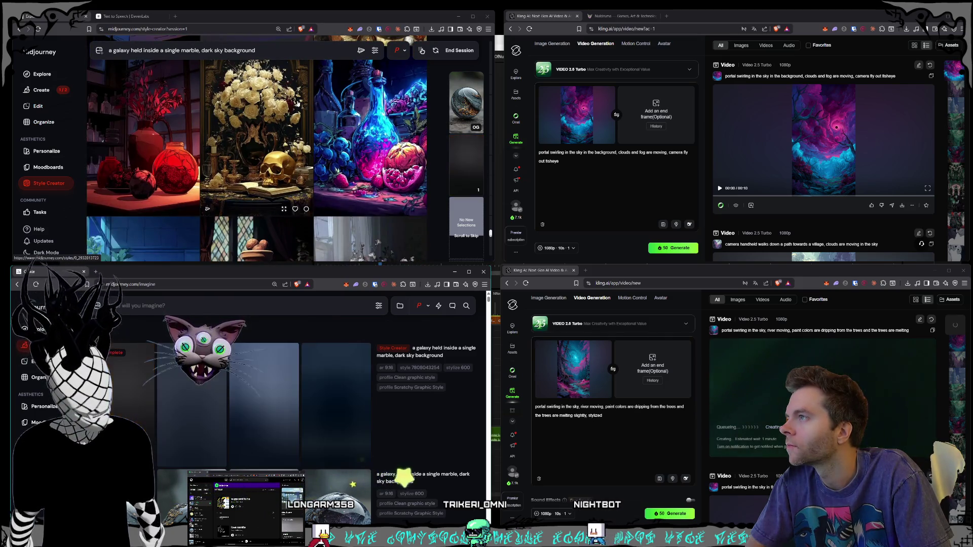
scroll(284, 102, "down", 1)
left_click(274, 100)
Keep scrolling through further still-life rounds as the galaxy-marble batch finishes
scroll(274, 101, "down", 5)
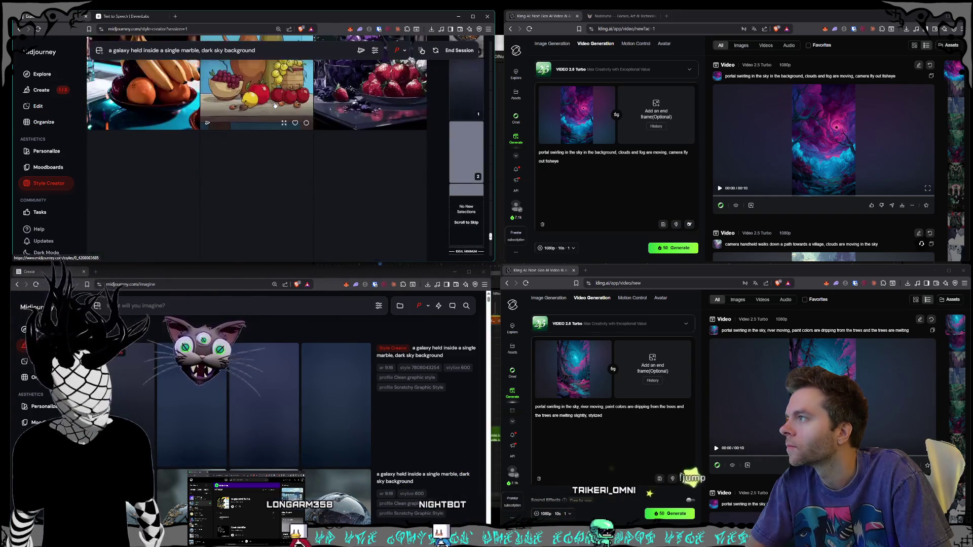
scroll(275, 105, "down", 5)
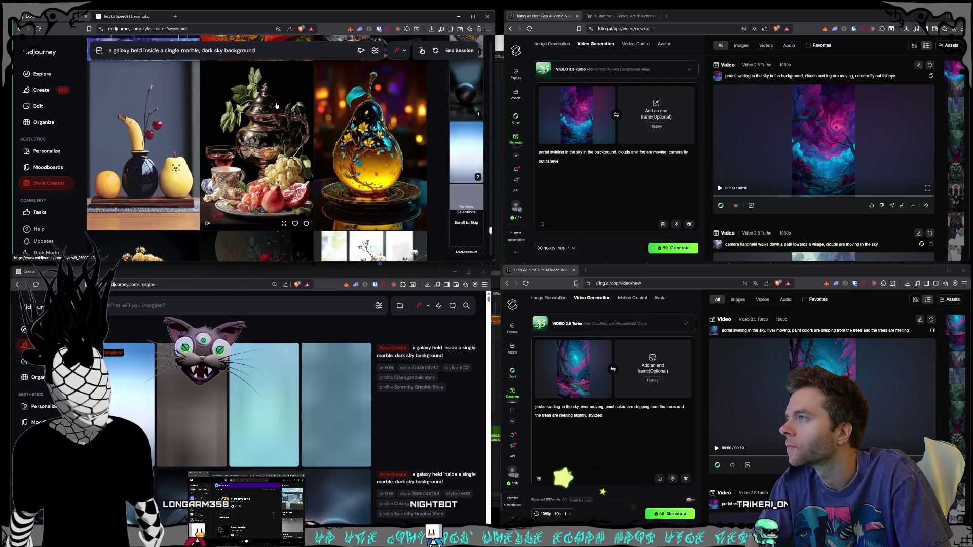
scroll(276, 105, "down", 1)
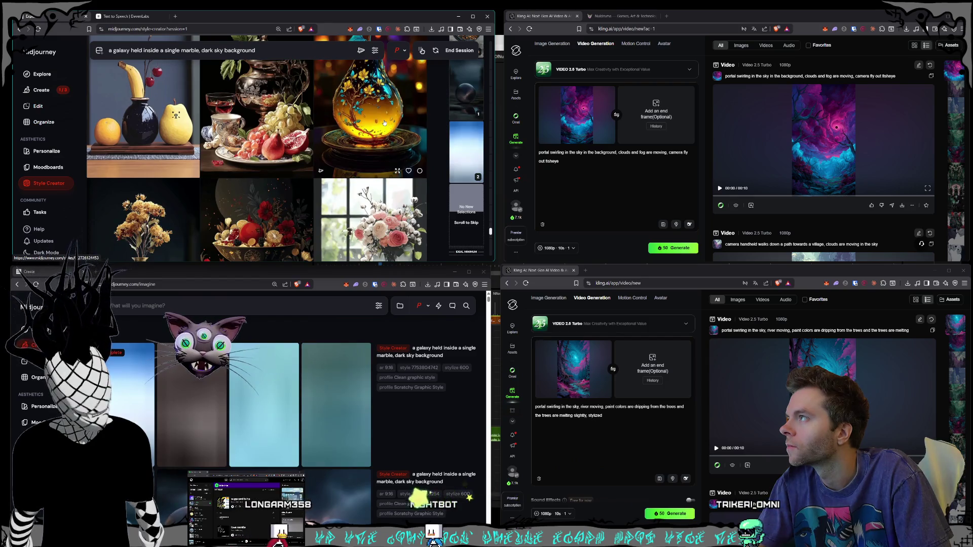
scroll(385, 122, "down", 8)
scroll(322, 119, "down", 3)
scroll(322, 119, "down", 2)
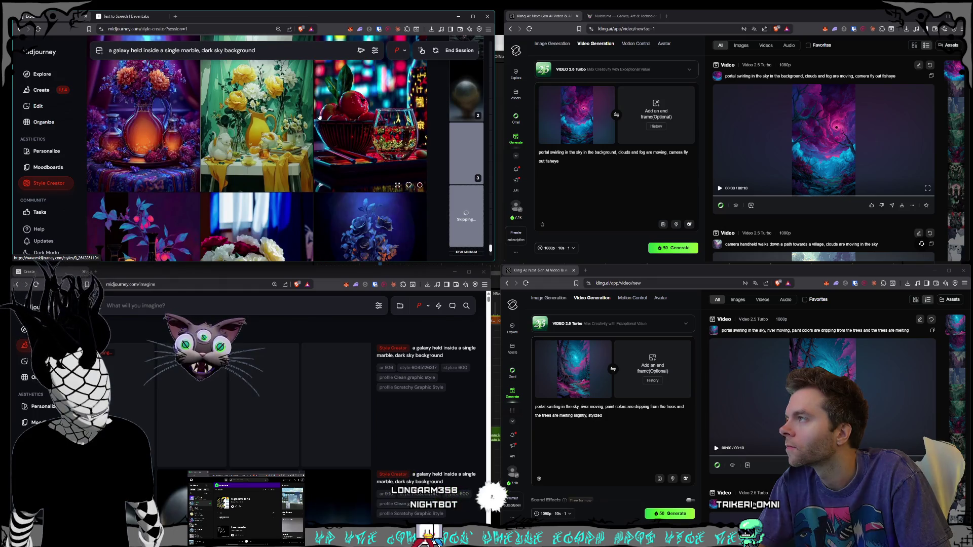
scroll(320, 117, "down", 2)
scroll(319, 117, "down", 2)
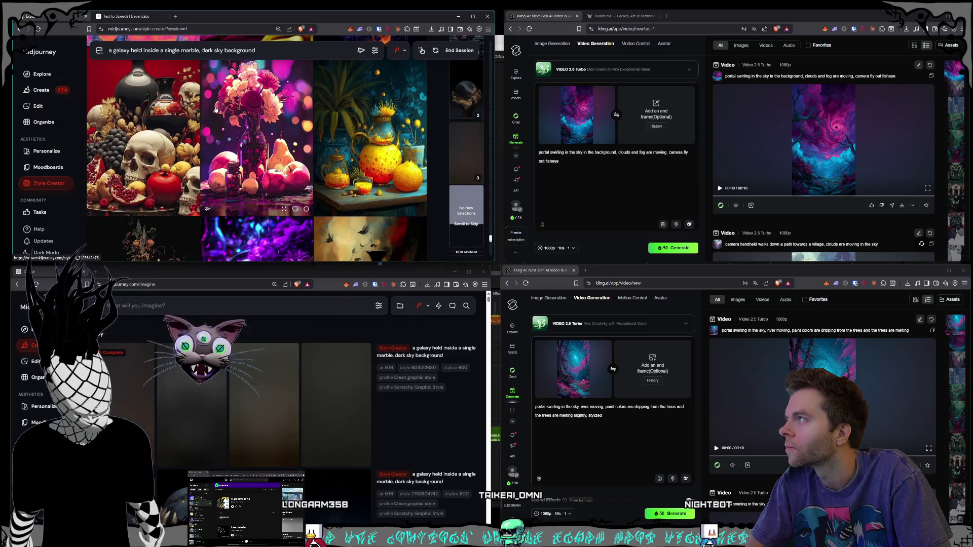
scroll(216, 109, "down", 2)
scroll(216, 109, "down", 2)
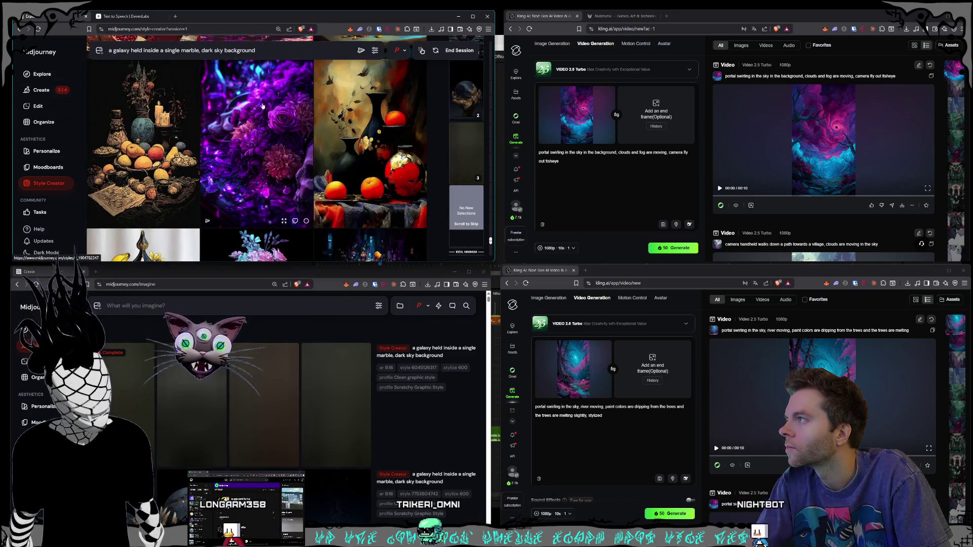
scroll(263, 106, "down", 3)
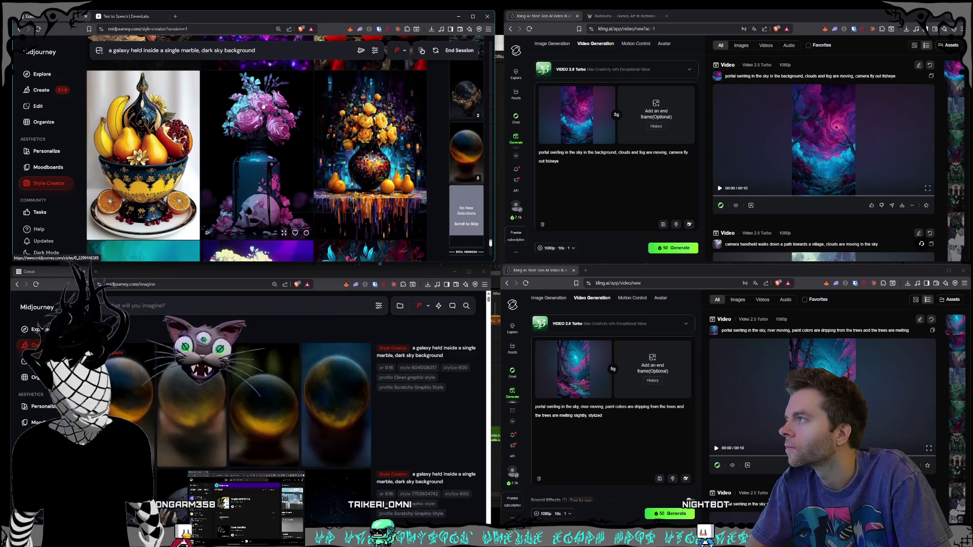
scroll(262, 106, "down", 10)
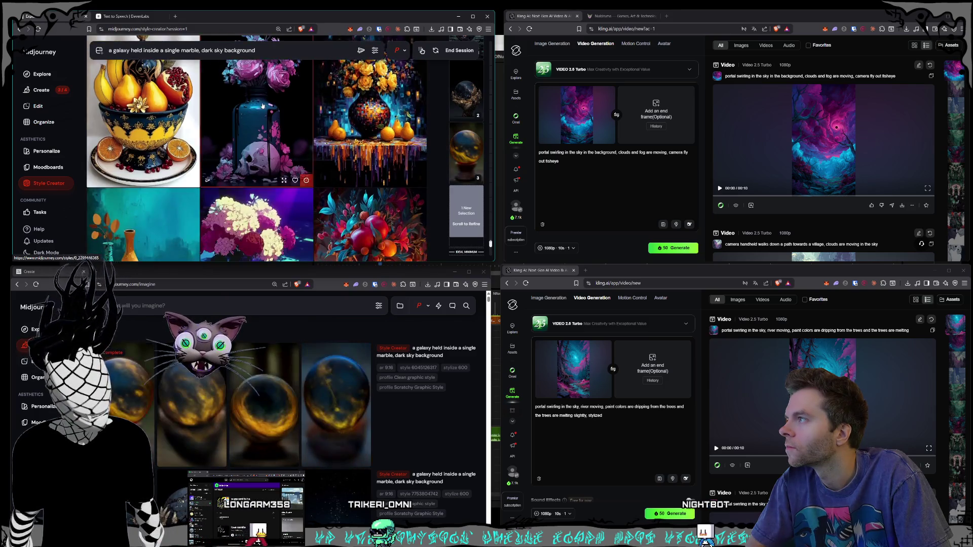
Scroll through dozens more Style Creator still-life rows while the galaxy-marble orbs render
scroll(262, 108, "down", 5)
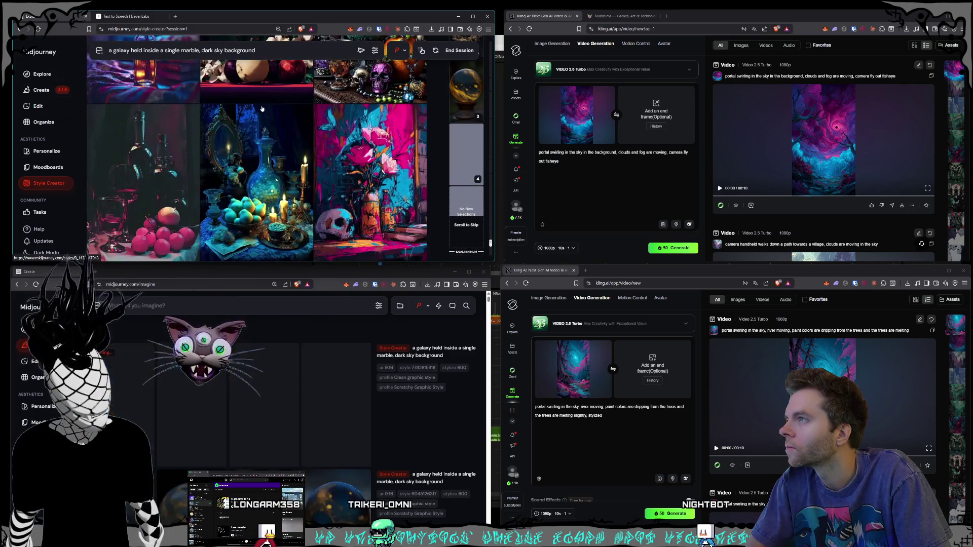
scroll(262, 109, "down", 5)
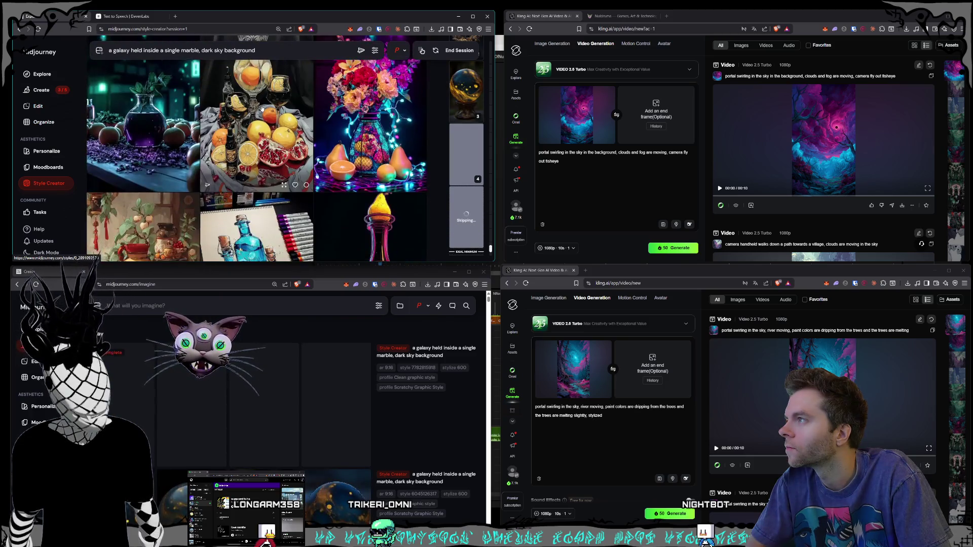
scroll(262, 109, "down", 2)
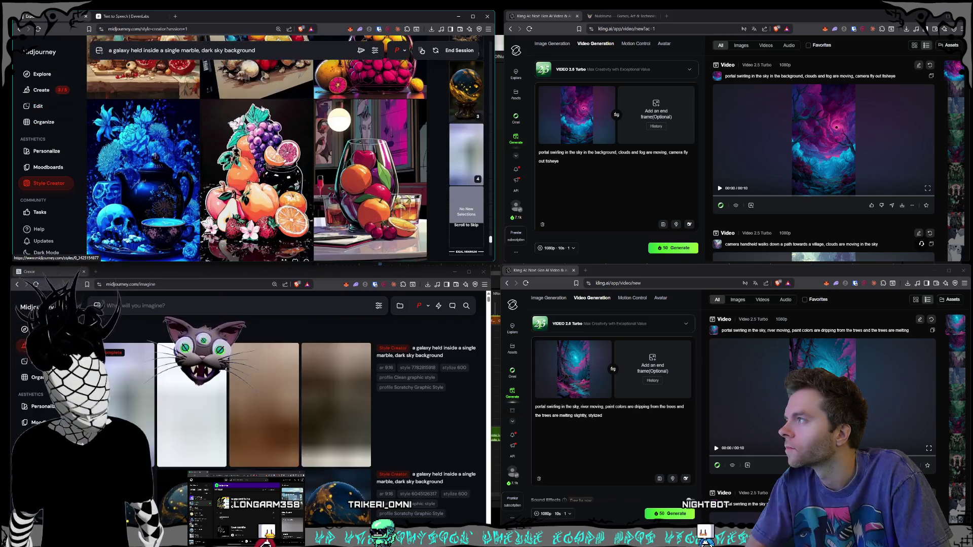
scroll(262, 108, "down", 1)
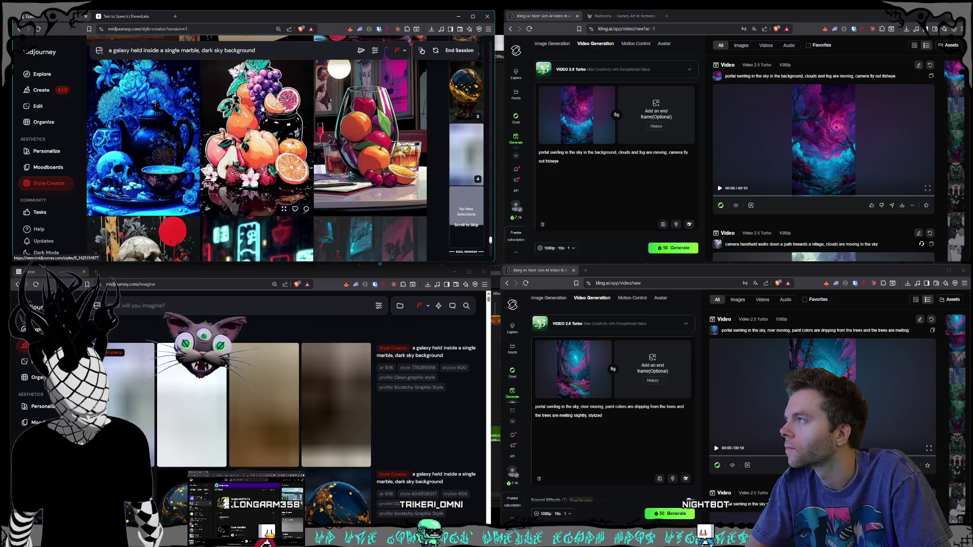
scroll(262, 108, "down", 3)
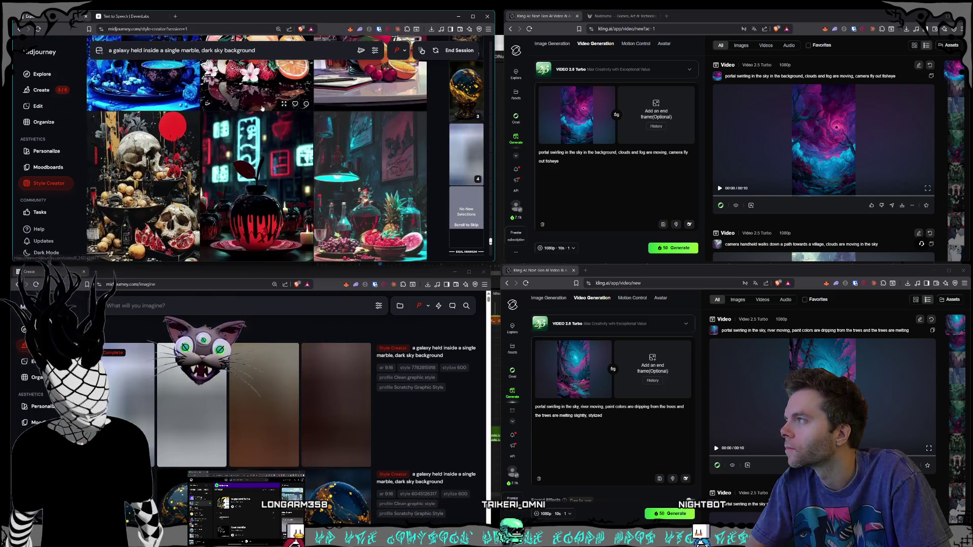
scroll(262, 108, "down", 3)
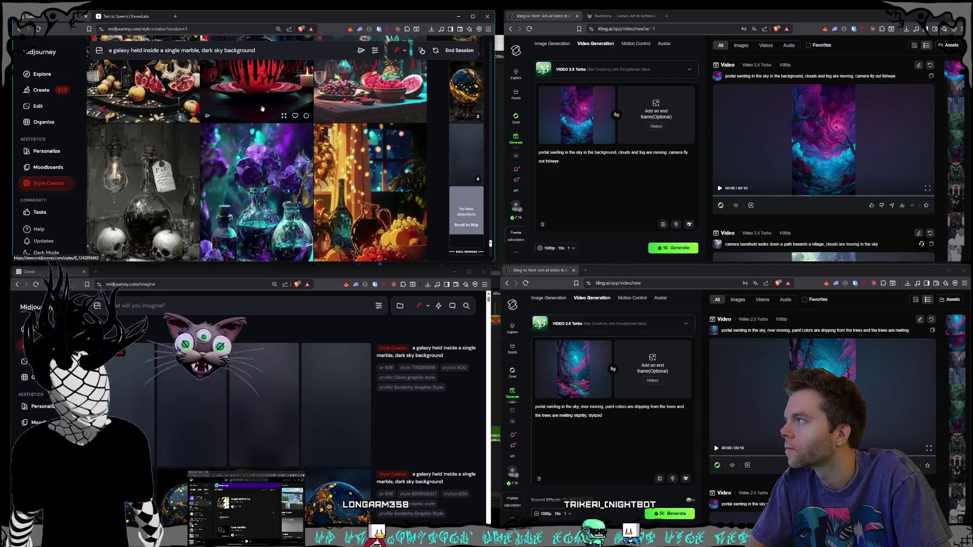
scroll(262, 108, "down", 3)
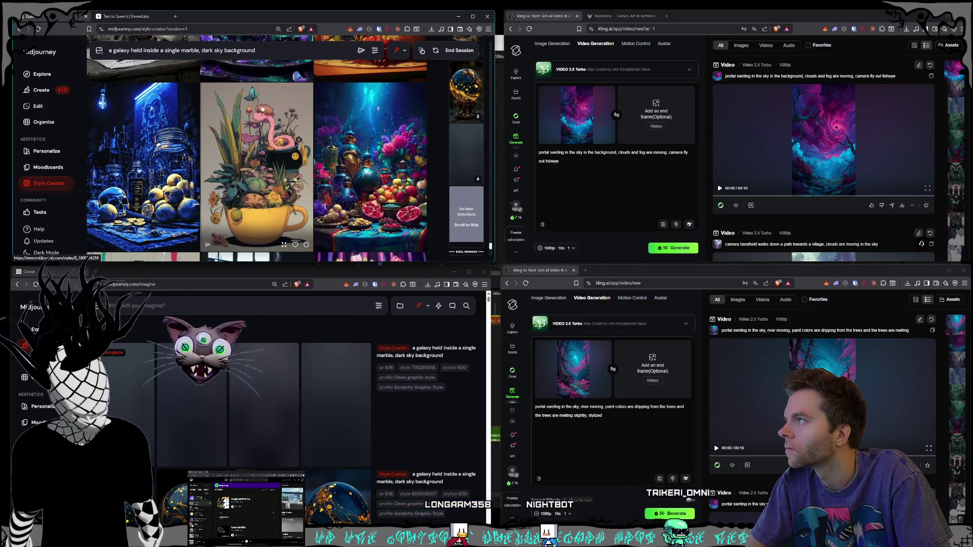
scroll(262, 108, "down", 3)
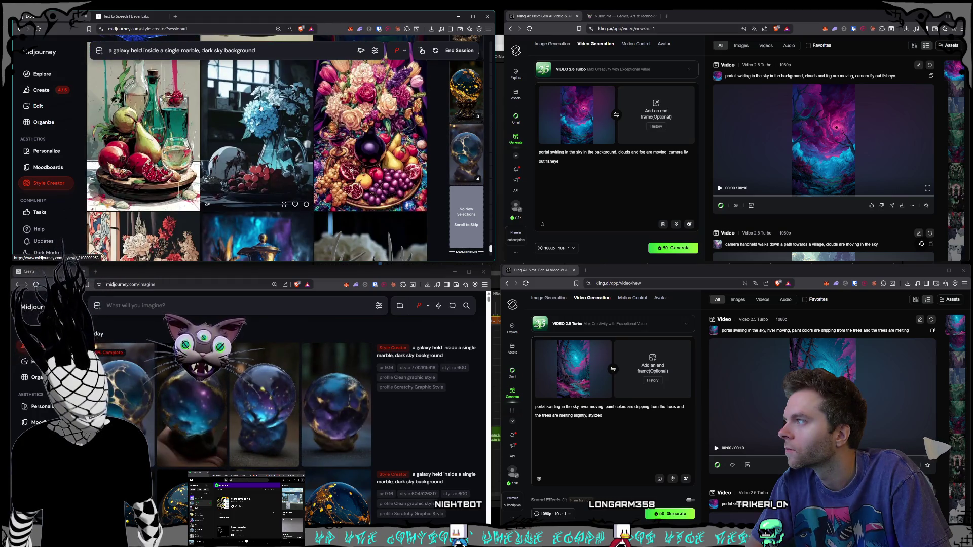
scroll(260, 108, "down", 5)
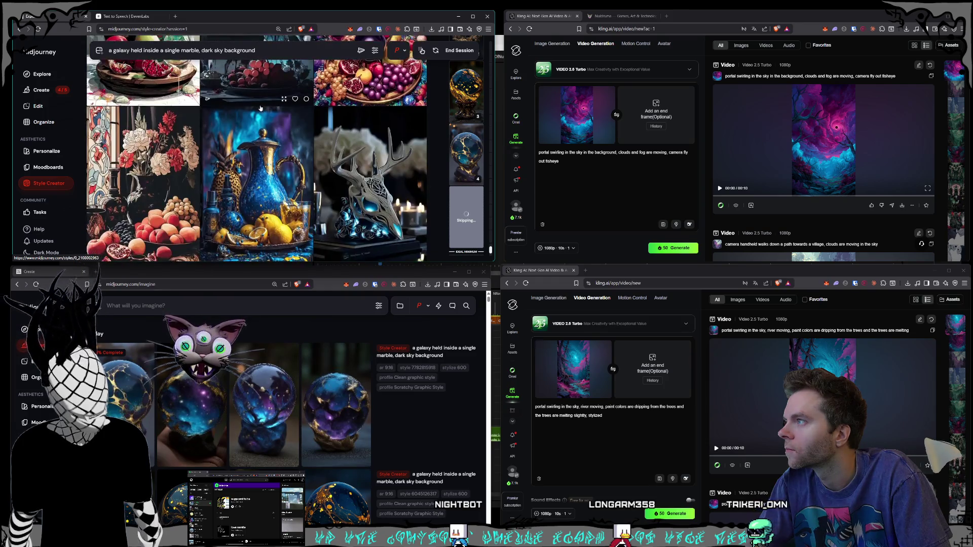
scroll(260, 108, "down", 1)
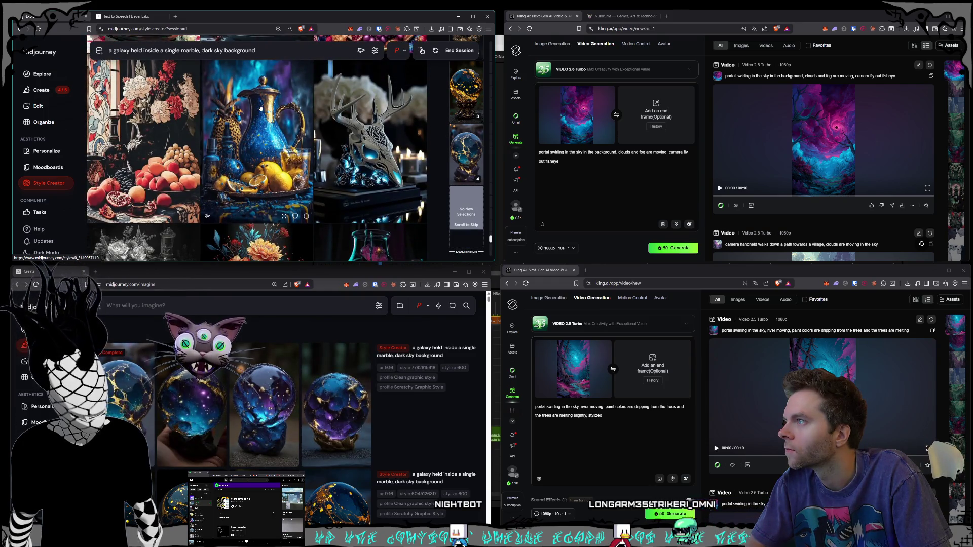
scroll(260, 108, "down", 4)
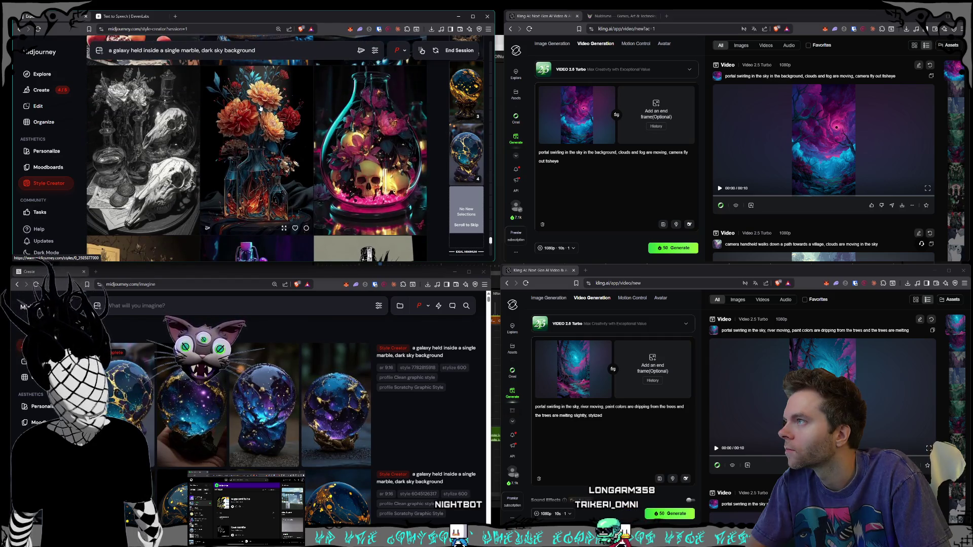
scroll(366, 133, "down", 5)
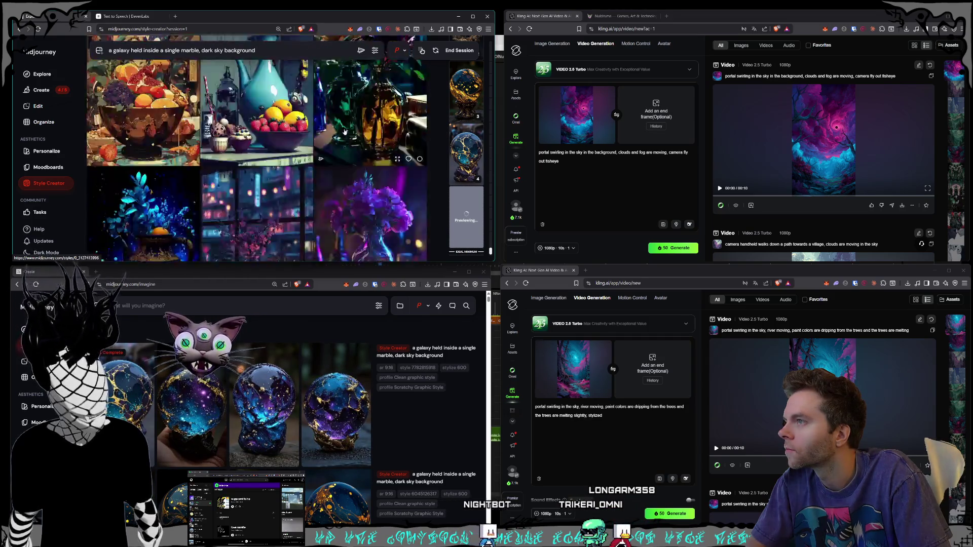
scroll(344, 131, "down", 2)
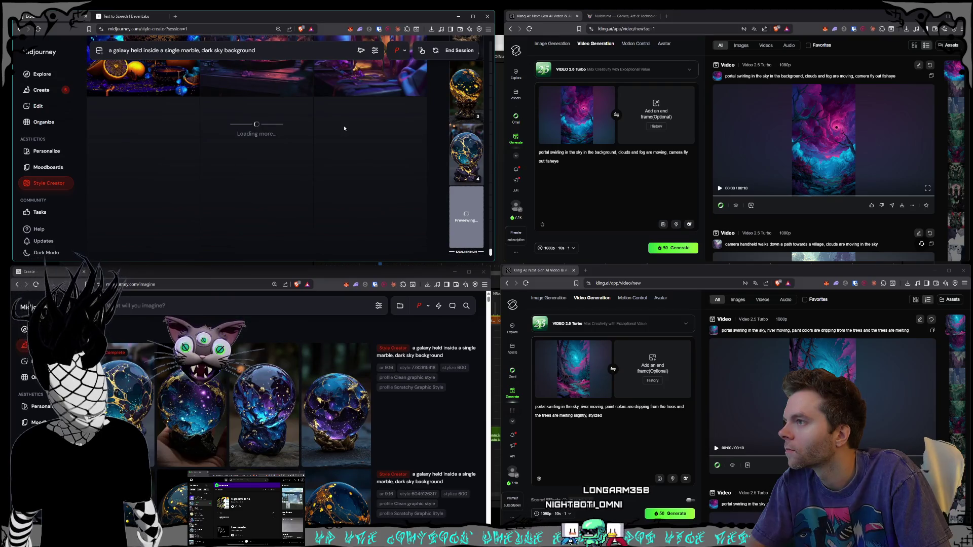
scroll(344, 128, "down", 5)
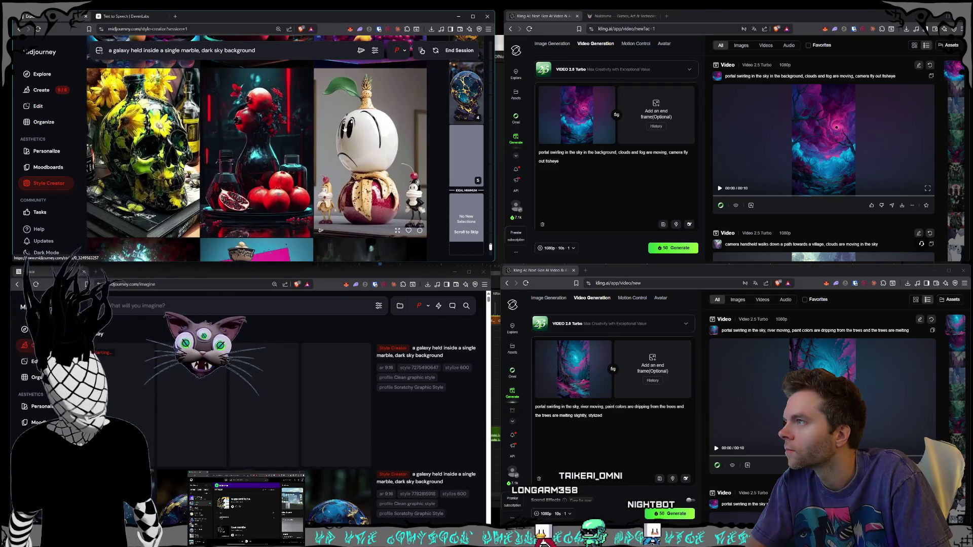
scroll(344, 129, "down", 5)
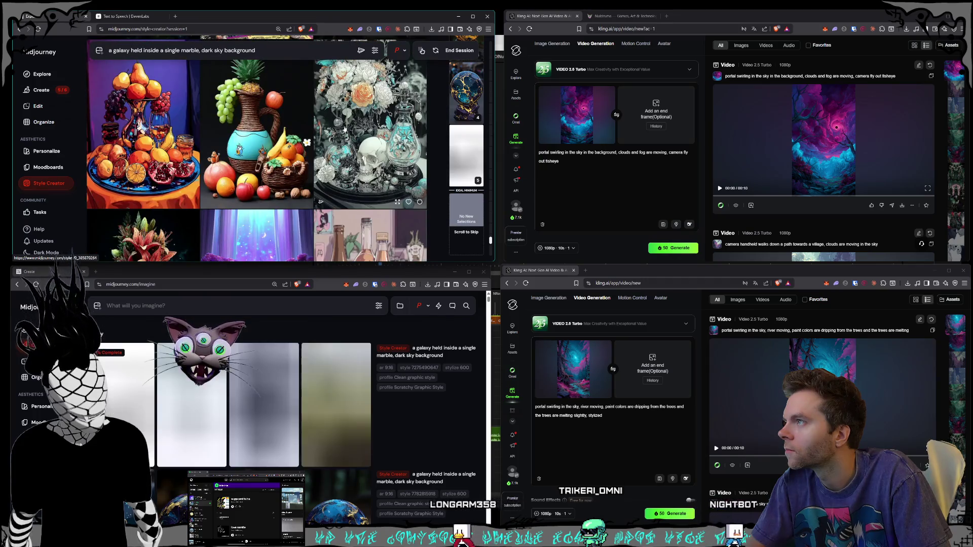
scroll(344, 129, "down", 4)
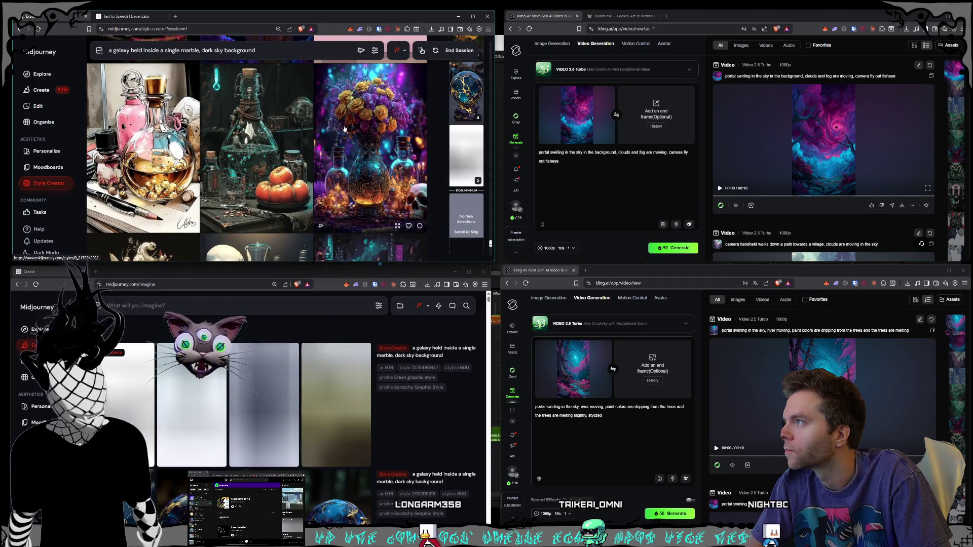
scroll(345, 128, "down", 3)
scroll(344, 128, "up", 3)
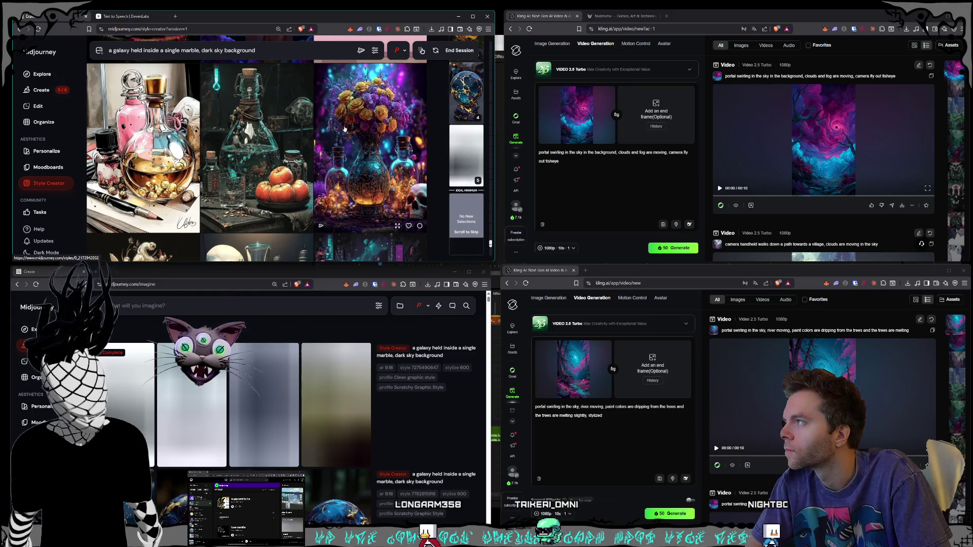
scroll(344, 128, "down", 3)
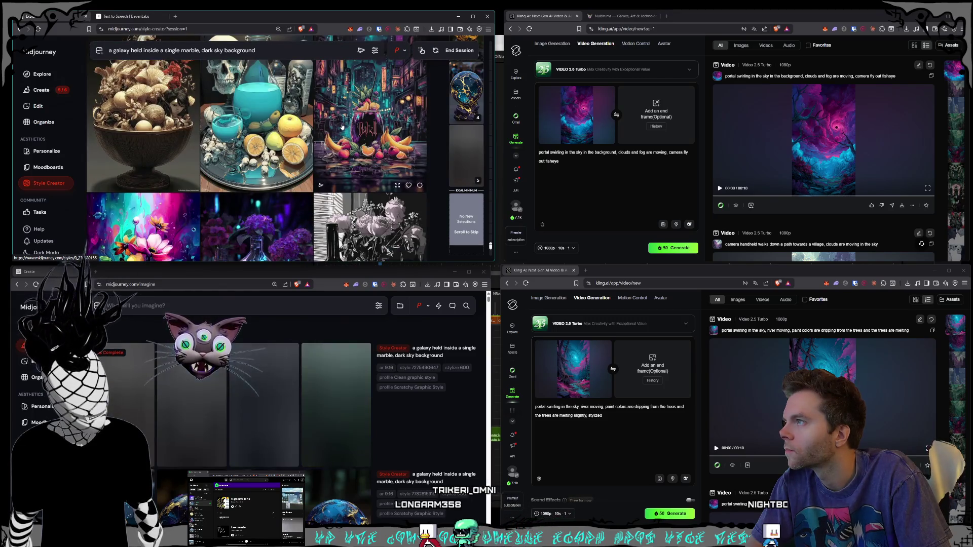
scroll(343, 126, "down", 10)
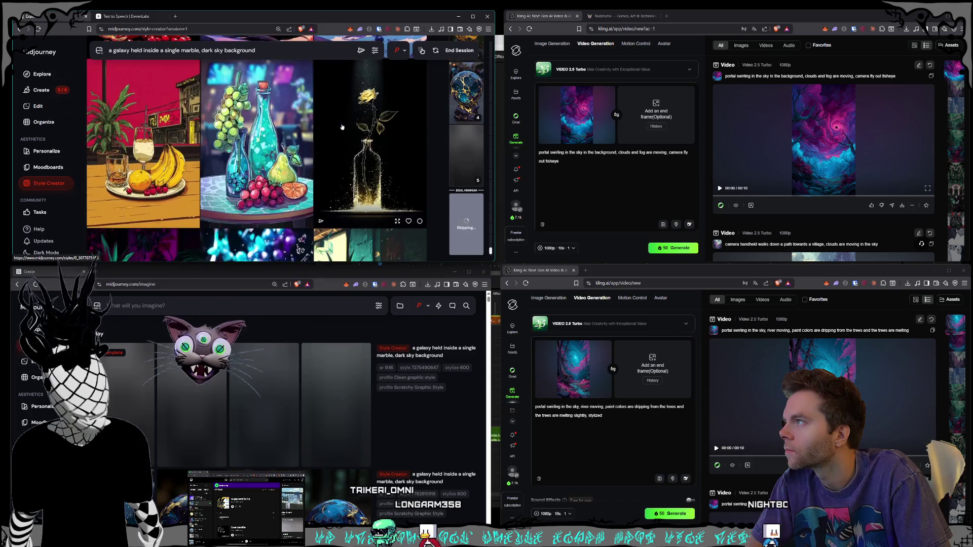
scroll(342, 127, "down", 10)
scroll(343, 127, "down", 8)
scroll(343, 127, "down", 10)
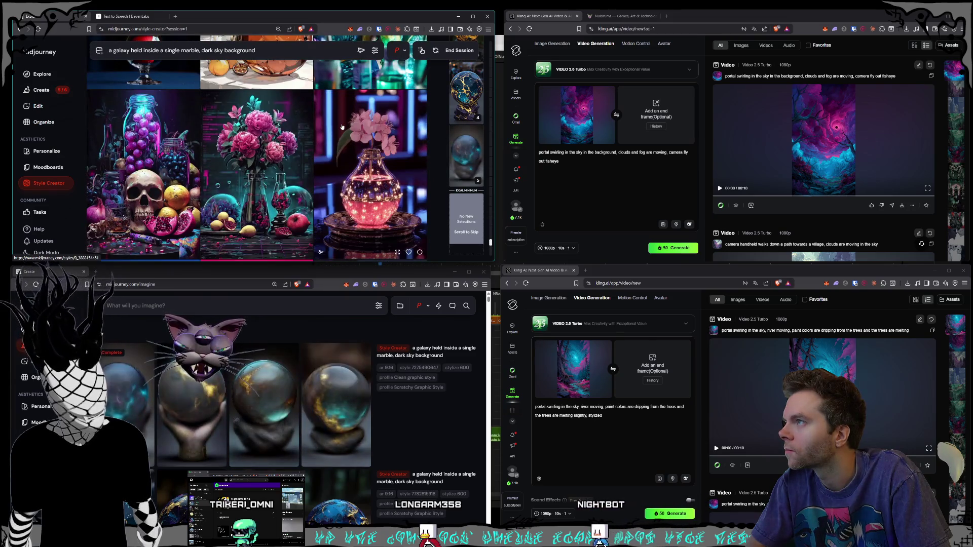
scroll(343, 126, "down", 5)
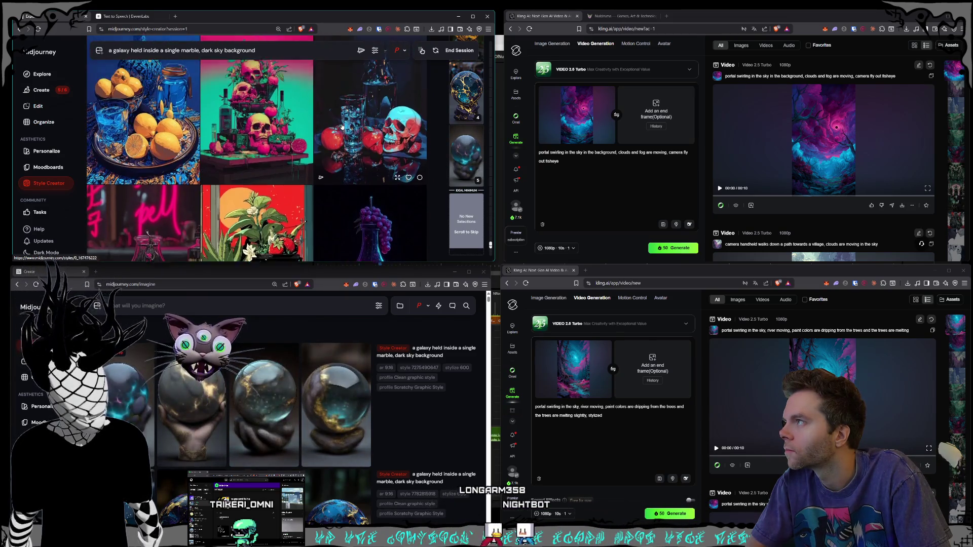
scroll(342, 127, "down", 1)
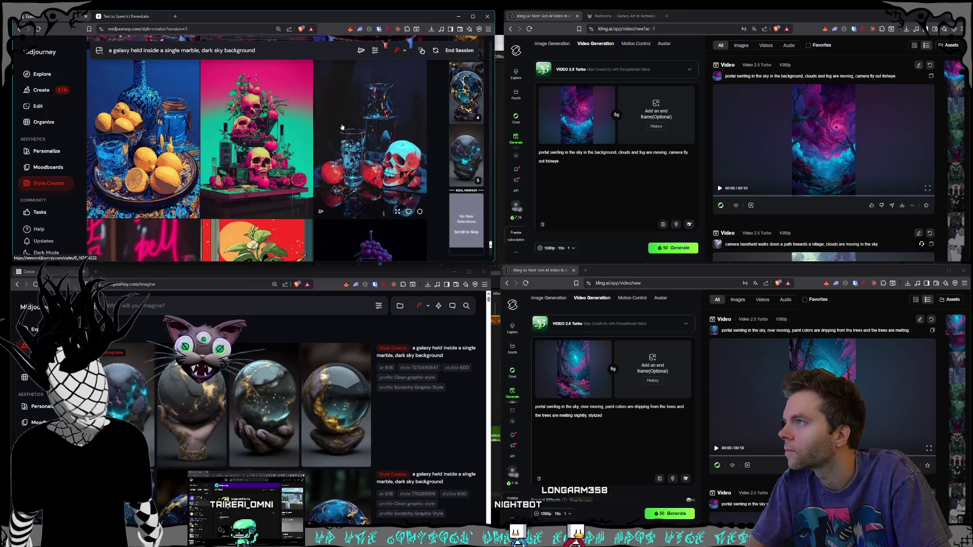
scroll(342, 127, "down", 3)
scroll(343, 127, "down", 2)
scroll(342, 127, "down", 3)
scroll(342, 127, "up", 3)
scroll(342, 127, "down", 3)
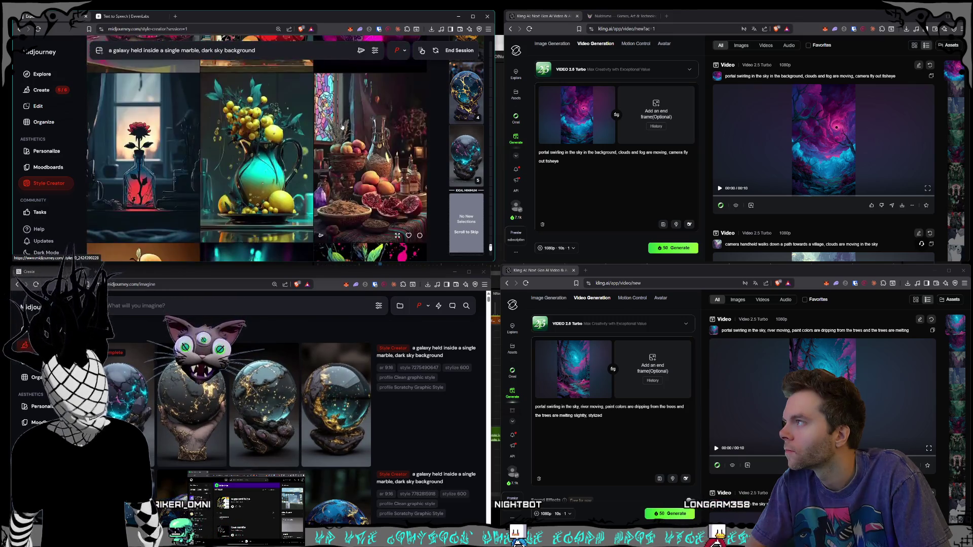
scroll(343, 127, "down", 4)
scroll(342, 127, "down", 8)
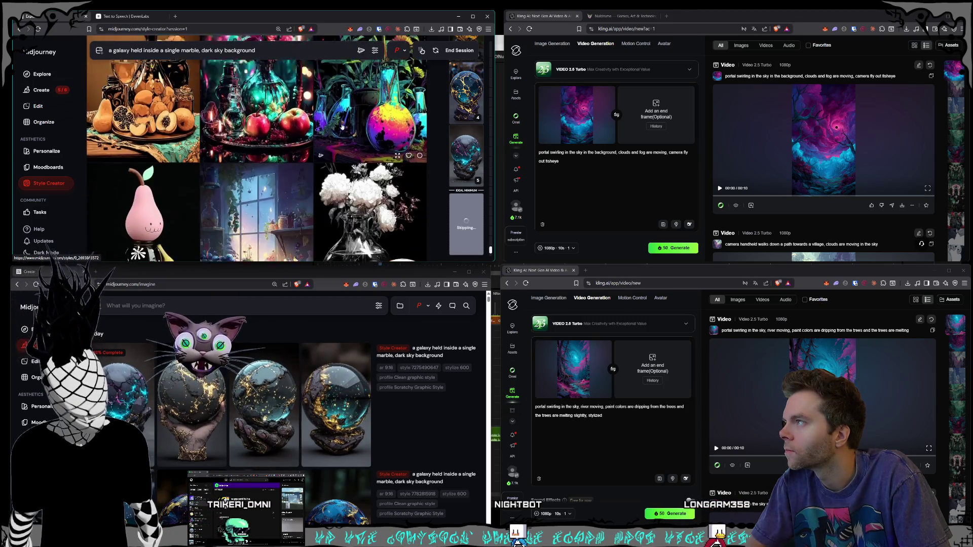
scroll(342, 128, "down", 8)
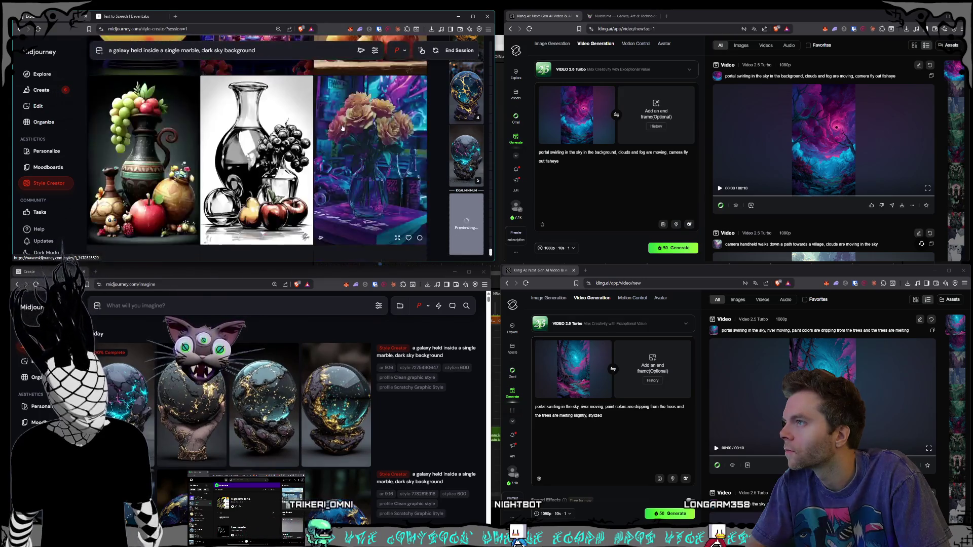
scroll(342, 124, "down", 4)
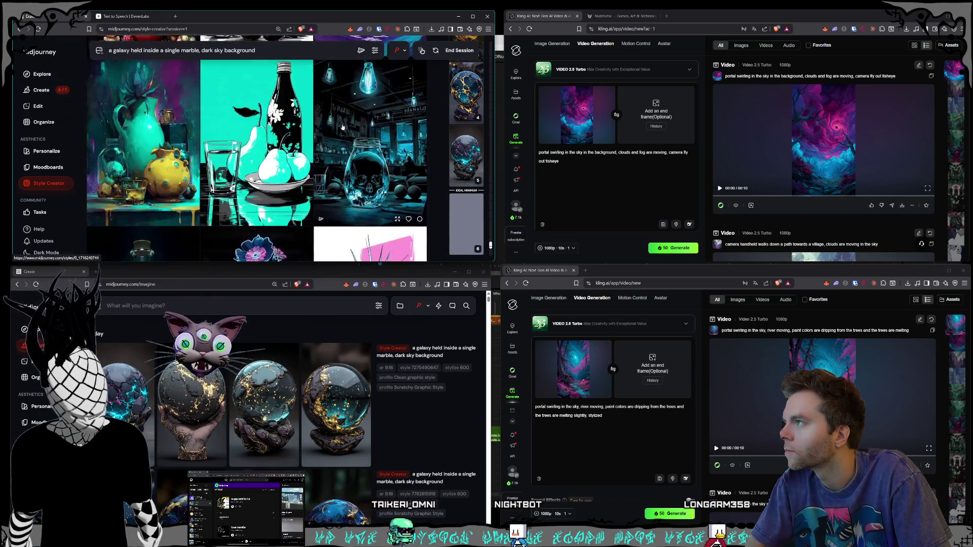
scroll(342, 127, "down", 10)
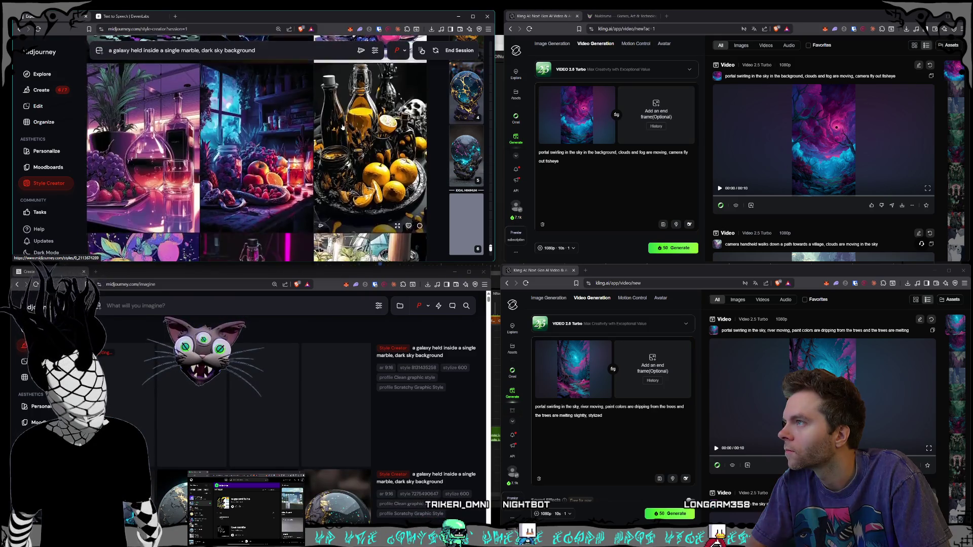
scroll(342, 127, "down", 10)
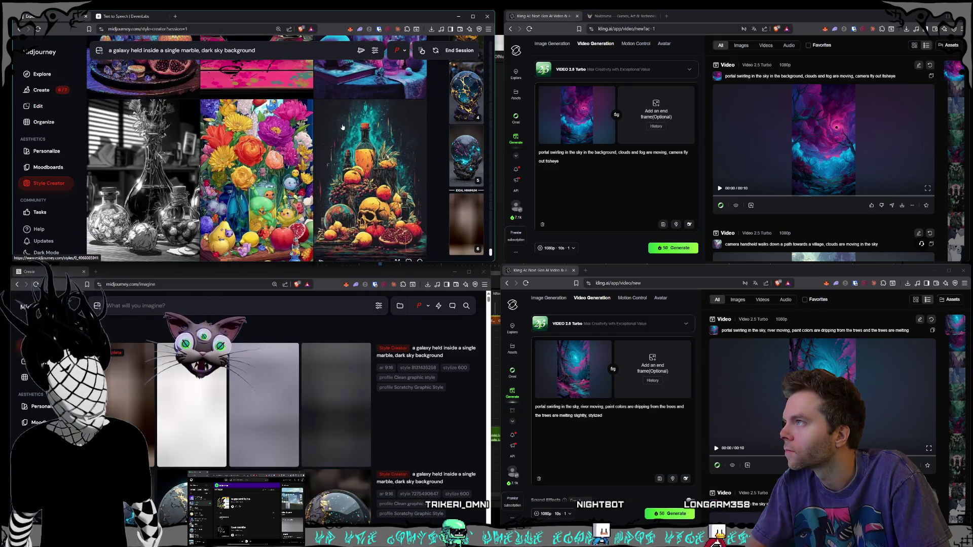
scroll(342, 126, "down", 10)
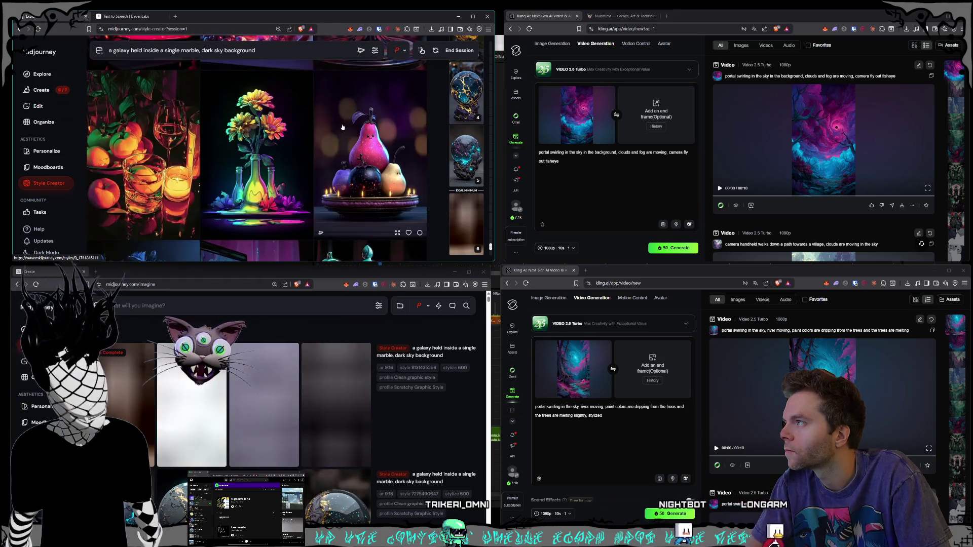
scroll(344, 121, "down", 10)
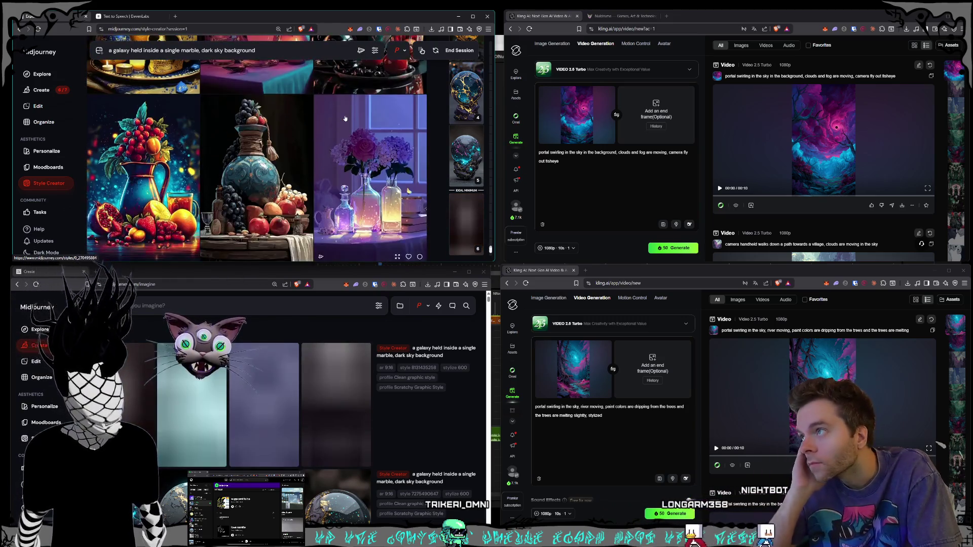
scroll(345, 118, "down", 10)
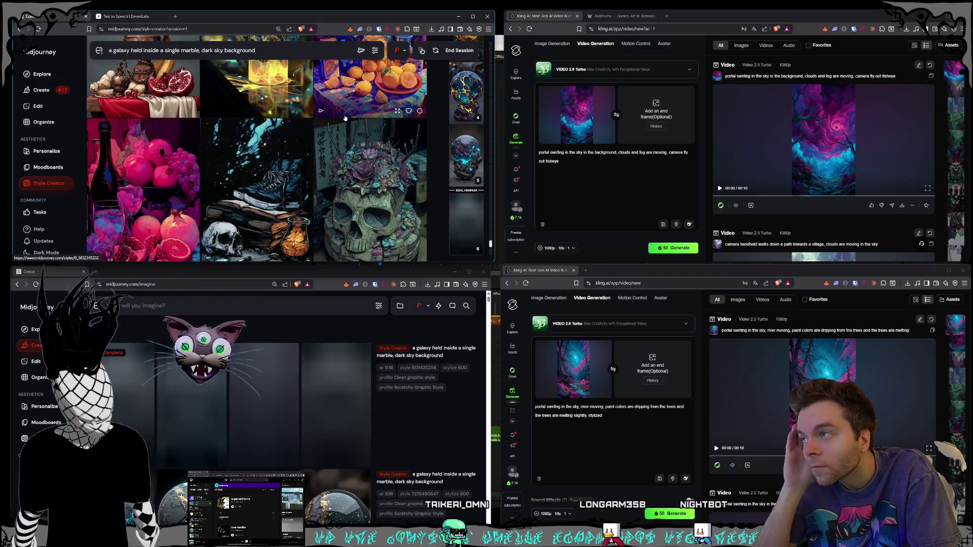
scroll(345, 118, "down", 8)
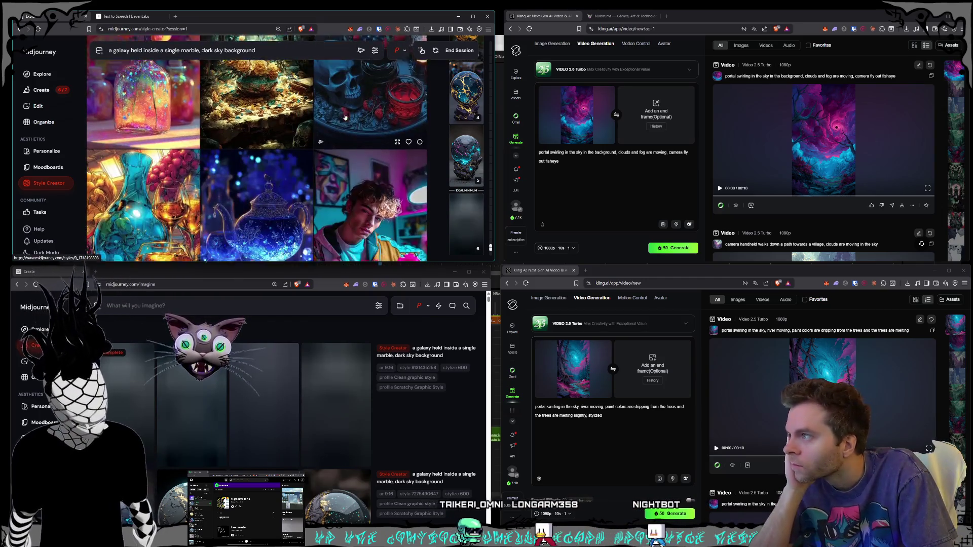
scroll(345, 117, "down", 4)
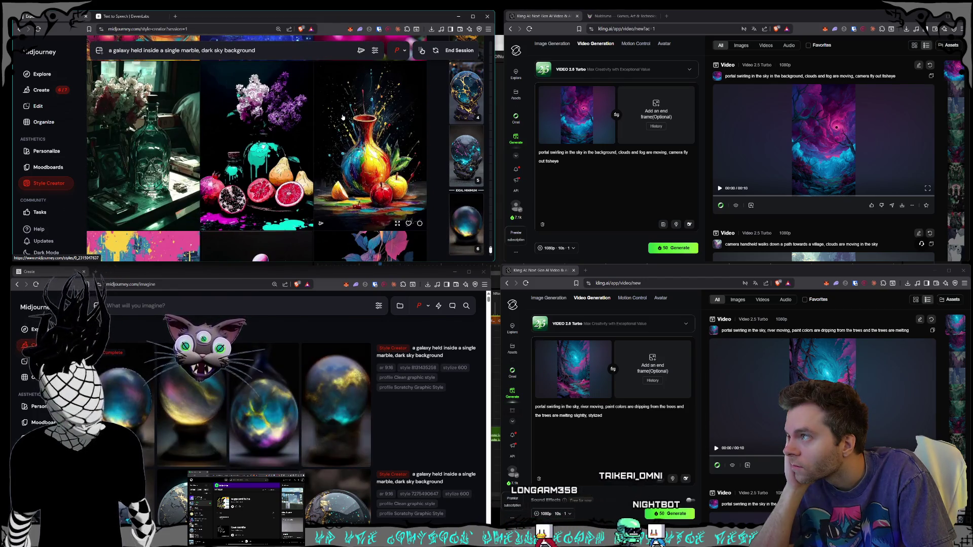
scroll(343, 117, "down", 2)
scroll(310, 116, "down", 10)
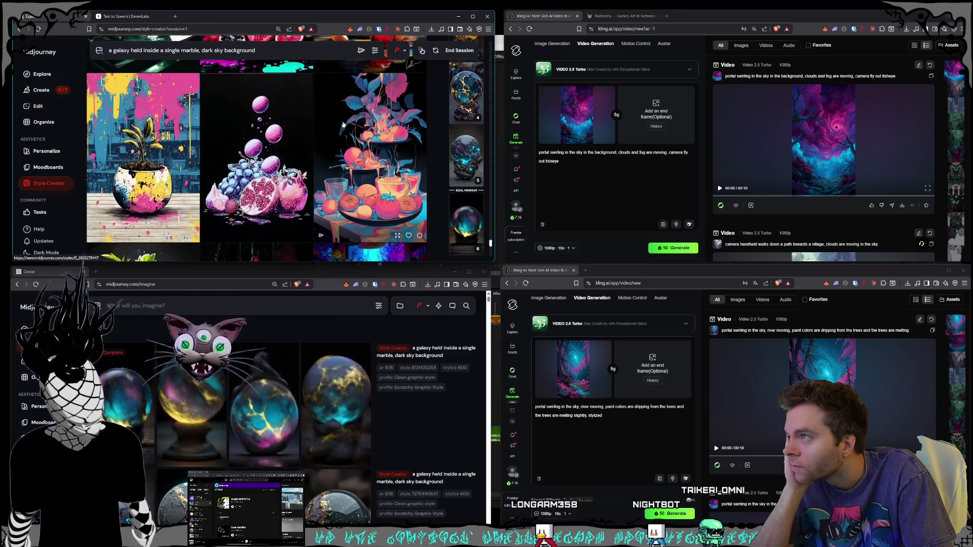
scroll(306, 137, "down", 5)
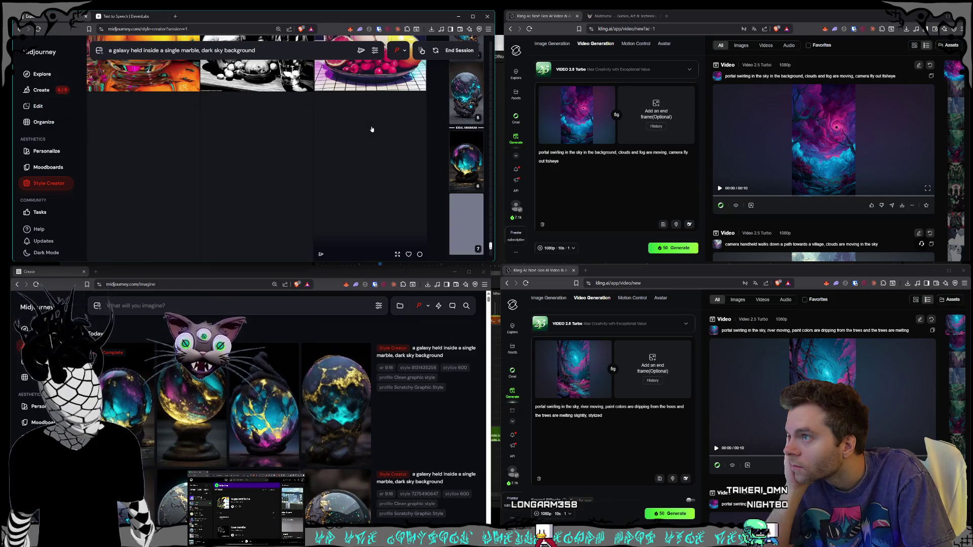
End the Style Creator session and bring both galaxy-marble Midjourney windows in front of Premiere
left_click(460, 51)
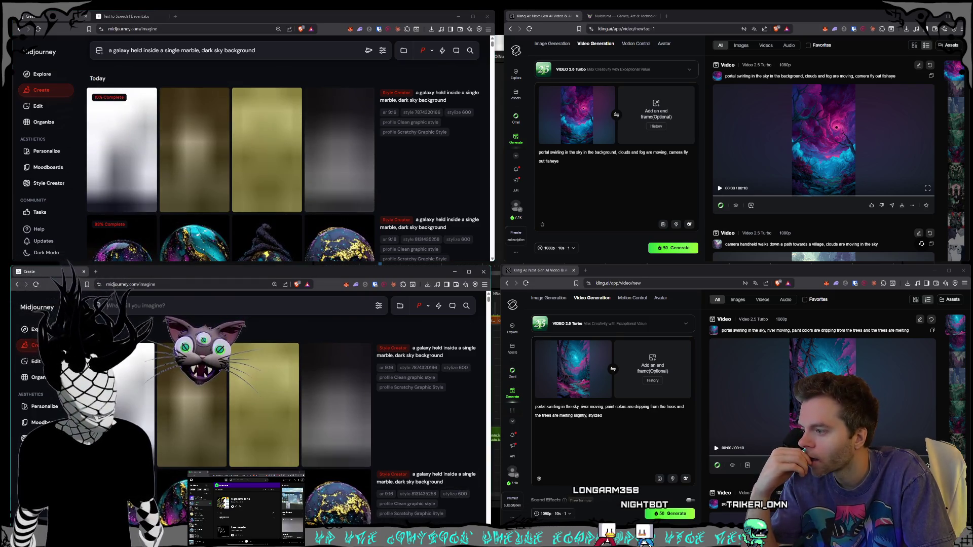
key("alt+Tab")
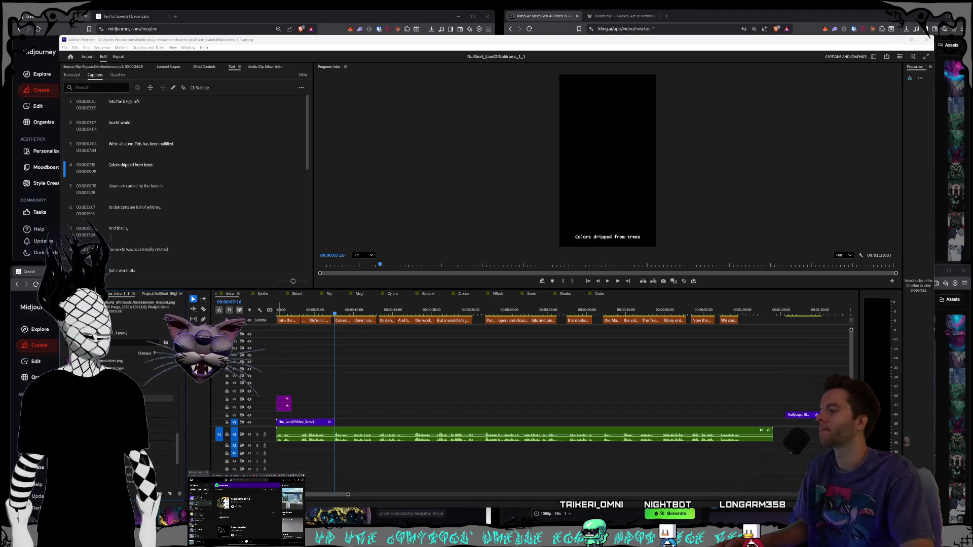
left_click(222, 28)
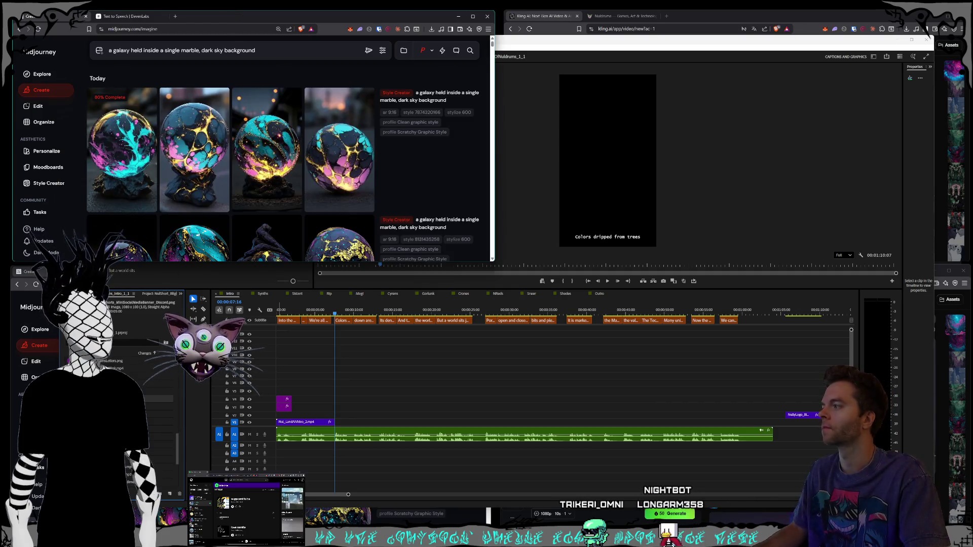
left_click(177, 314)
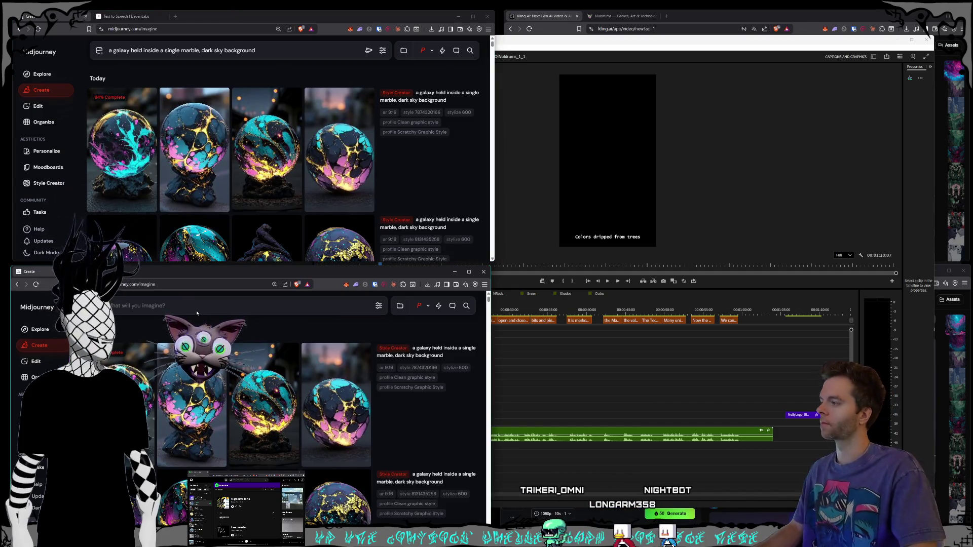
Submit the Midjourney prompt for a massive Tudor/sci-fi walled city with a sprawling cathedral and sky portals
type("whwalls of a massive city, the inside of the s")
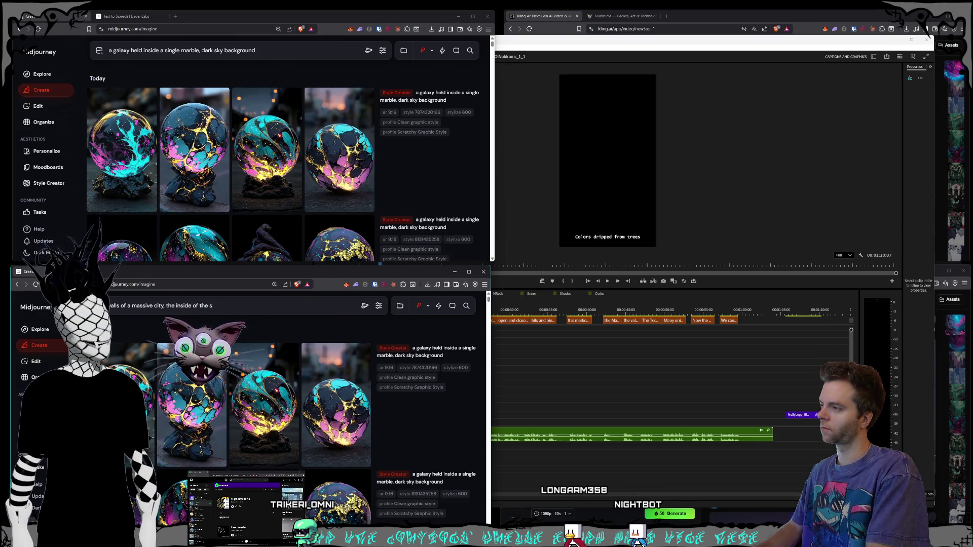
type("y is a mix")
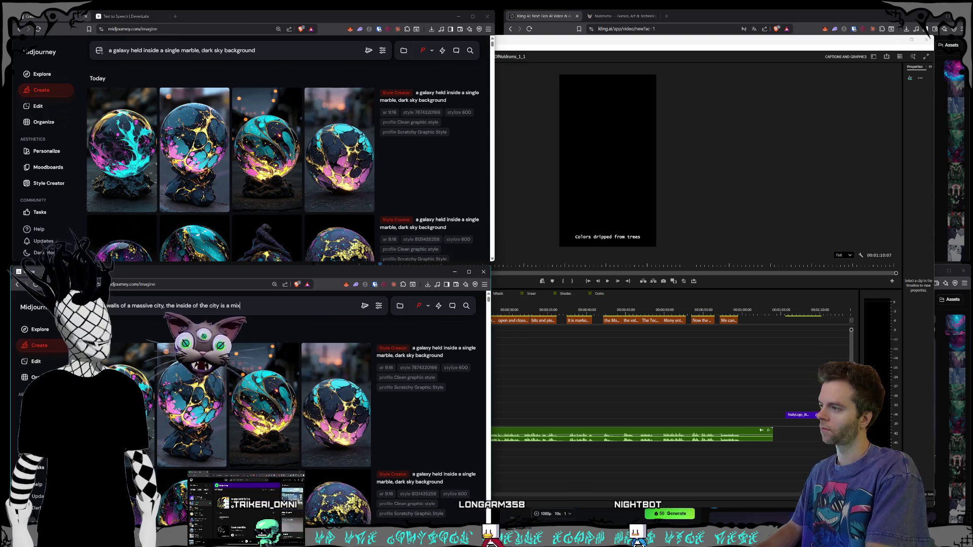
type(" of tudor english style and")
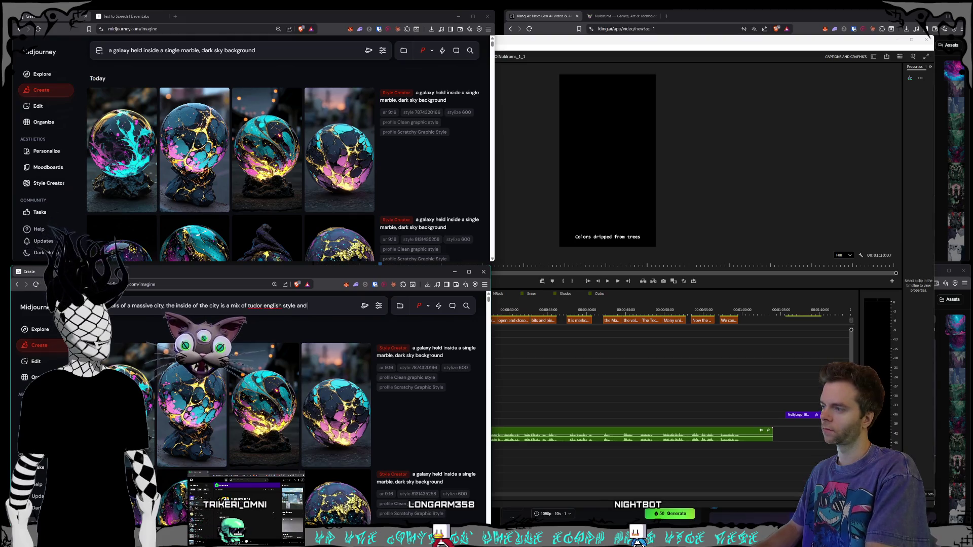
left_click(607, 513)
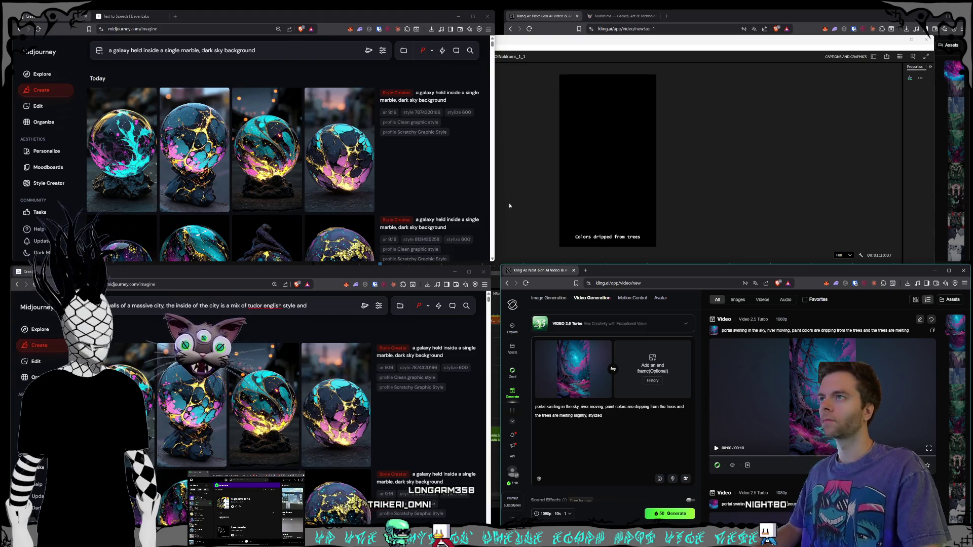
key("alt+Tab")
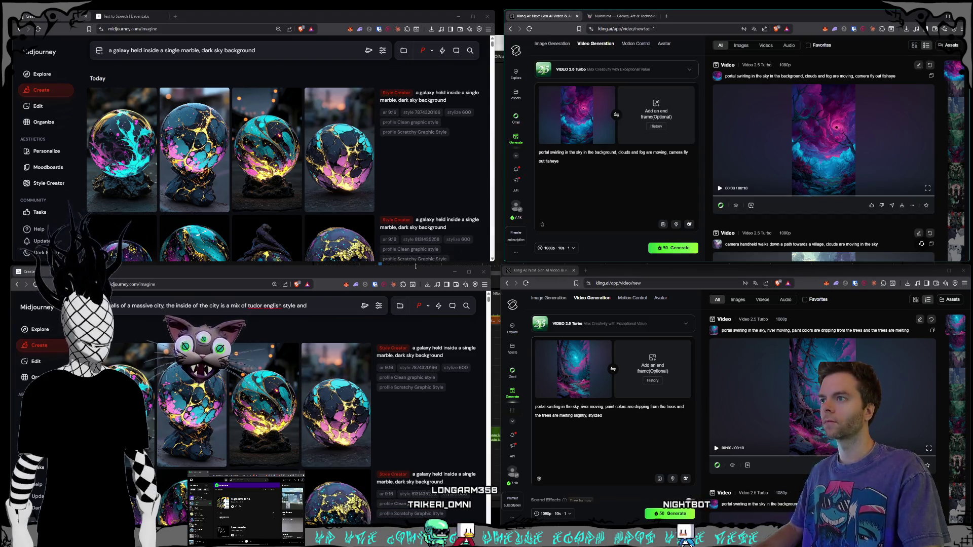
left_click(316, 308)
type("sci-fi")
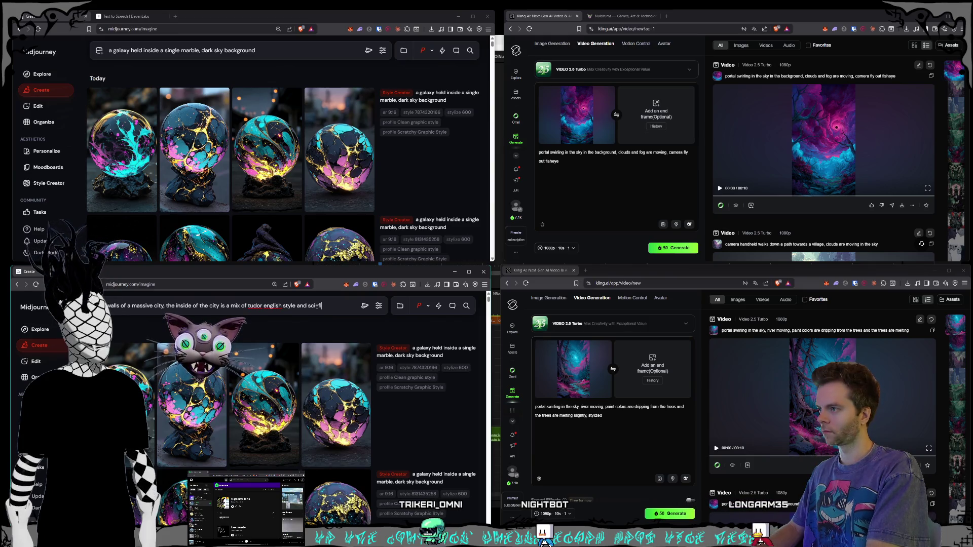
type(", big sp")
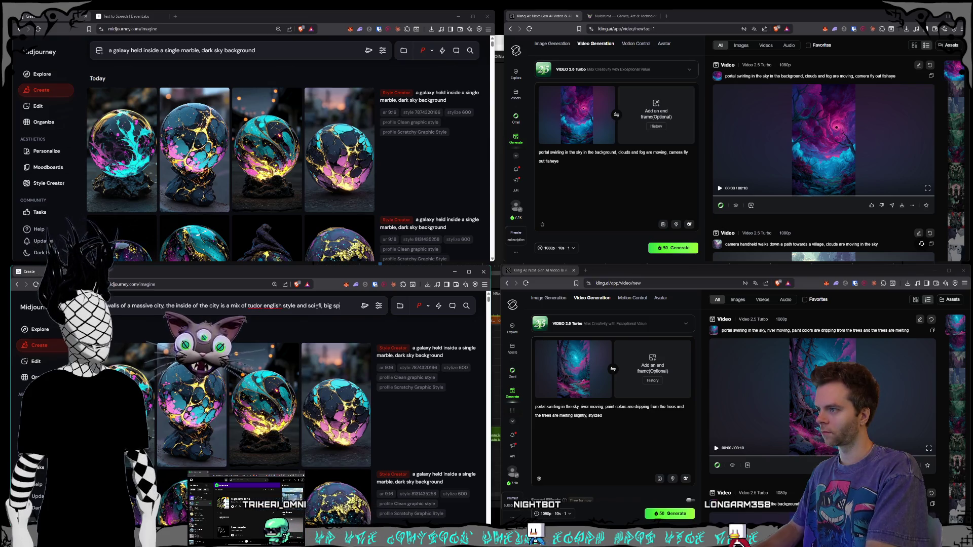
type("ing eht")
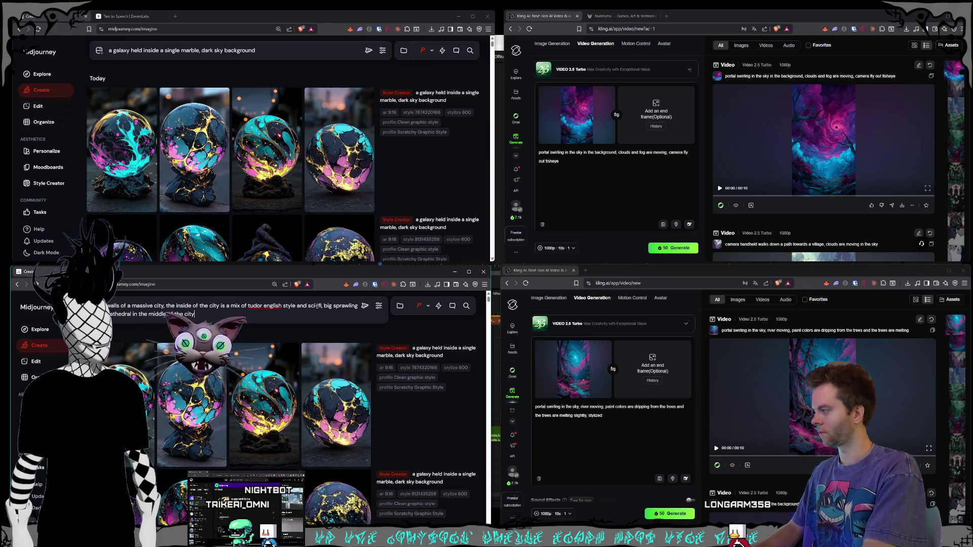
type("y")
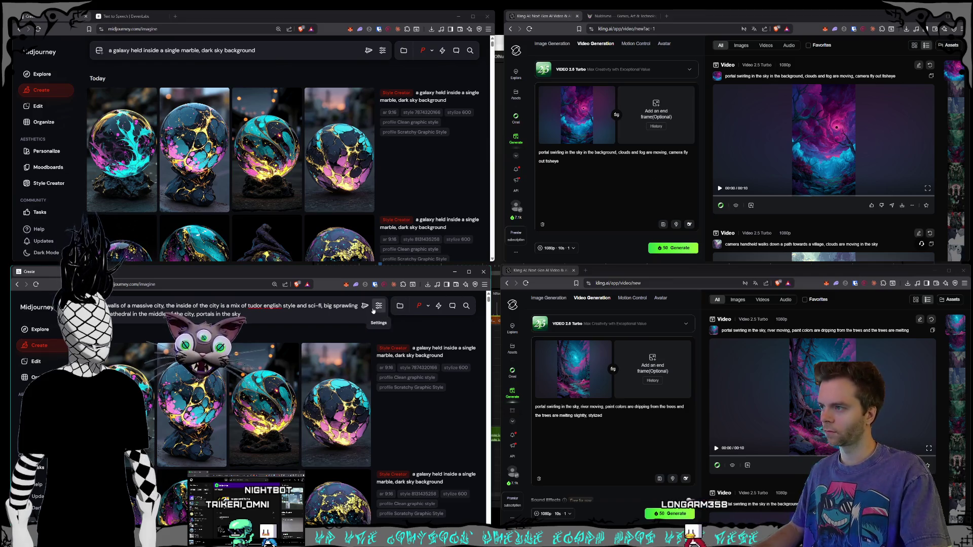
left_click(365, 305)
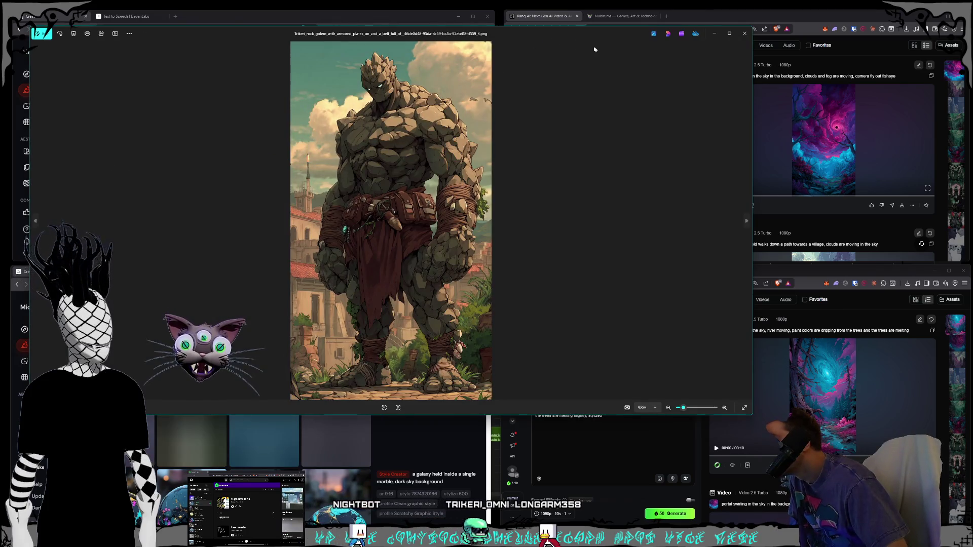
Review the four rock golem images, ending with the golem holding metal, closing each viewer
left_click(745, 34)
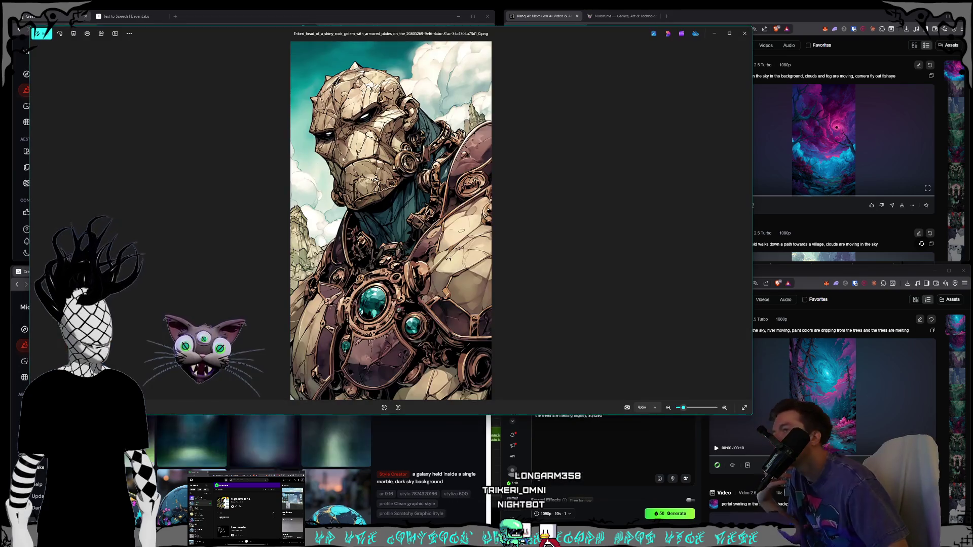
left_click(745, 34)
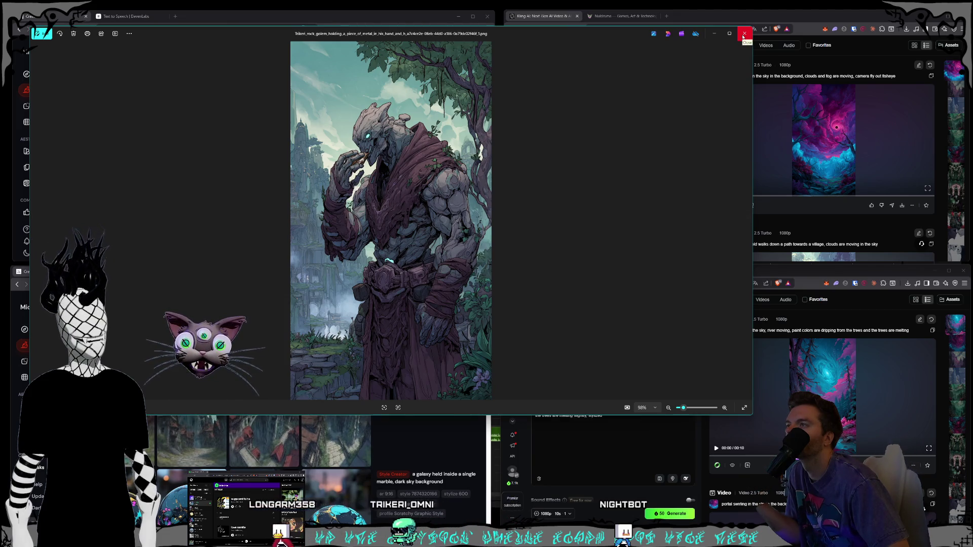
left_click(743, 36)
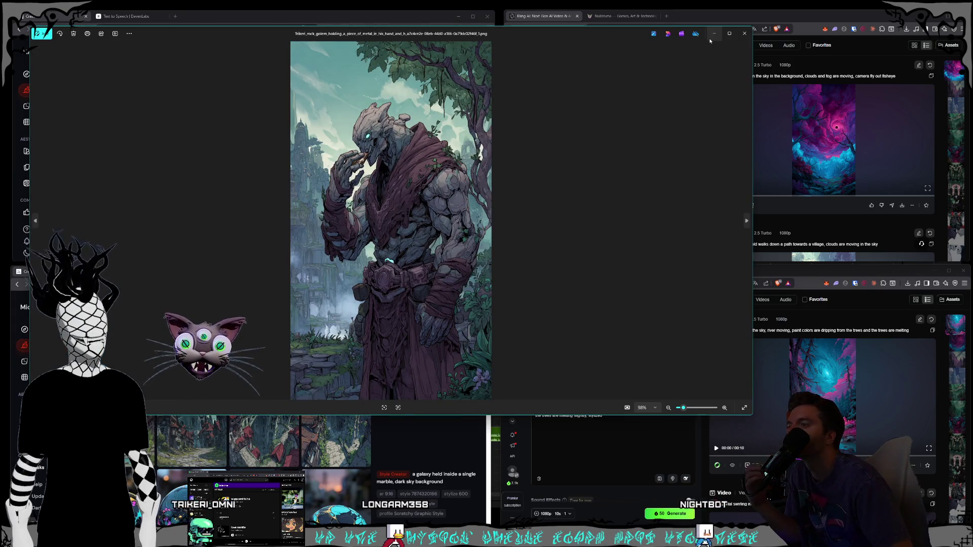
left_click(743, 35)
Queue a Kling video from the golem image: 'golem eating a piece of metal, camera static, stylized'
left_click_drag(474, 210, 644, 127)
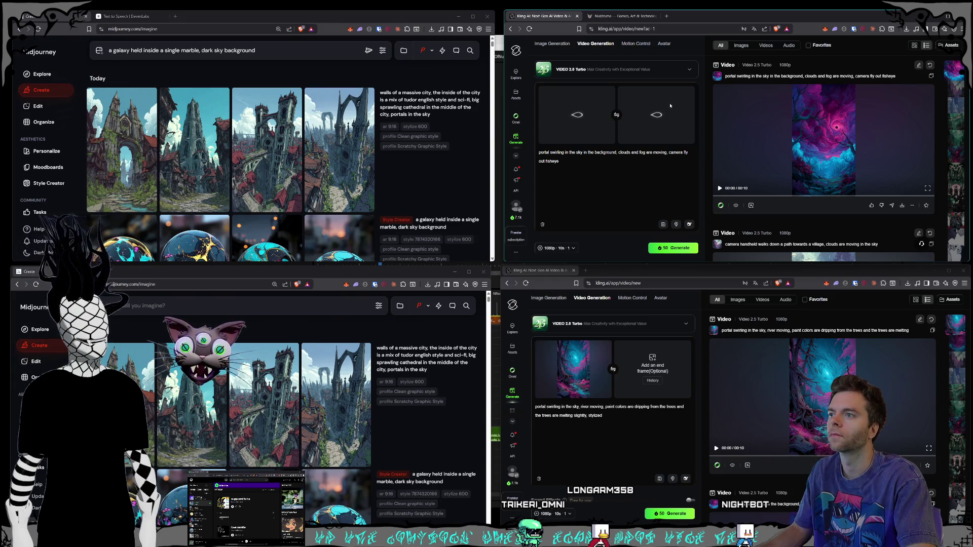
key("ctrl+a")
key("BackSpace")
type("golem ")
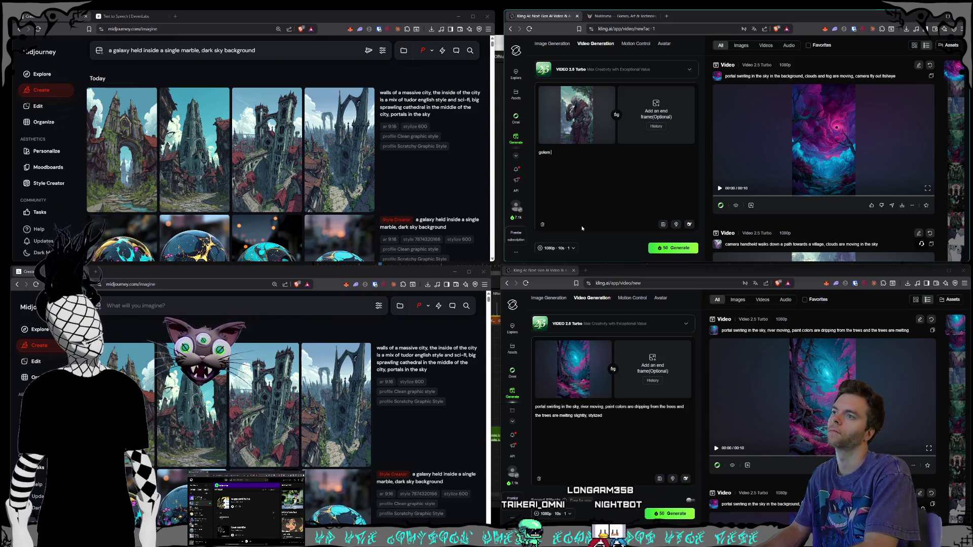
type("eating a piece of metal,")
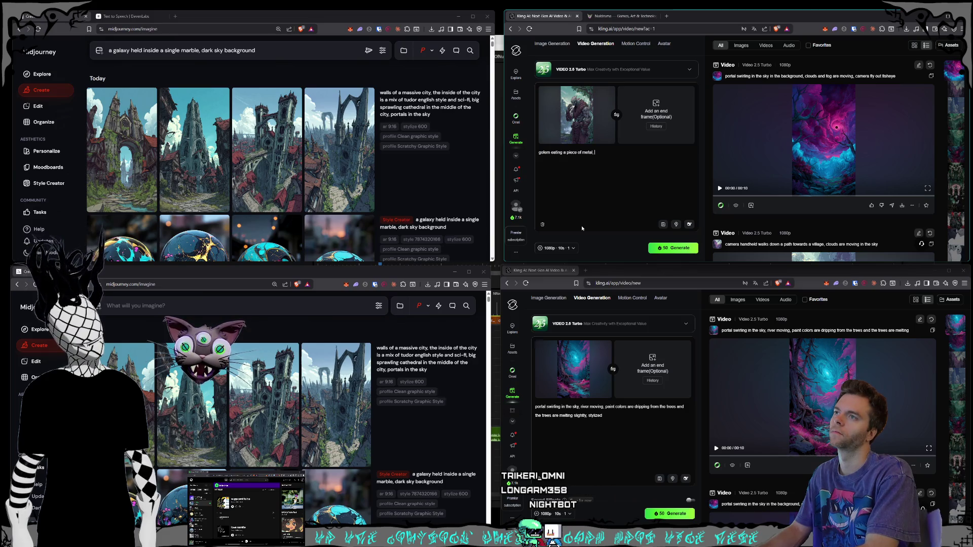
type(" cama")
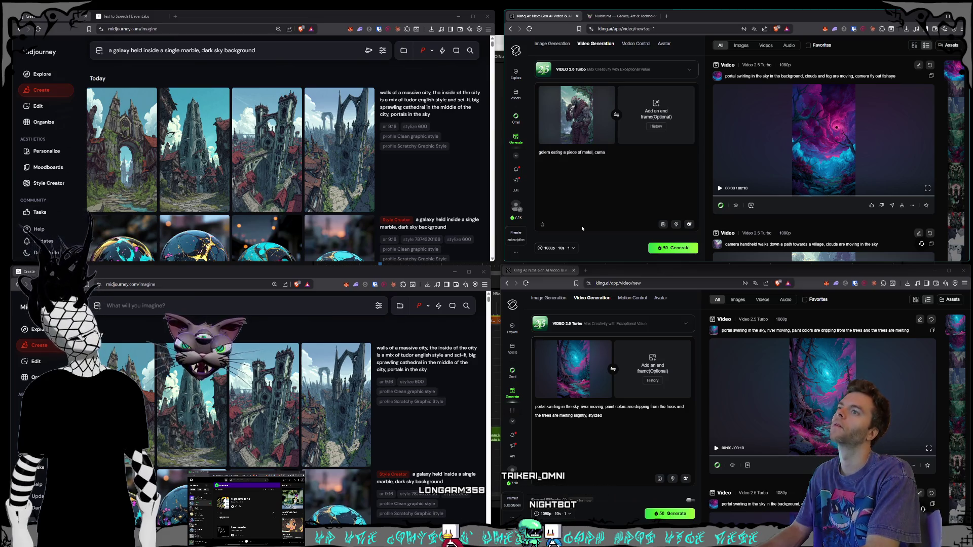
key("BackSpace")
type("era static, stylize")
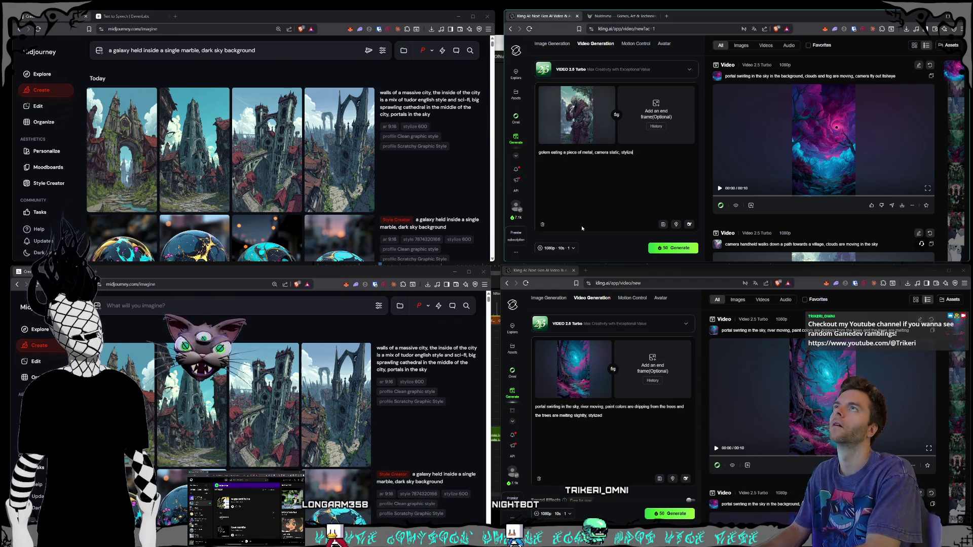
type("d")
left_click(672, 248)
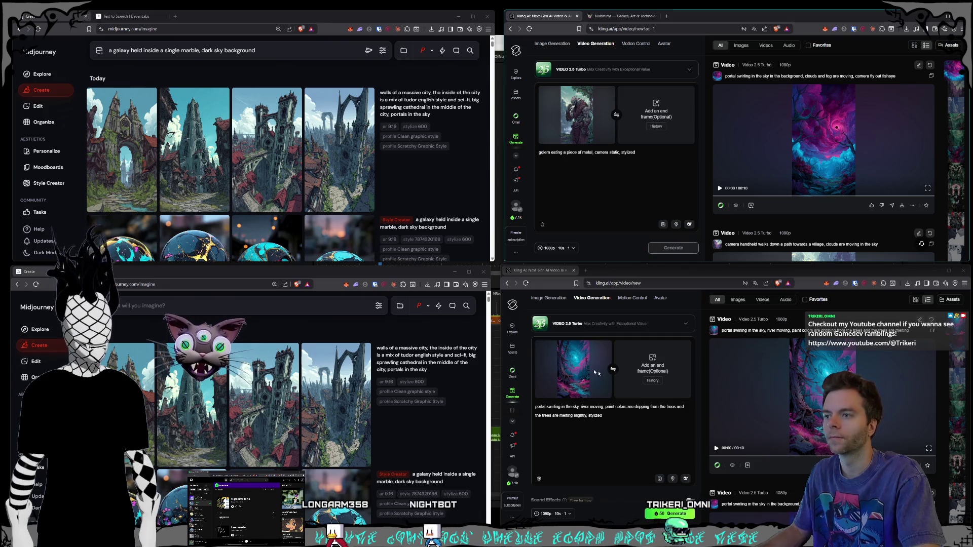
Clear the second Kling window's start frame image and prompt text
left_click(615, 380)
key("ctrl+a")
key("BackSpace")
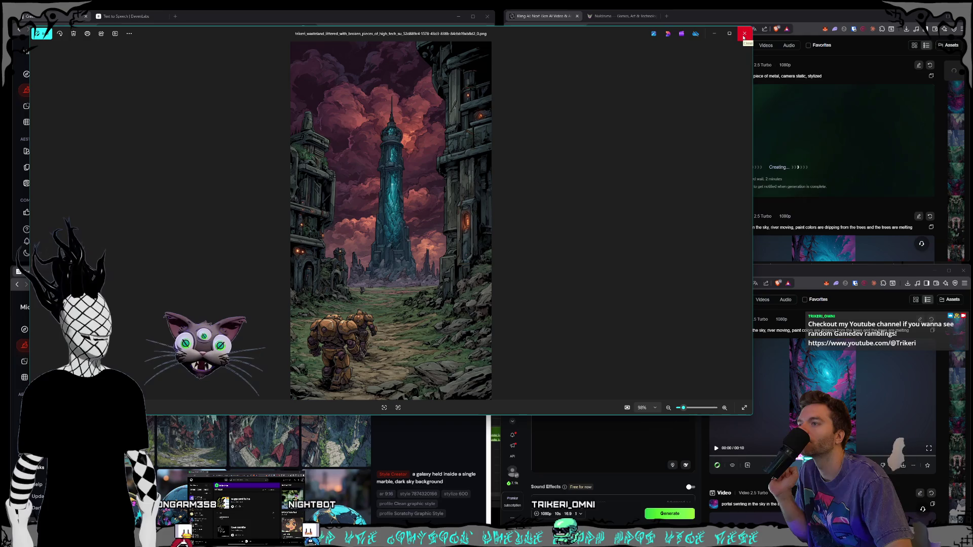
Load a wasteland image as Kling's start frame, then browse the wasteland images in Photos and close it
left_click(743, 34)
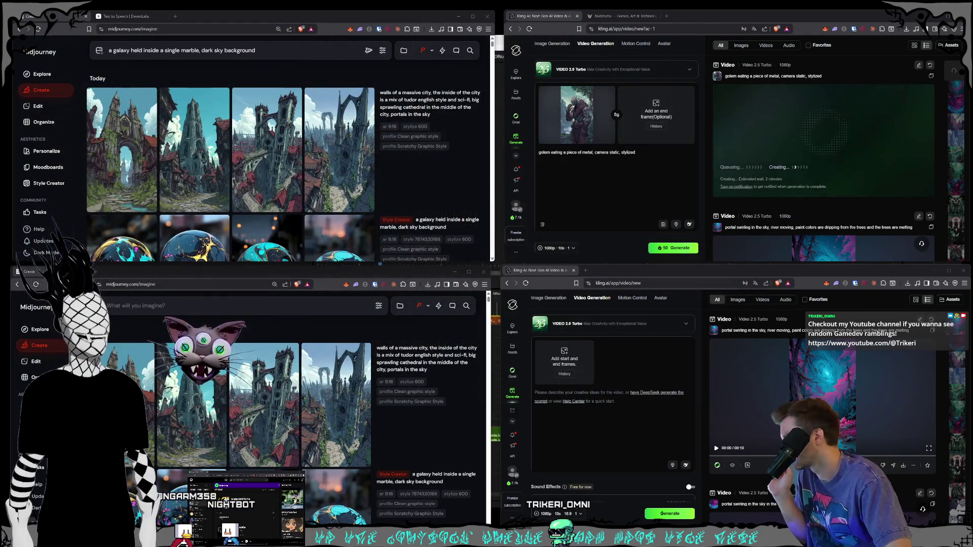
mouse_move(603, 263)
left_mouse_down()
mouse_move(599, 314)
mouse_move(565, 358)
left_mouse_up()
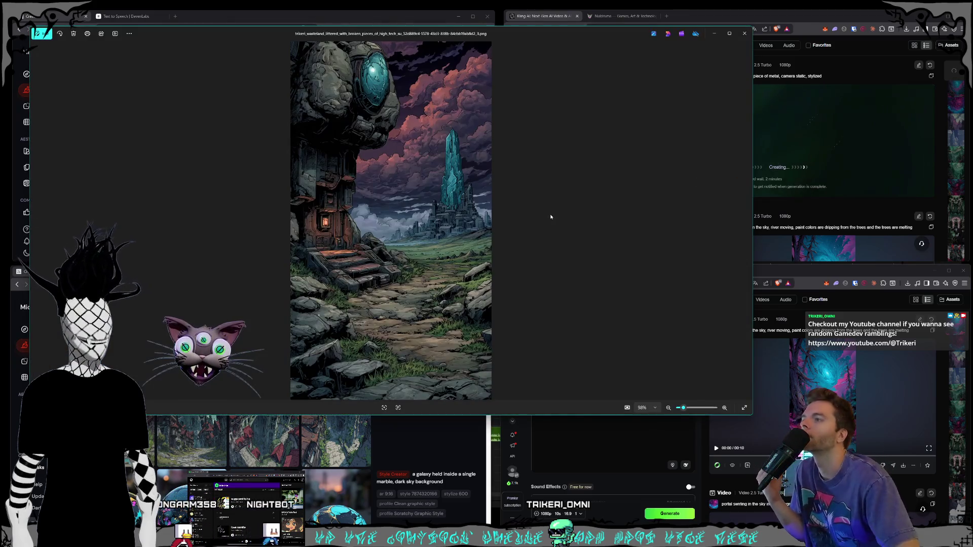
key("Right")
key("Right")
key("Left")
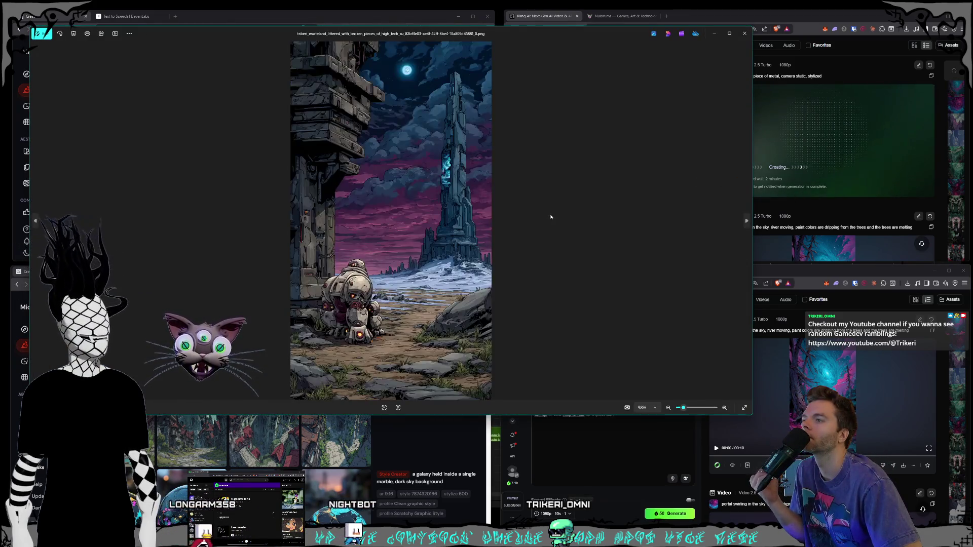
key("Right")
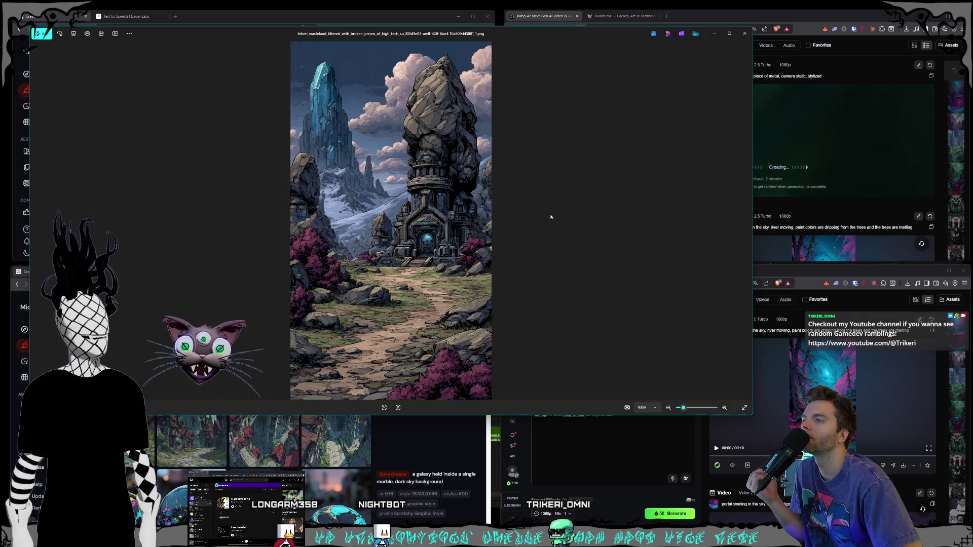
key("Left")
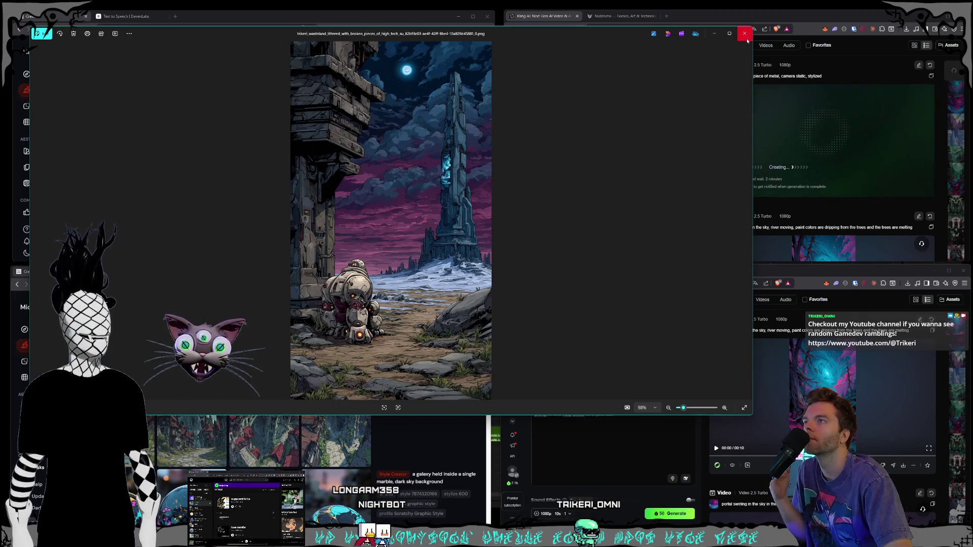
left_click(748, 39)
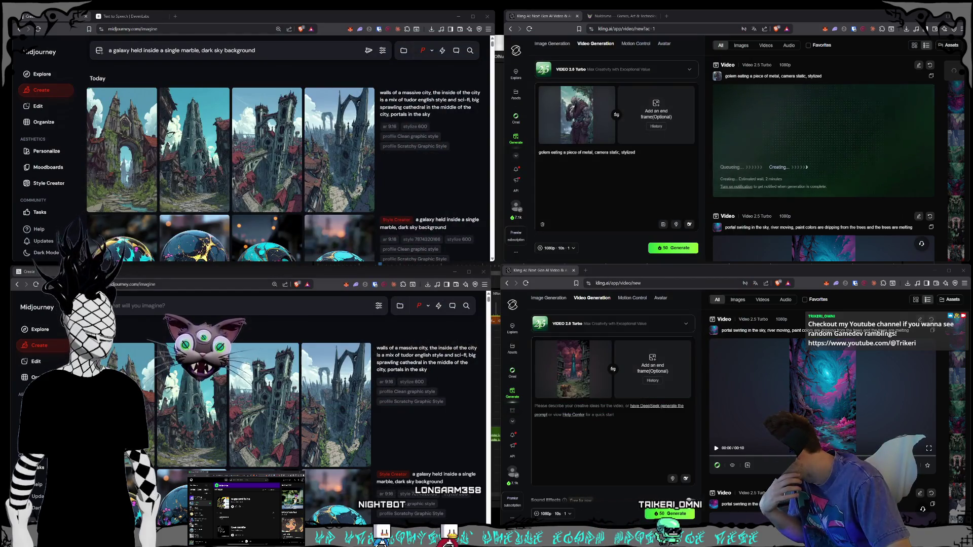
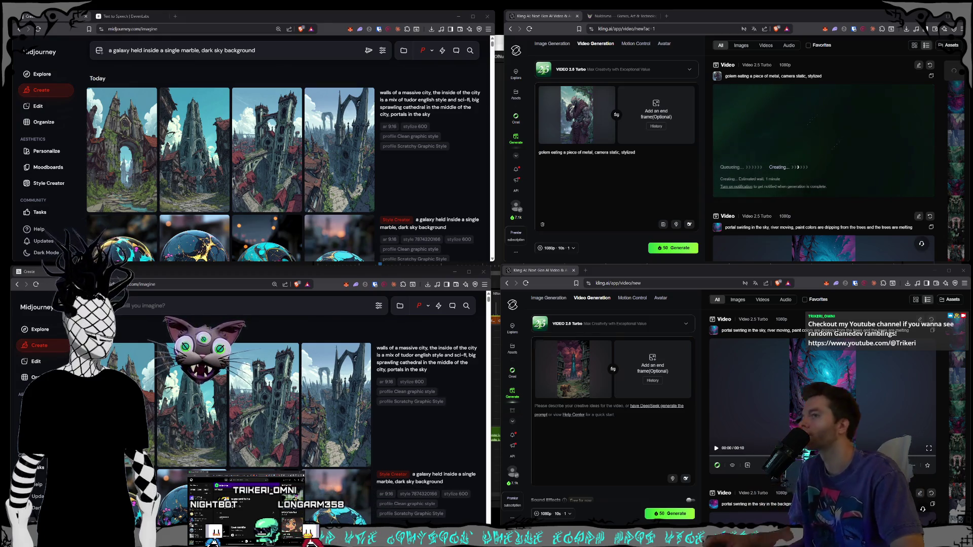
Set the landscape image as the upper video's start frame and generate a golems-walking-forward clip
left_click_drag(573, 369, 577, 114)
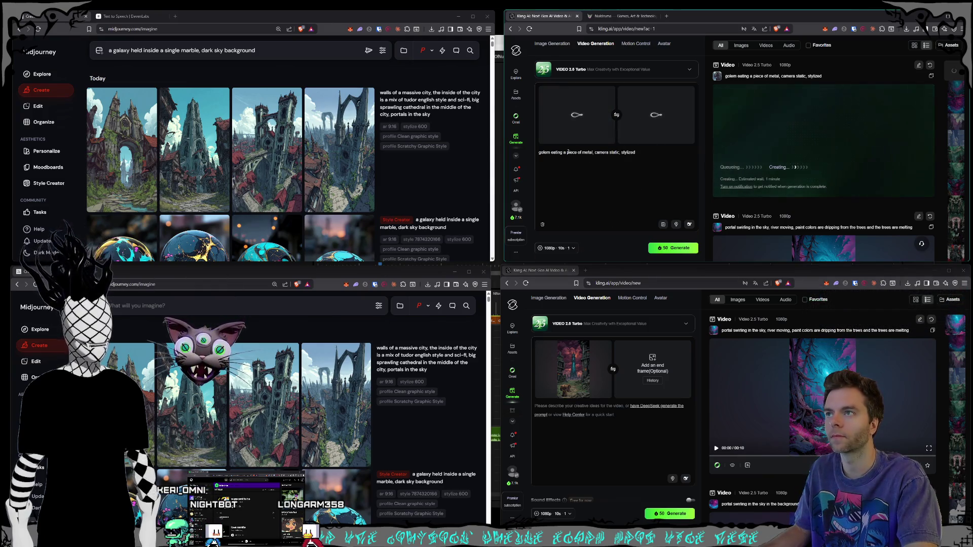
left_click(603, 443)
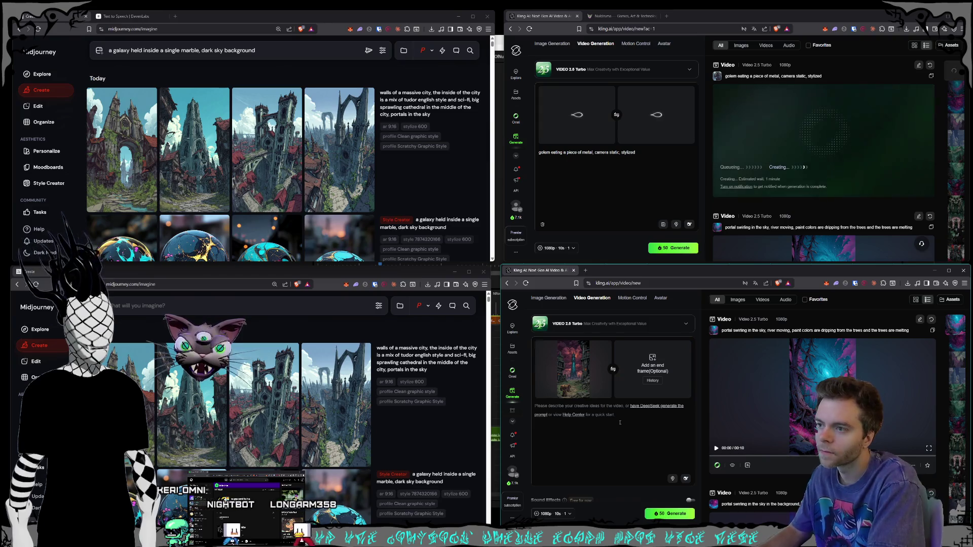
type("gol")
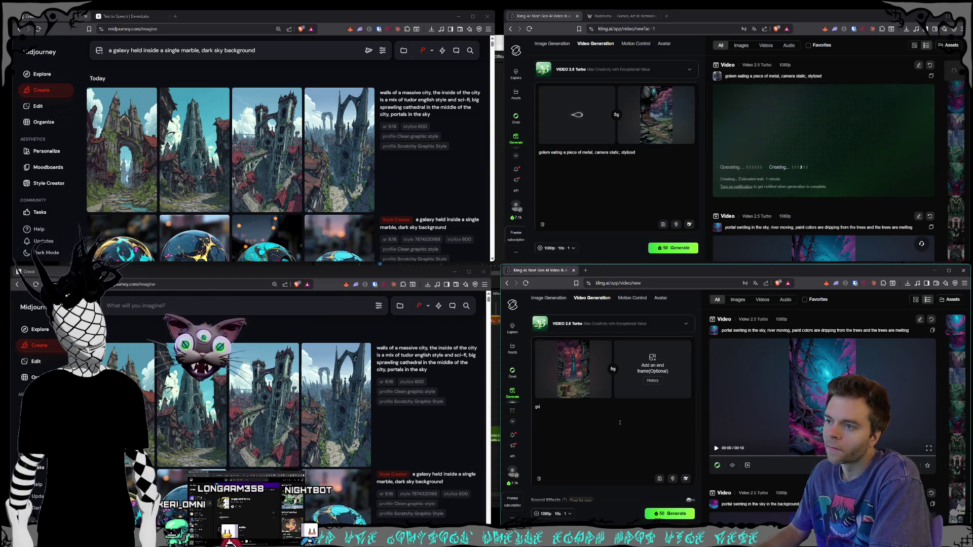
type("ems w")
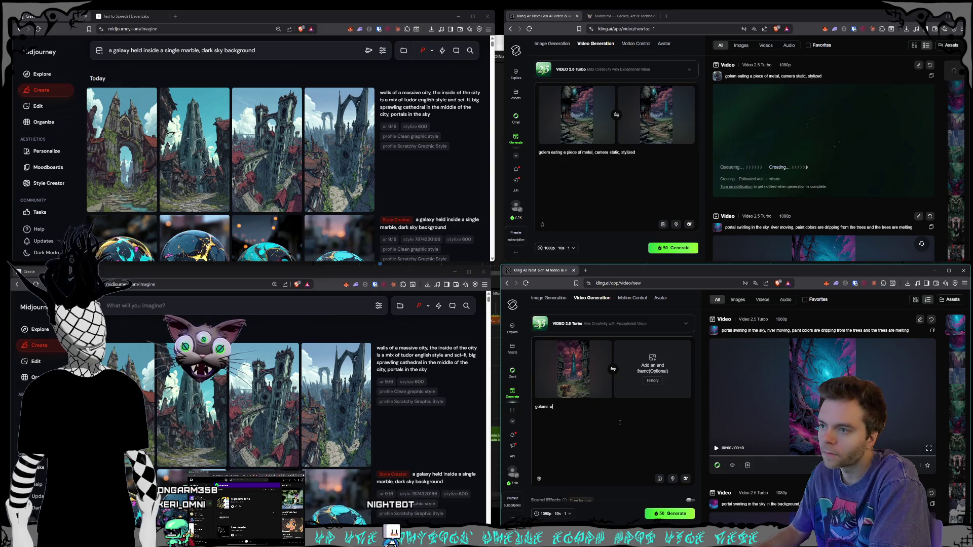
type("alking forward on a")
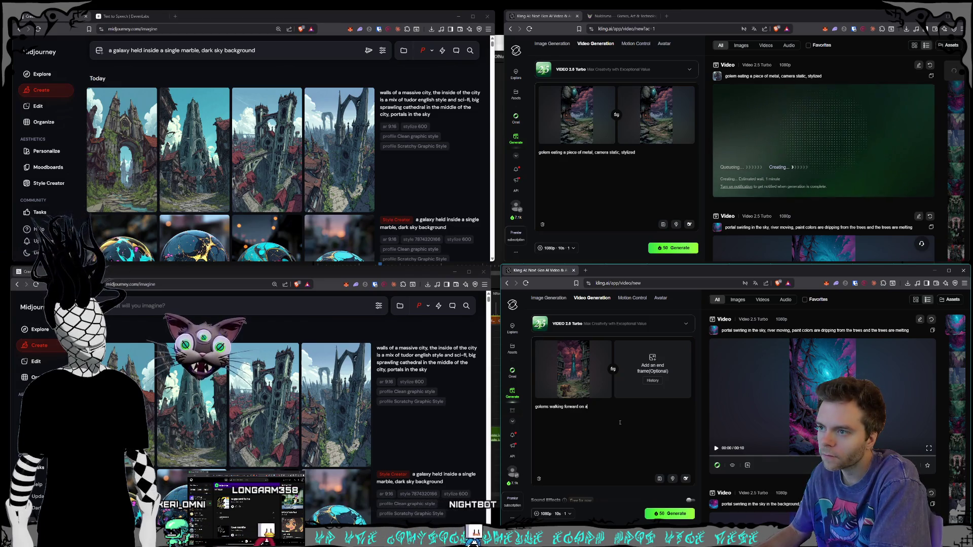
type("h, sk")
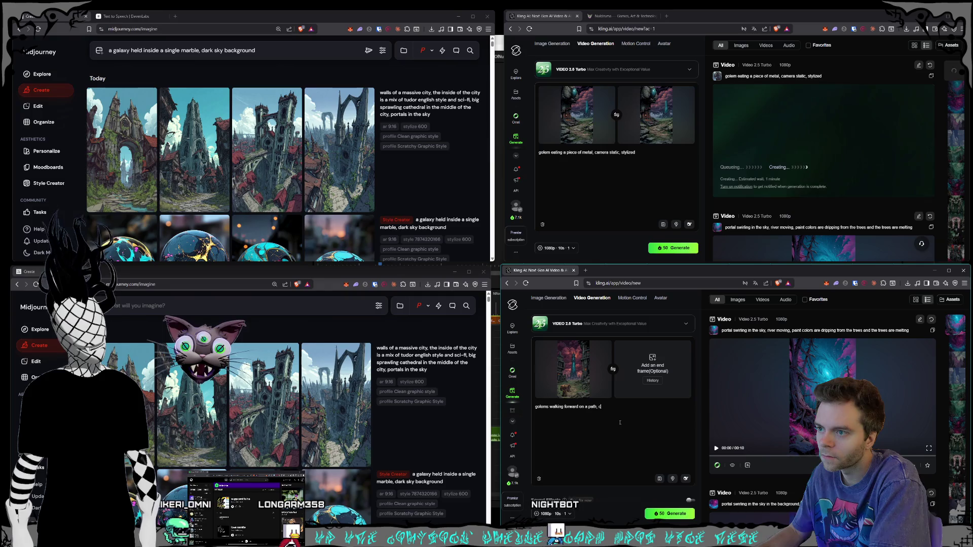
type("ling ")
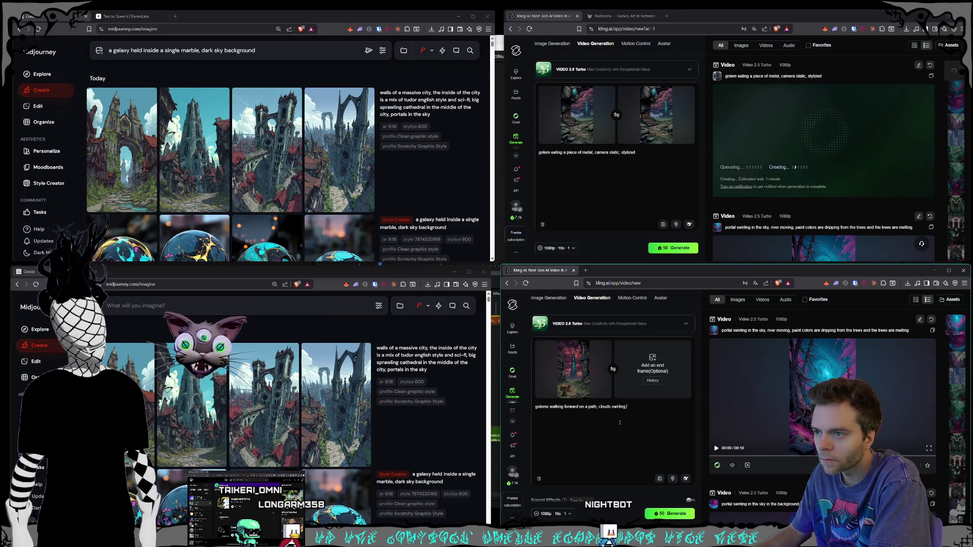
type("in the sky,")
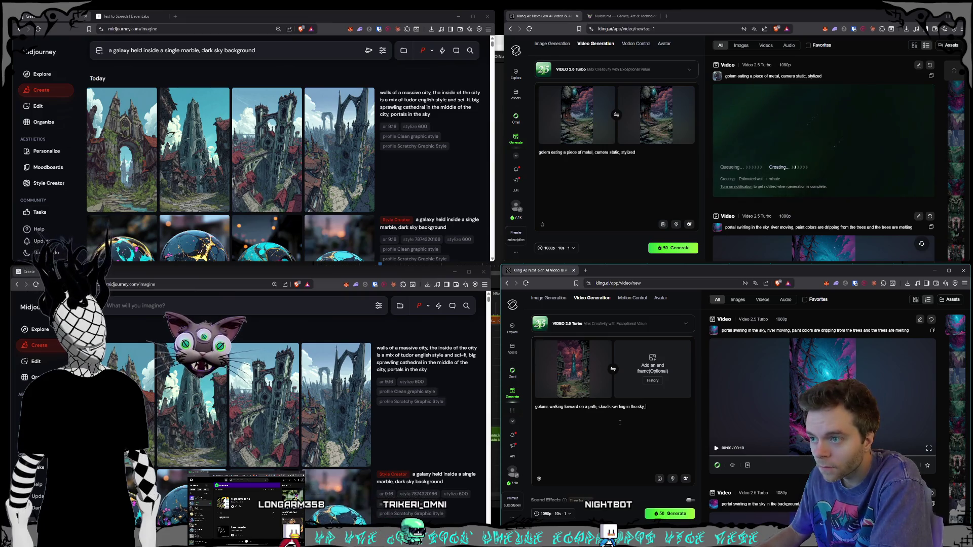
type(" camera")
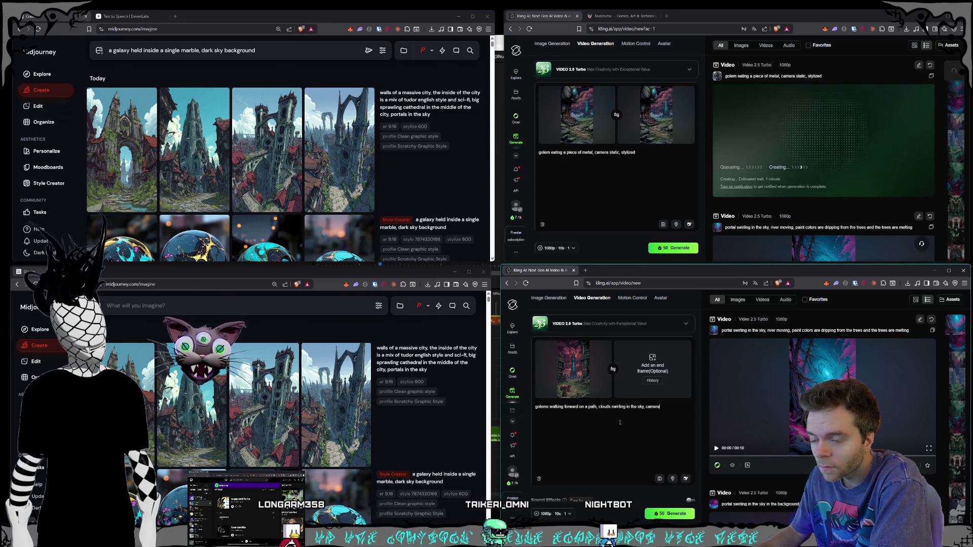
type(" cr")
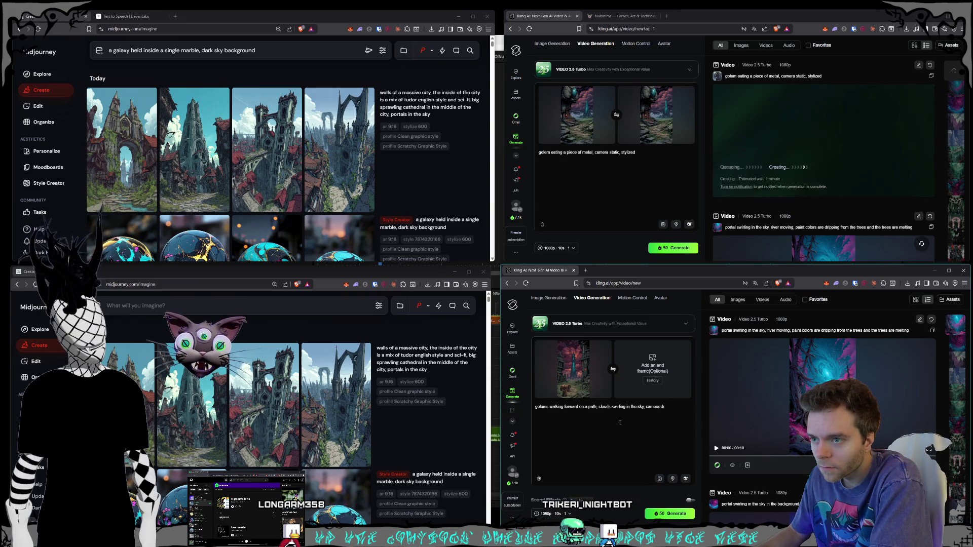
type("one up,")
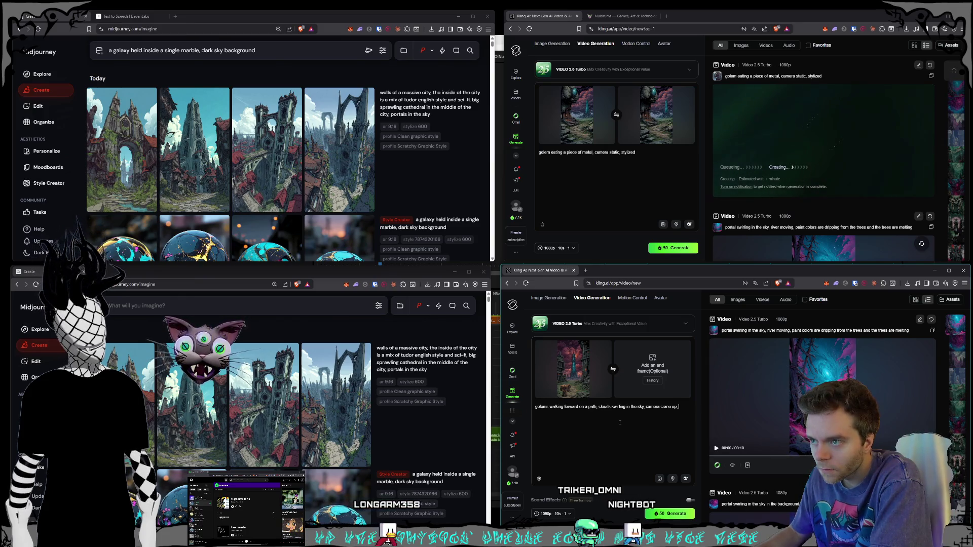
type(" f")
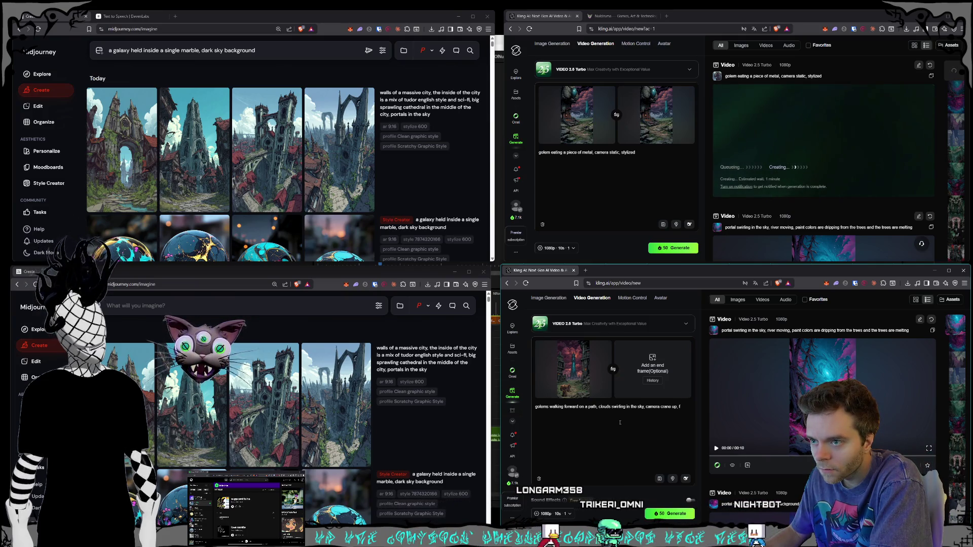
type("allt lights in d")
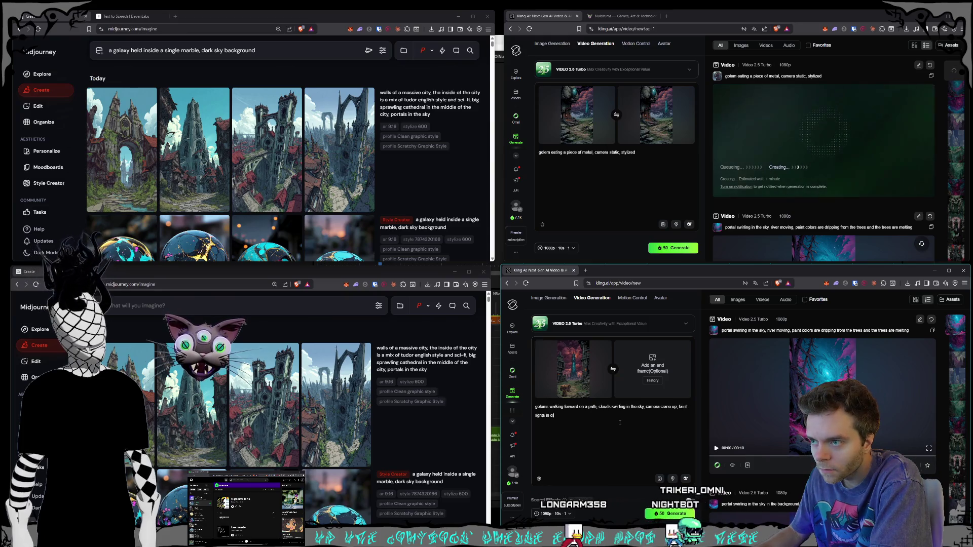
type("indow")
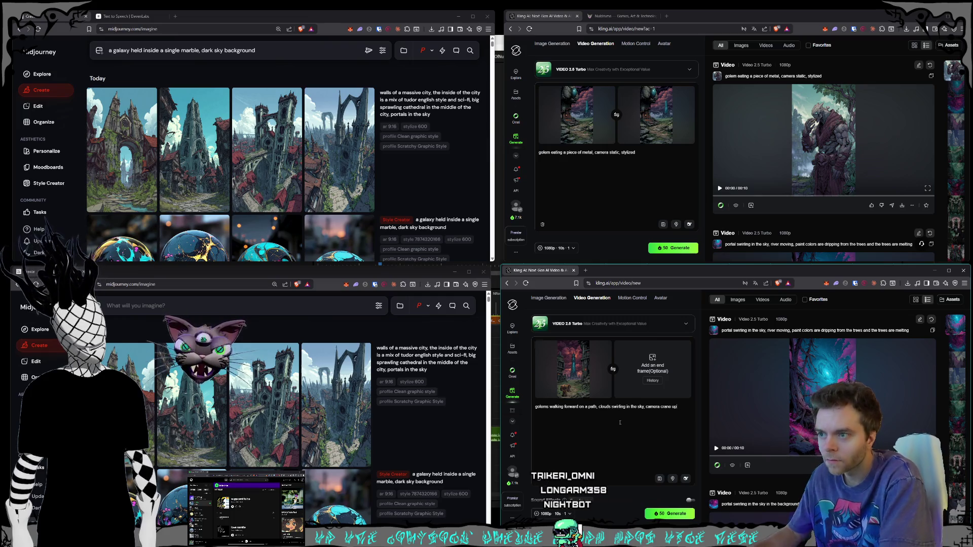
left_click(669, 513)
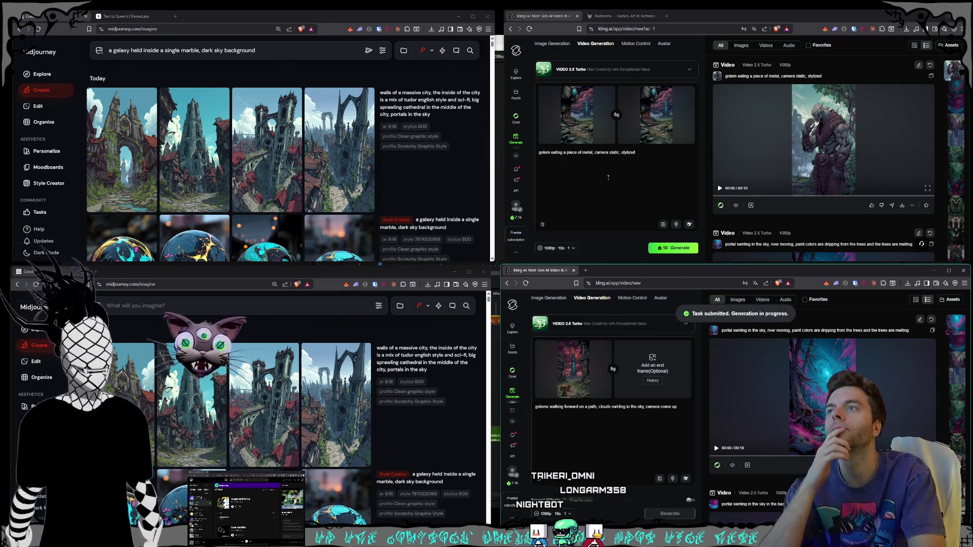
Remove the upper video's end frame and regenerate it with a stylized camera-pullback prompt
left_click(657, 138)
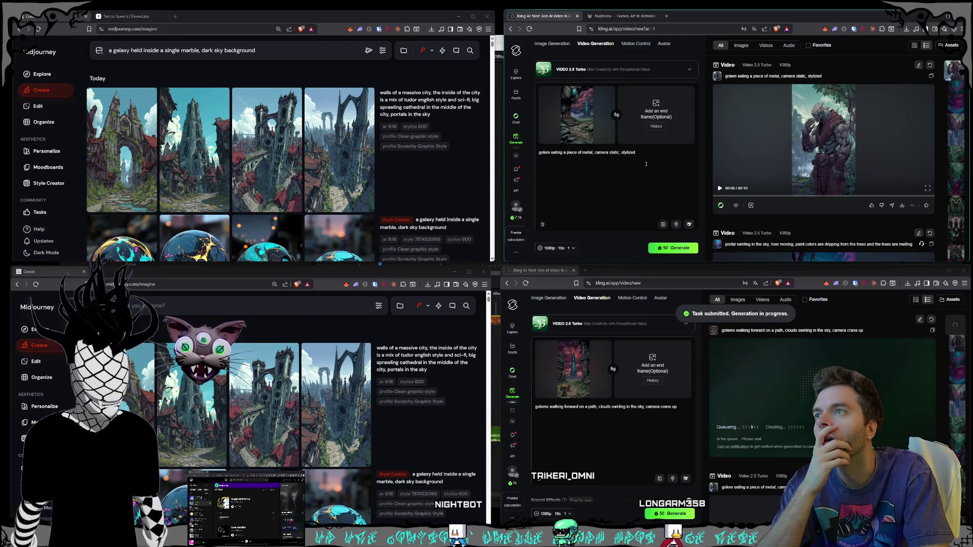
triple_click(655, 153)
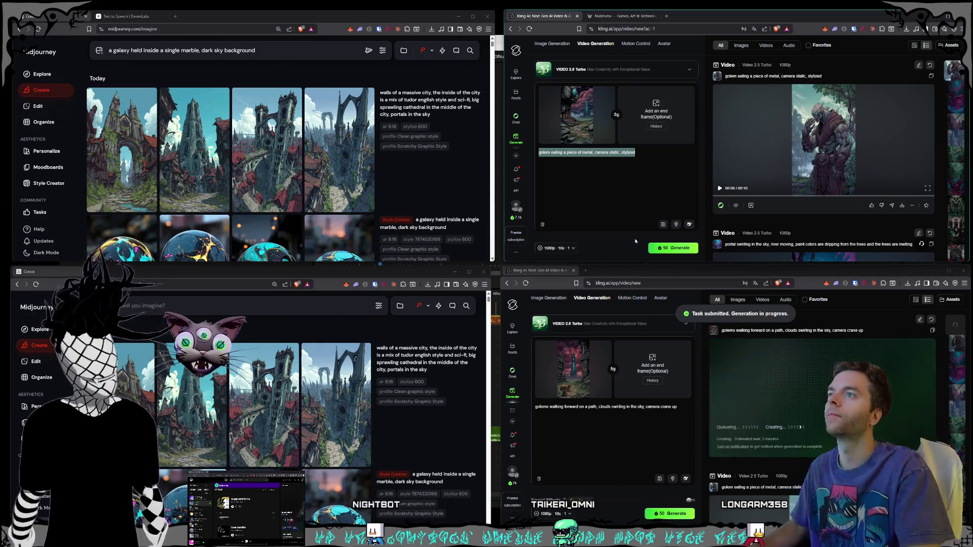
type("stylized, static")
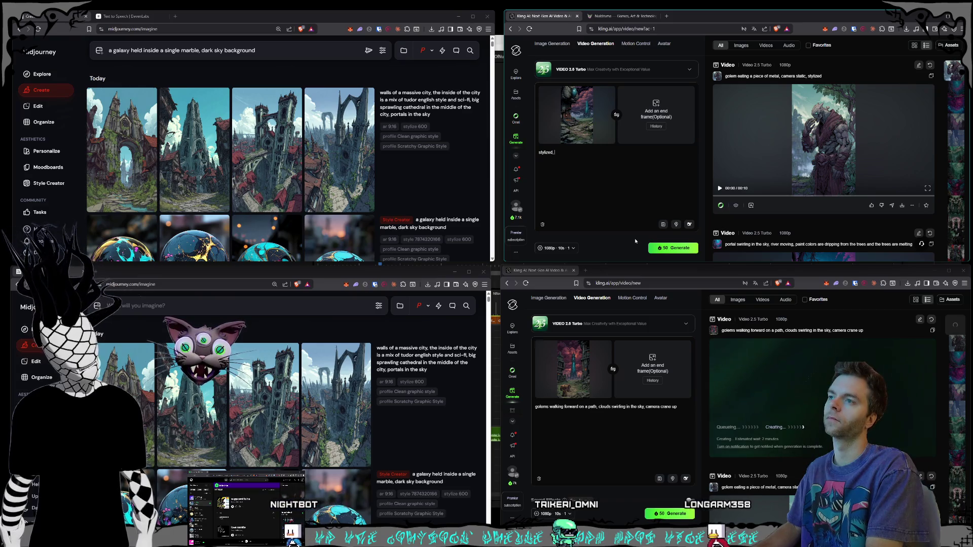
key("BackSpace")
key("BackSpace")
key("BackSpace")
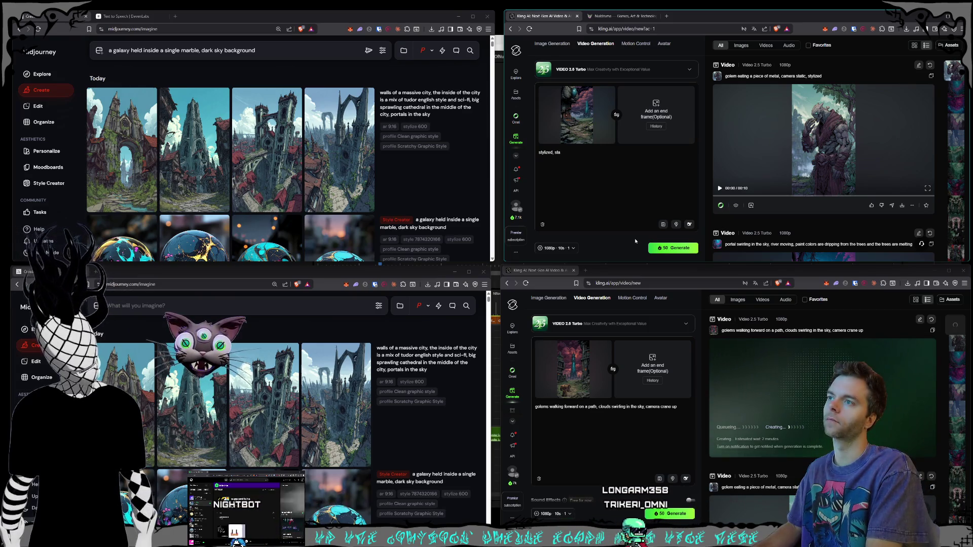
type("cab")
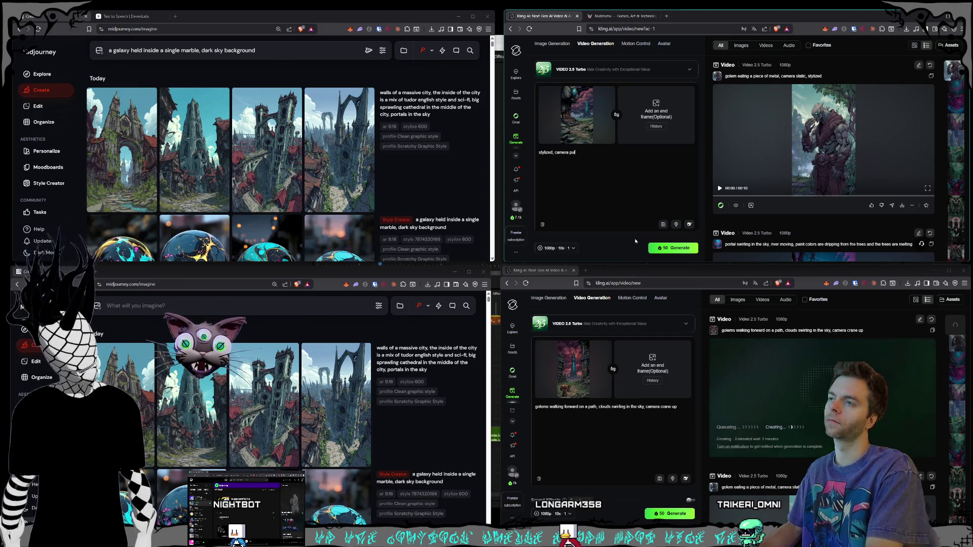
type("lback, clouds moving in the sky in the")
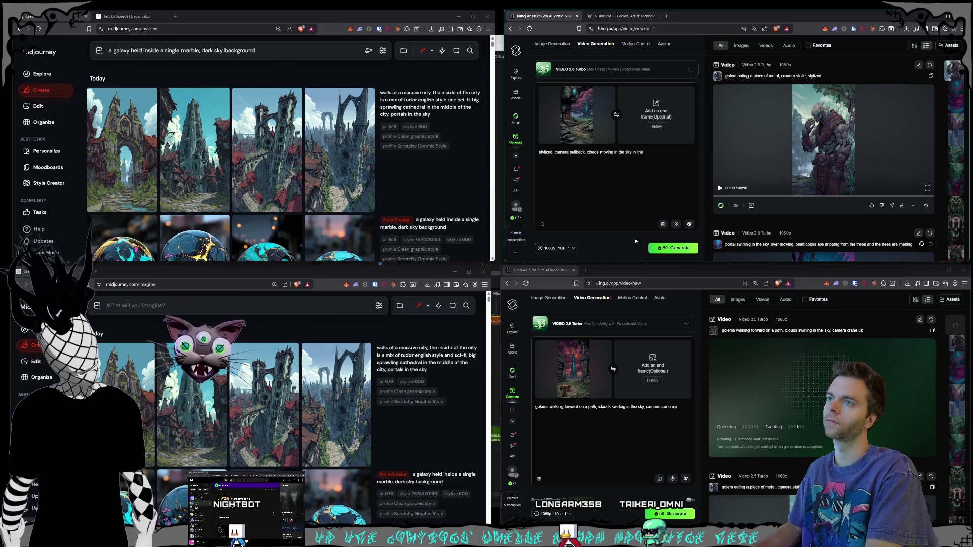
key("BackSpace")
key("BackSpace")
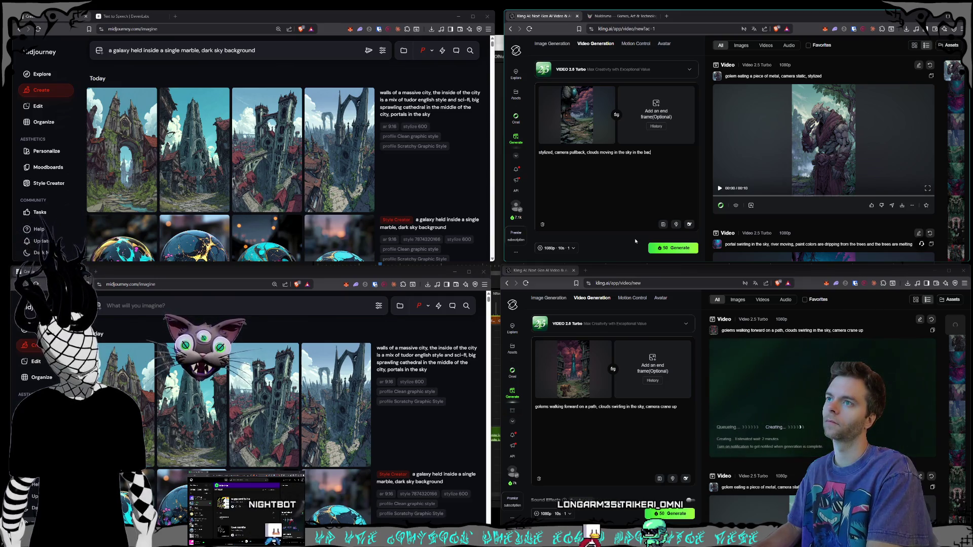
left_click(673, 248)
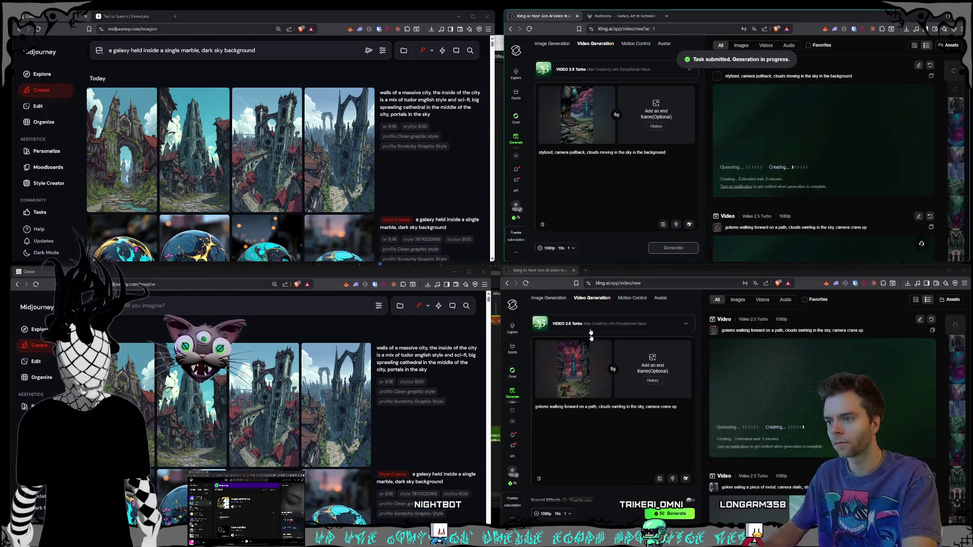
left_click(617, 438)
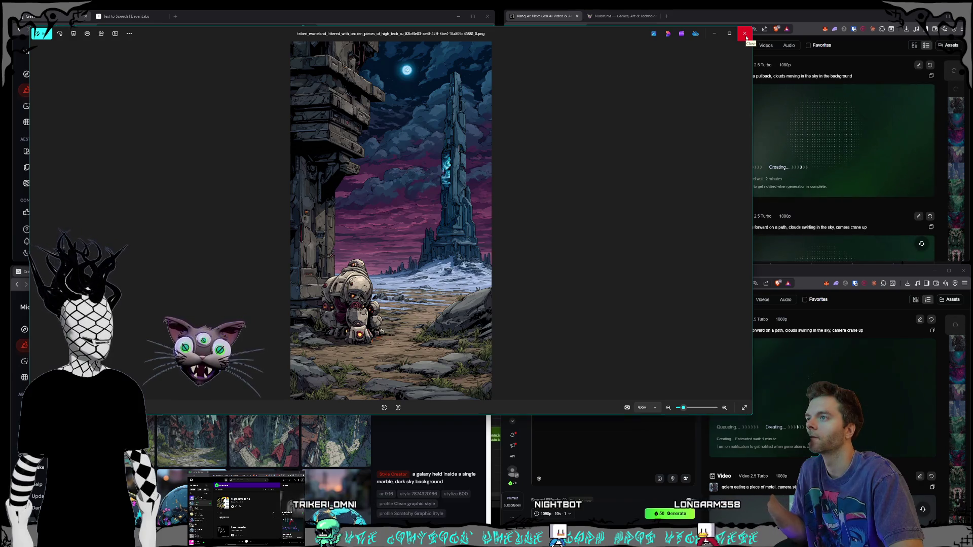
Use the new dark night-scene image as the lower video's start frame and remove its end frame
left_click(745, 34)
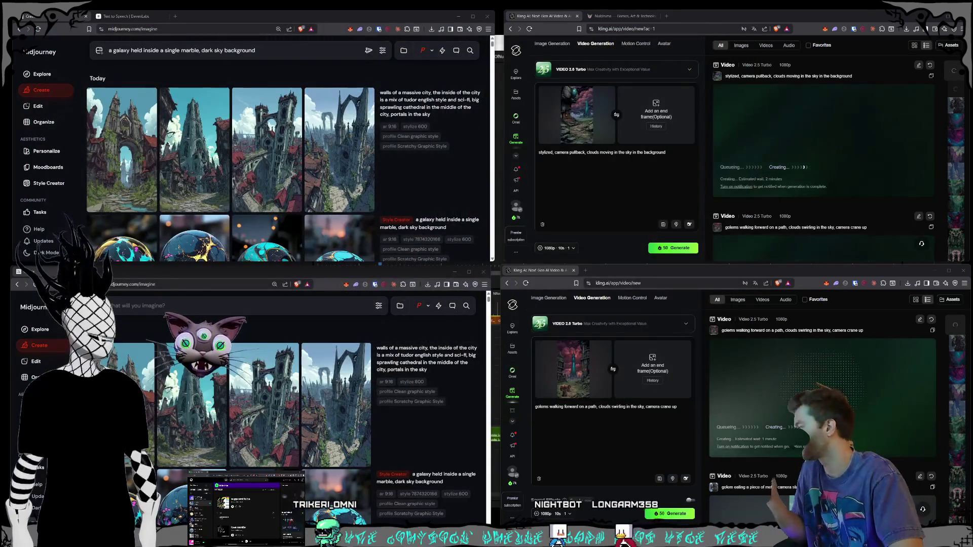
mouse_move(536, 198)
left_mouse_down()
mouse_move(575, 286)
mouse_move(558, 356)
left_mouse_up()
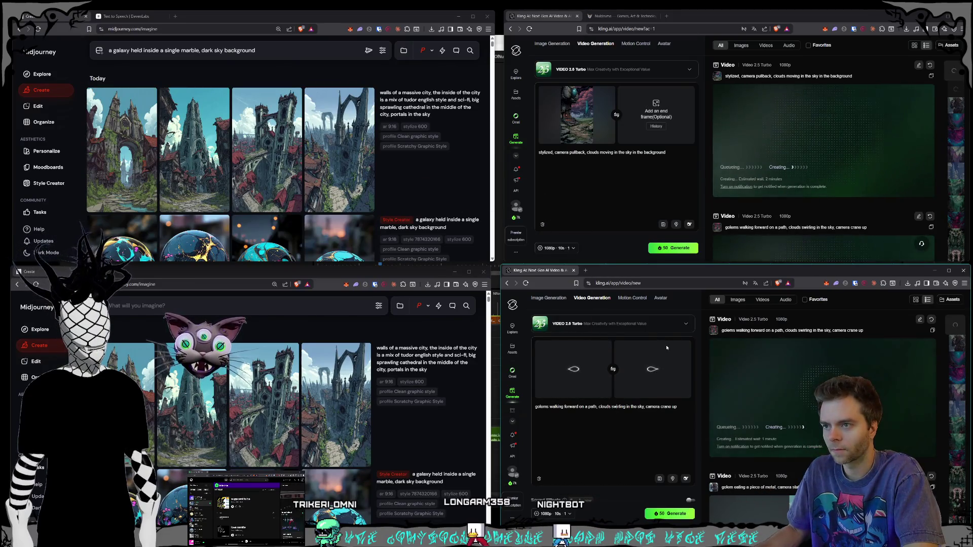
left_click(684, 347)
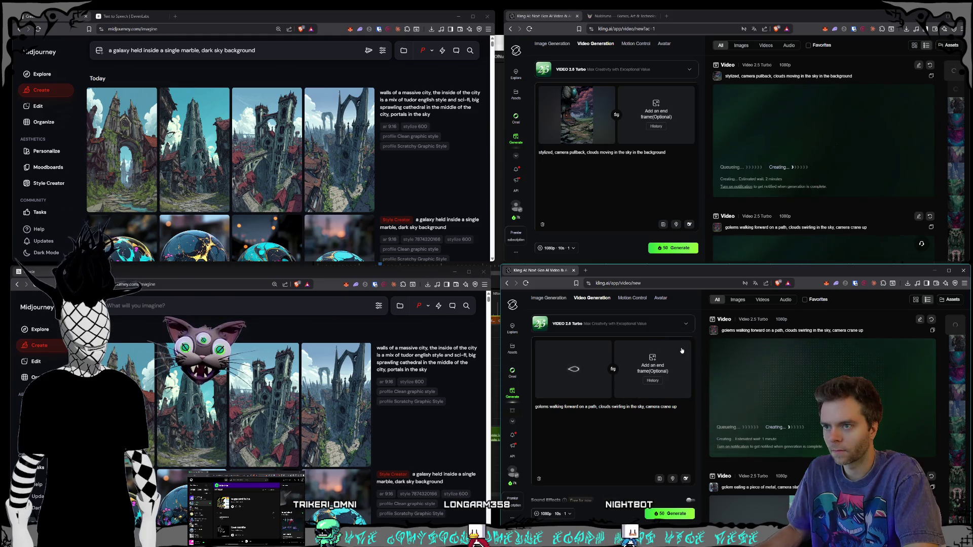
left_click_drag(678, 407, 485, 416)
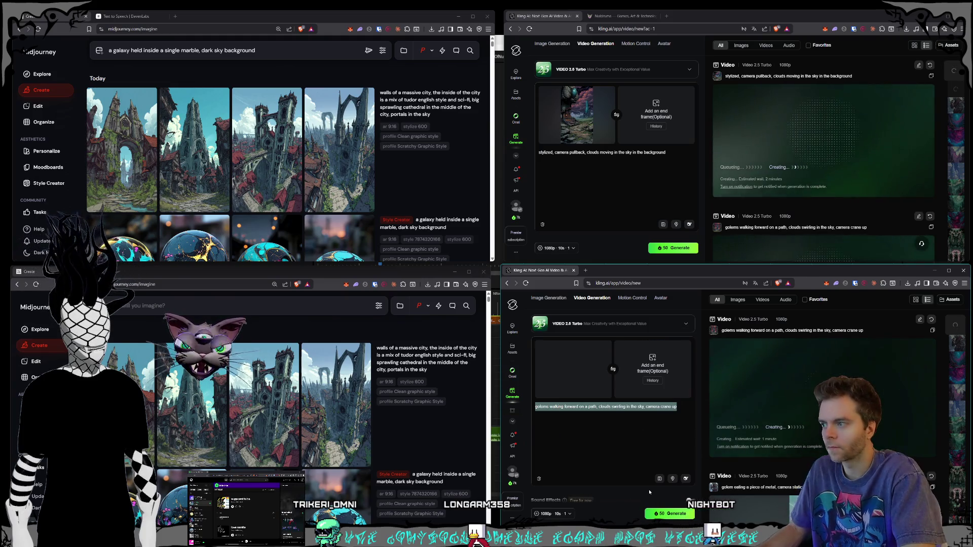
scroll(355, 152, "down", 2)
scroll(355, 152, "up", 2)
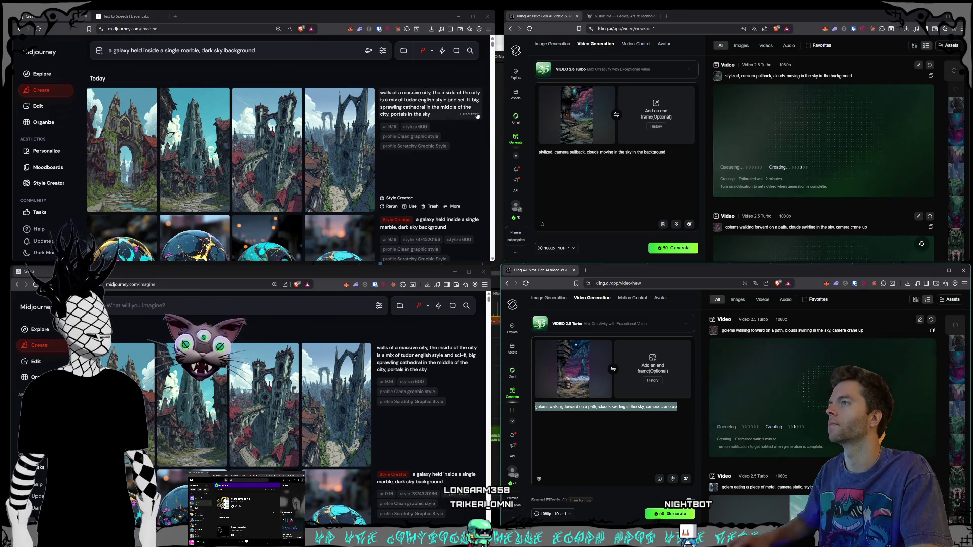
Replace the cathedral phrase with 'outside the outer walls' in the walled-city prompt and submit it
left_click(456, 111)
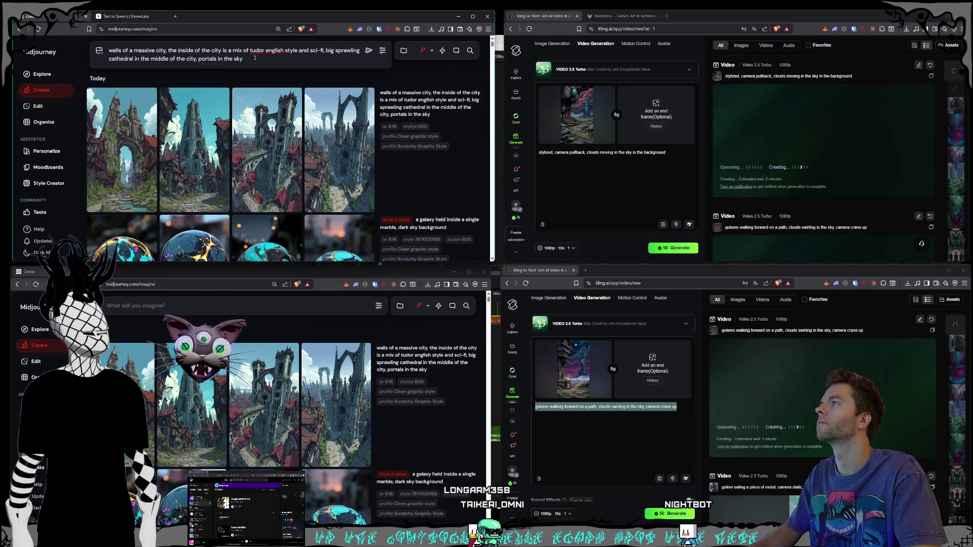
mouse_move(196, 59)
left_mouse_down()
mouse_move(337, 51)
mouse_move(326, 52)
left_mouse_up()
key("BackSpace")
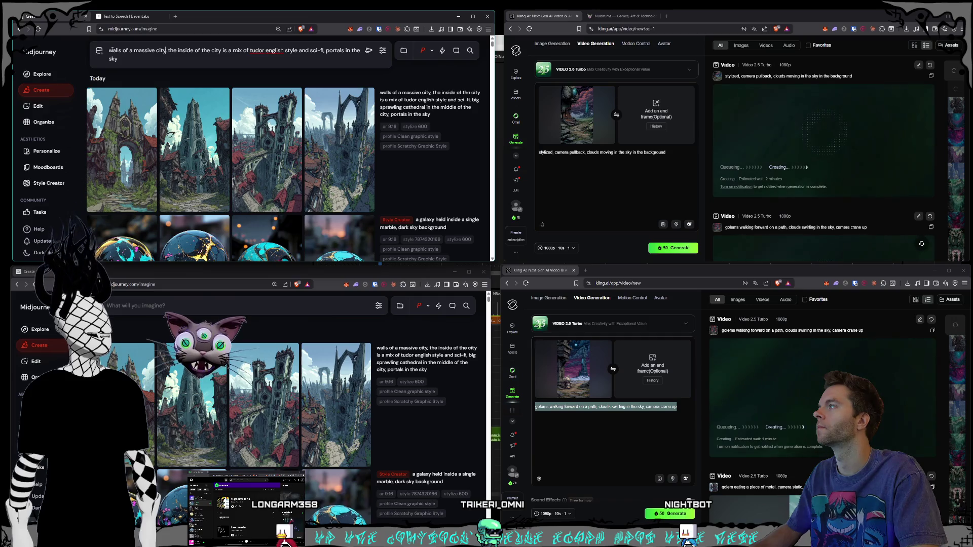
type("outside the ou")
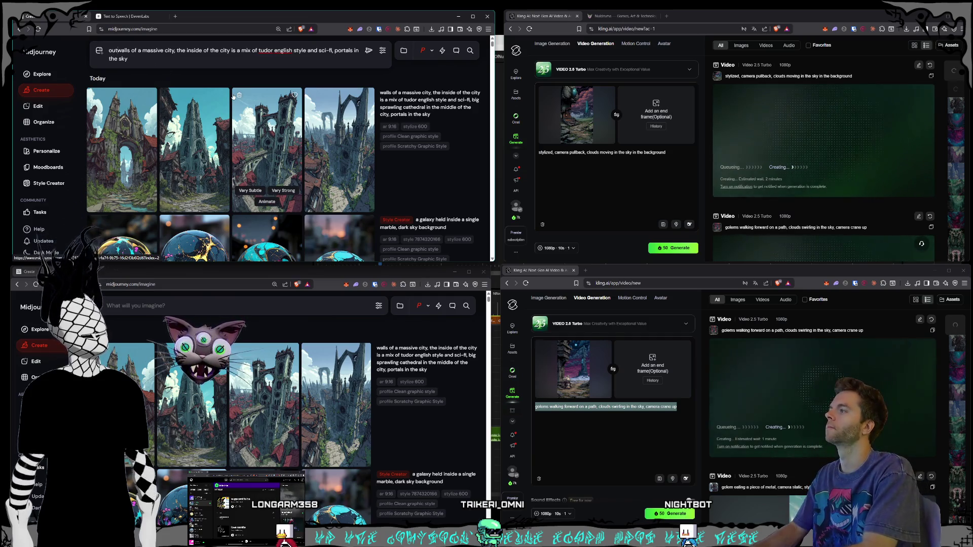
type("ter wall")
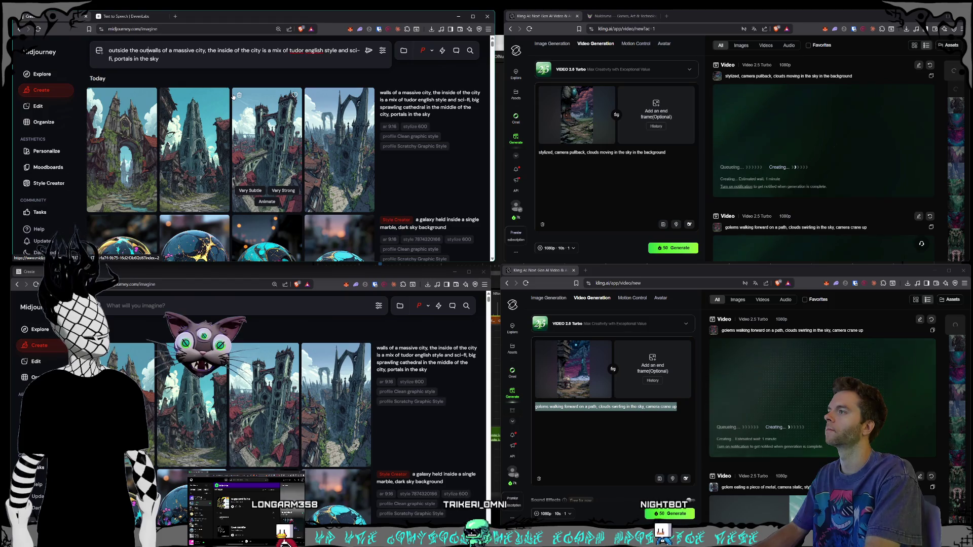
type("s")
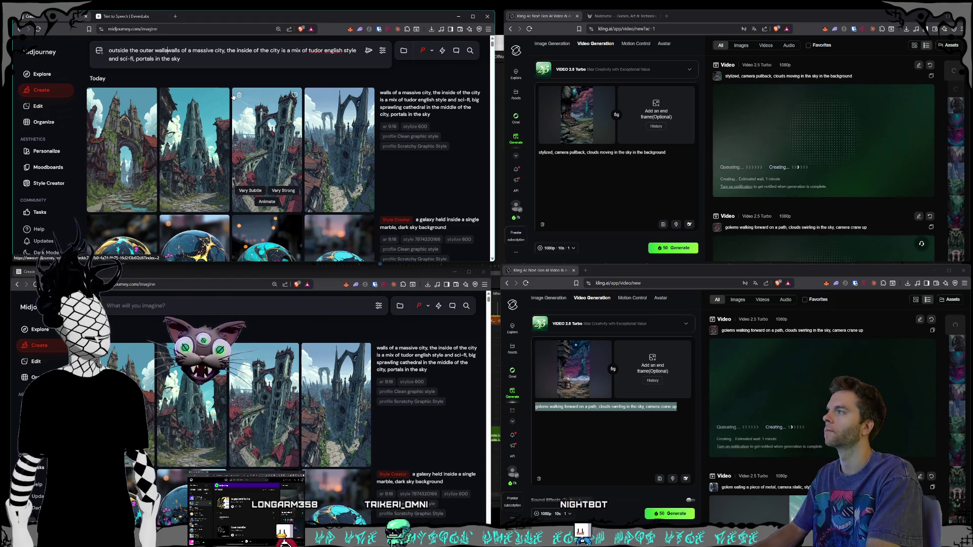
left_click(369, 50)
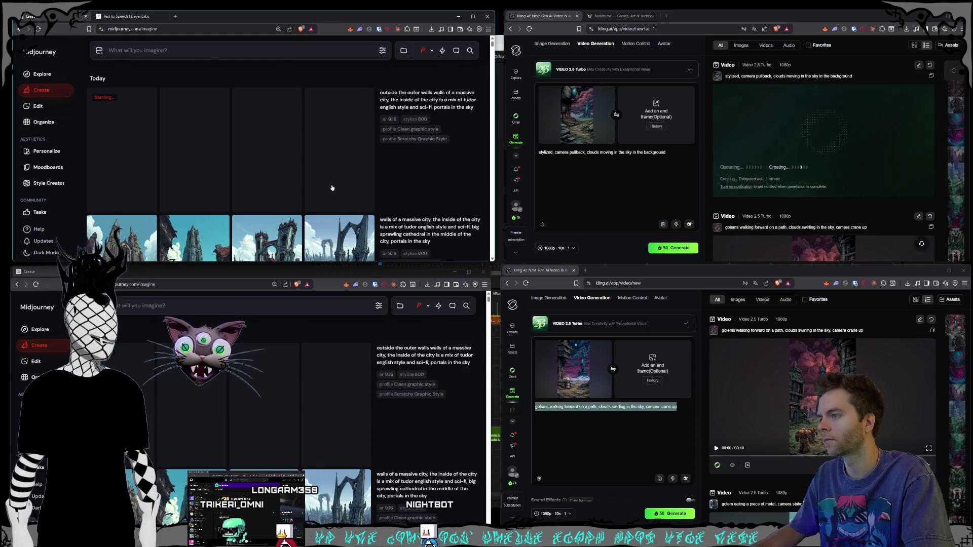
Open a galaxy-marble image from the lower feed at full size
scroll(318, 365, "down", 1)
scroll(318, 365, "down", 3)
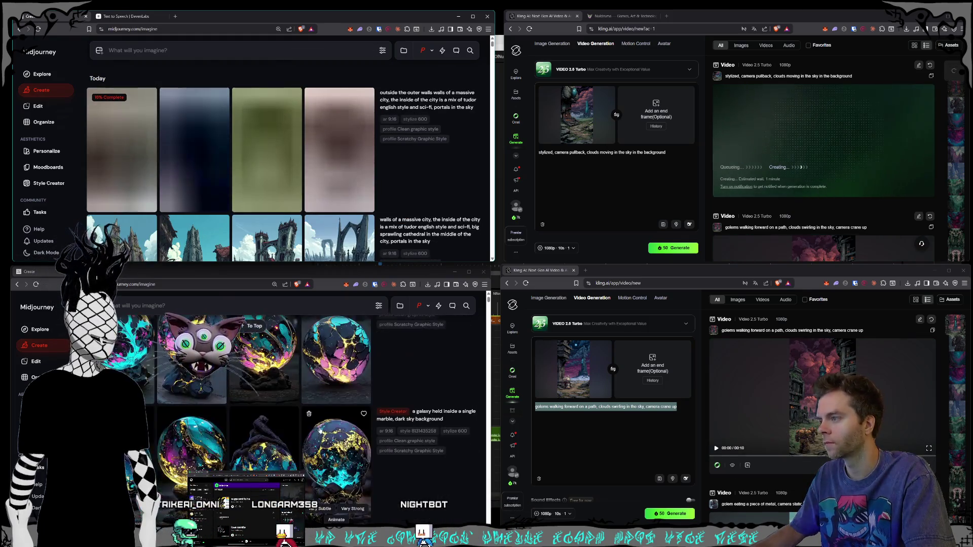
scroll(323, 421, "down", 3)
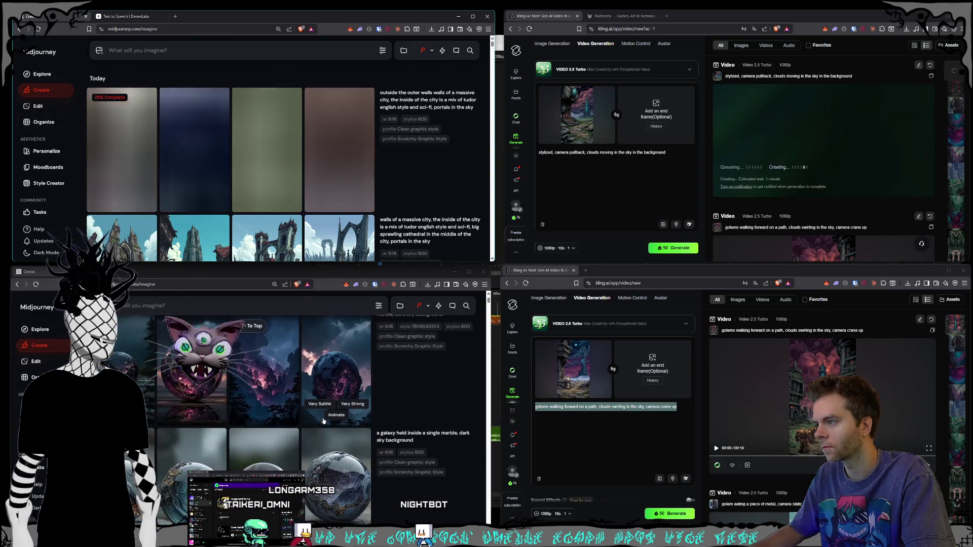
left_click(357, 433)
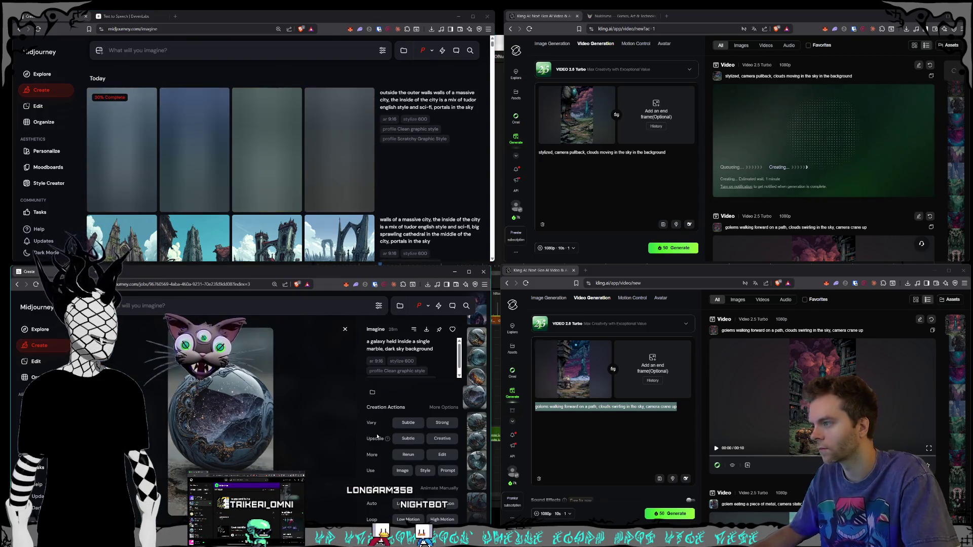
scroll(365, 434, "up", 3)
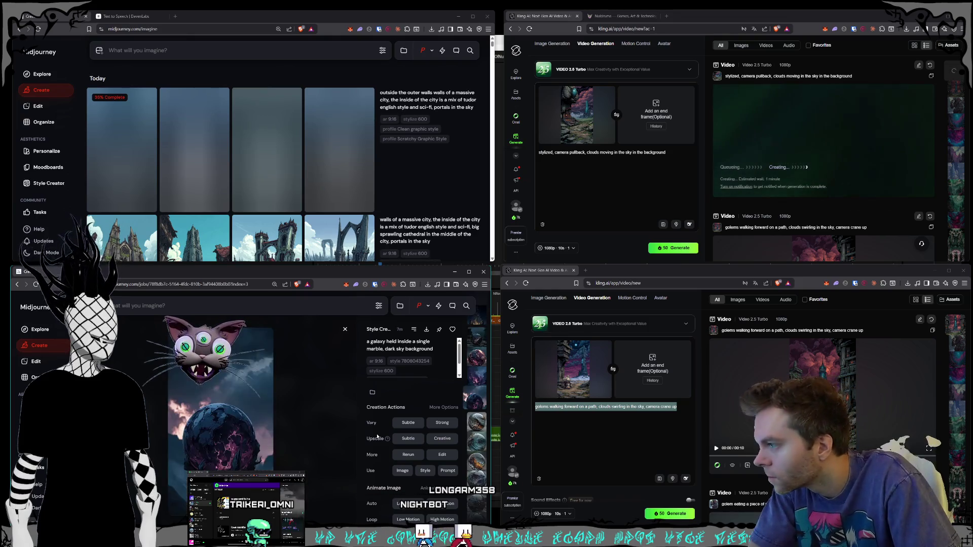
scroll(377, 436, "up", 3)
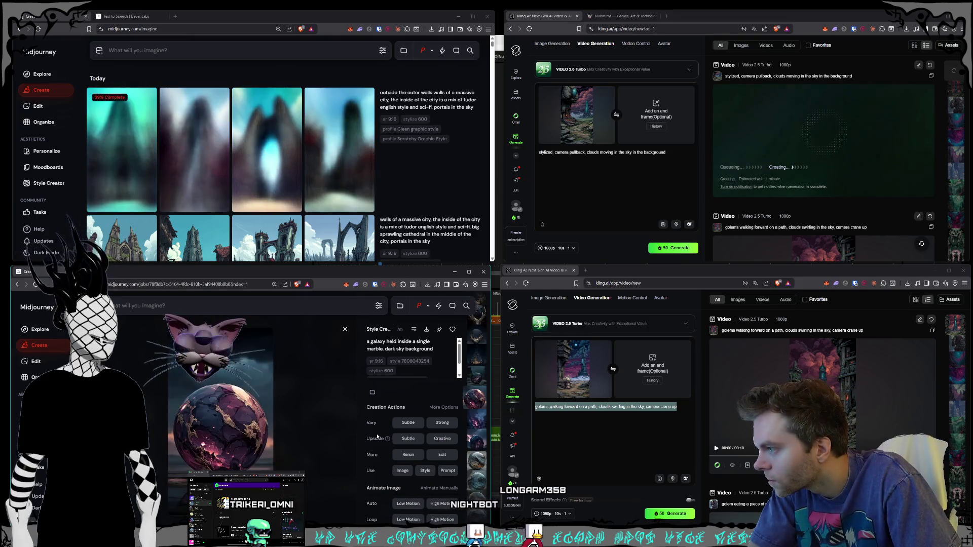
scroll(377, 436, "up", 2)
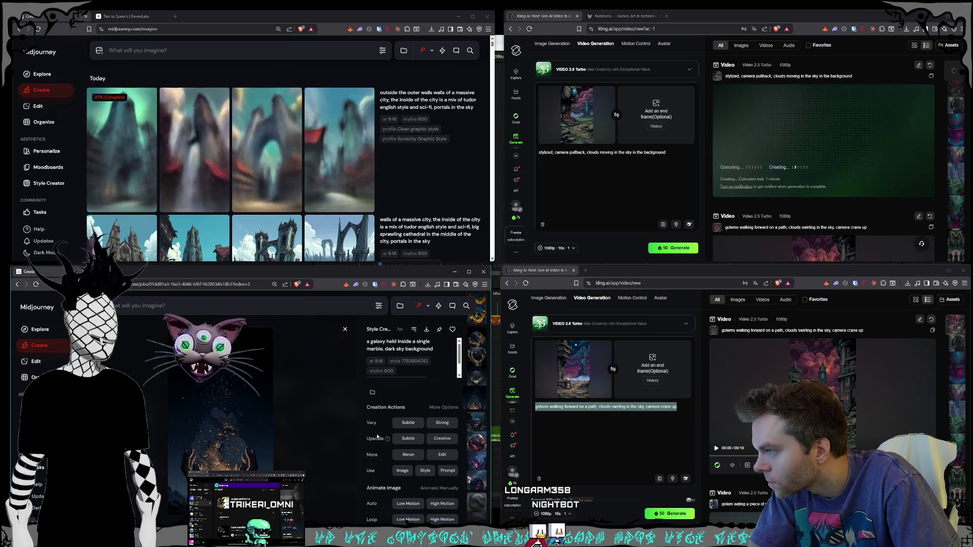
Scroll through the galaxy-marble images while the outer-walls city batch finishes rendering
scroll(377, 436, "up", 2)
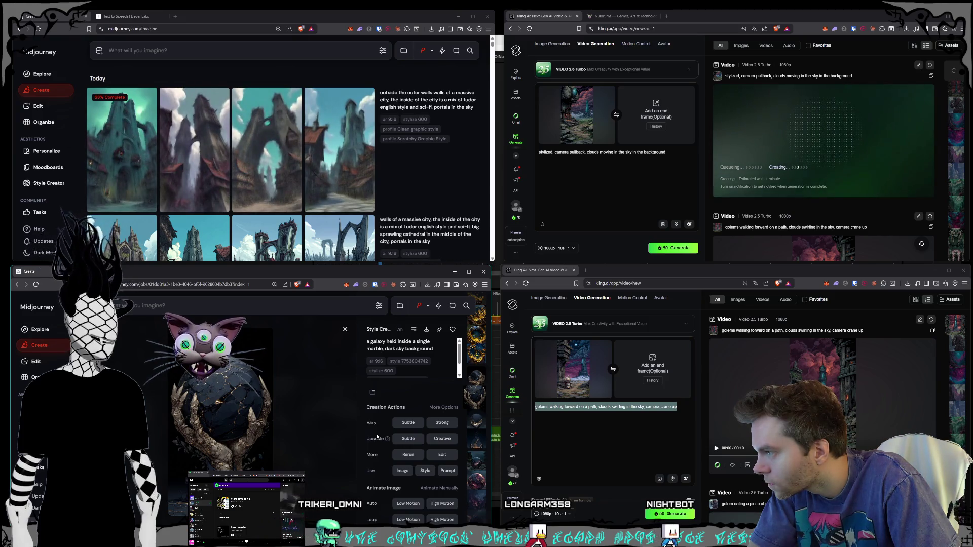
scroll(377, 436, "up", 1)
scroll(377, 436, "up", 2)
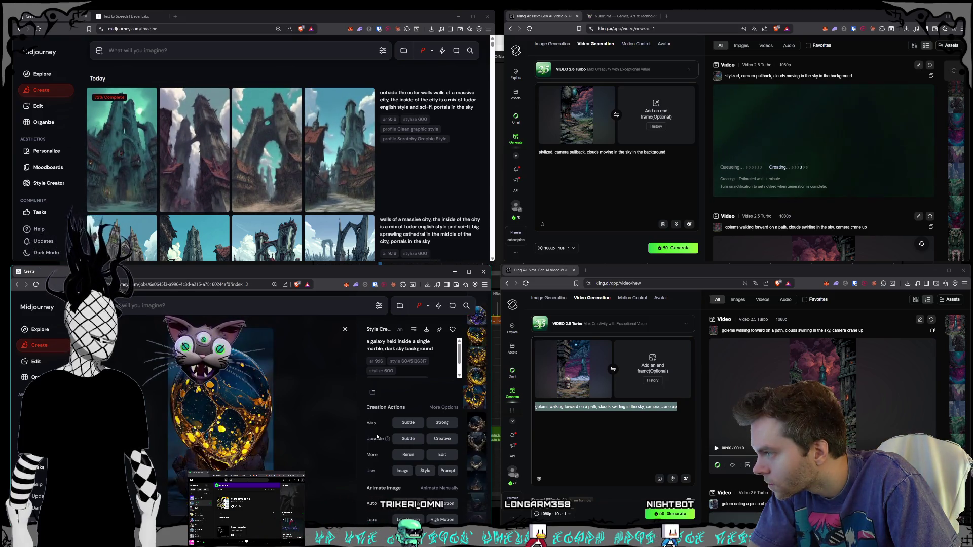
scroll(377, 436, "up", 1)
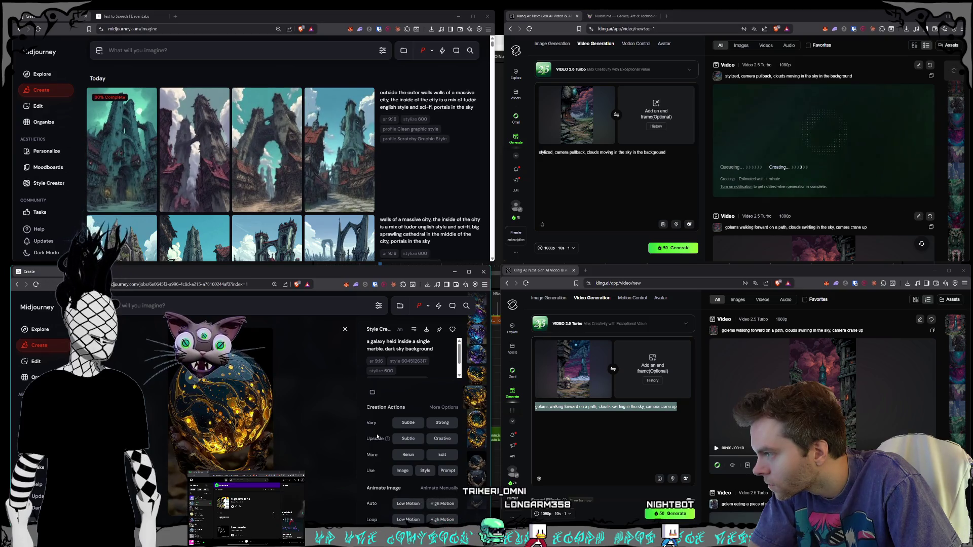
scroll(377, 437, "up", 1)
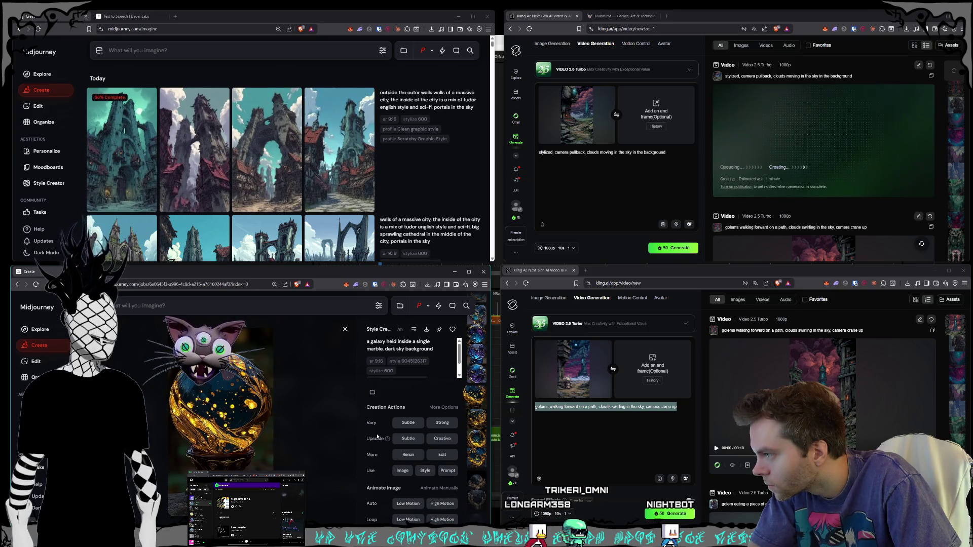
scroll(378, 437, "up", 1)
scroll(377, 437, "up", 1)
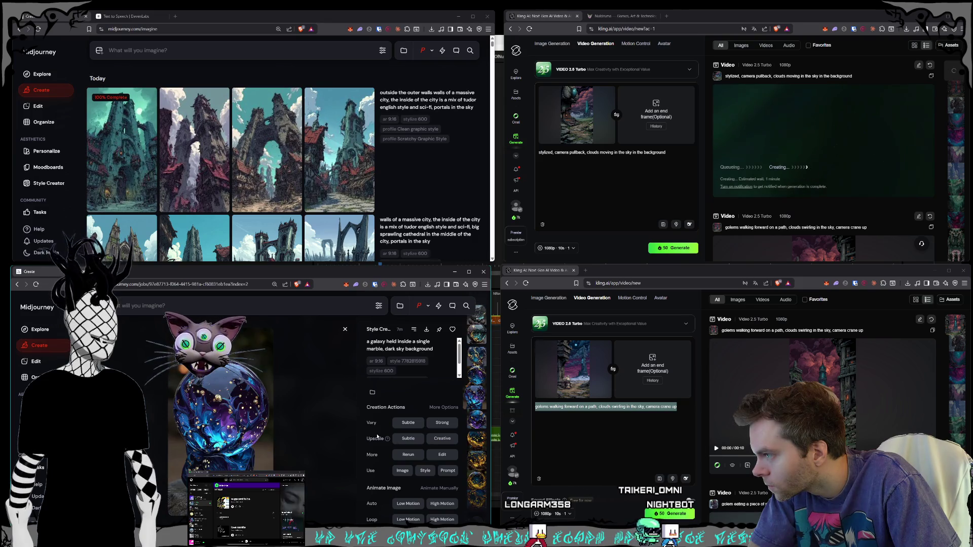
scroll(377, 437, "up", 3)
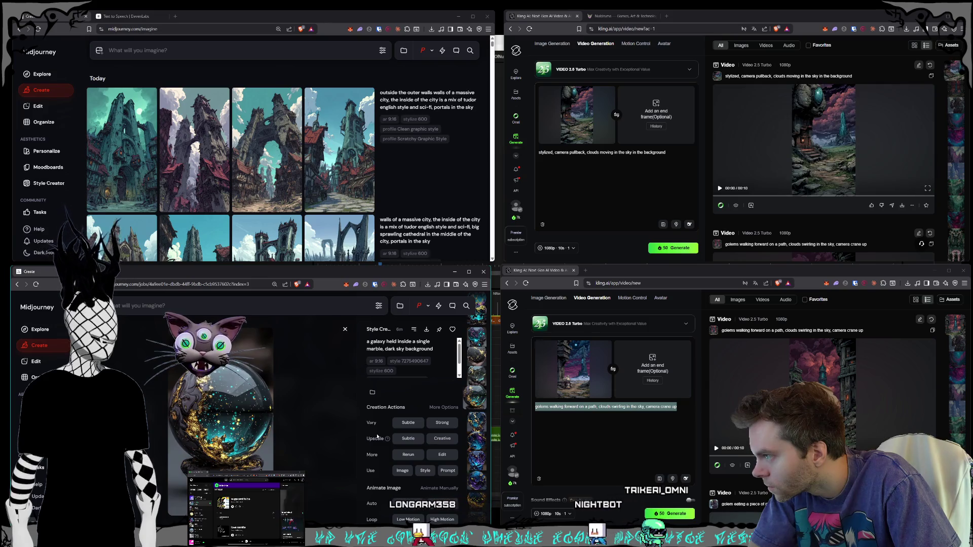
scroll(378, 437, "up", 1)
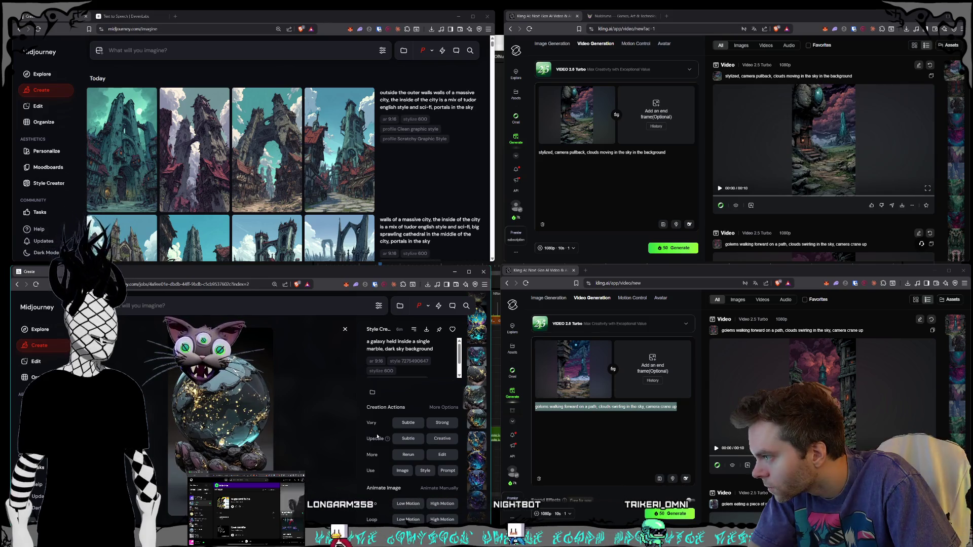
scroll(377, 437, "up", 1)
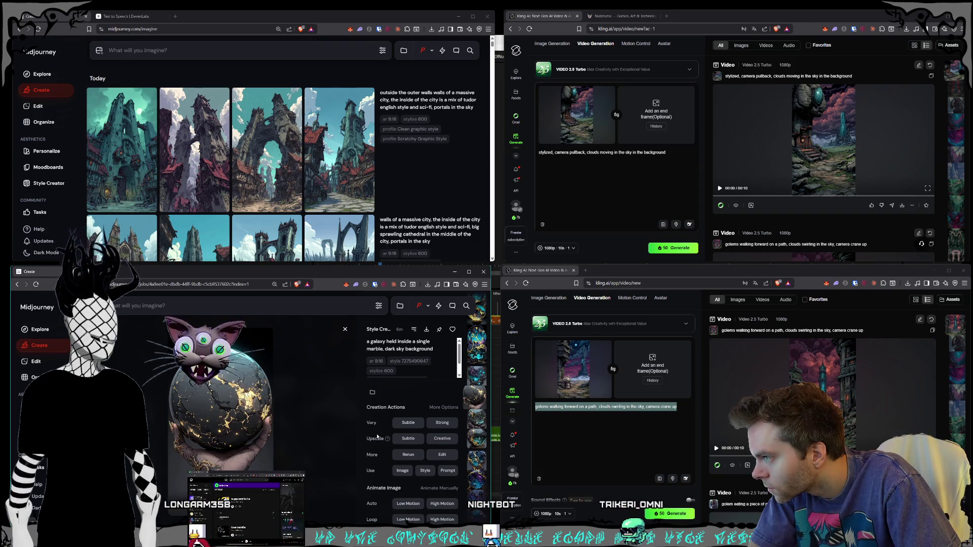
scroll(377, 437, "up", 1)
scroll(377, 437, "up", 4)
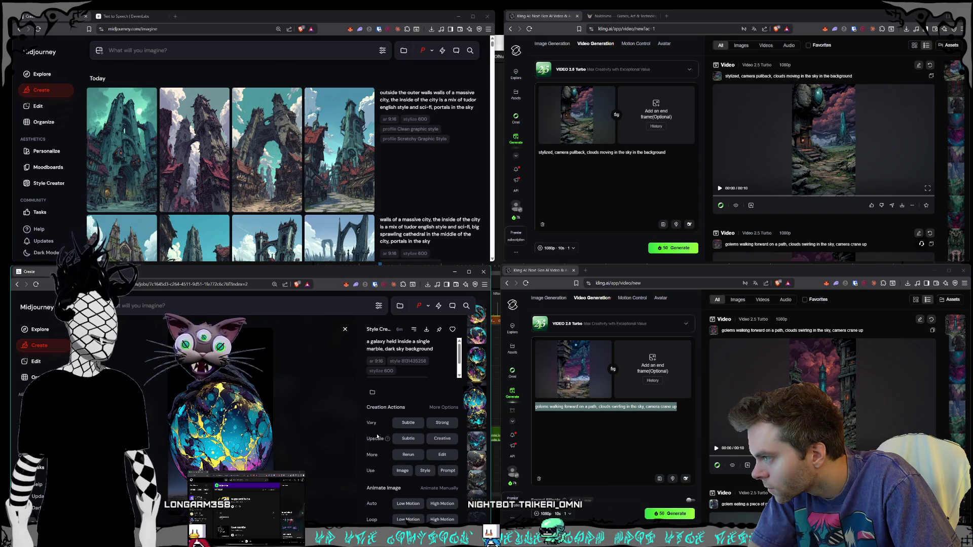
scroll(377, 437, "up", 5)
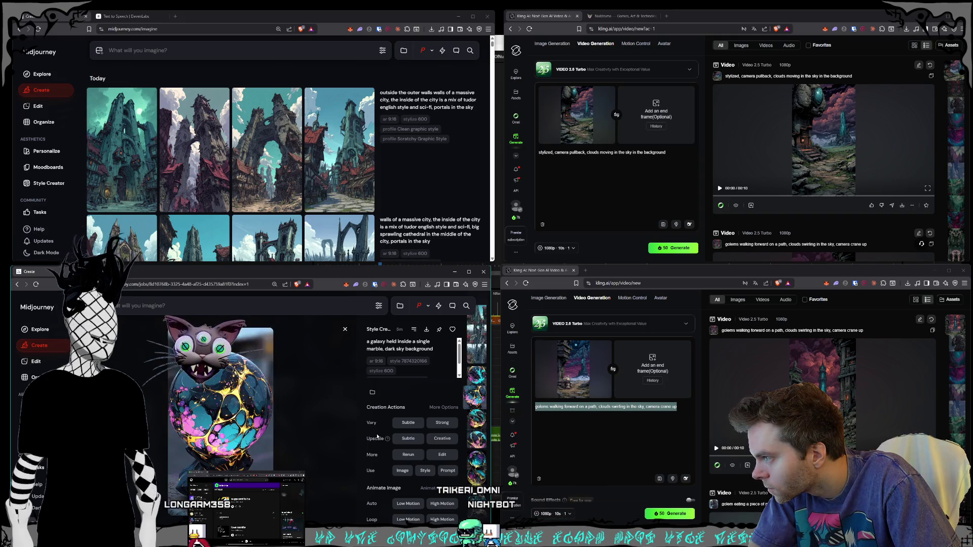
scroll(377, 437, "down", 2)
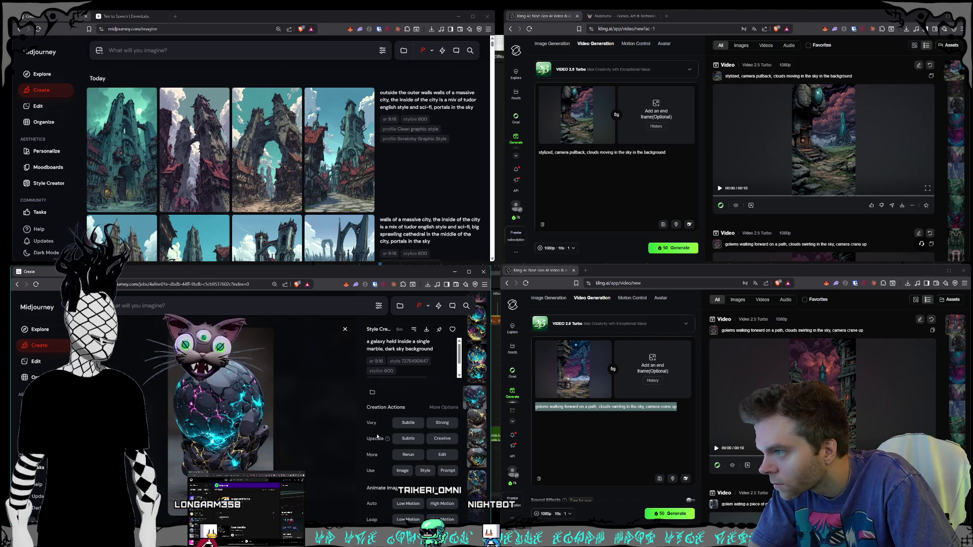
scroll(377, 437, "down", 2)
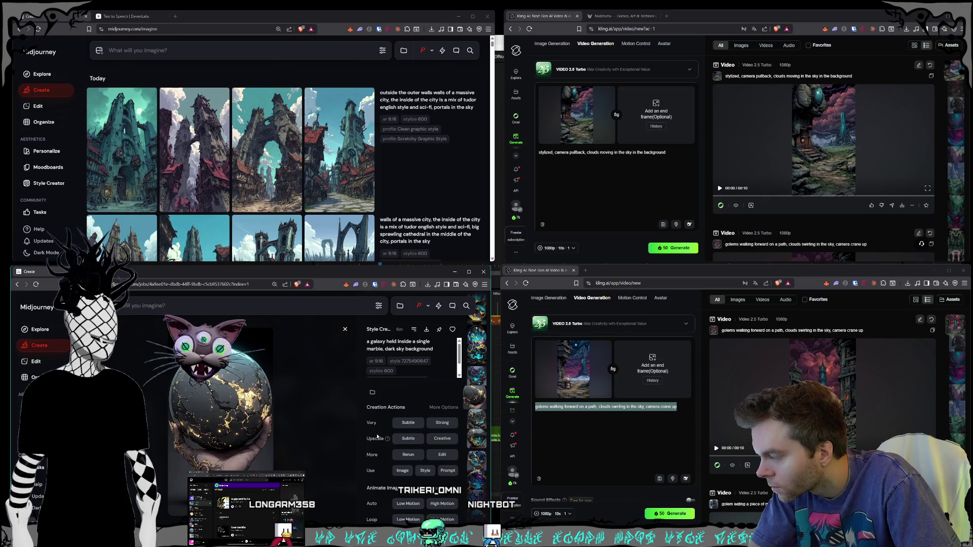
scroll(377, 437, "down", 1)
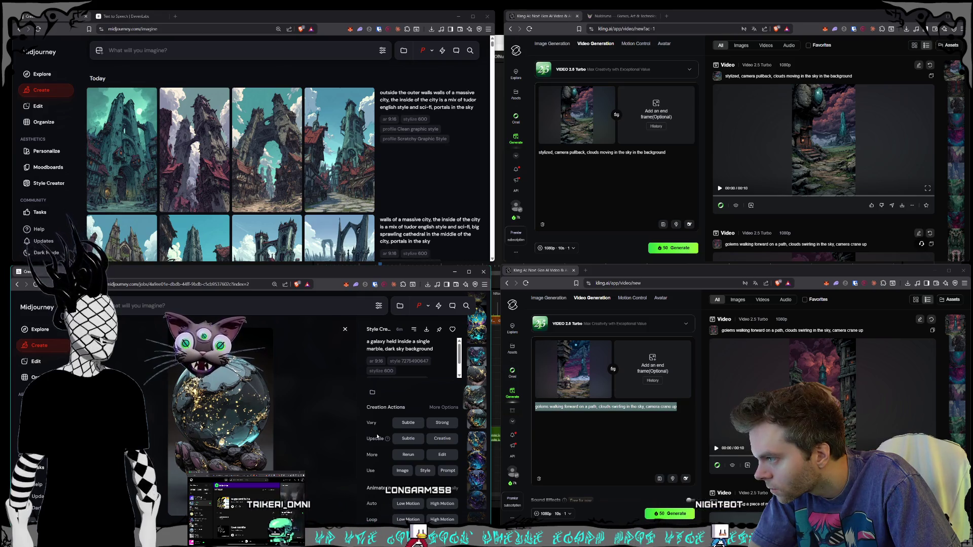
scroll(377, 436, "down", 1)
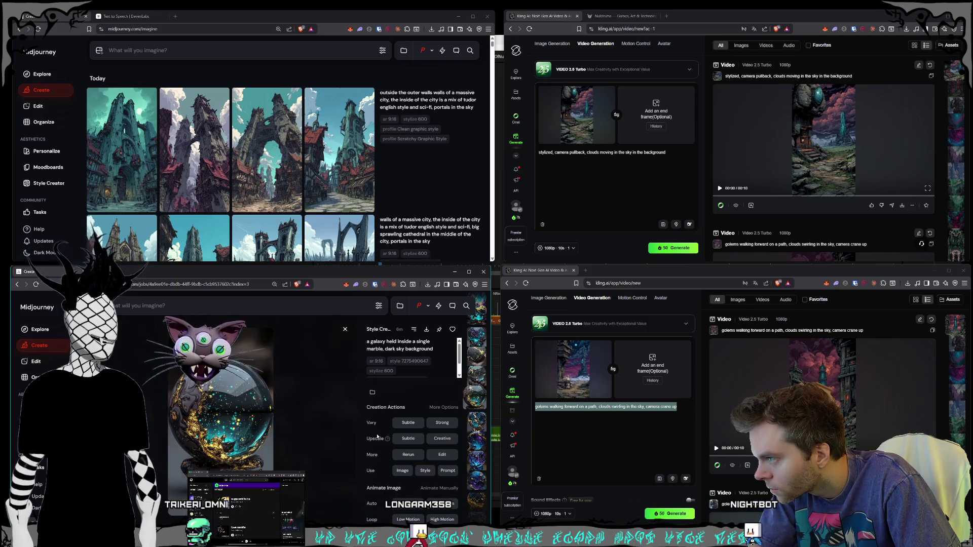
scroll(377, 437, "down", 1)
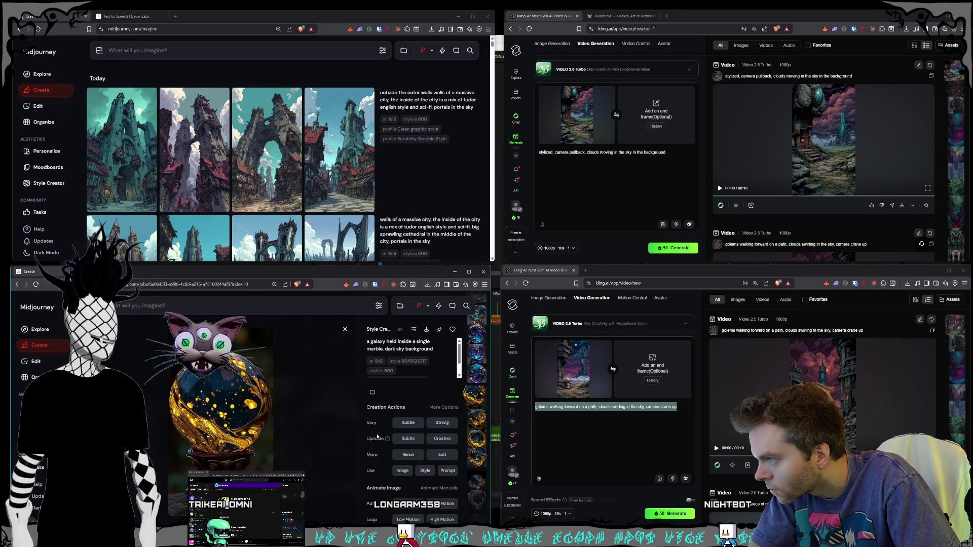
scroll(377, 437, "down", 2)
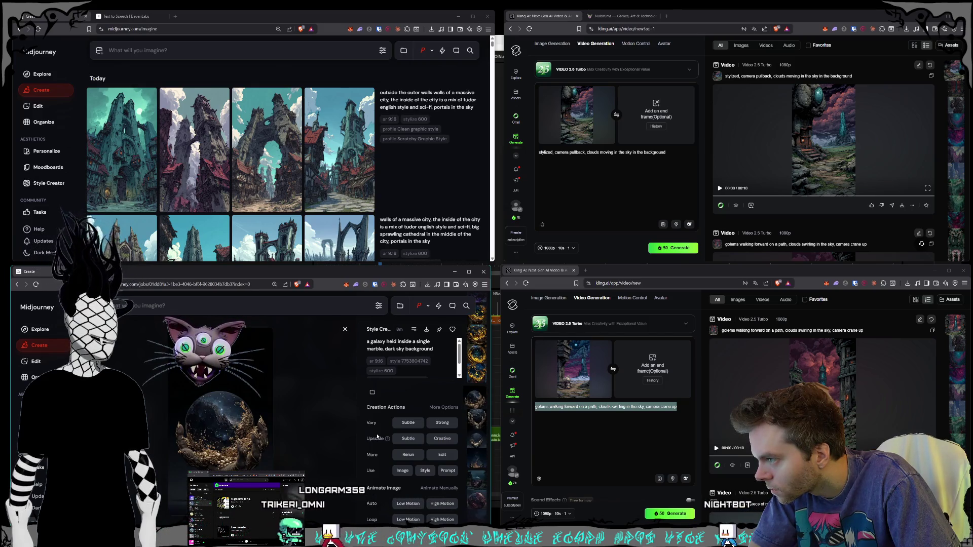
scroll(377, 437, "down", 1)
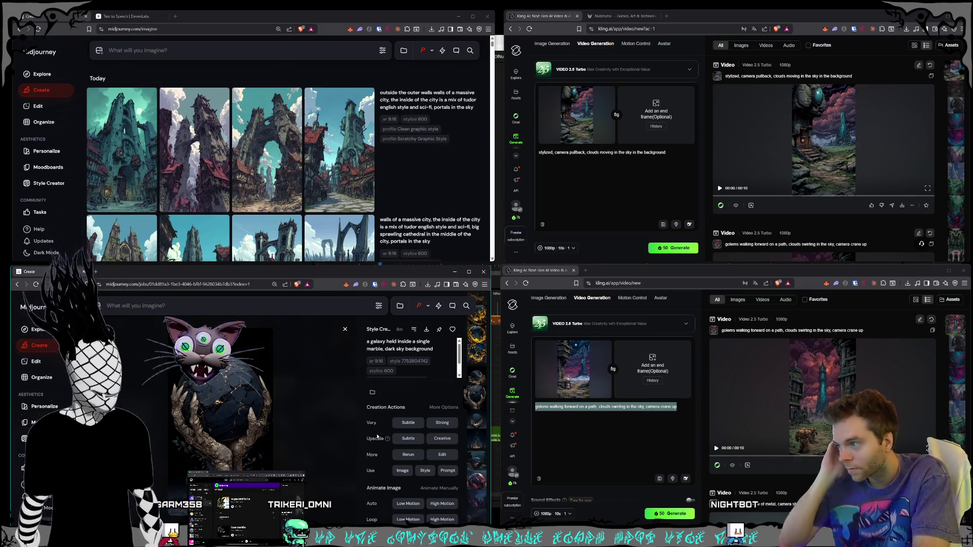
scroll(377, 437, "down", 1)
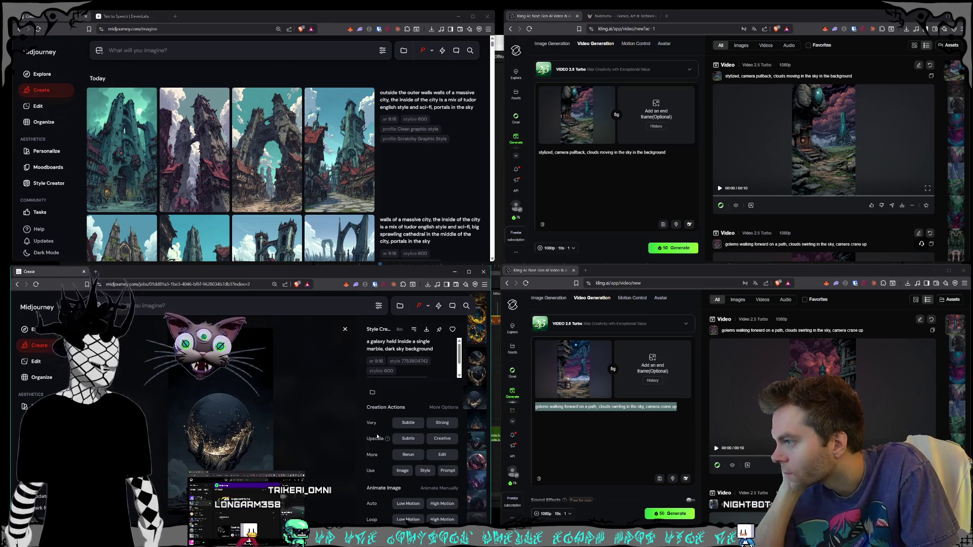
scroll(377, 437, "down", 2)
scroll(377, 437, "up", 2)
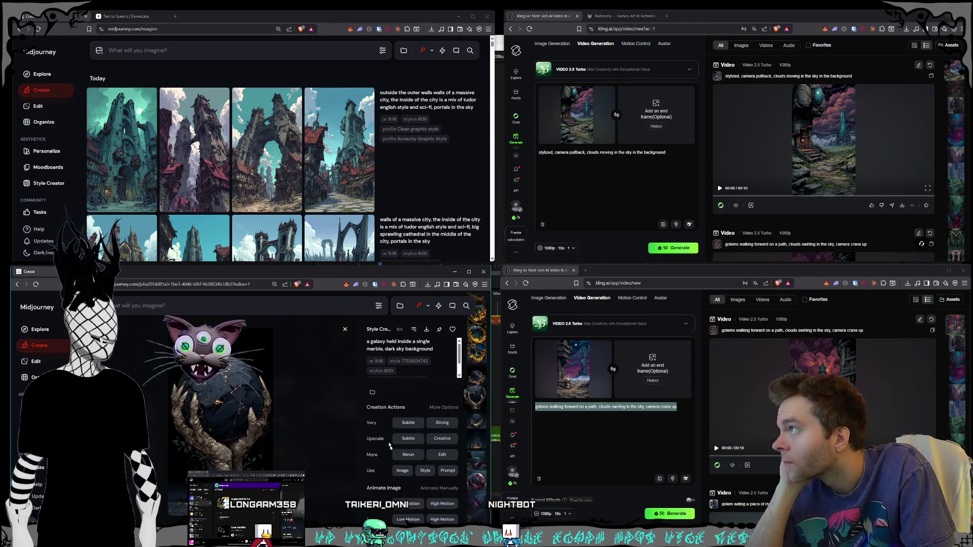
Replace the old prompt with a bird's-eye walled city of English Tudor and sci-fi buildings and submit
mouse_move(345, 172)
scroll(345, 172, "down", 5)
scroll(330, 152, "up", 5)
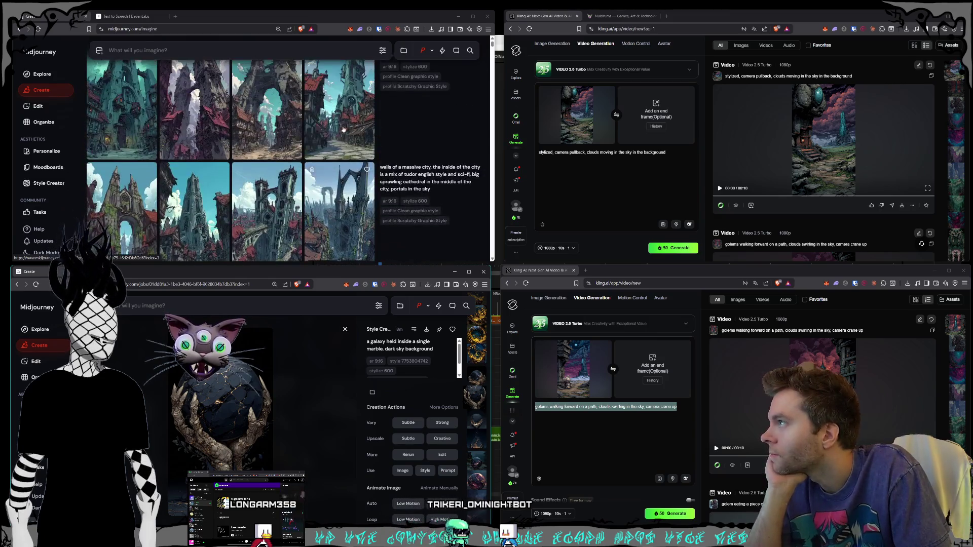
left_click(428, 99)
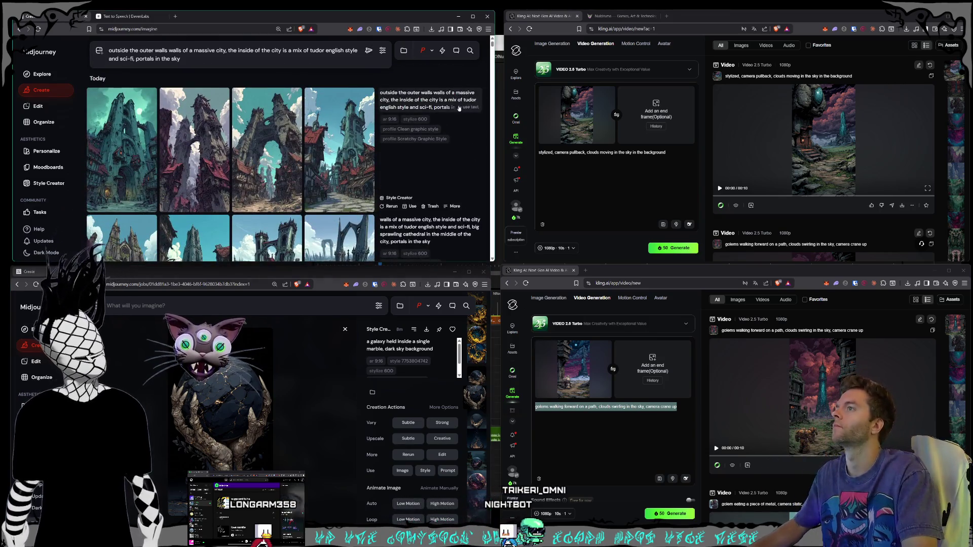
key("ctrl+a")
key("BackSpace")
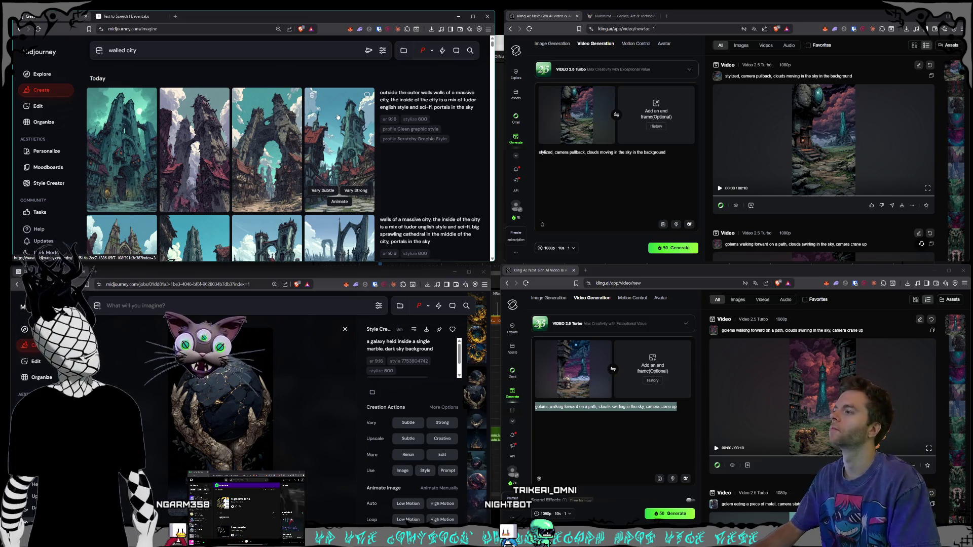
key("ctrl+a")
key("BackSpace")
type("birds")
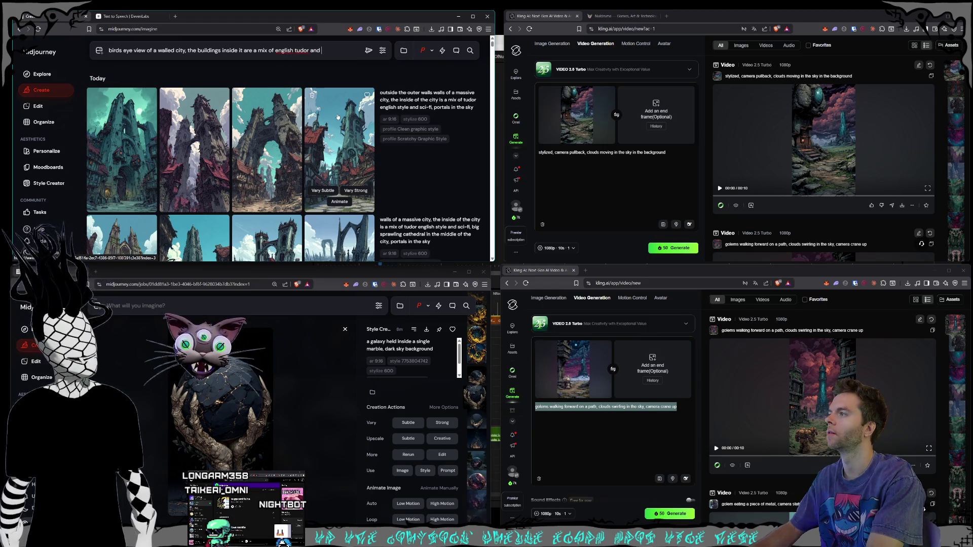
type("i-fi")
key("Return")
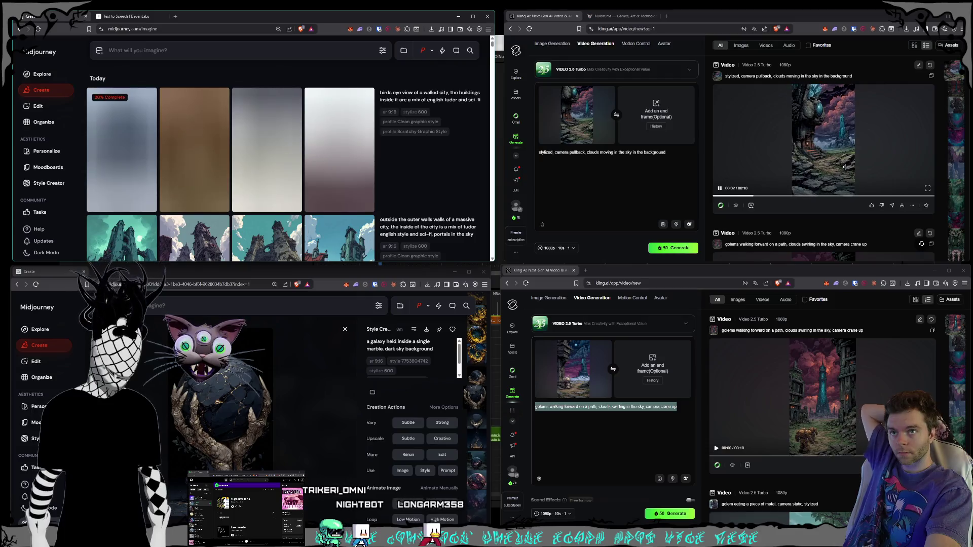
Preview the tree video, then generate a golem sitting down with camera panning right and fast clouds
left_click(851, 401)
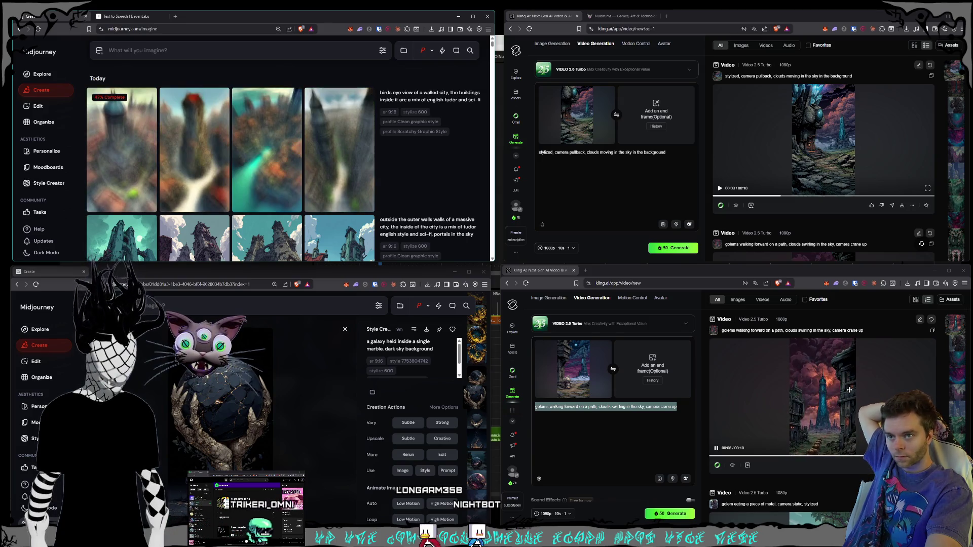
left_click(588, 436)
key("ctrl+a")
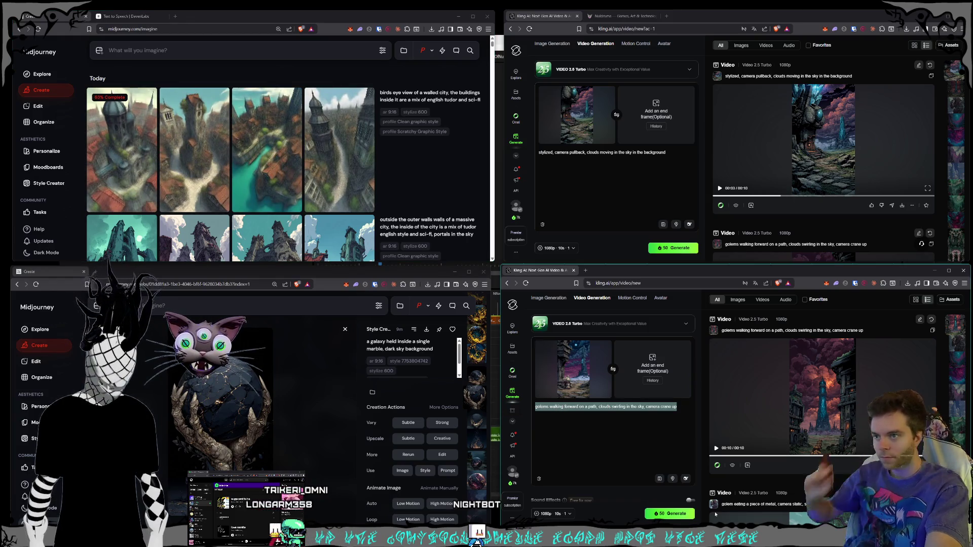
type("golem sitting down shifts his po")
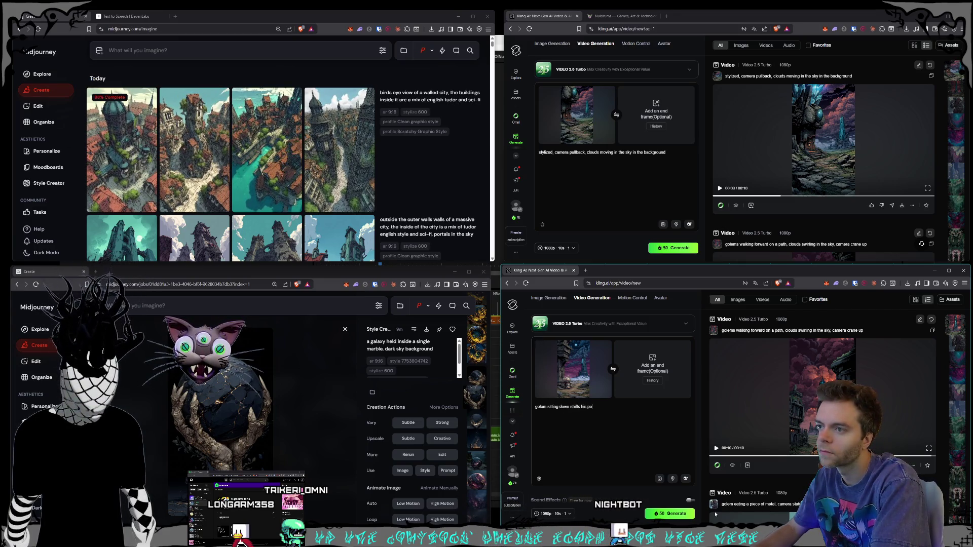
type("amera pans right, clo")
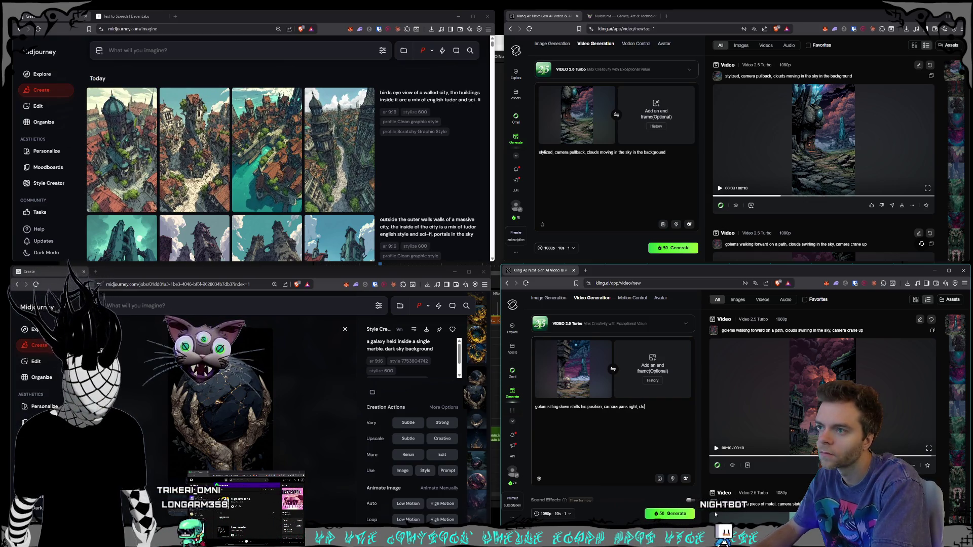
key("BackSpace")
key("BackSpace")
type("moving quickly in the sky")
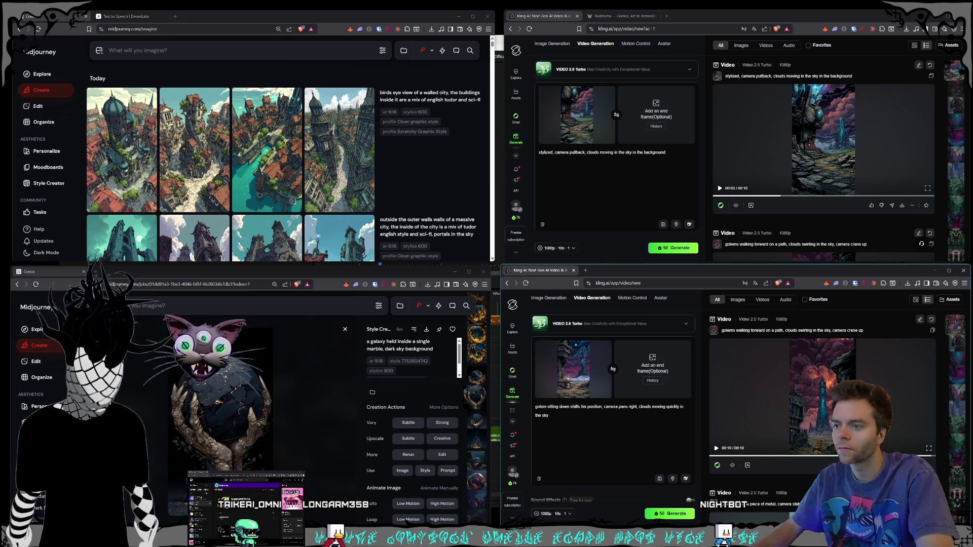
left_click(656, 511)
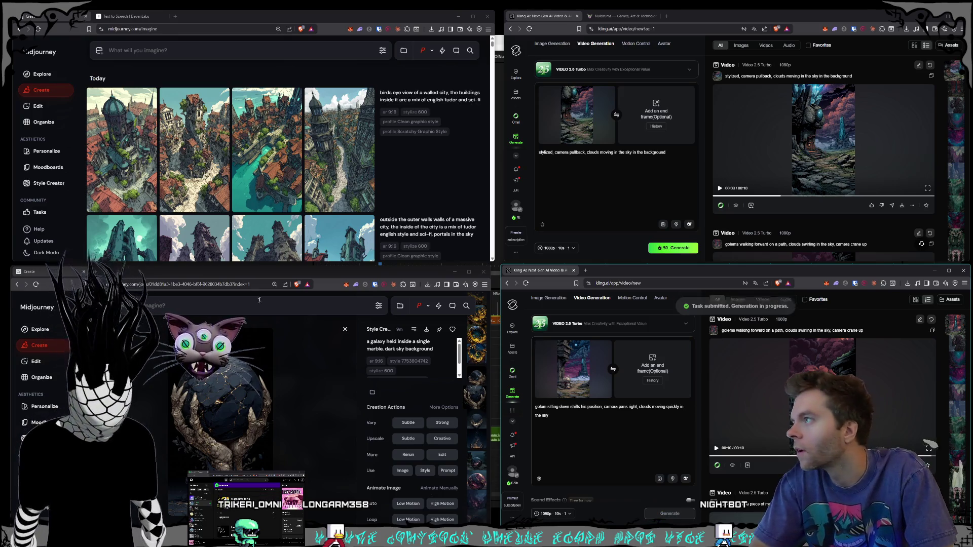
Submit the prompt 'very zoomed out view of a walled city' and close the enlarged marble image
scroll(302, 147, "down", 3)
scroll(303, 148, "up", 3)
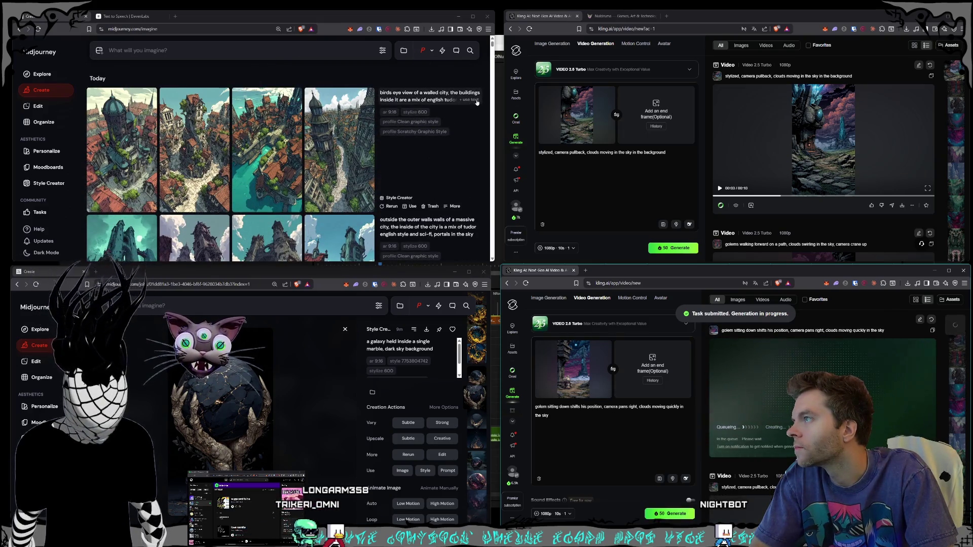
left_click(465, 101)
triple_click(337, 51)
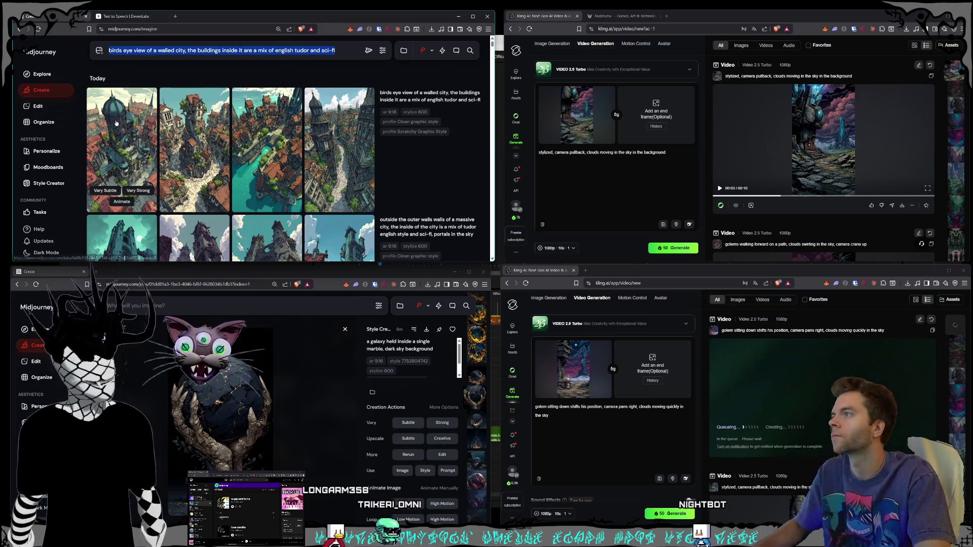
type("walled city")
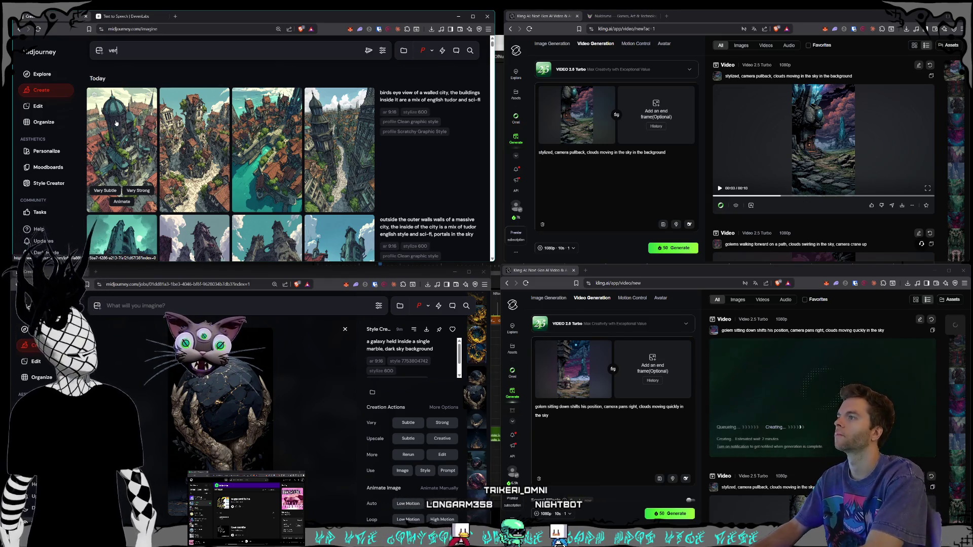
type("y zoomed o")
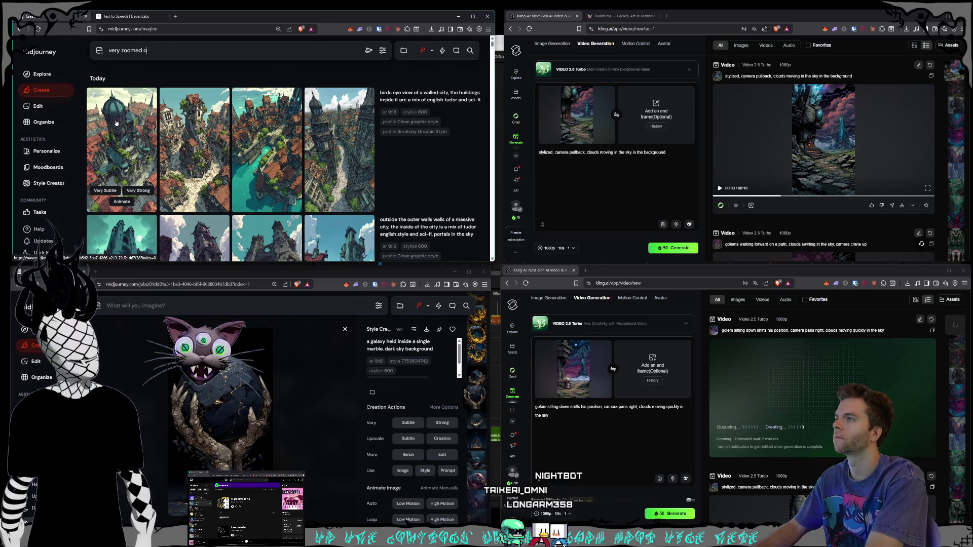
type("ut view of a walled city")
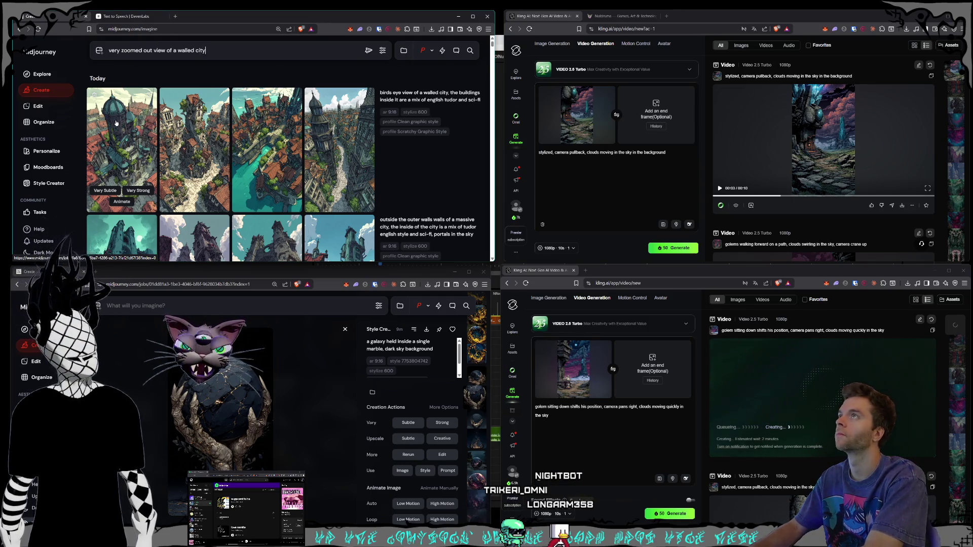
key("Return")
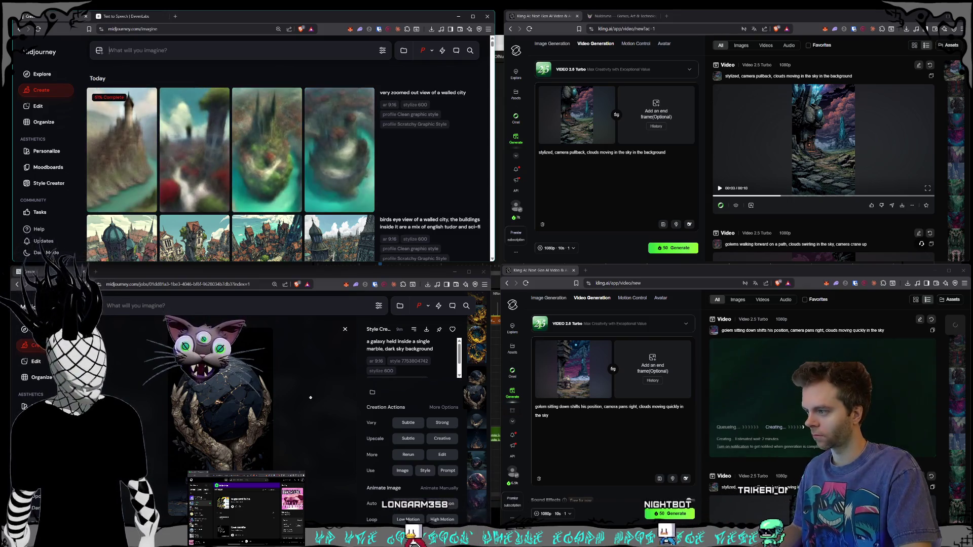
left_click(335, 400)
Open the galaxy-marble image's details and choose to save it
scroll(311, 401, "down", 3)
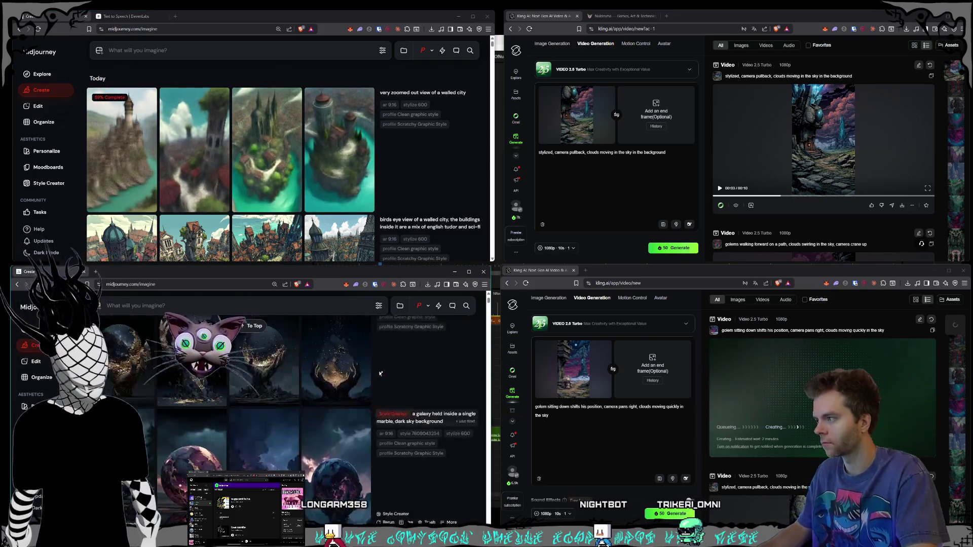
scroll(314, 420, "up", 3)
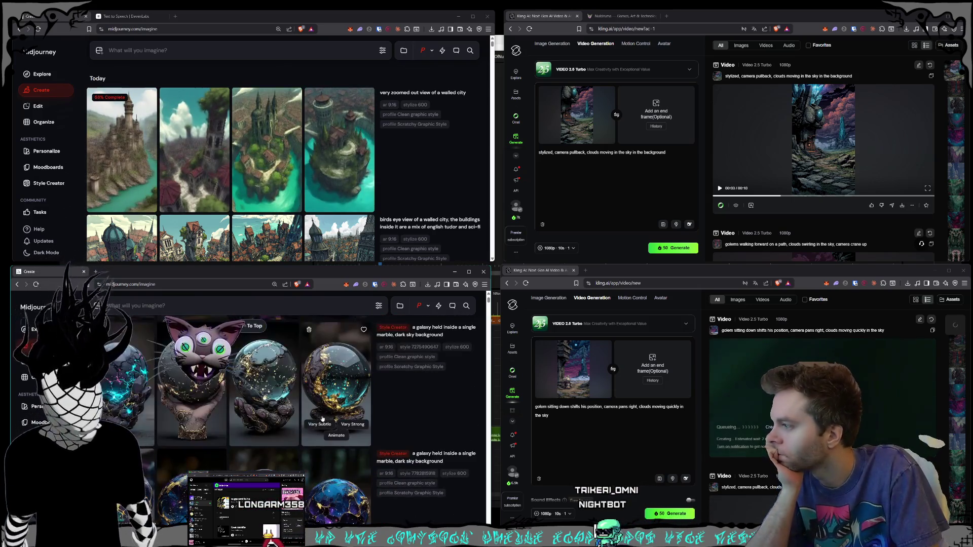
left_click(278, 392)
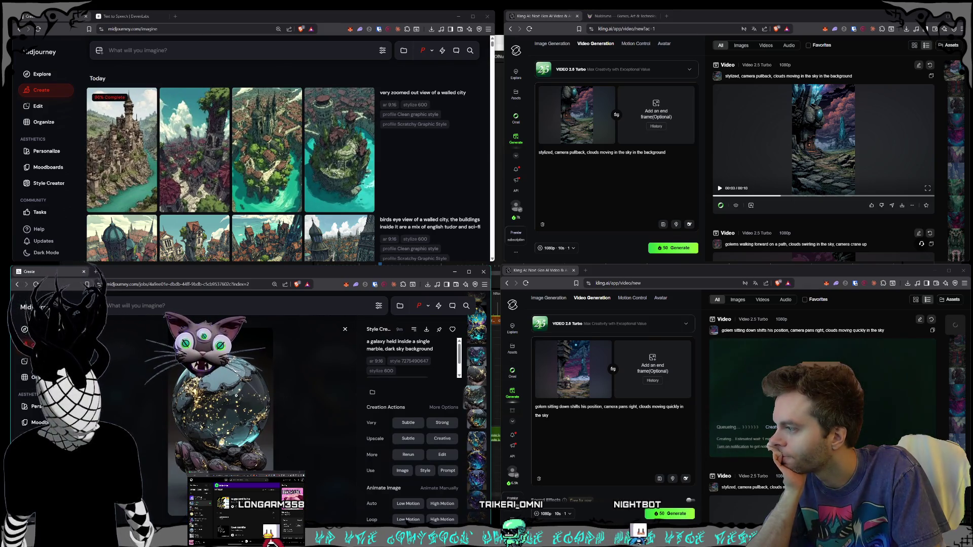
right_click(236, 396)
key("Escape")
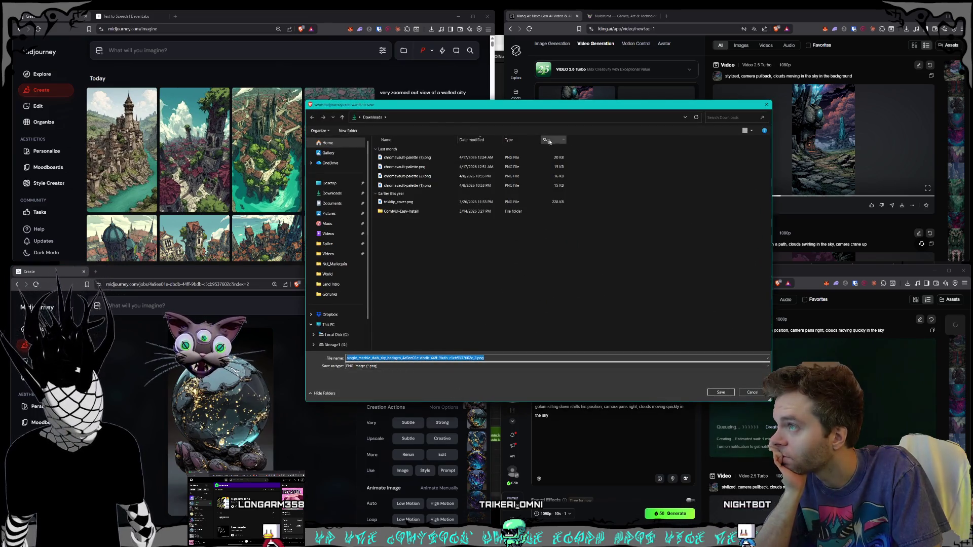
scroll(340, 254, "down", 1)
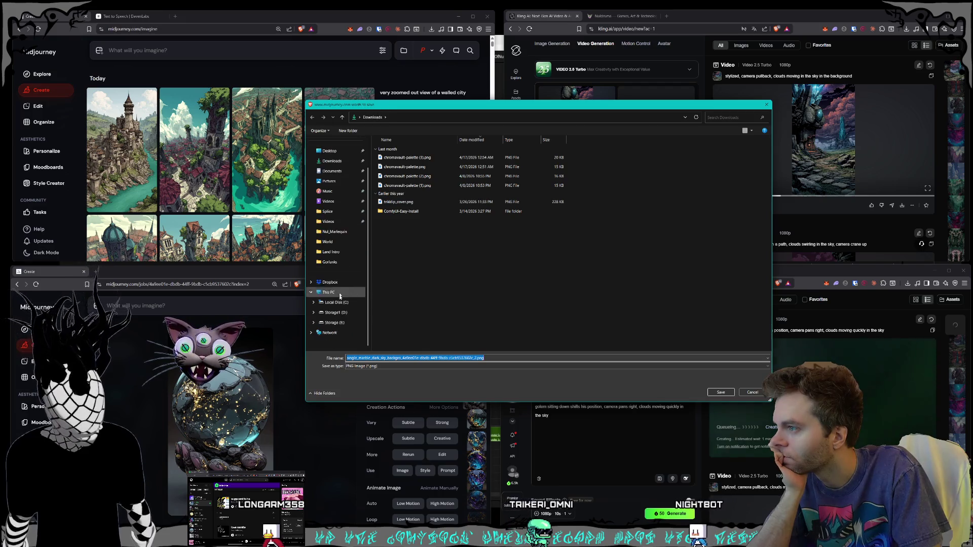
Browse the Storage1 (D:) drive's Pictures folder to the Nuldrums folder in the save dialog
left_click(335, 312)
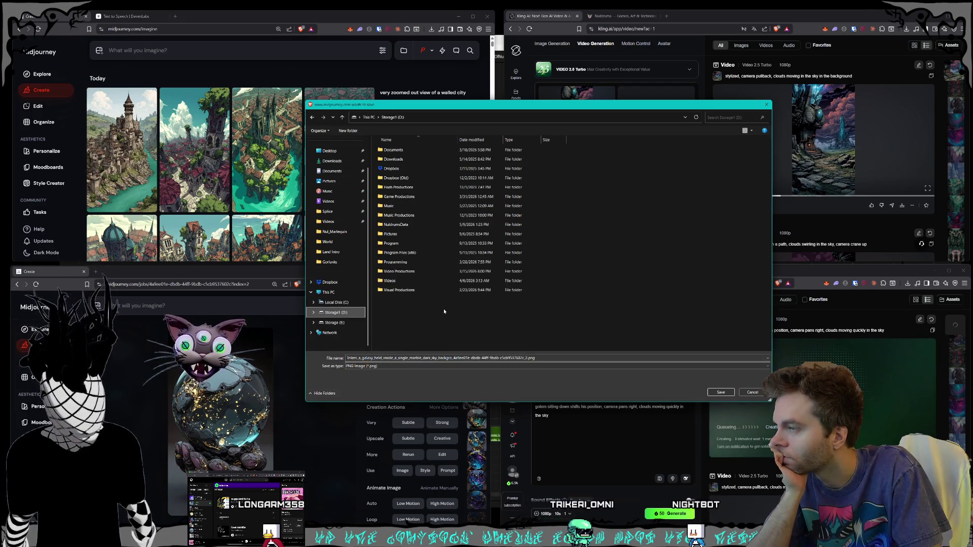
double_click(411, 234)
scroll(423, 263, "down", 10)
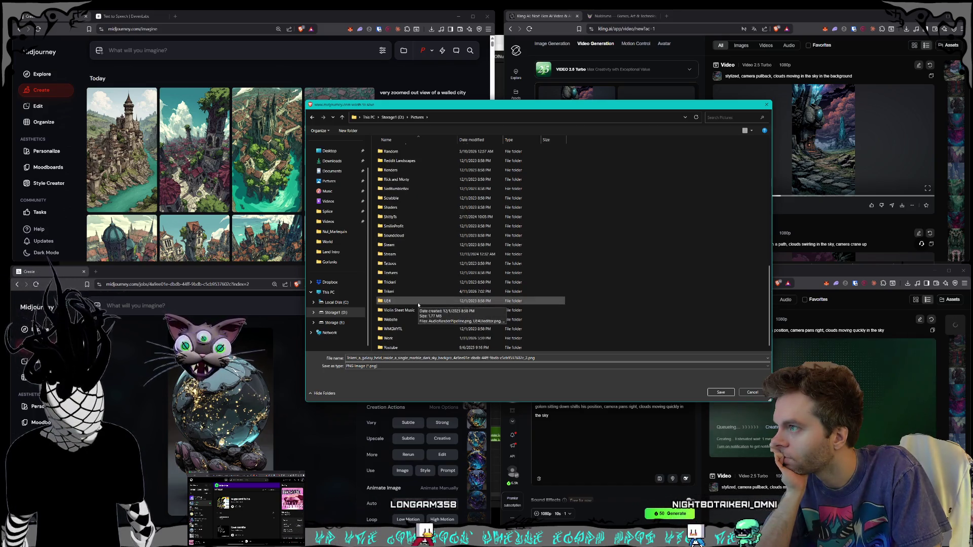
left_click(402, 265)
left_click(411, 262)
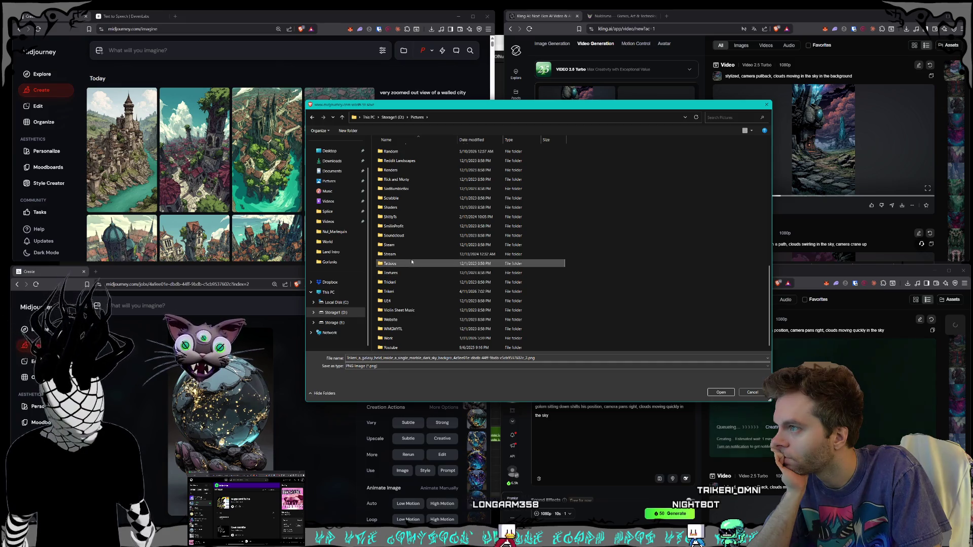
left_click(407, 246)
scroll(421, 258, "up", 2)
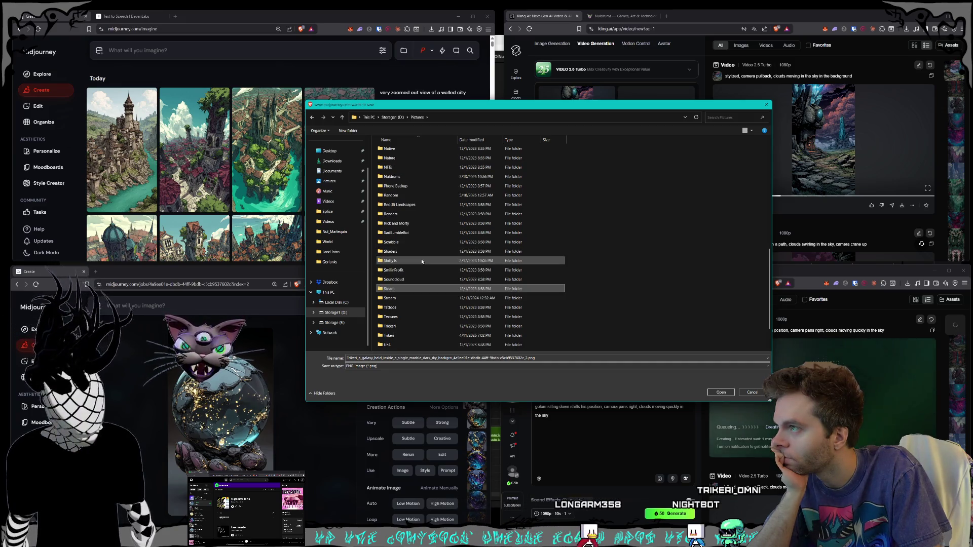
scroll(422, 262, "up", 3)
left_click(405, 243)
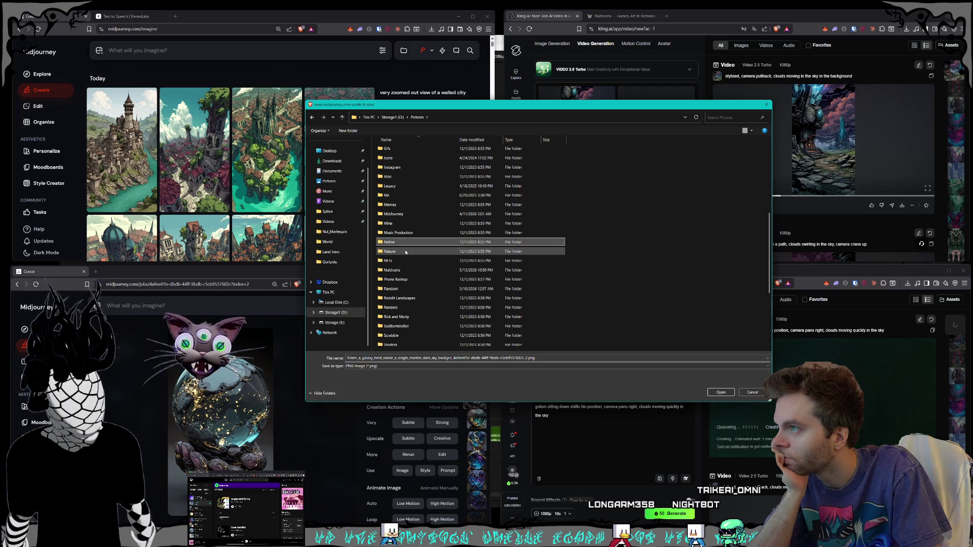
scroll(446, 251, "up", 7)
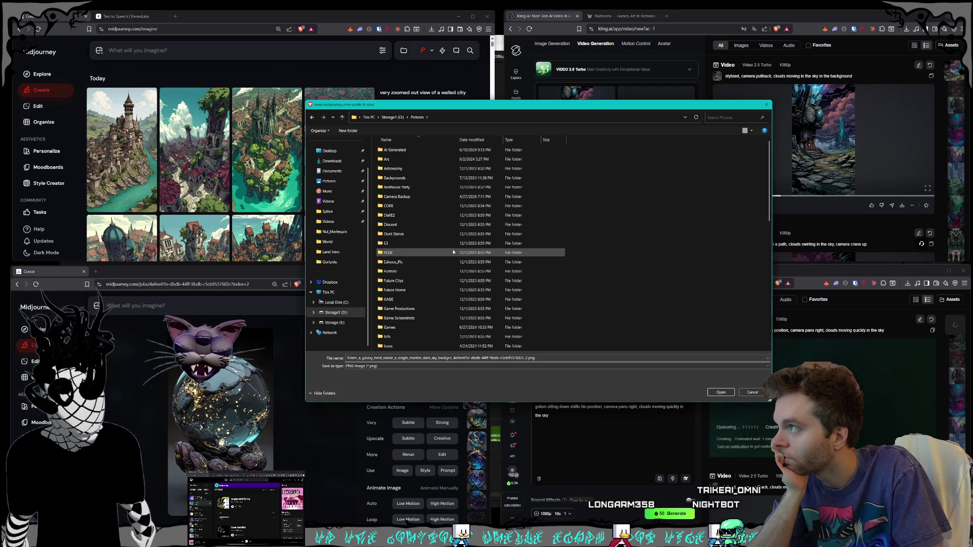
scroll(449, 251, "down", 7)
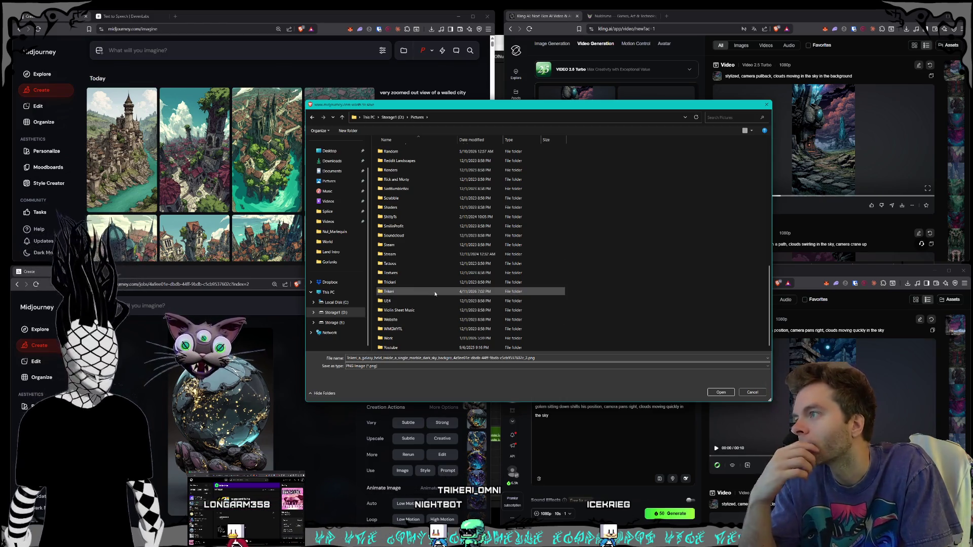
scroll(445, 203, "up", 3)
scroll(444, 204, "down", 3)
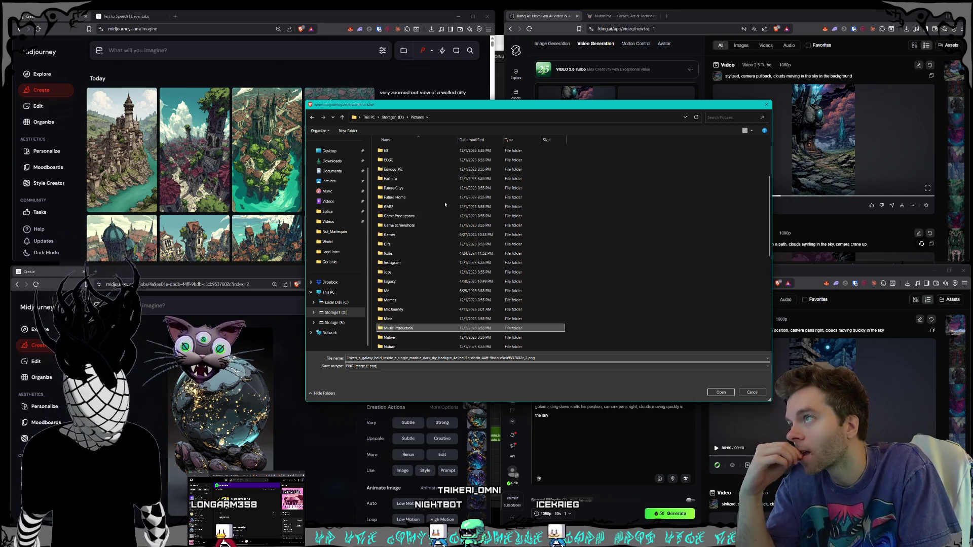
scroll(426, 244, "up", 2)
double_click(411, 226)
Save the galaxy-marble image as PNG into Nuldrums > Characters > Shorts > World Synths
scroll(412, 226, "down", 2)
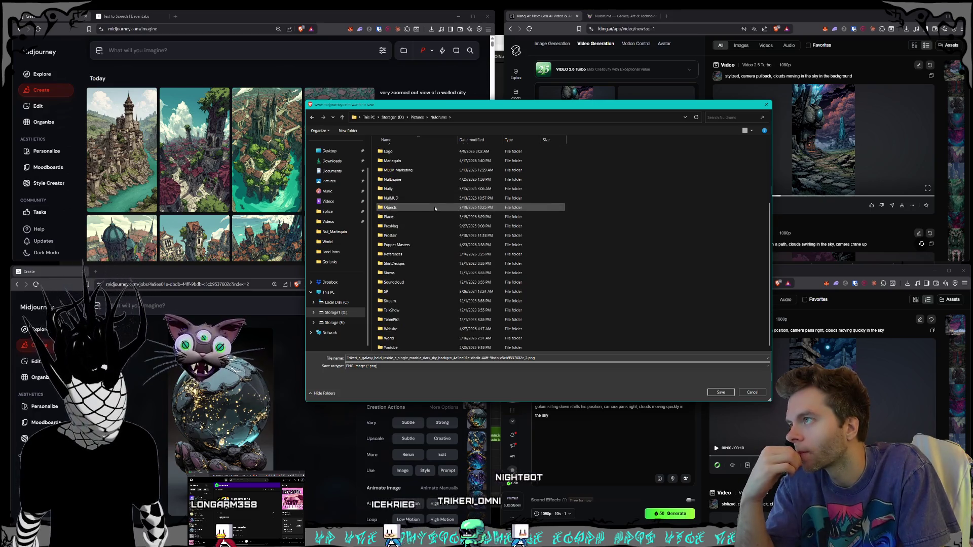
left_click(414, 205)
left_click(410, 223)
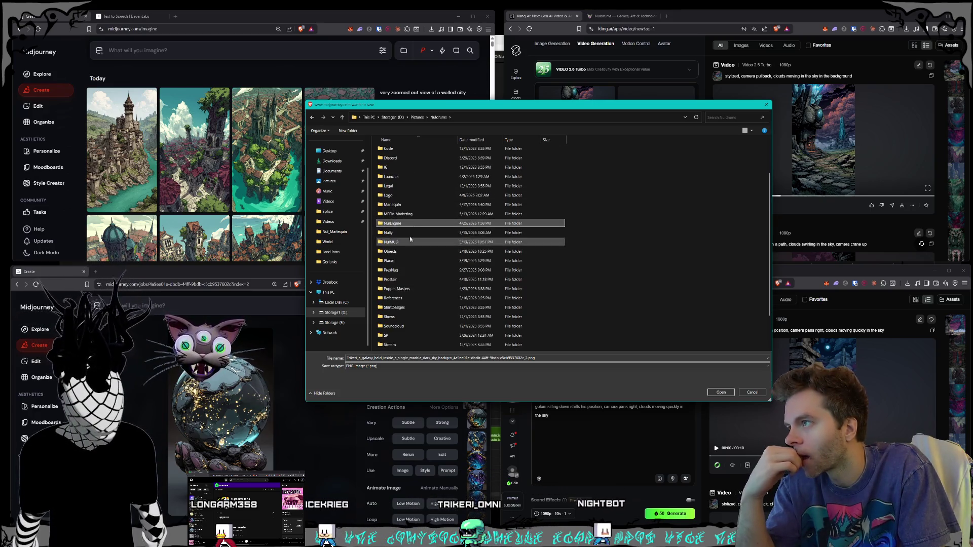
left_click(412, 243)
scroll(411, 242, "down", 2)
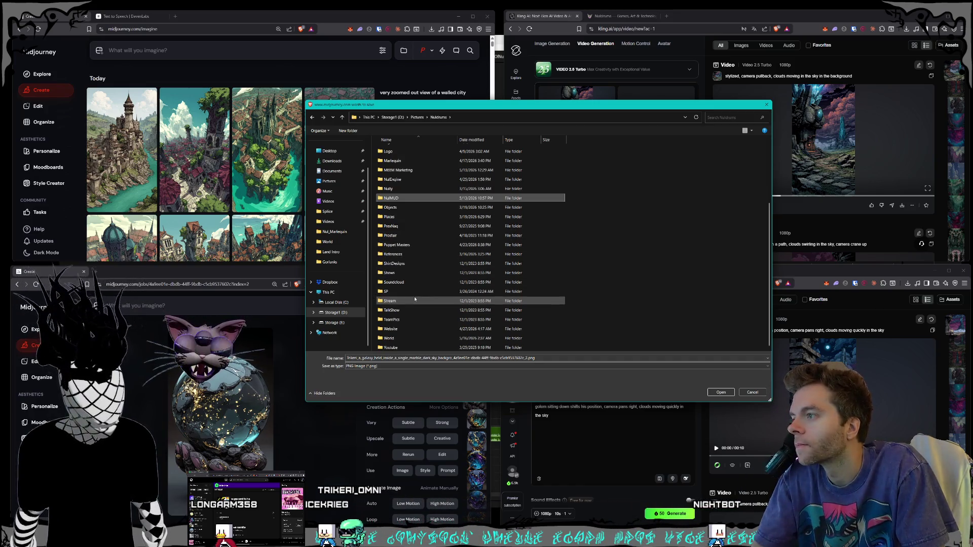
left_click(313, 117)
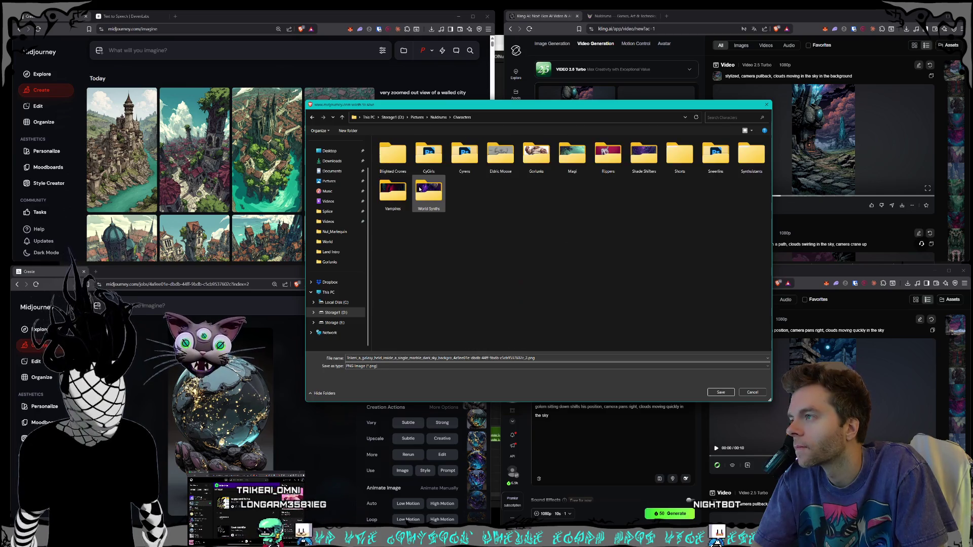
double_click(680, 155)
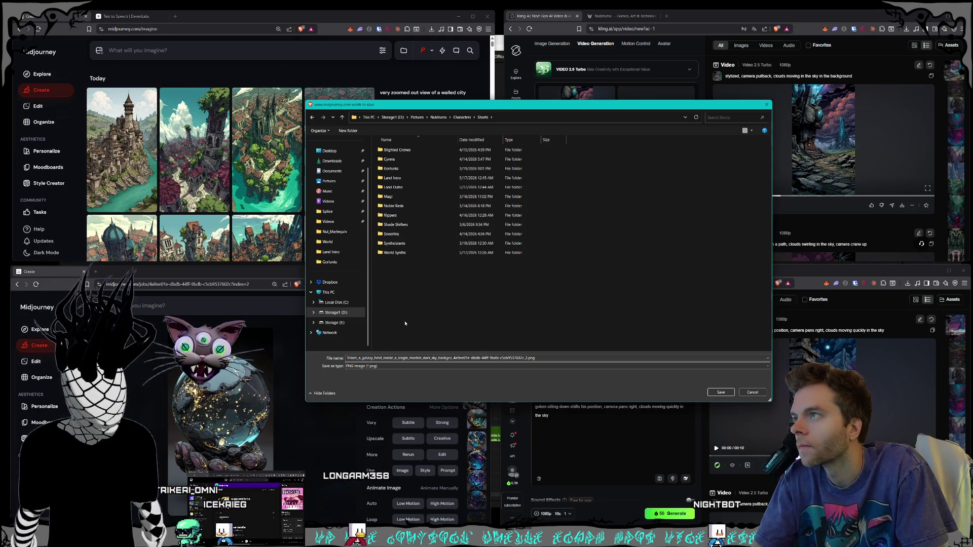
left_click(411, 179)
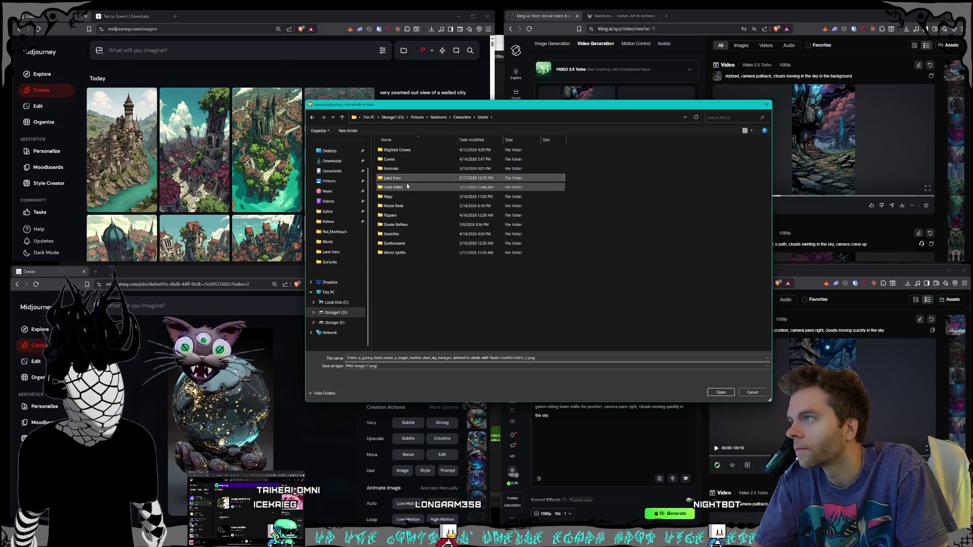
double_click(395, 252)
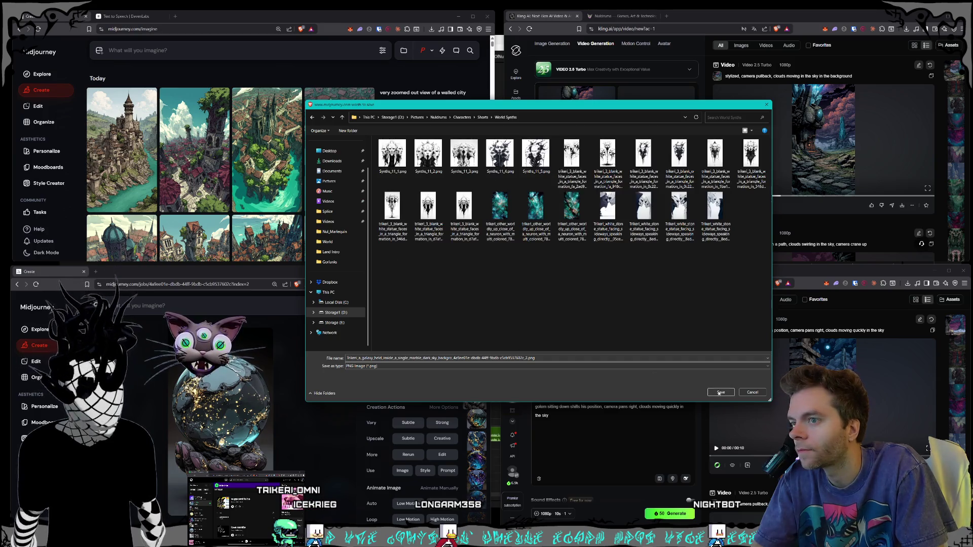
left_click(720, 392)
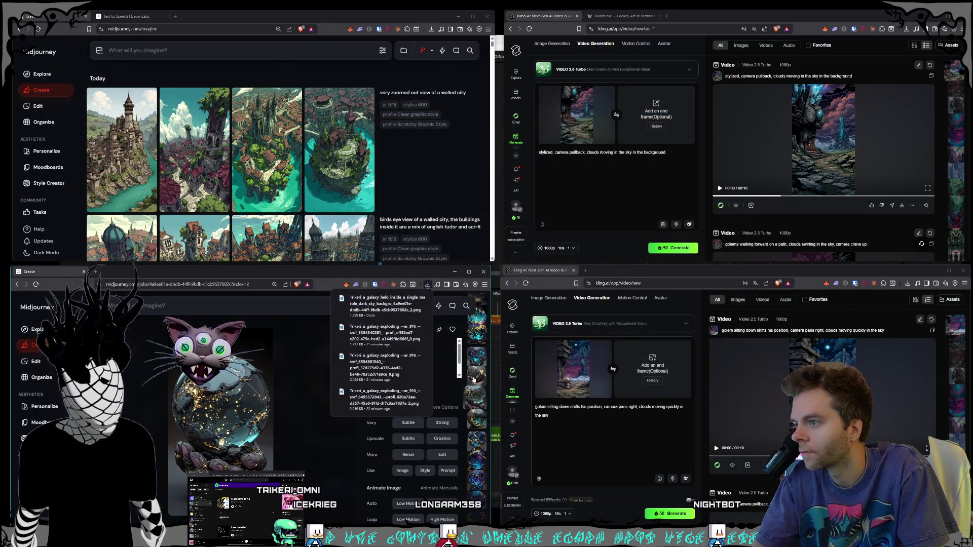
Save the claw-held orb image into World Synths as well
scroll(473, 381, "down", 5)
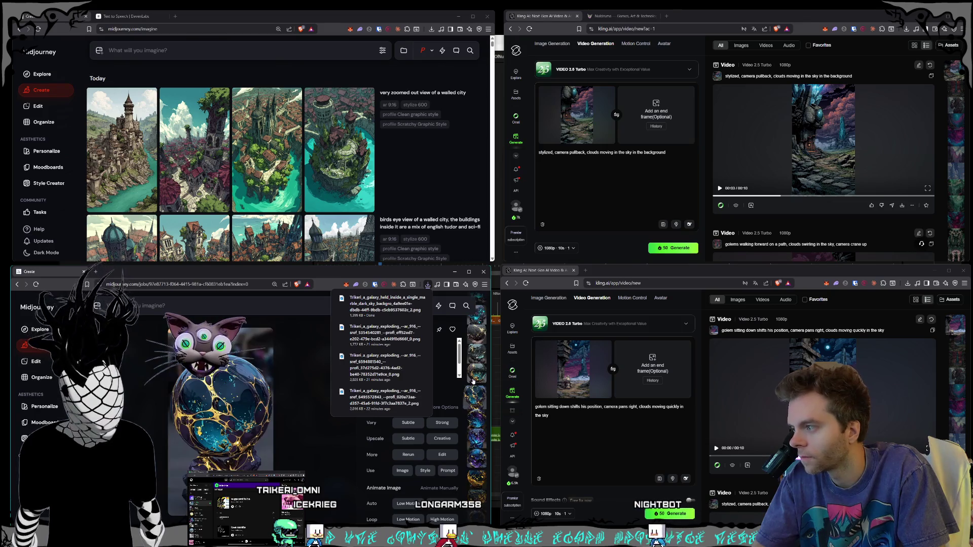
scroll(474, 380, "down", 4)
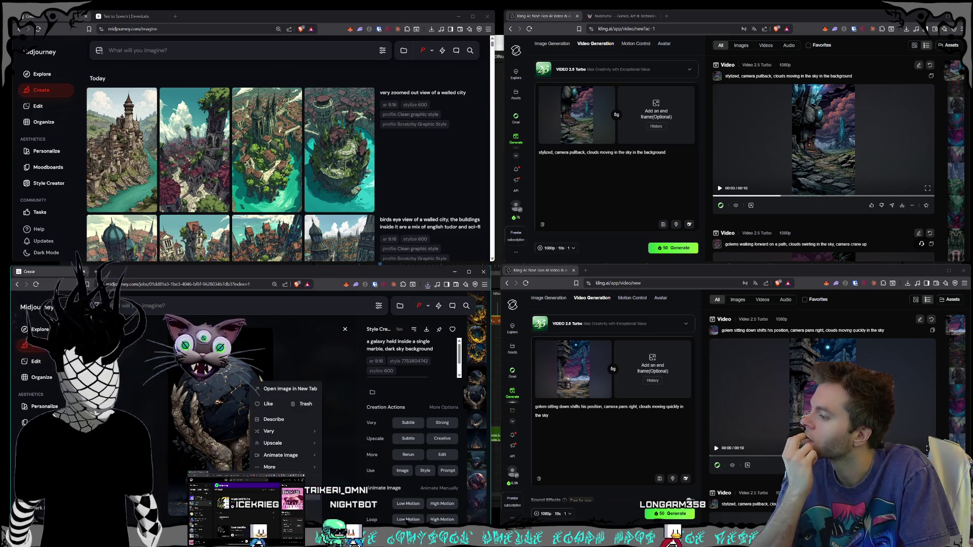
left_click(427, 329)
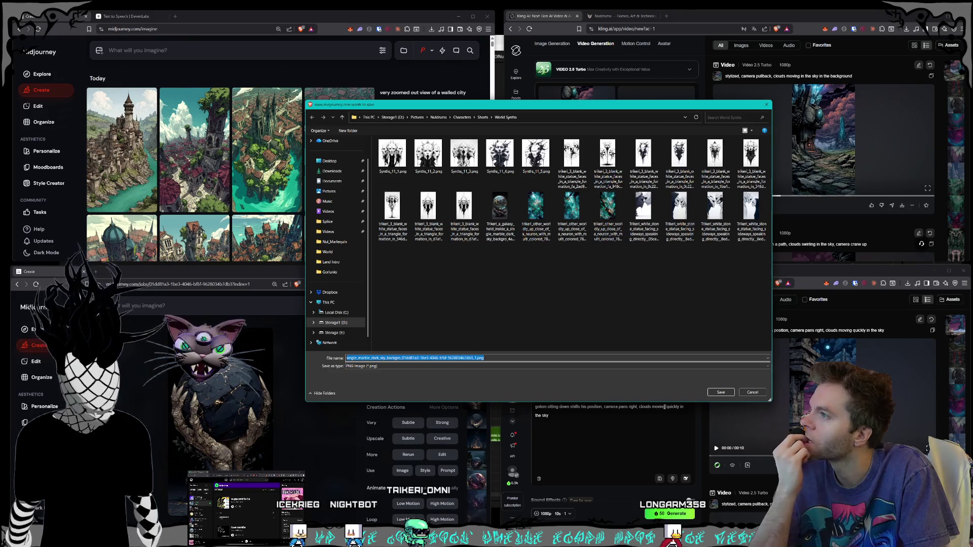
type("trikeri_")
left_click(725, 391)
key("Escape")
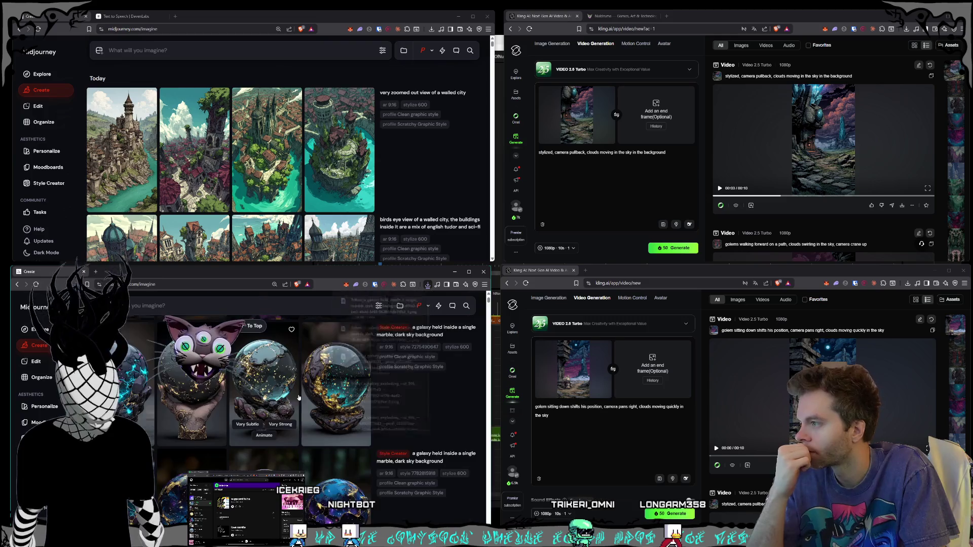
scroll(349, 401, "up", 10)
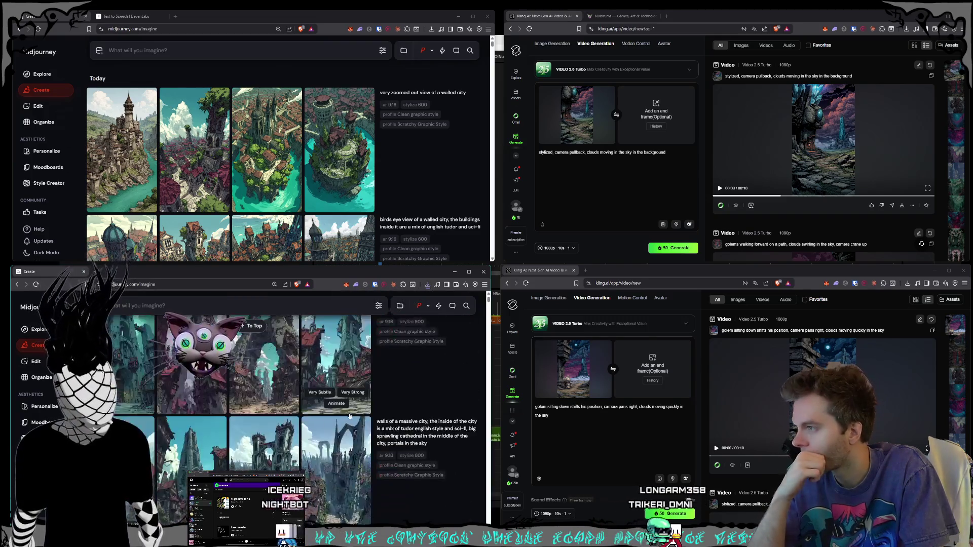
scroll(349, 415, "up", 3)
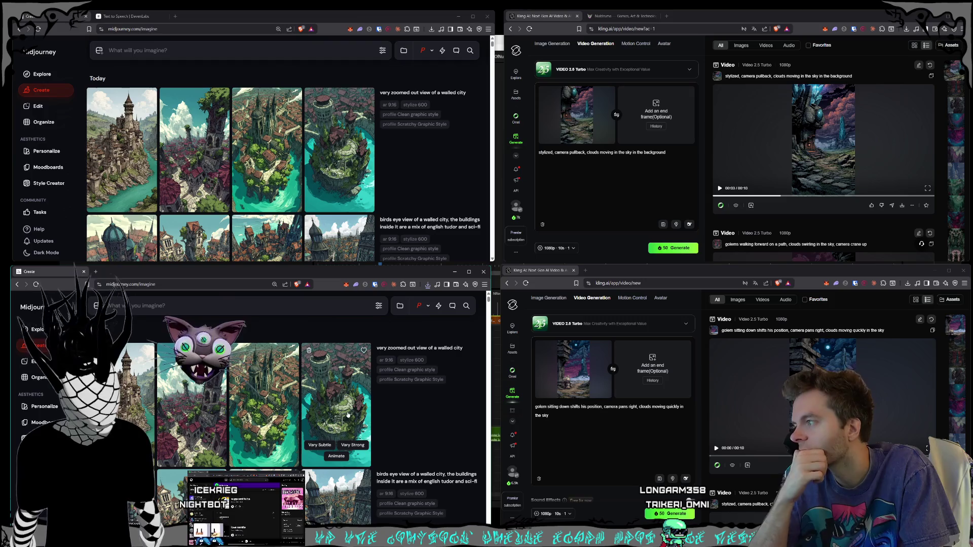
left_click(196, 410)
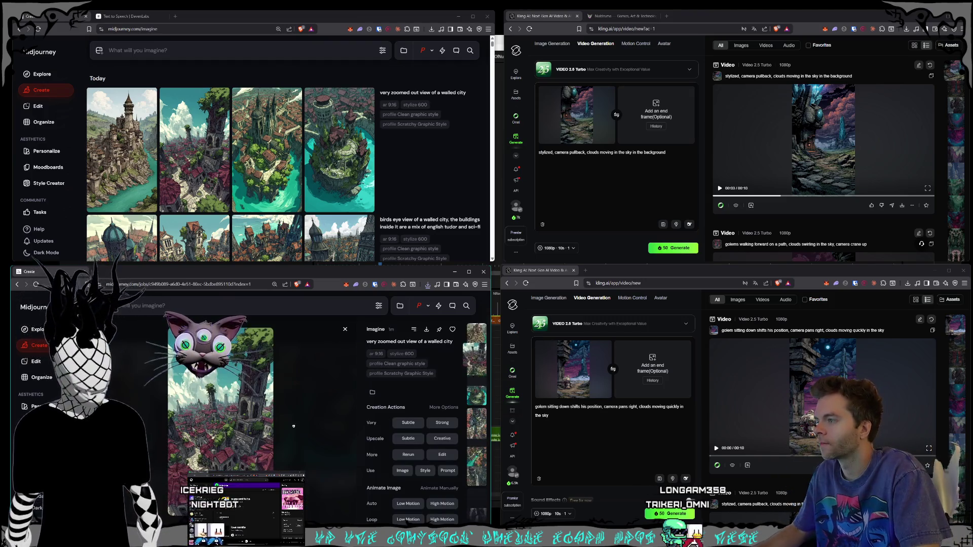
left_click(316, 432)
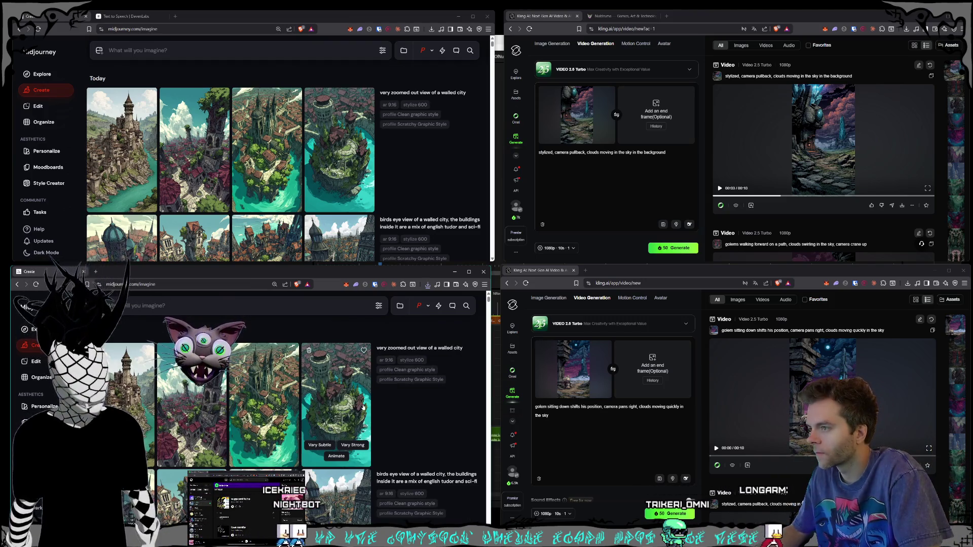
left_click(368, 452)
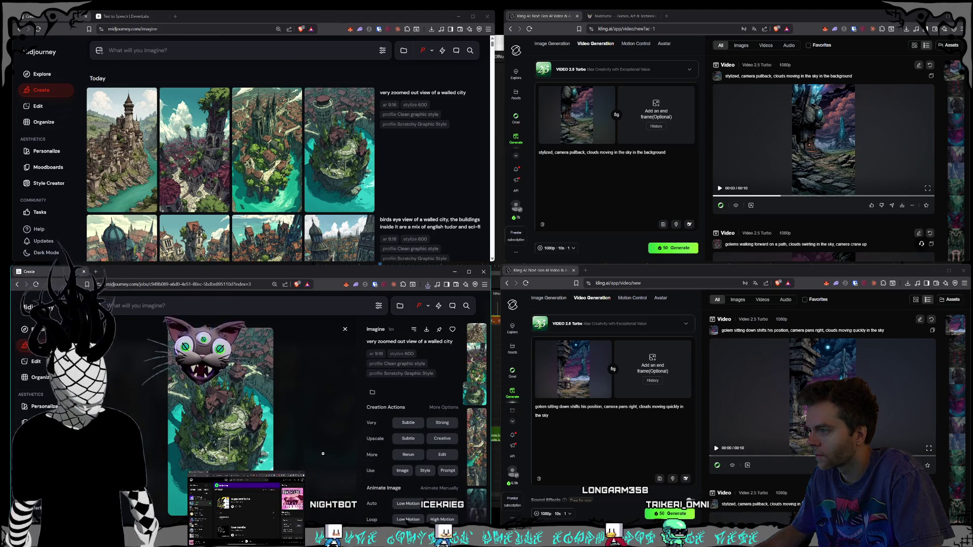
left_click(323, 454)
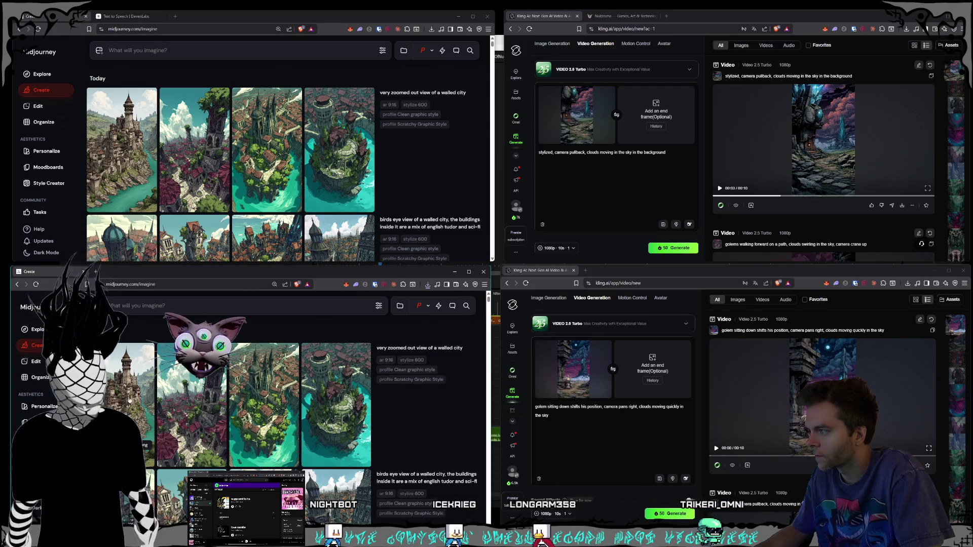
left_click(337, 448)
left_click(330, 445)
left_click(341, 477)
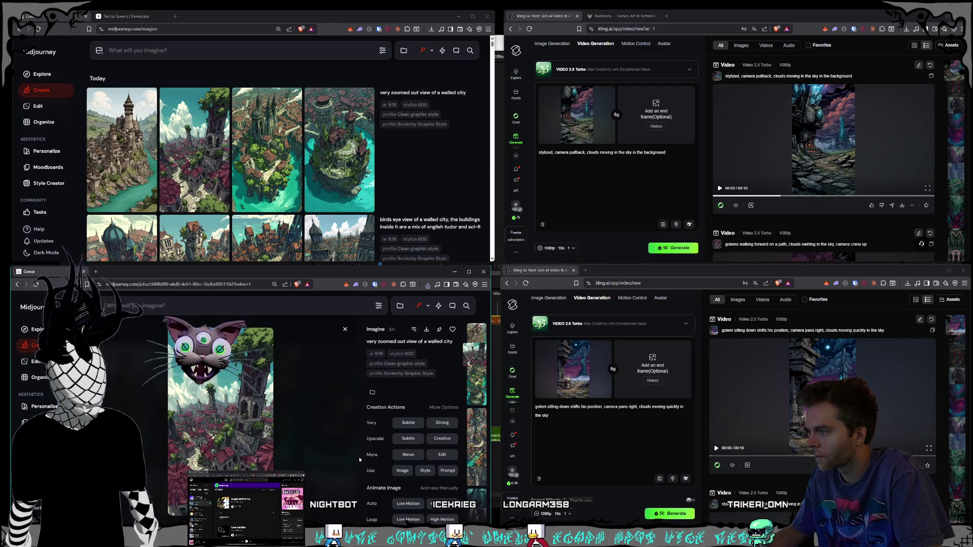
left_click(341, 477)
scroll(314, 416, "down", 3)
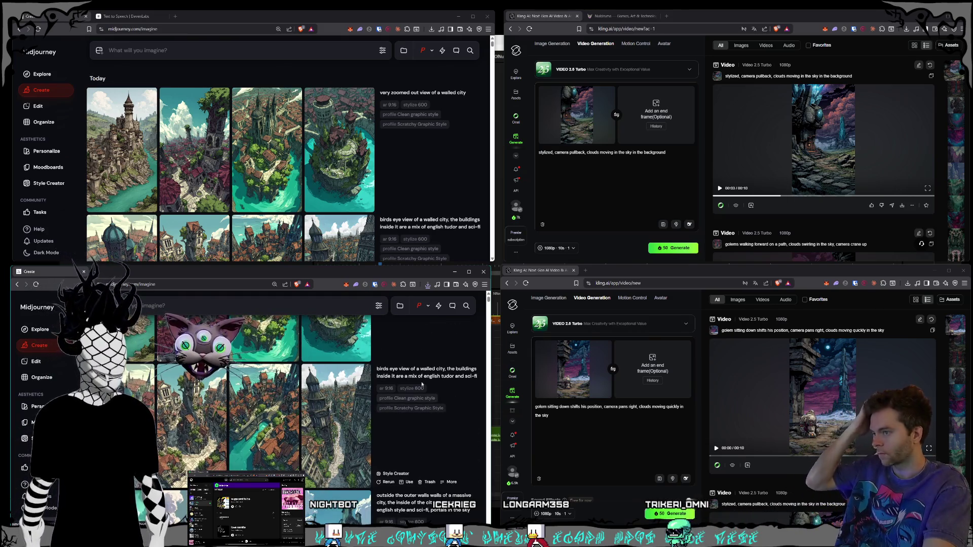
scroll(404, 427, "up", 3)
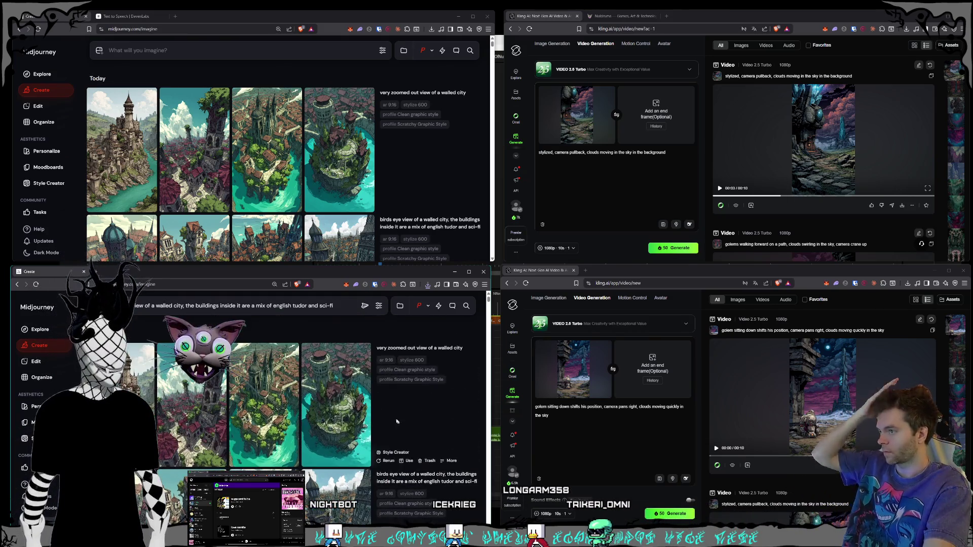
Start a Style Creator session on the birds-eye walled-city prompt and scroll the feed
left_click(28, 438)
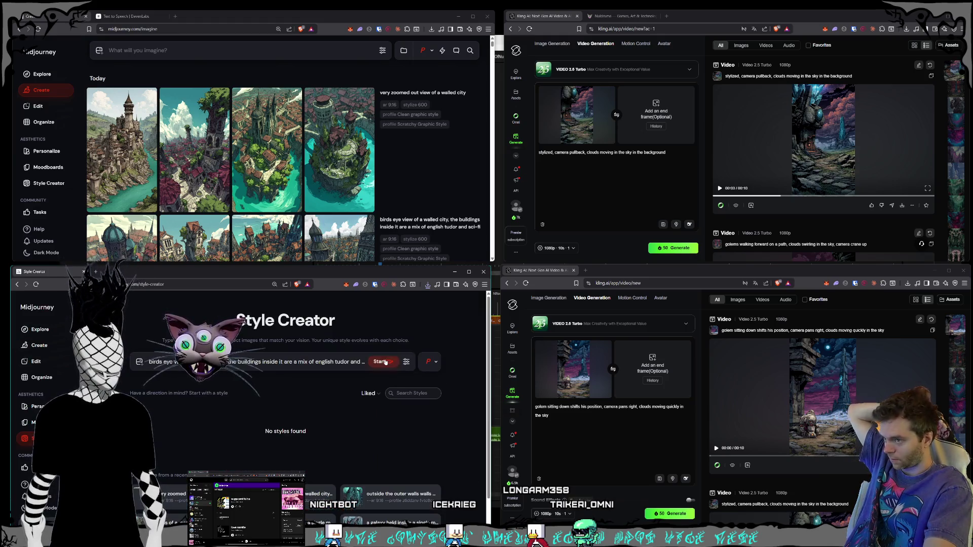
left_click(384, 362)
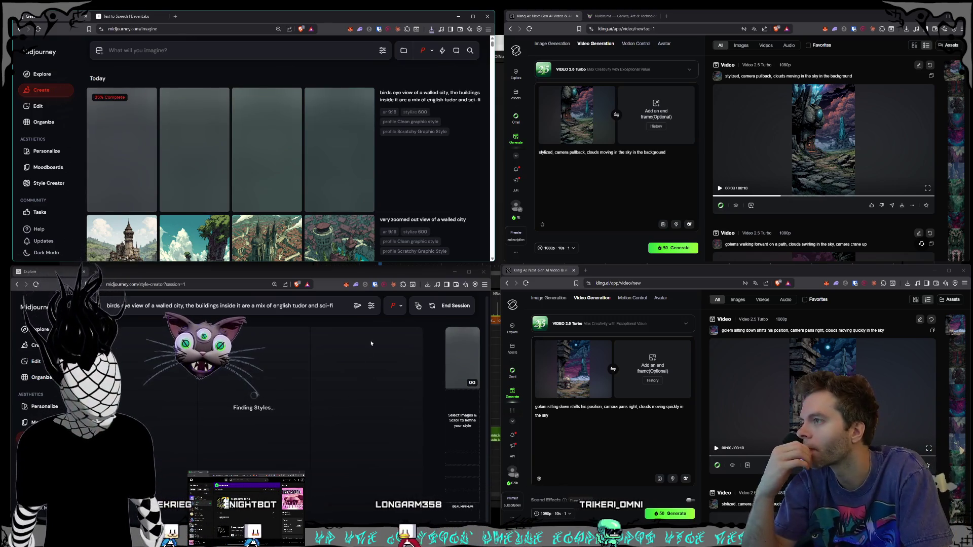
scroll(381, 169, "down", 5)
scroll(378, 170, "down", 15)
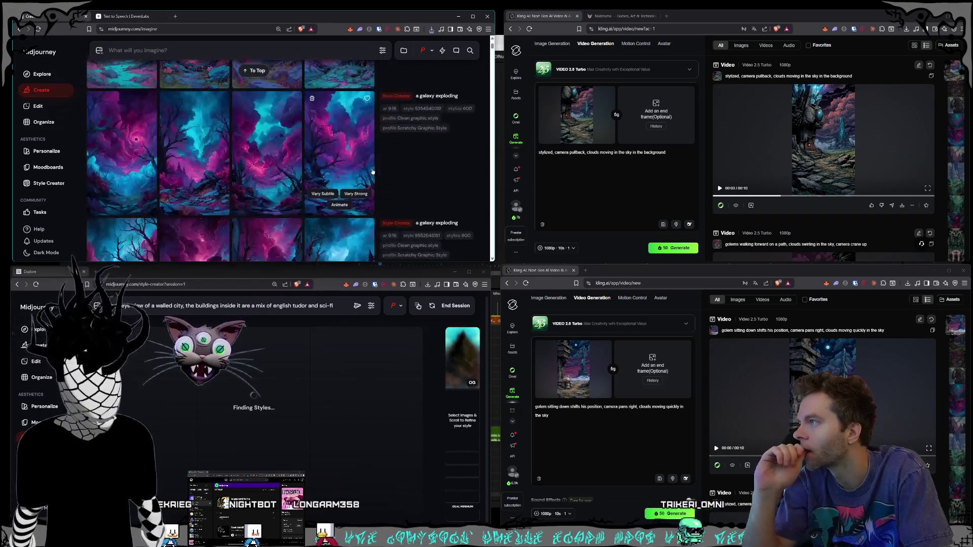
scroll(370, 171, "down", 10)
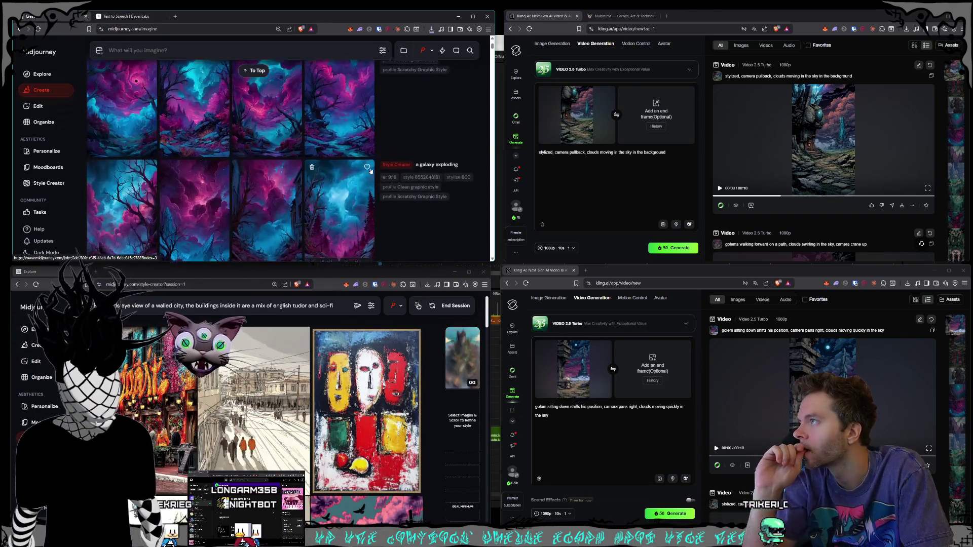
scroll(370, 170, "down", 15)
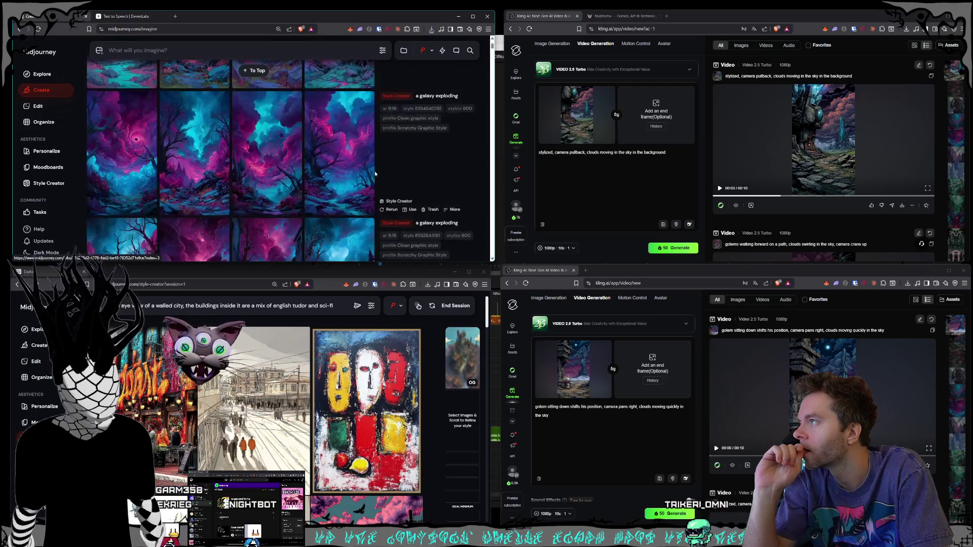
scroll(374, 173, "down", 5)
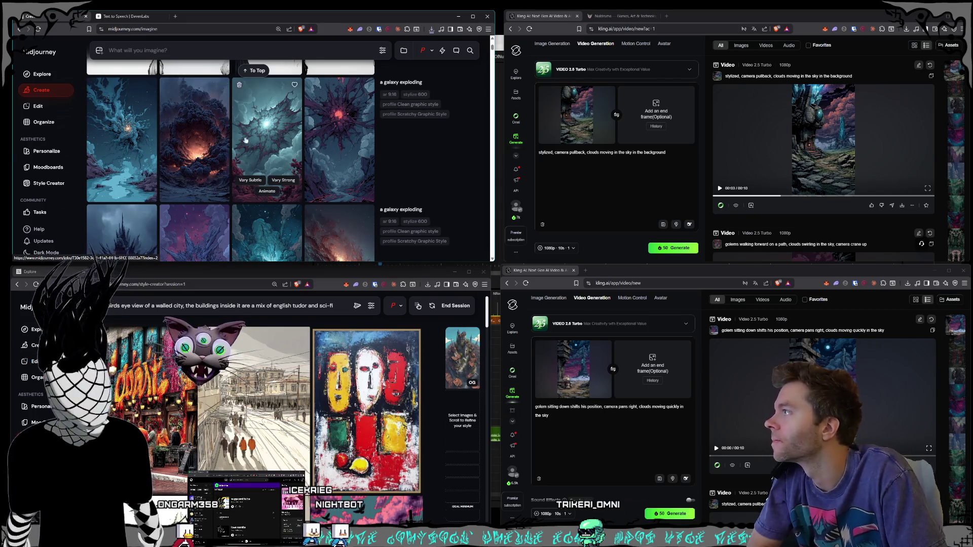
scroll(278, 134, "down", 2)
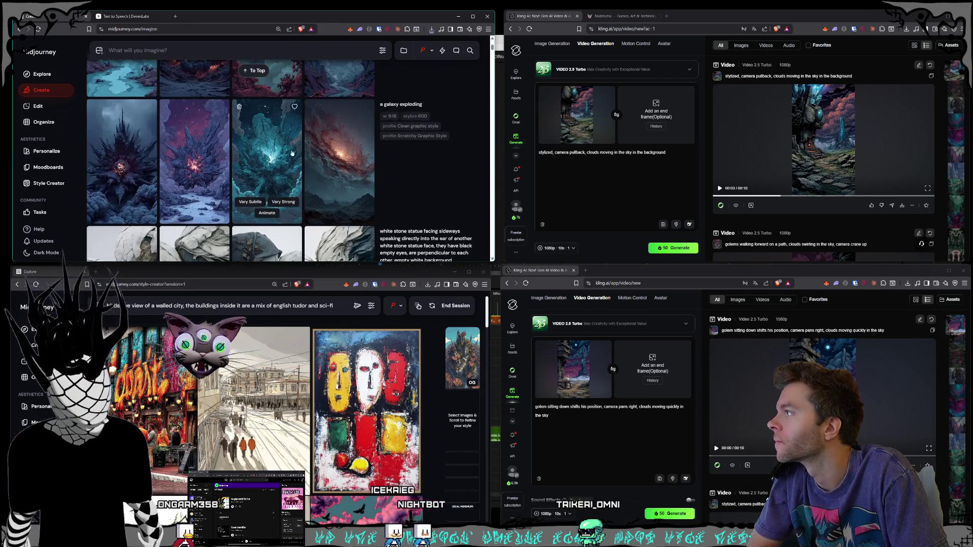
Save an 'a galaxy exploding' image into the World Synths folder
left_click(349, 155)
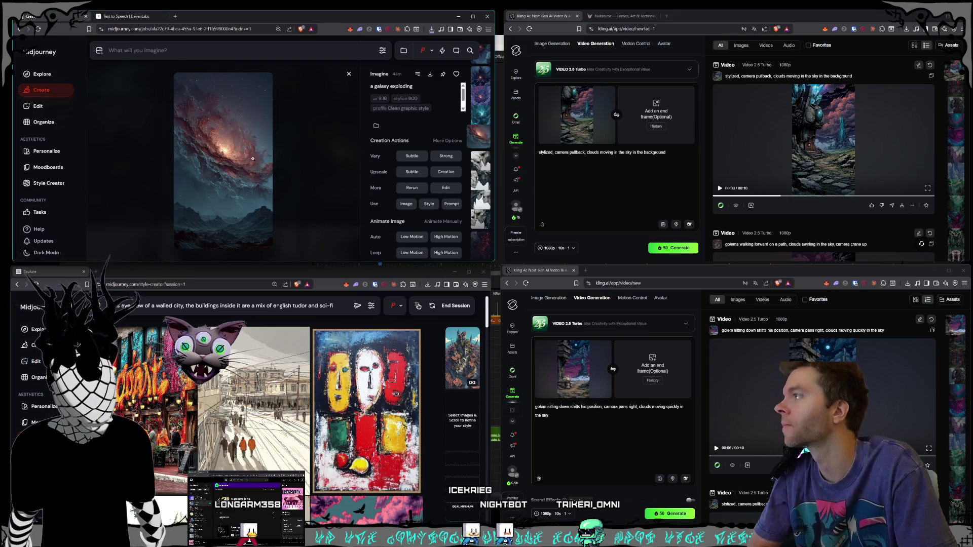
right_click(242, 94)
left_click(273, 120)
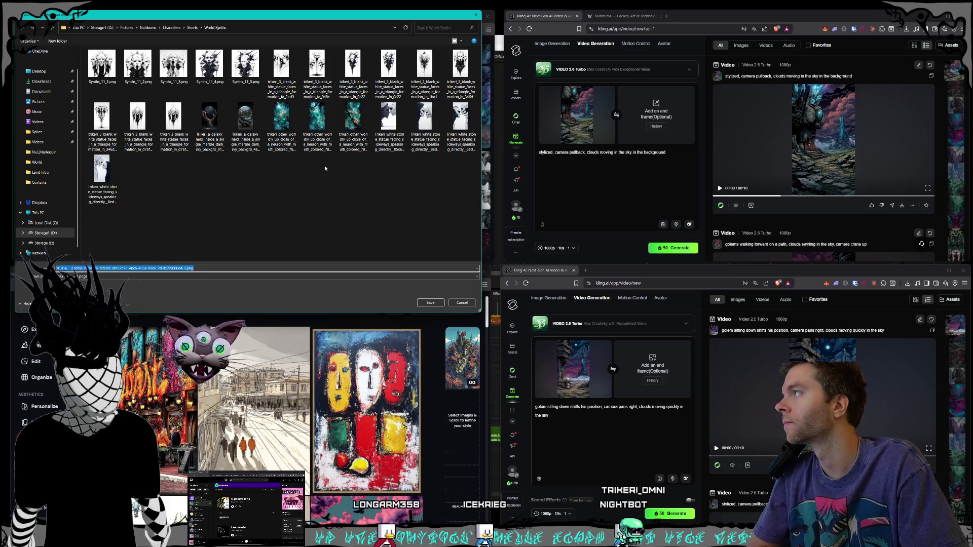
left_click(431, 304)
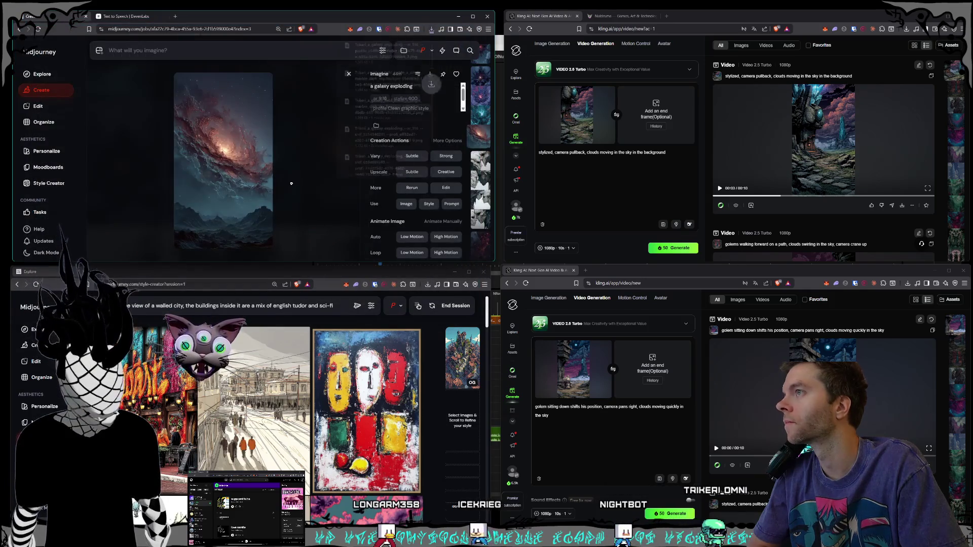
left_click(298, 157)
scroll(298, 157, "down", 3)
scroll(305, 157, "up", 2)
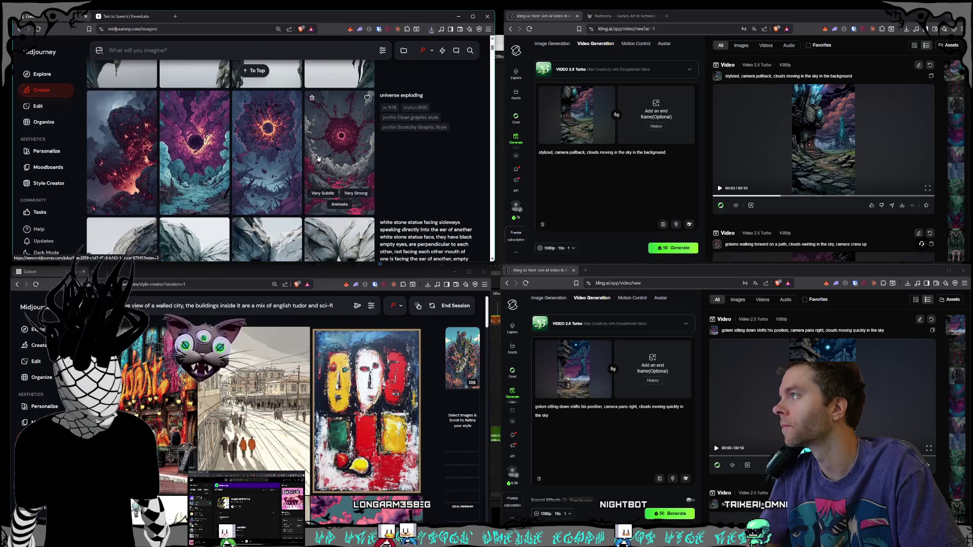
scroll(319, 159, "down", 2)
scroll(304, 157, "down", 5)
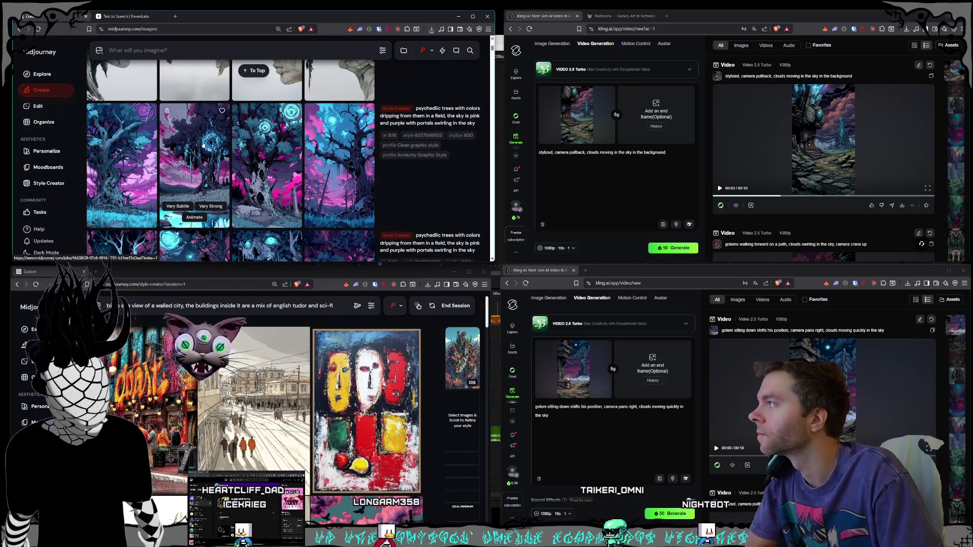
Save the first psychedelic tree image as a PNG in Shorts > Land Intro, then enlarge the second
scroll(294, 148, "down", 1)
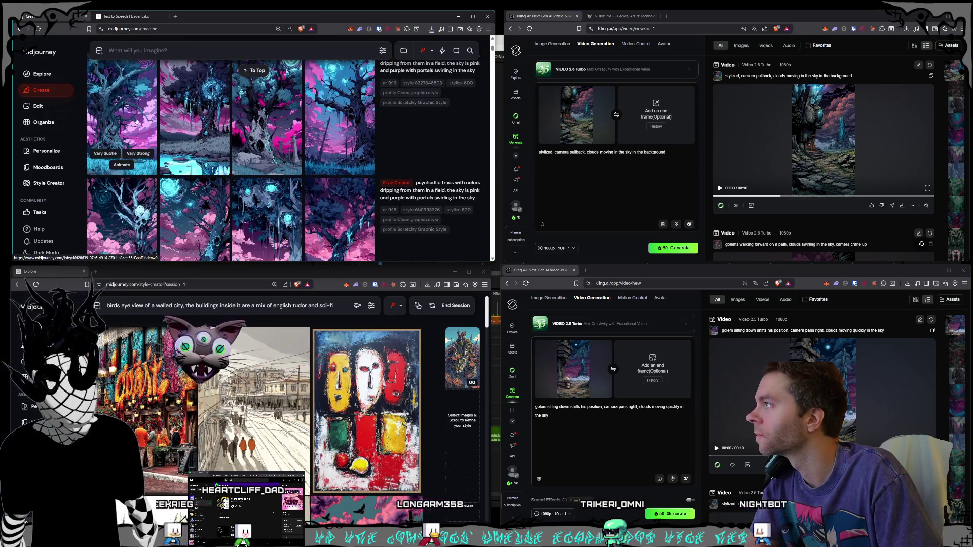
right_click(132, 118)
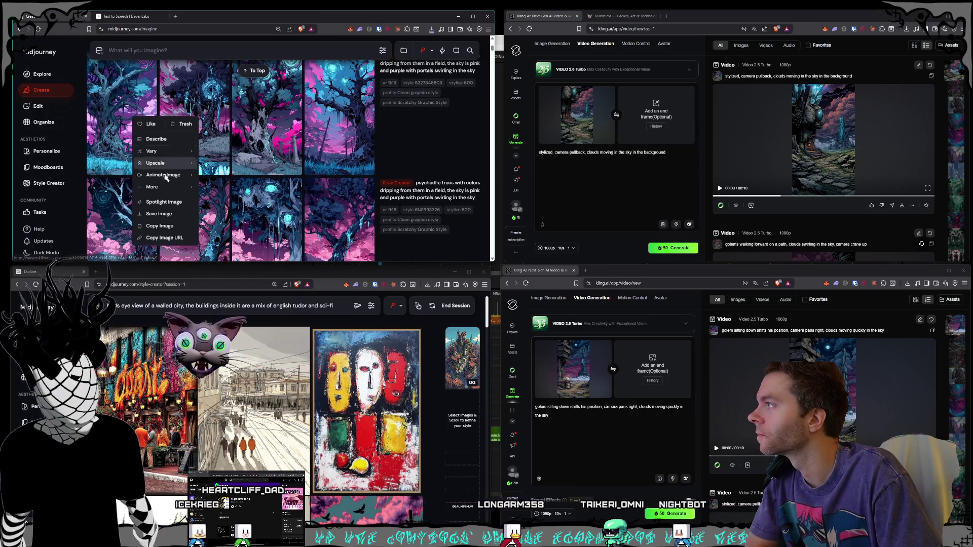
left_click(164, 215)
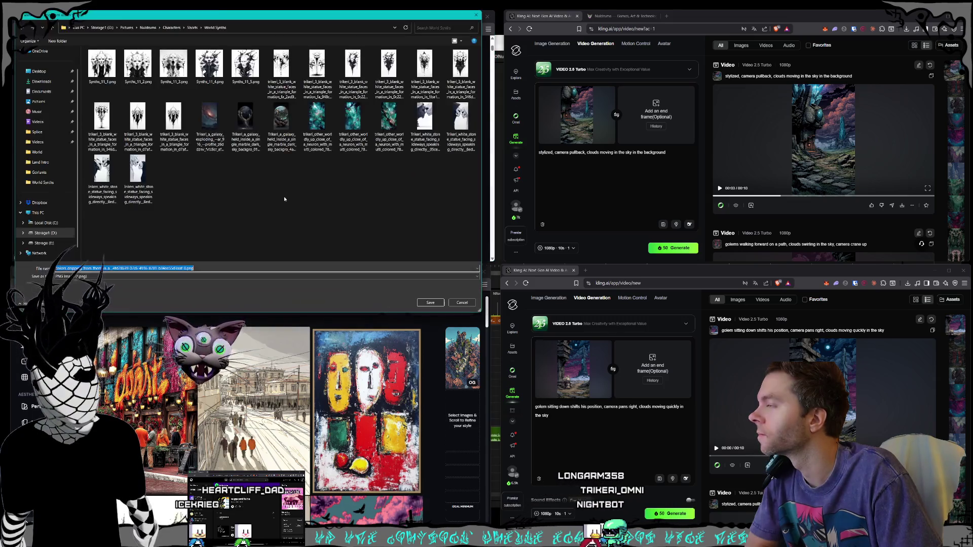
left_click(192, 28)
double_click(109, 88)
left_click(431, 303)
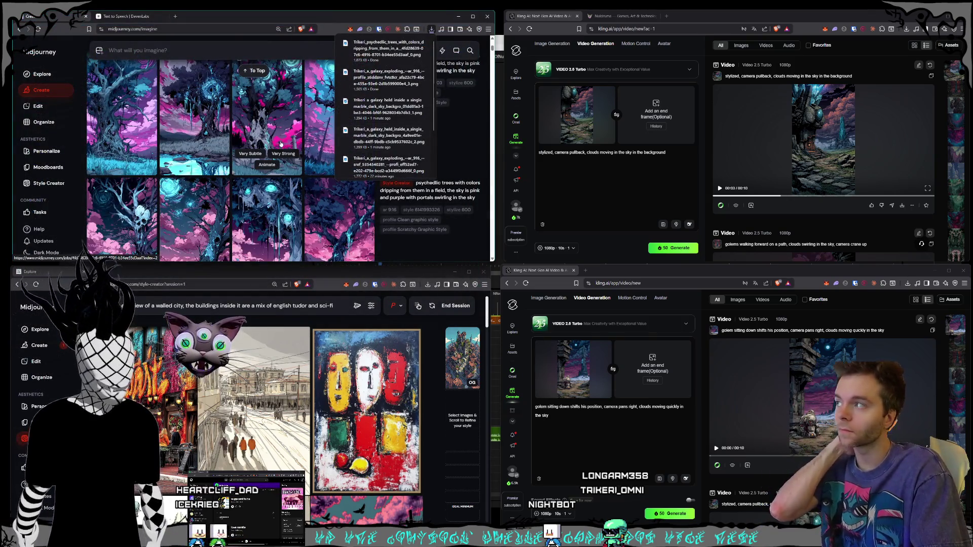
left_click(198, 121)
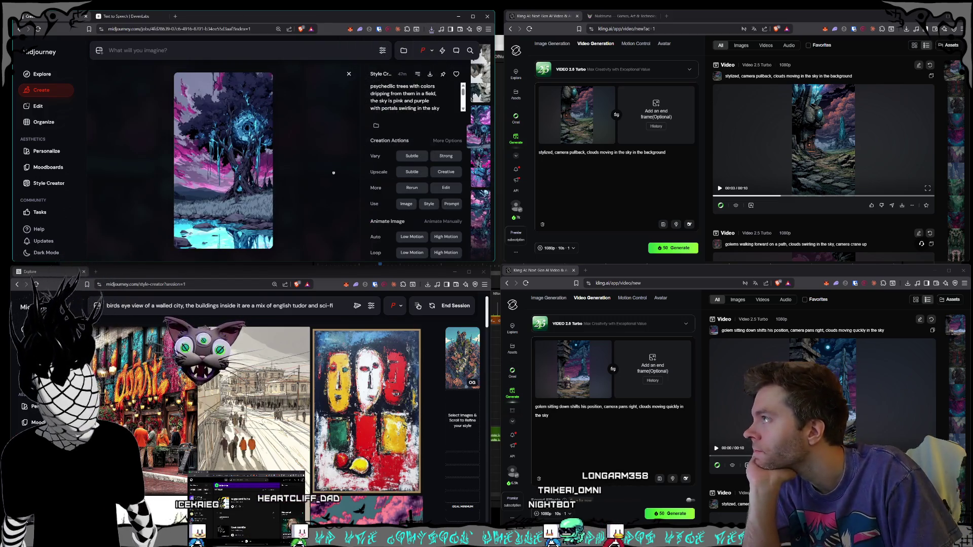
Step through the generated images to the pink-blossomed tree under the cyan cloud-streaked sky
key("Right")
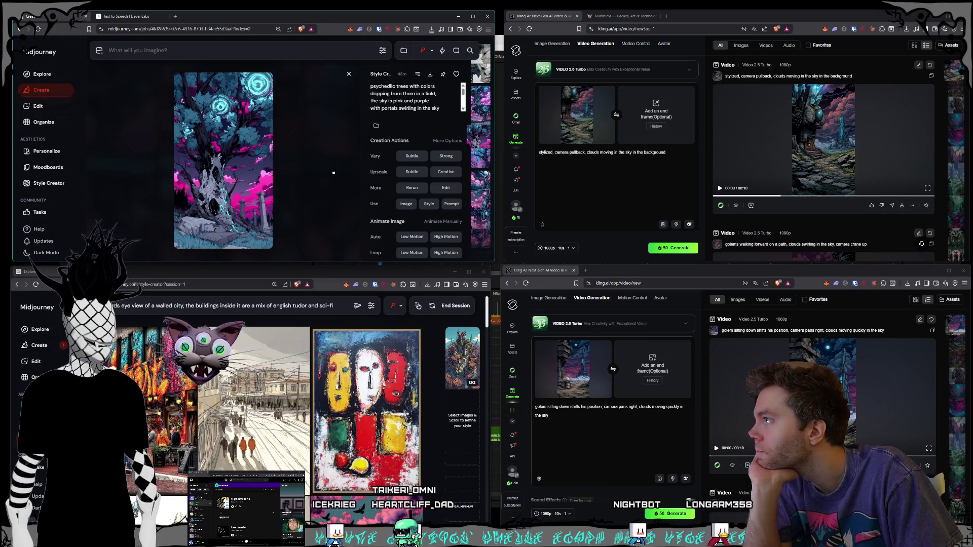
key("Right")
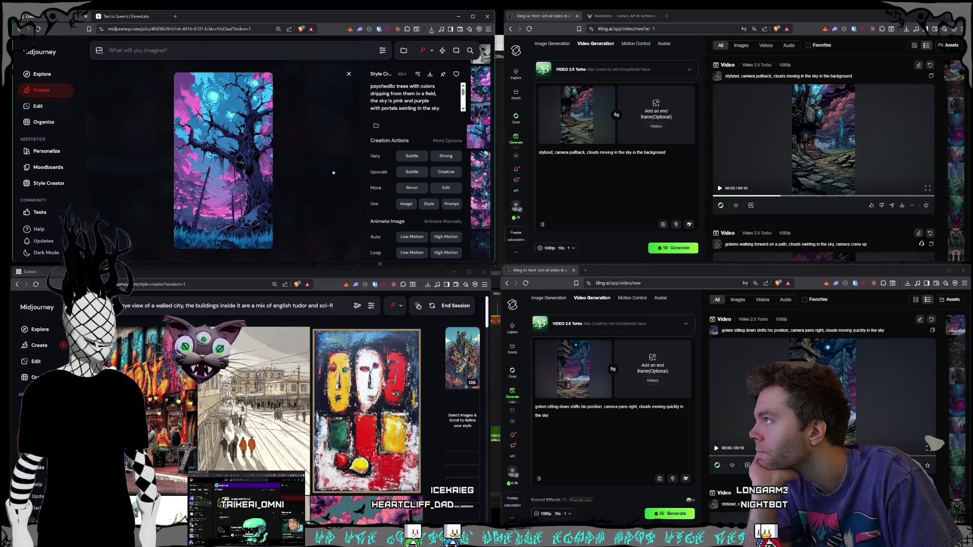
key("Right")
key("Right")
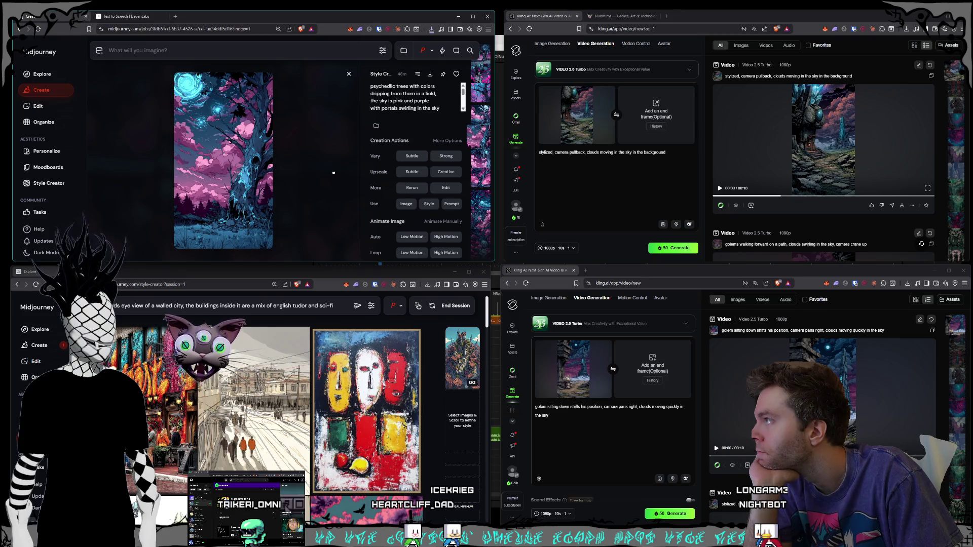
key("Right")
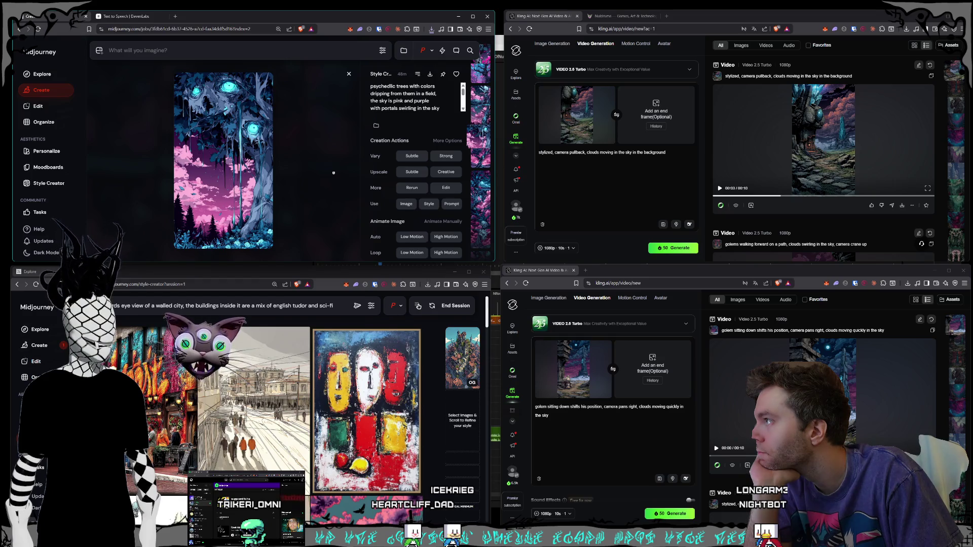
key("Right")
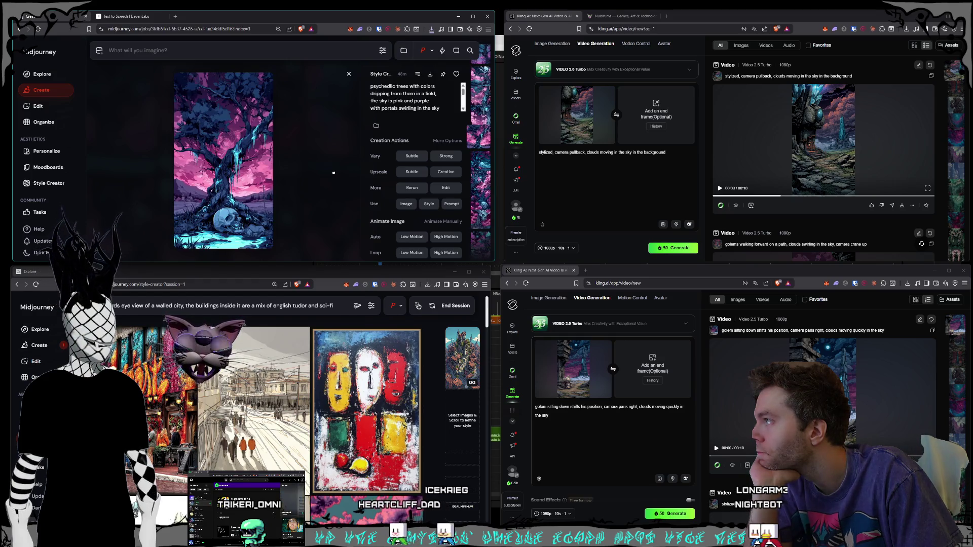
key("Right")
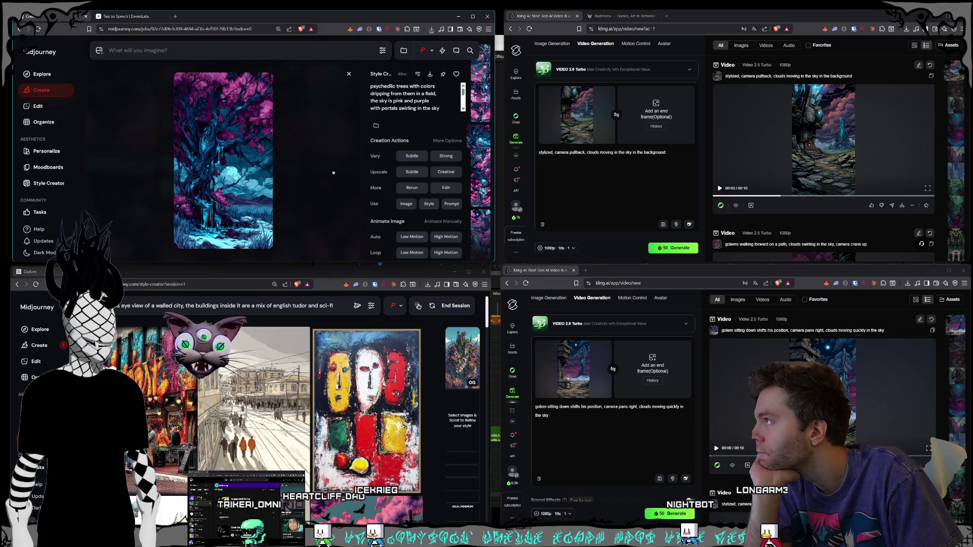
key("Right")
key("Right")
key("Right")
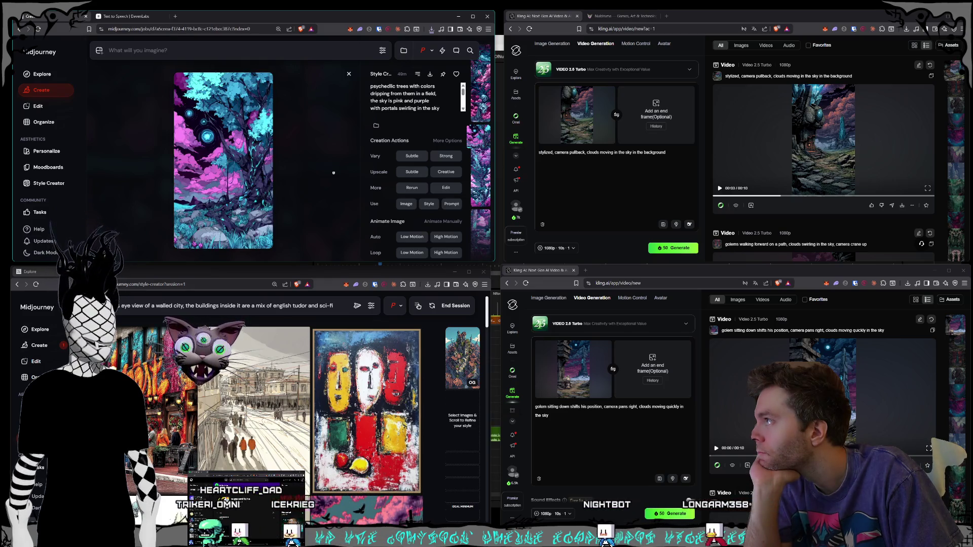
key("Right")
key("Right")
key("Right")
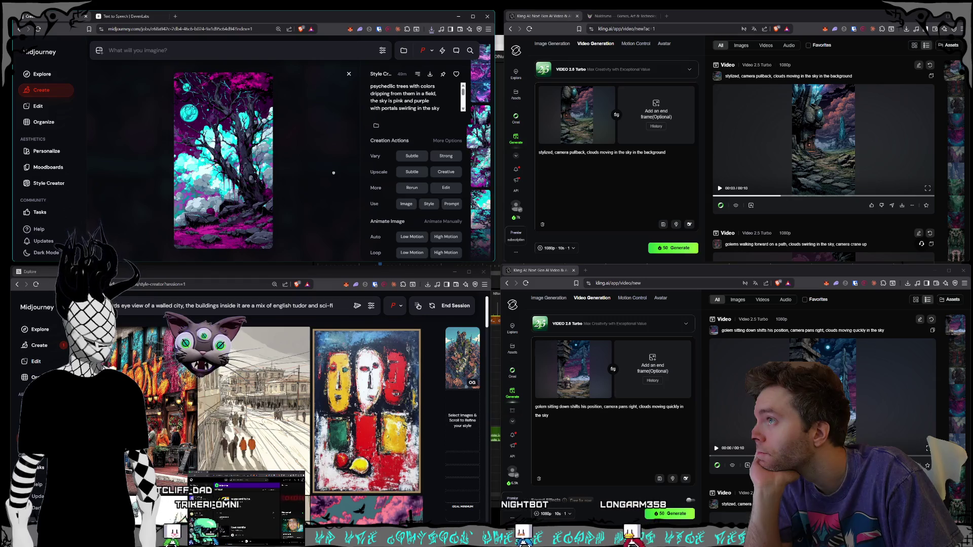
key("Right")
key("Right")
key("Right")
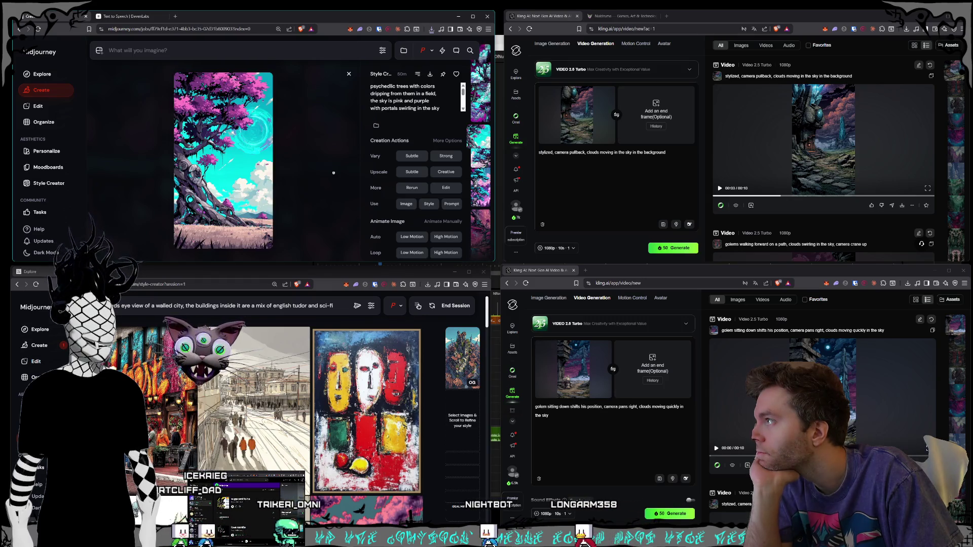
key("Right")
key("Right")
key("Right")
key("Right")
key("Right")
key("Left")
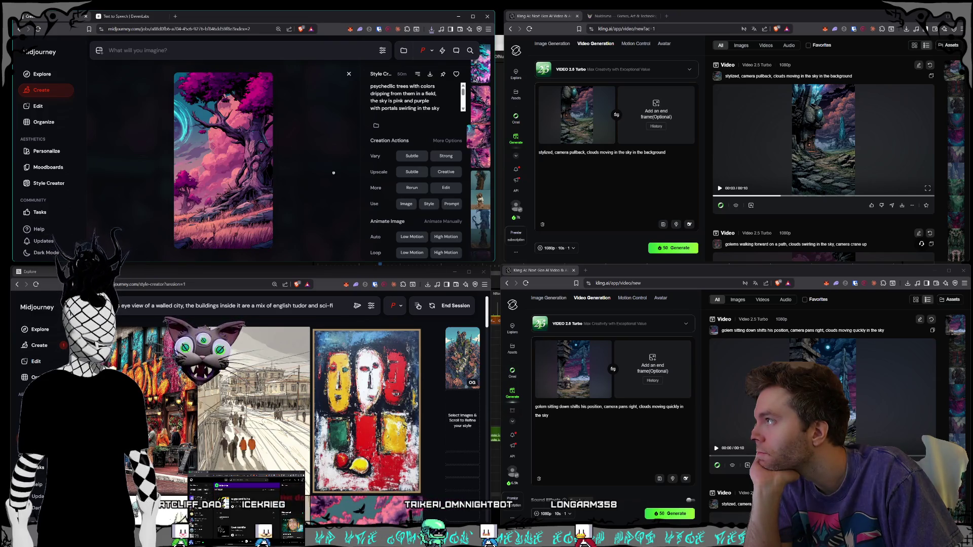
key("Left")
key("Left")
key("Left")
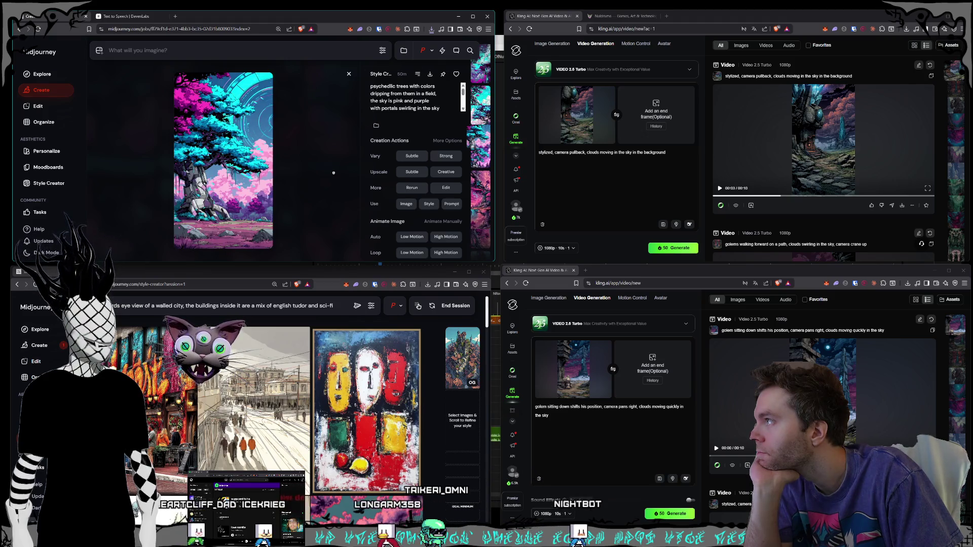
key("Right")
key("Left")
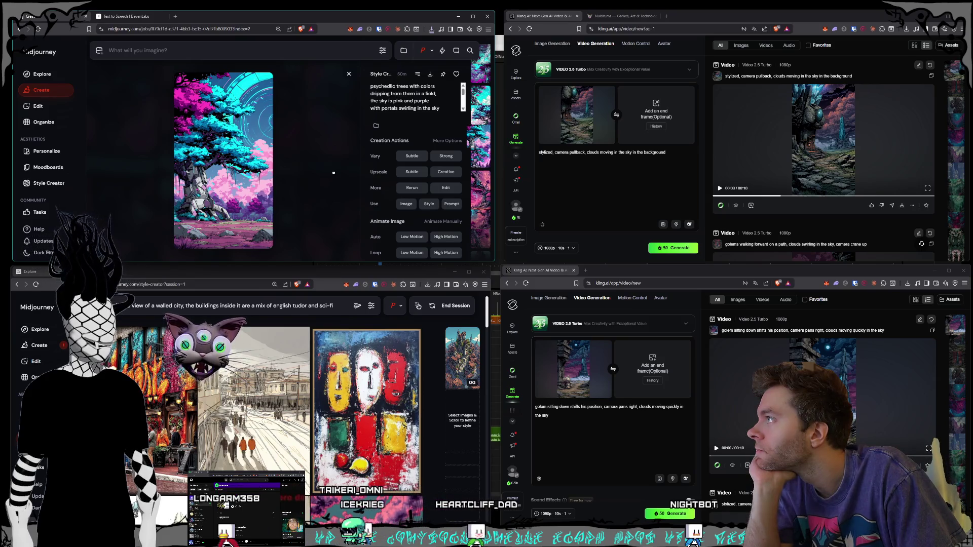
key("Left")
key("Right")
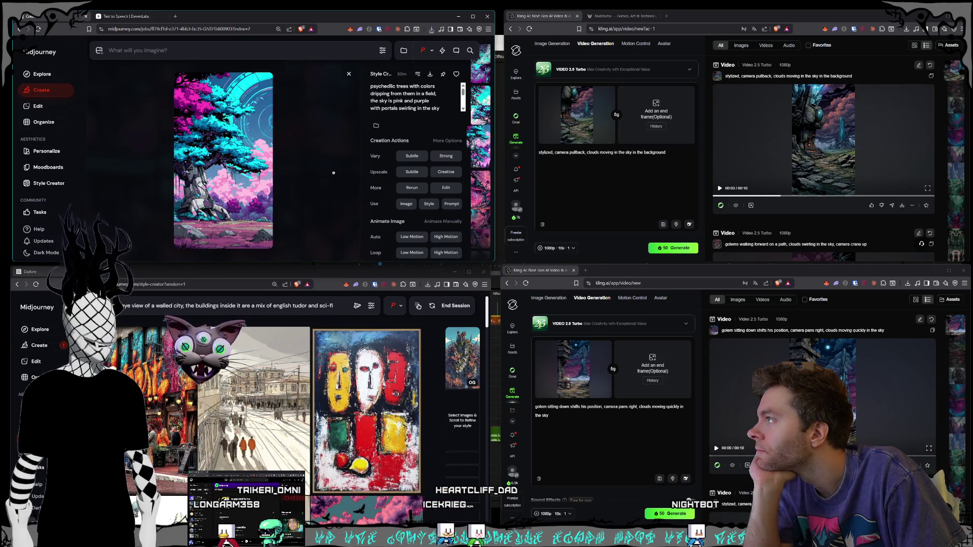
key("Right")
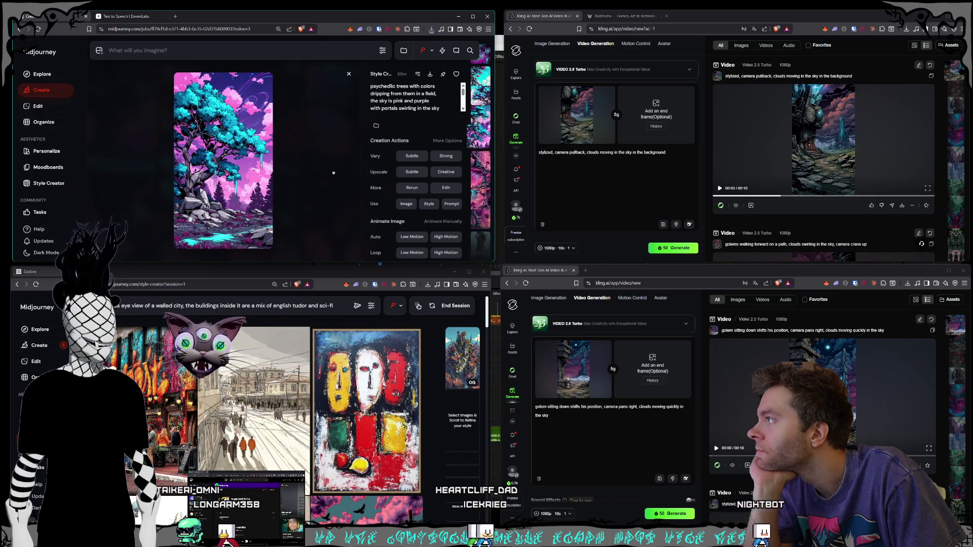
key("Right")
key("Right")
key("Right")
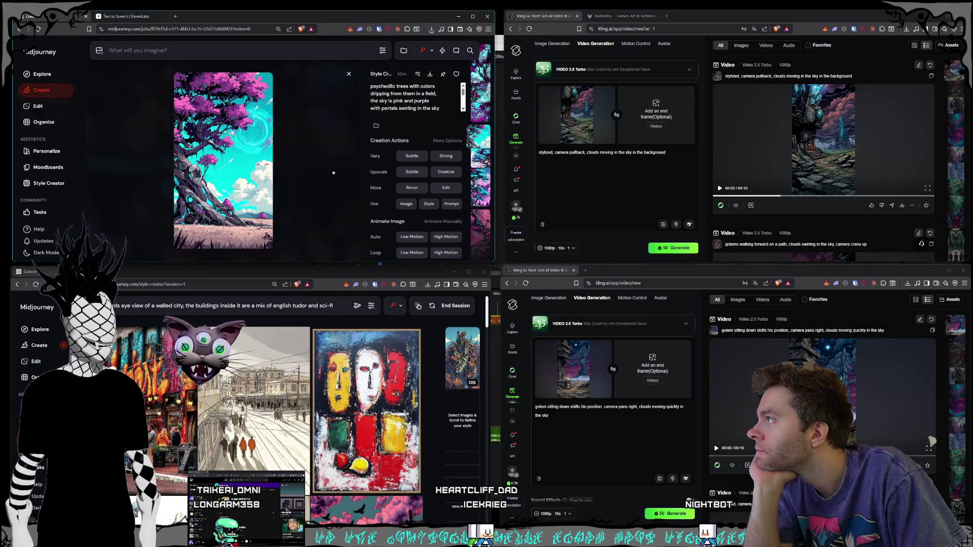
key("Right")
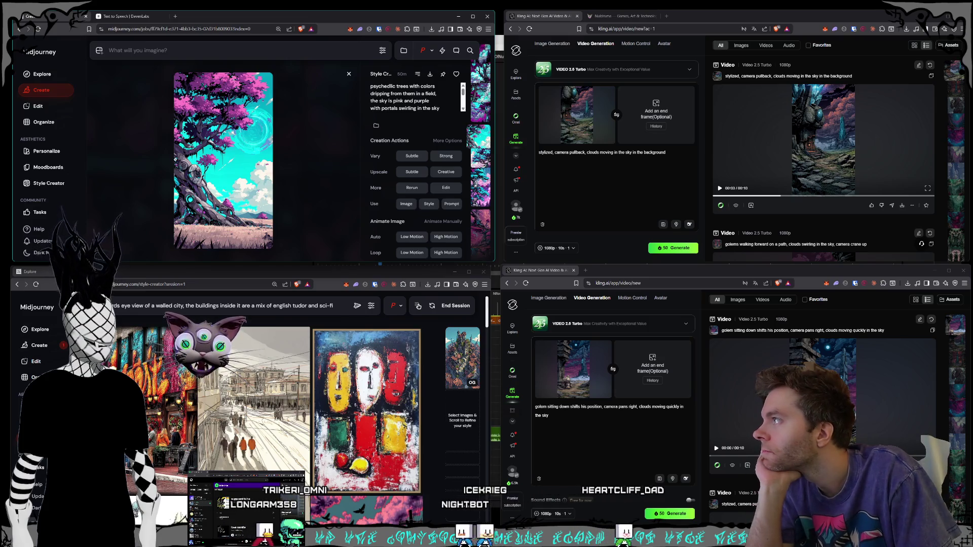
Save the shown tree image and the variant two images later as PNGs
right_click(215, 166)
left_click(240, 133)
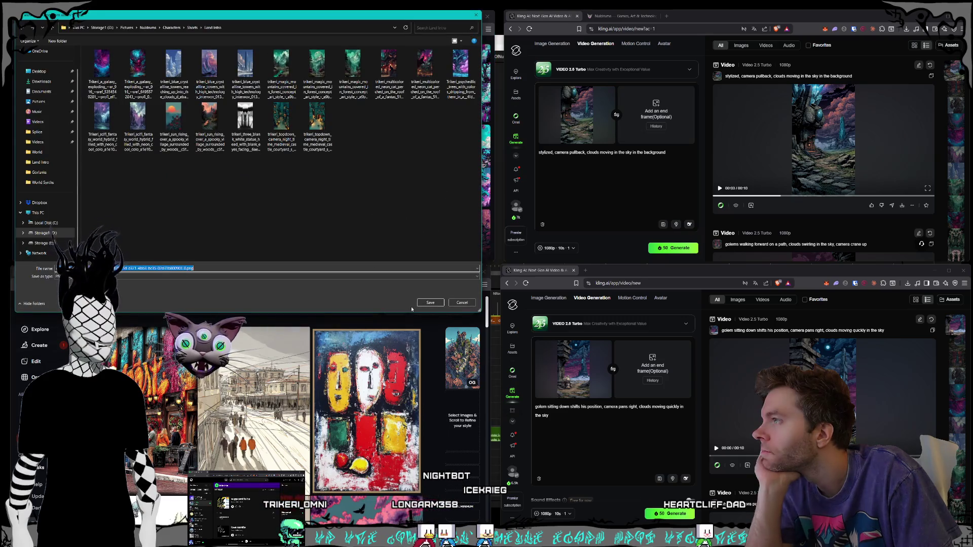
left_click(430, 302)
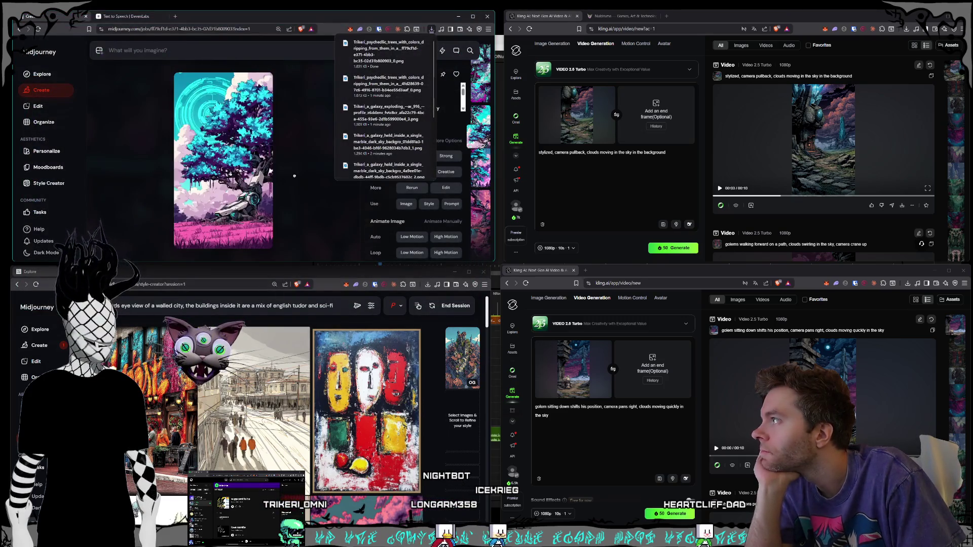
key("Right")
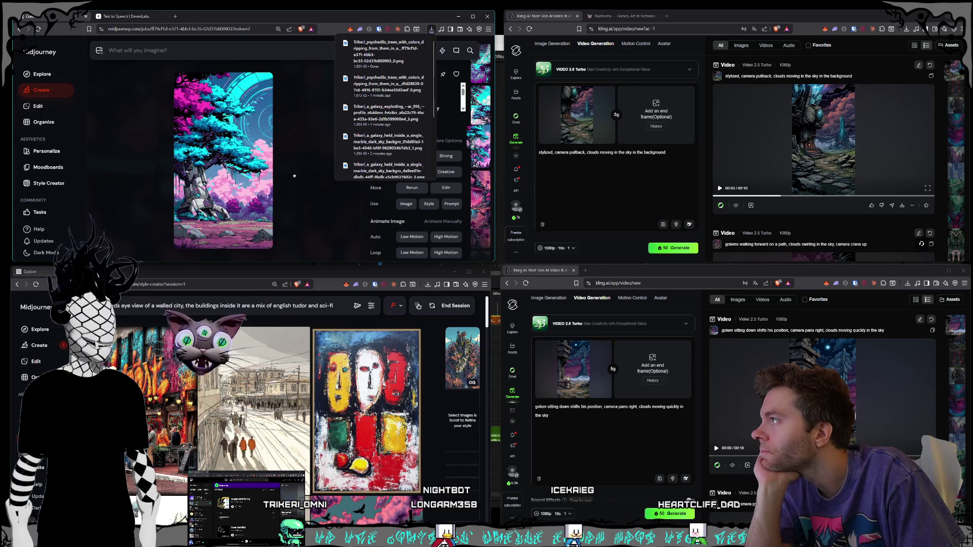
key("Right")
right_click(253, 161)
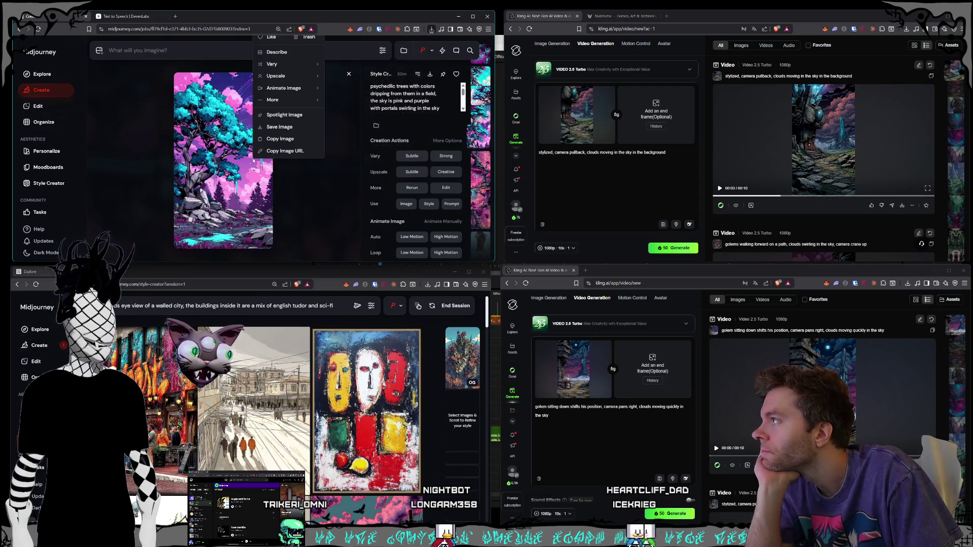
left_click(280, 127)
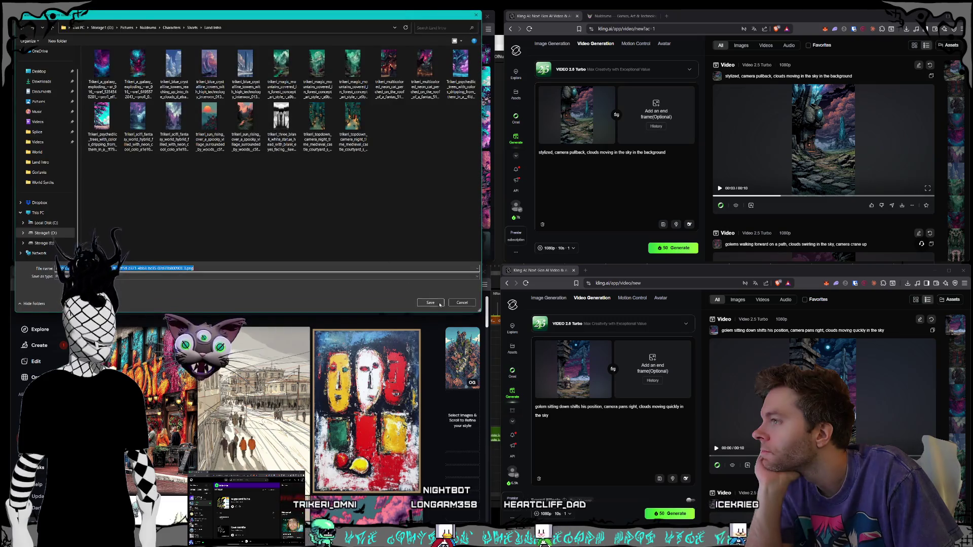
left_click(439, 304)
Go back three images and save the magenta tree variant
key("Left")
key("Left")
key("Left")
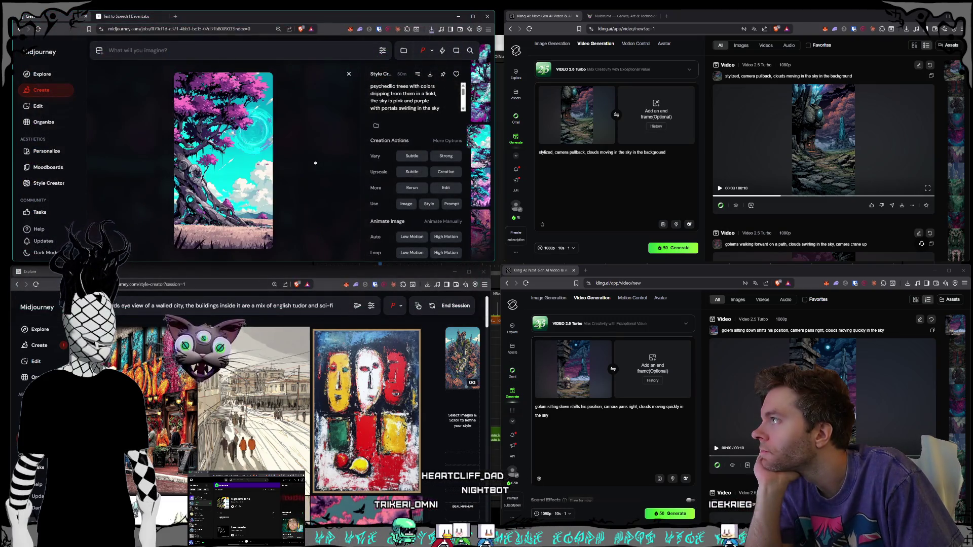
key("Left")
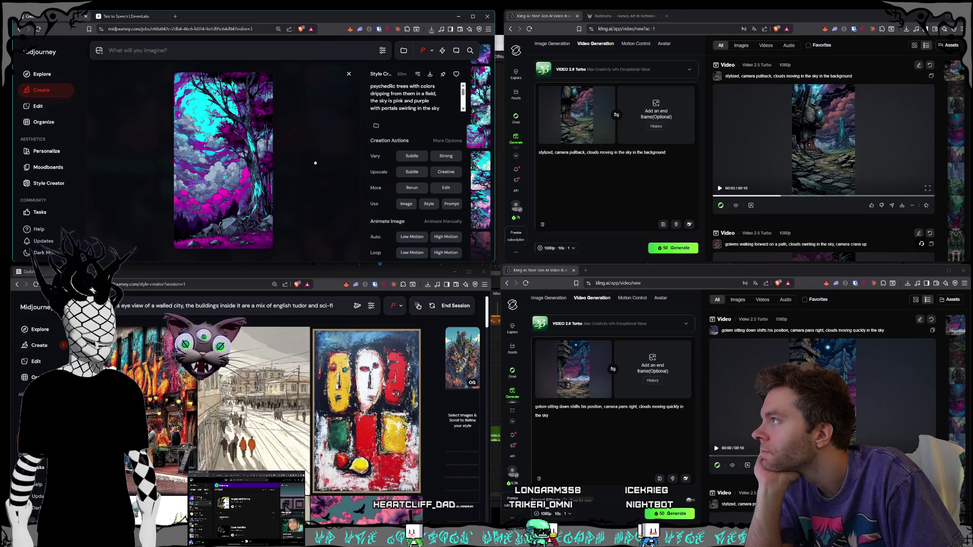
key("Left")
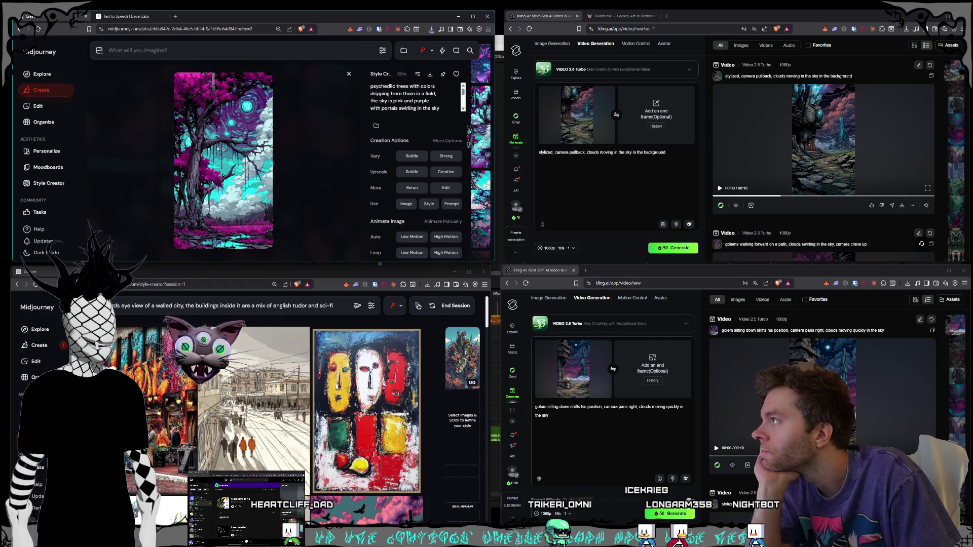
right_click(251, 164)
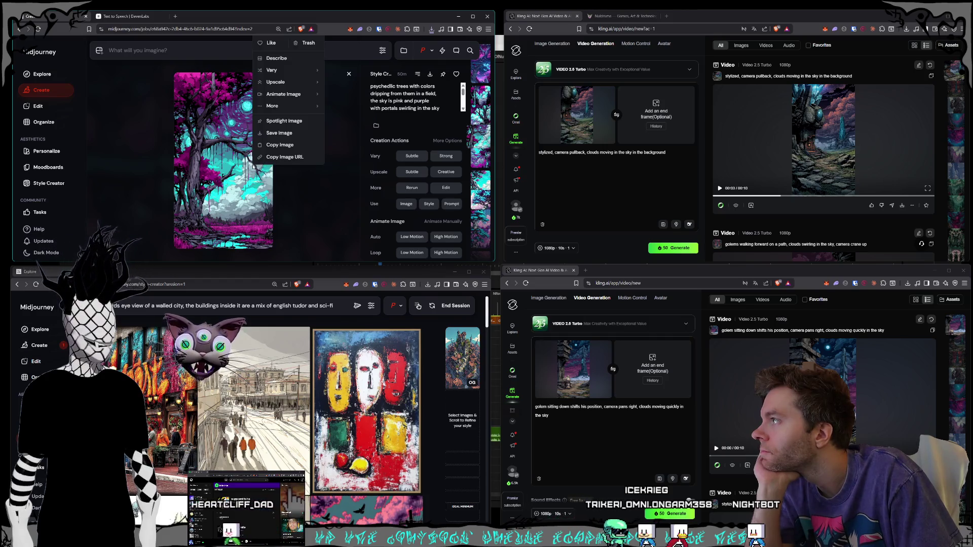
left_click(284, 130)
key("Return")
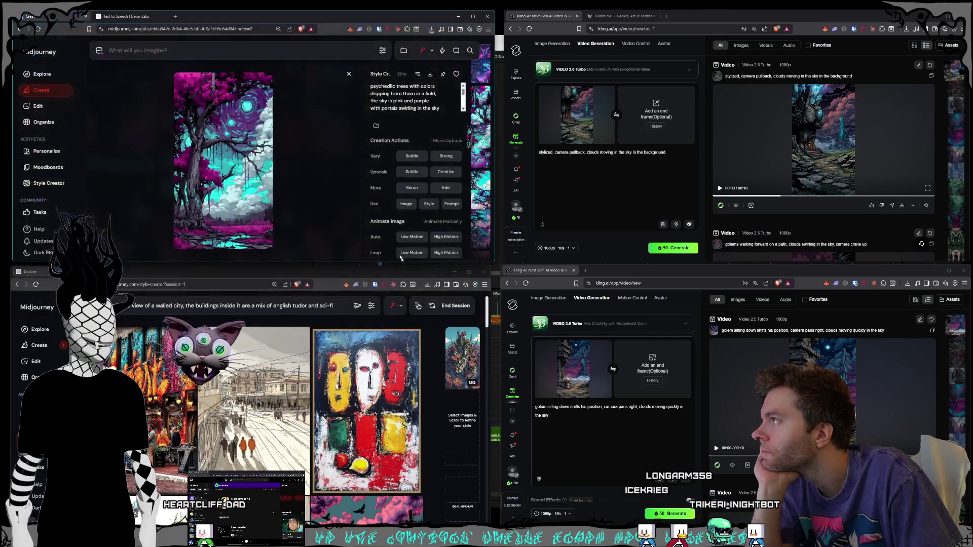
Flip back through the variants to the glowing-eyed pink-and-cyan tree
key("Left")
key("Left")
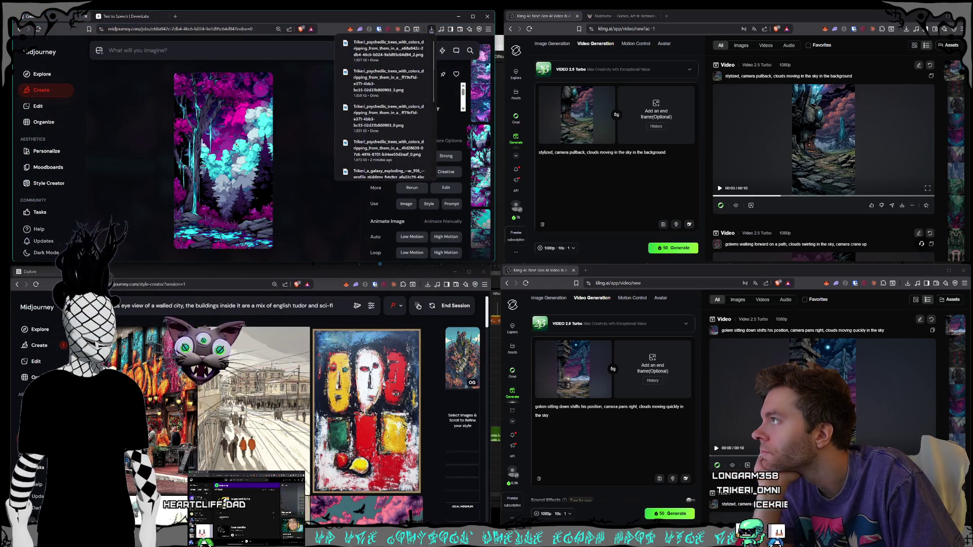
key("Left")
key("Left")
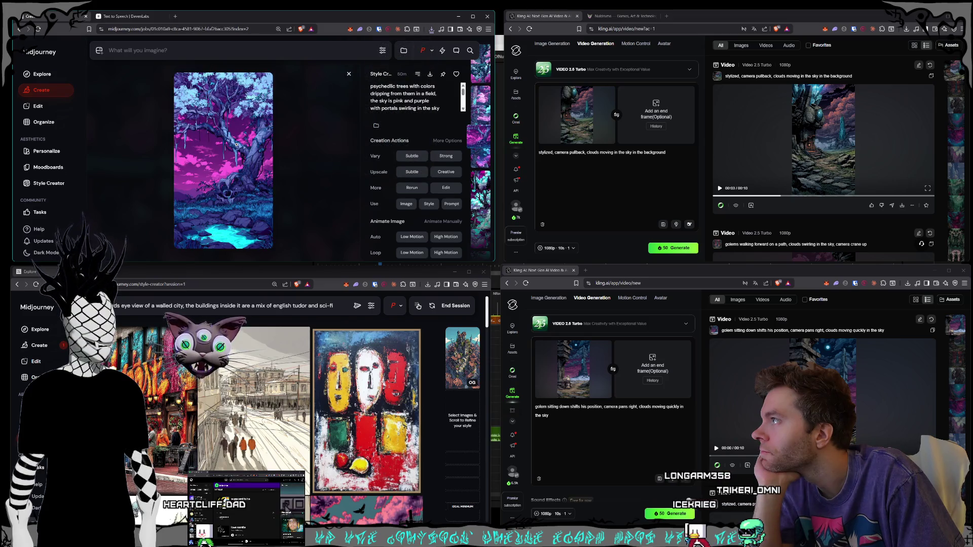
key("Left")
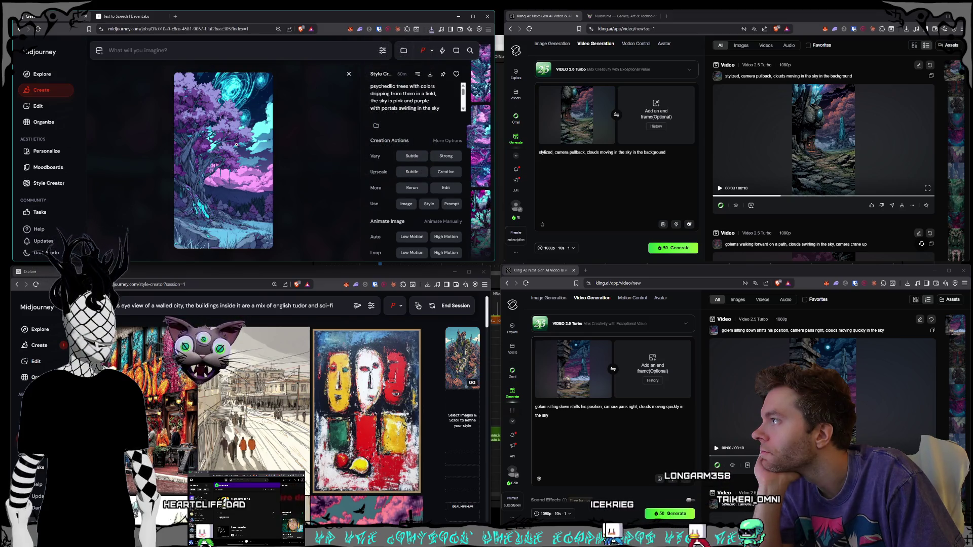
key("Left")
key("Left")
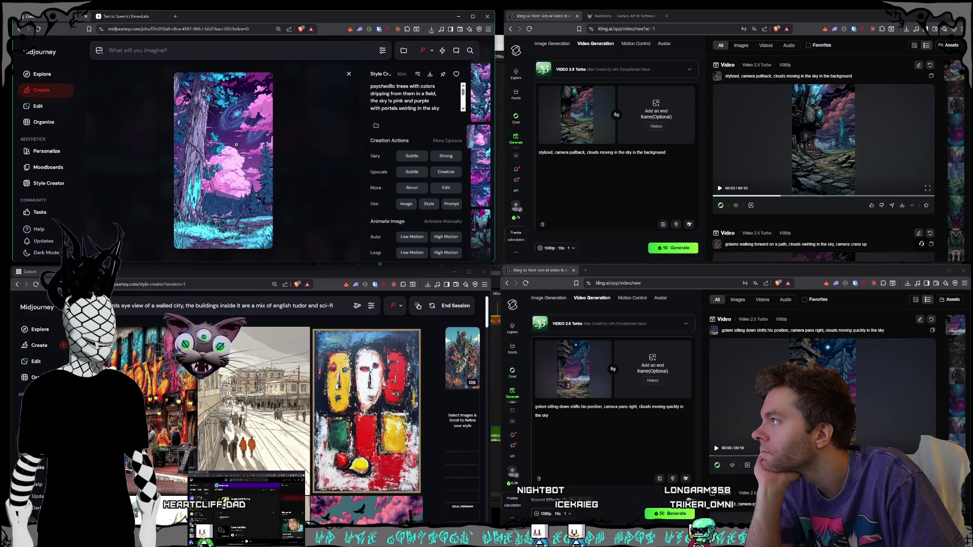
key("Left")
key("Left")
key("Left")
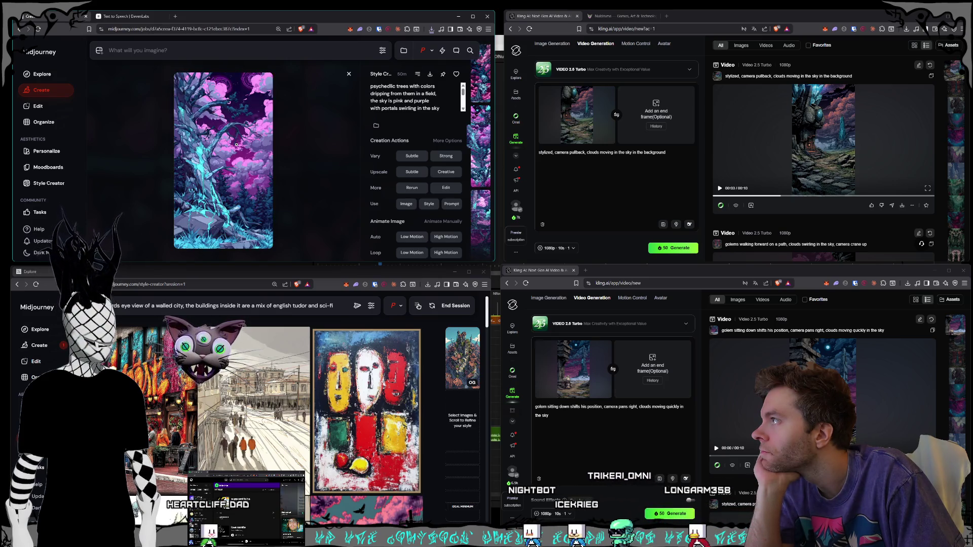
key("Left")
key("Left")
key("Left")
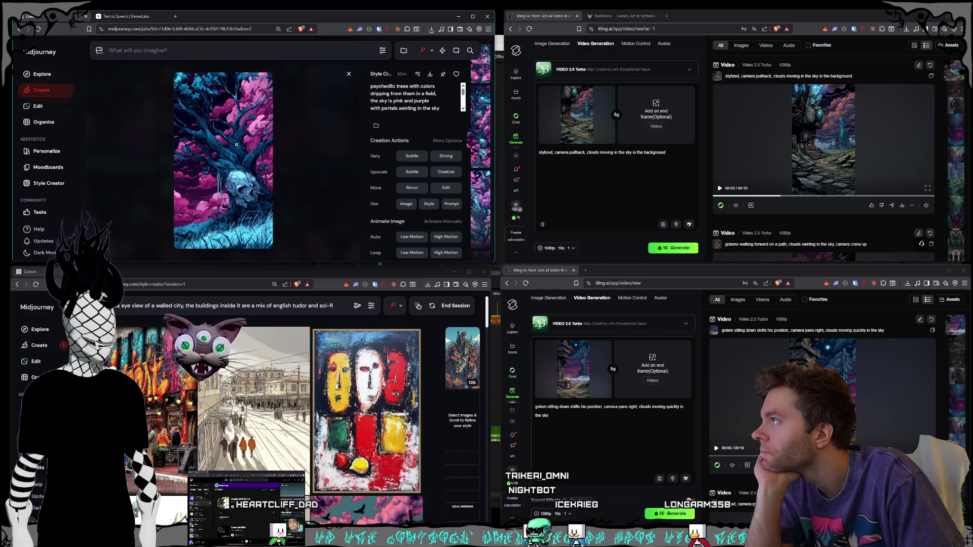
key("Left")
key("Left")
key("Left")
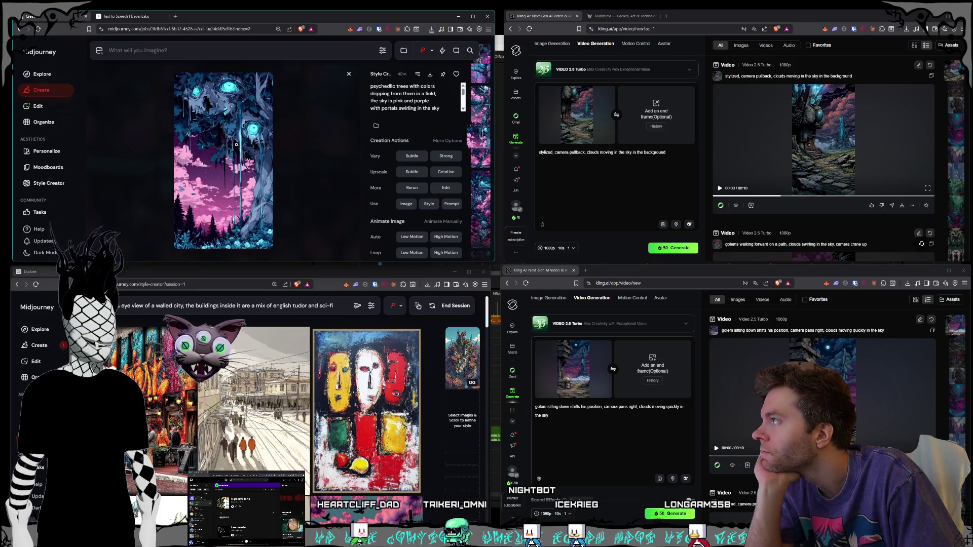
key("Left")
key("Left")
key("Left")
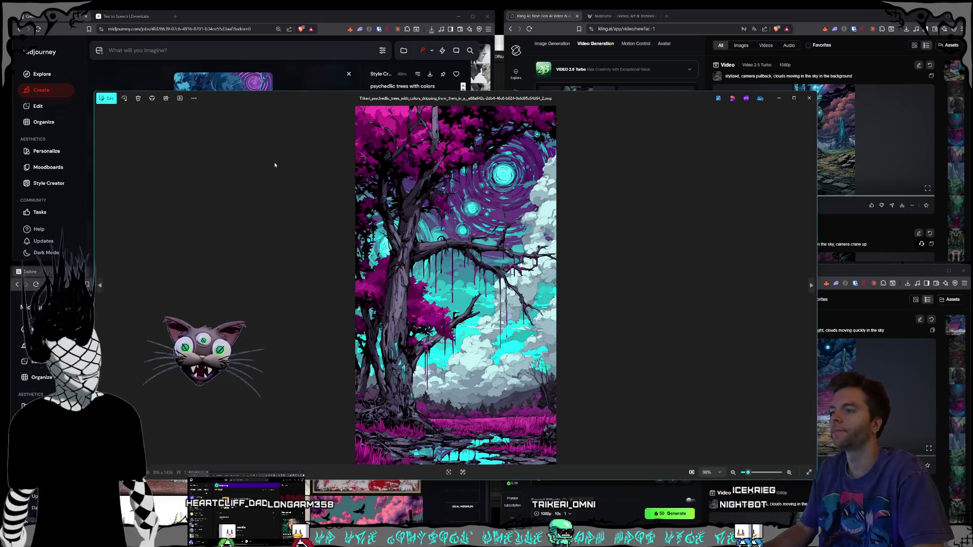
Flip through three saved tree PNGs in Photos, then close the viewer
key("Right")
key("Right")
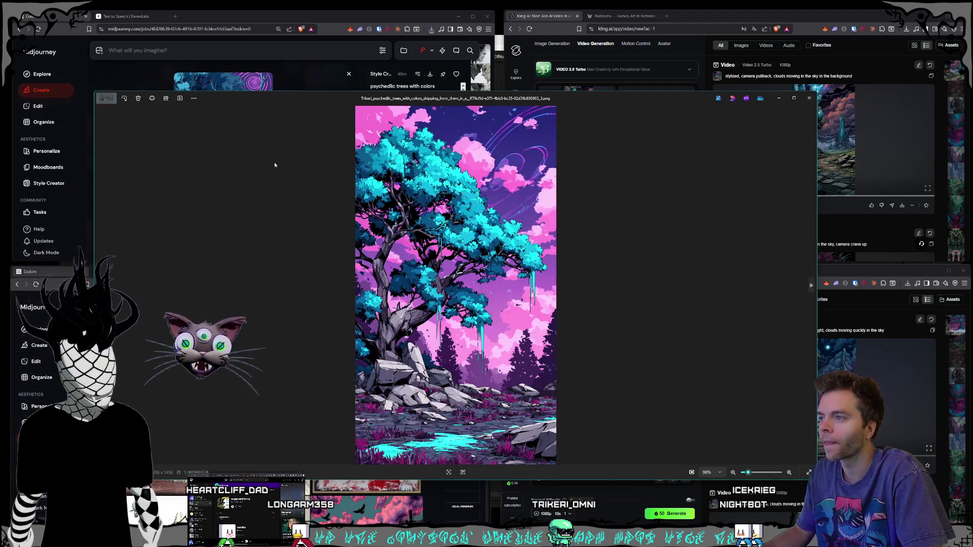
key("Right")
key("Right")
key("Right")
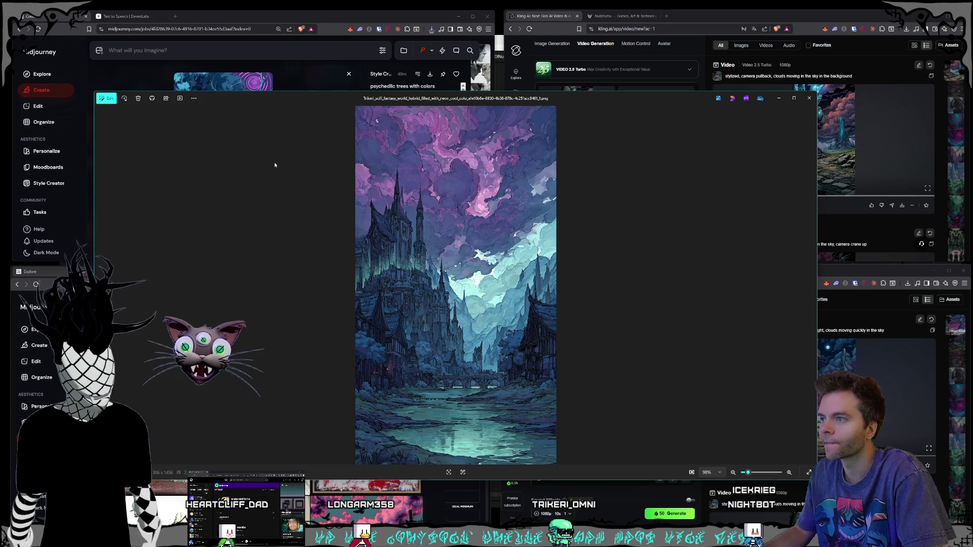
key("Right")
key("Right")
key("Right")
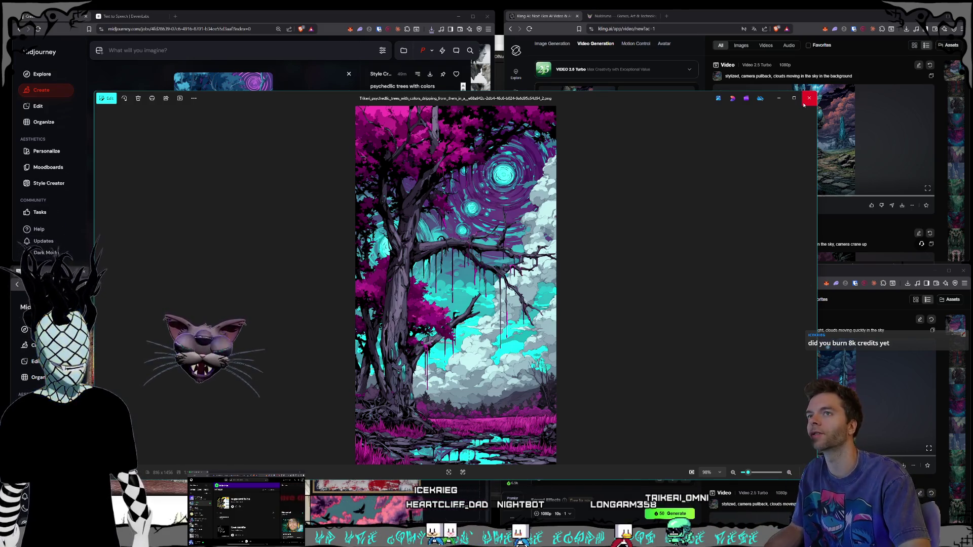
key("Escape")
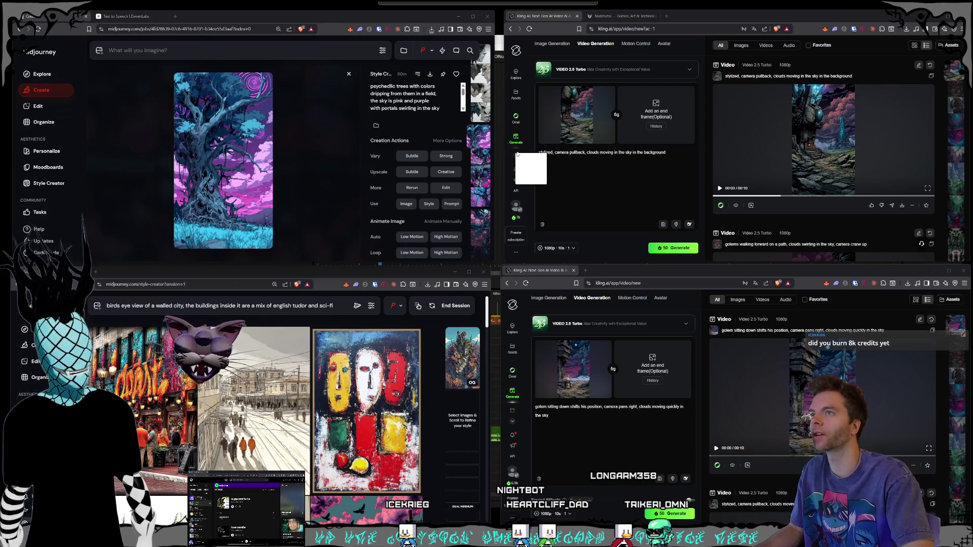
Use the tree image as start frame with no end frame, prompting a stylized pullback with dripping paint
left_click(604, 129)
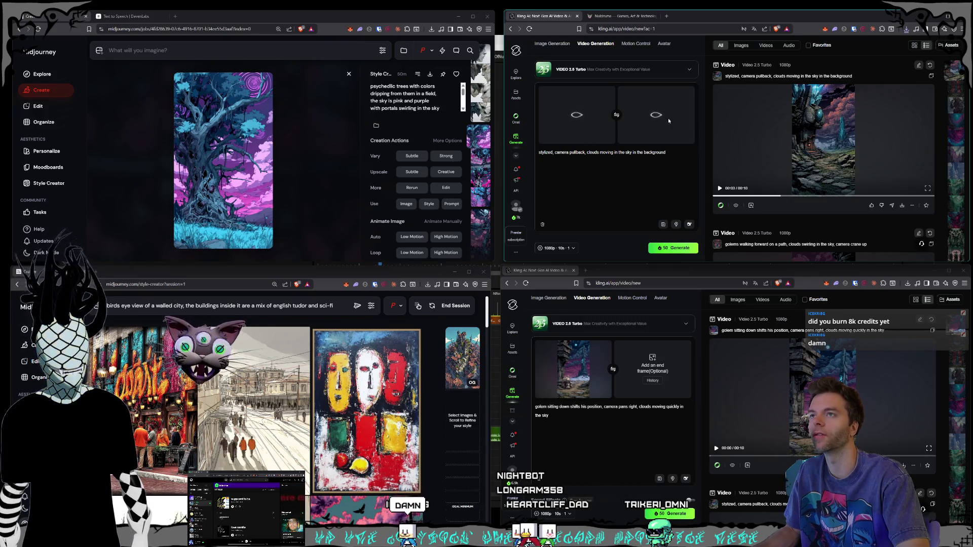
left_click(685, 95)
triple_click(630, 211)
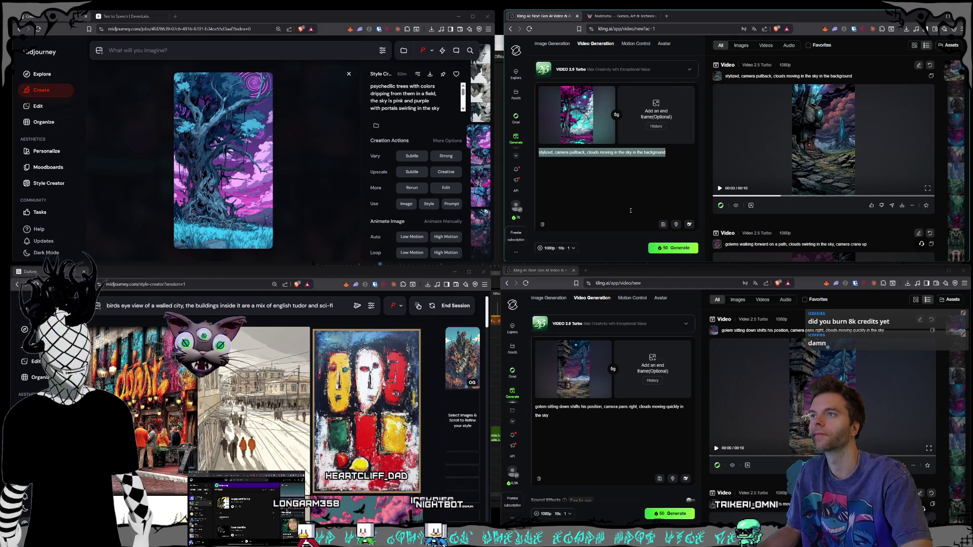
type("stylized,")
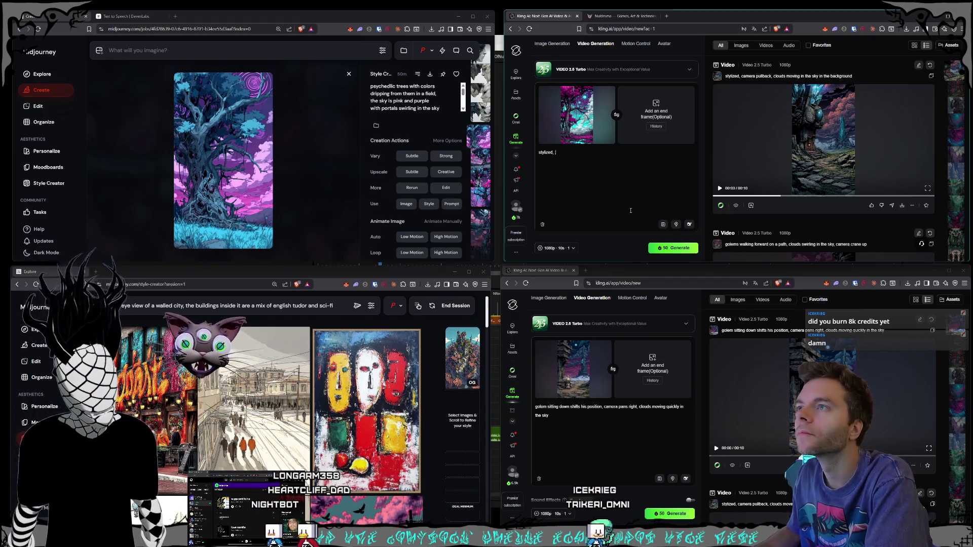
key("BackSpace")
key("BackSpace")
key("BackSpace")
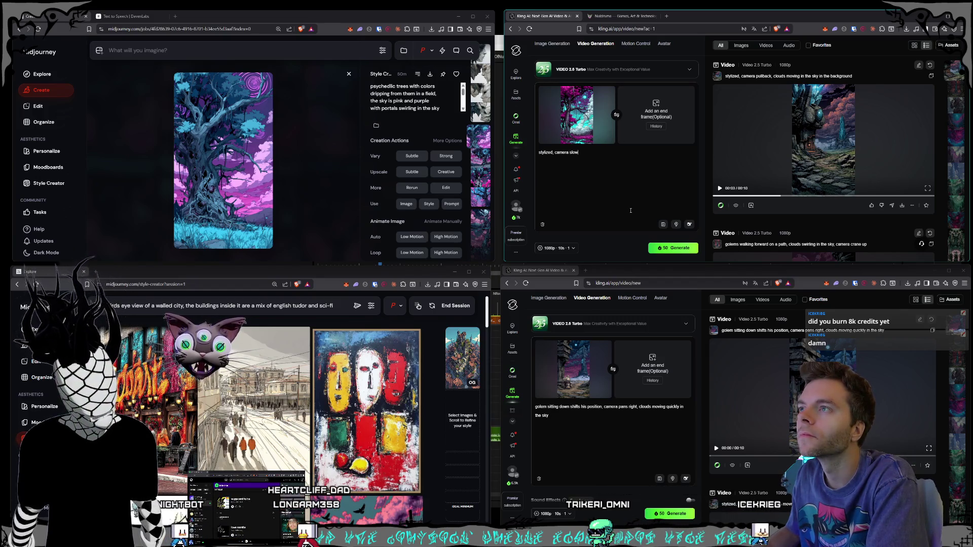
type("ly z")
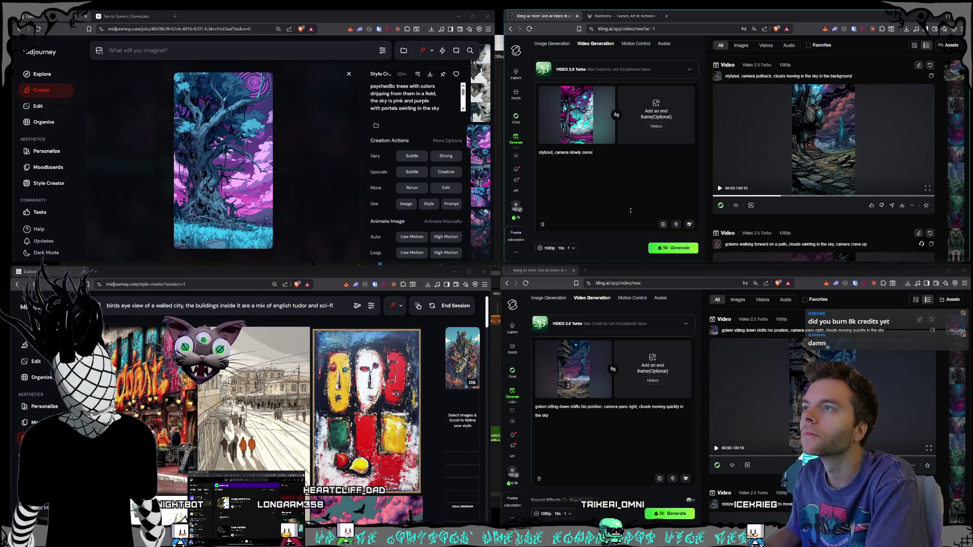
key("BackSpace")
type("bac")
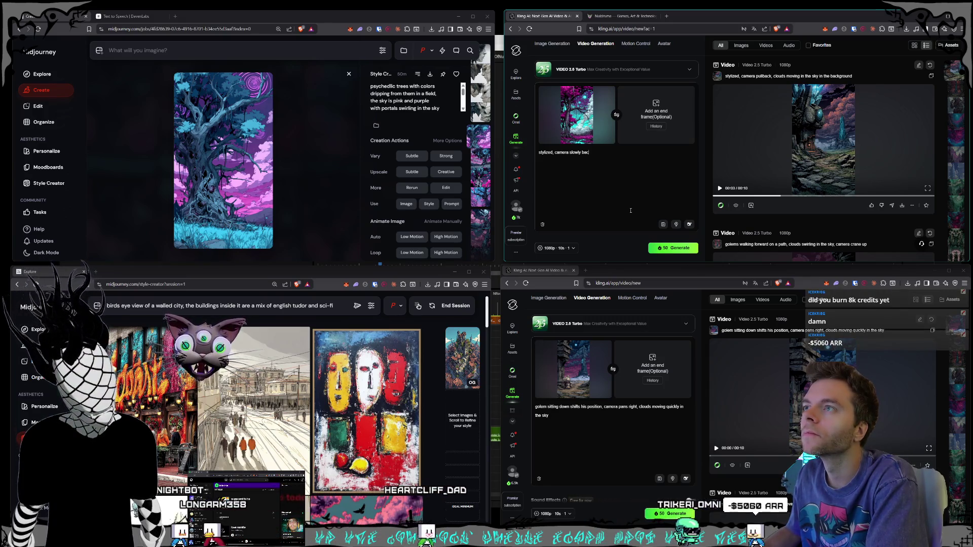
type("ks away,")
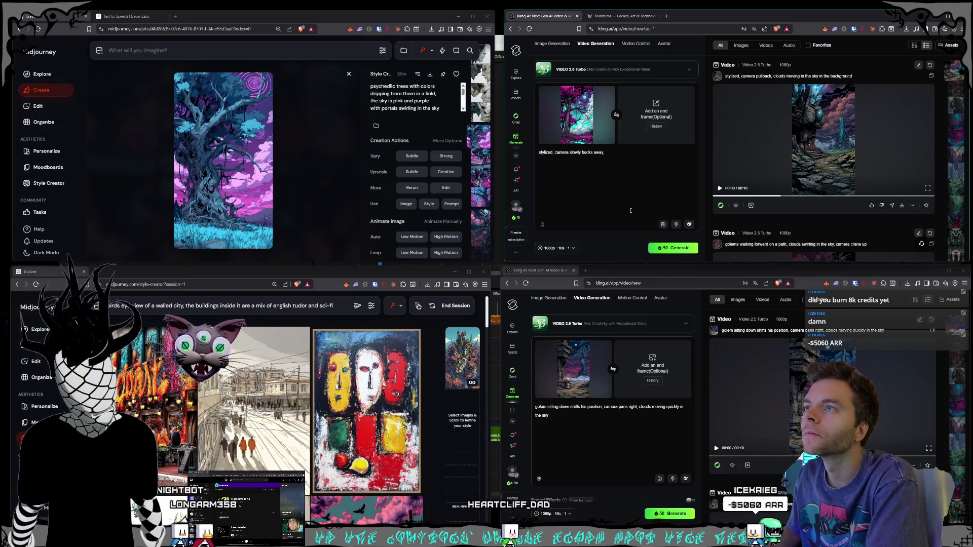
type(" c")
key("BackSpace")
type("paint is dripping")
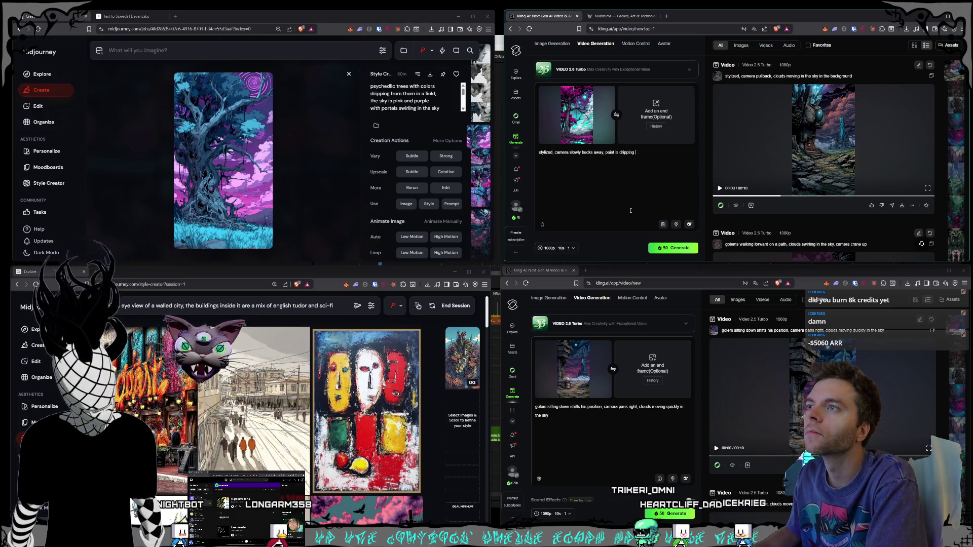
type(" off of this ")
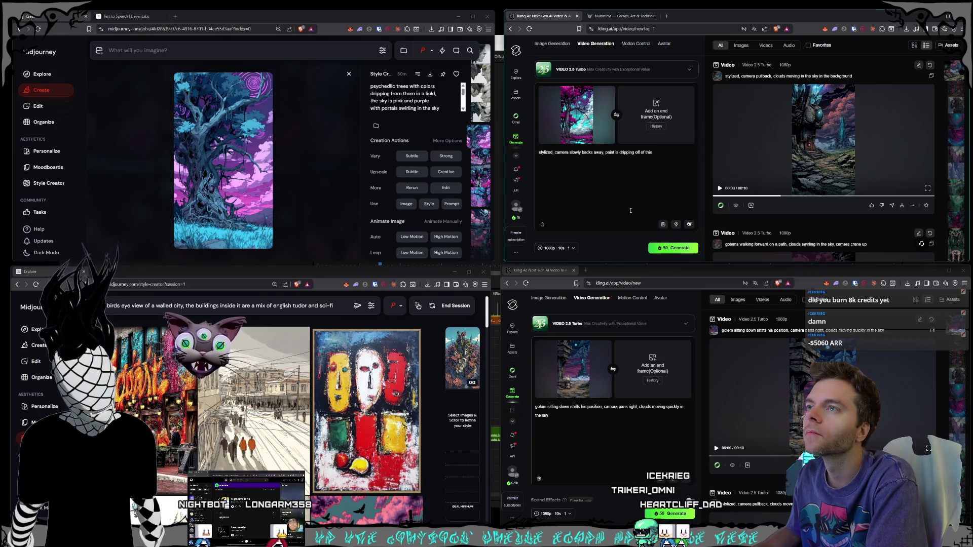
type("tree to the gro")
type("und below,")
type(" the gras and the ")
type("trees a")
type("re moving with the wind.")
type(" the clouds are mov")
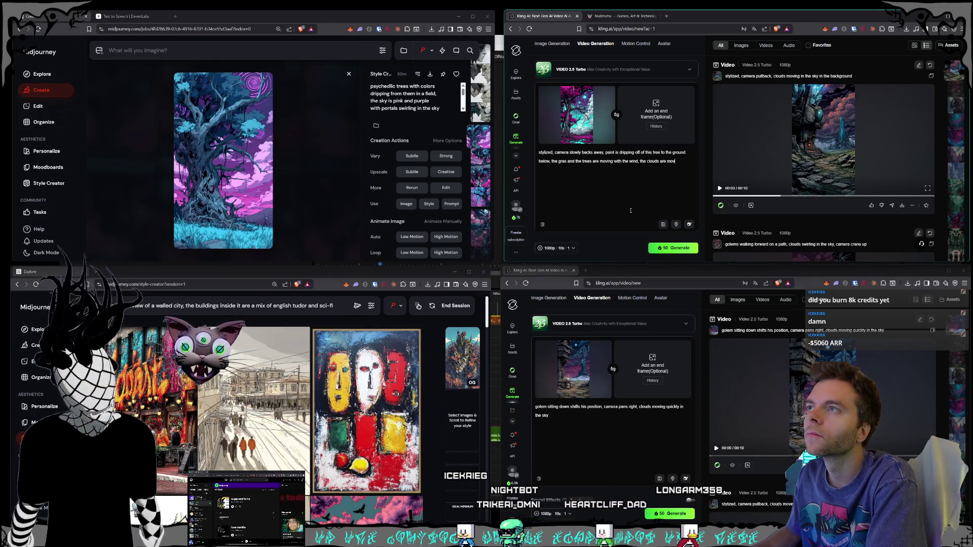
type("ign quickly in the sky and a")
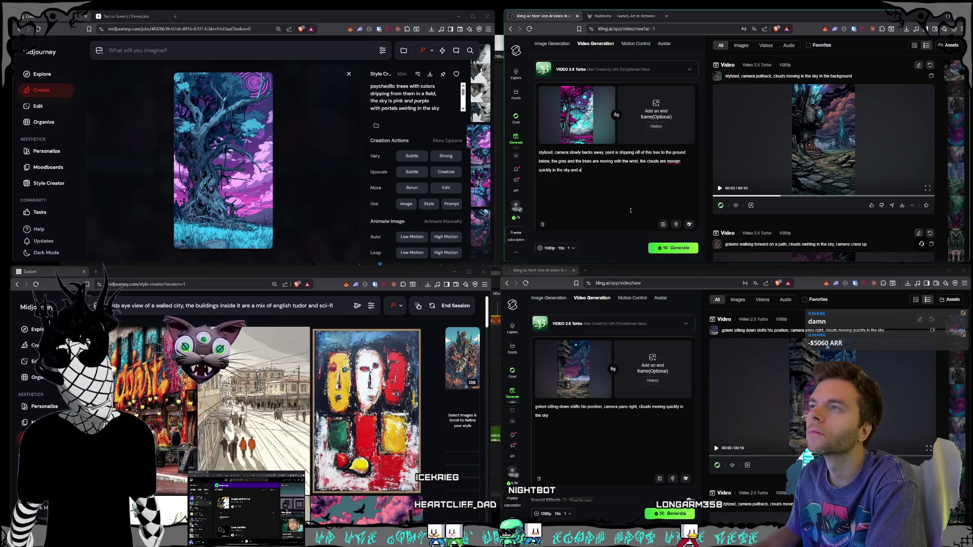
key("BackSpace")
type("portals in th")
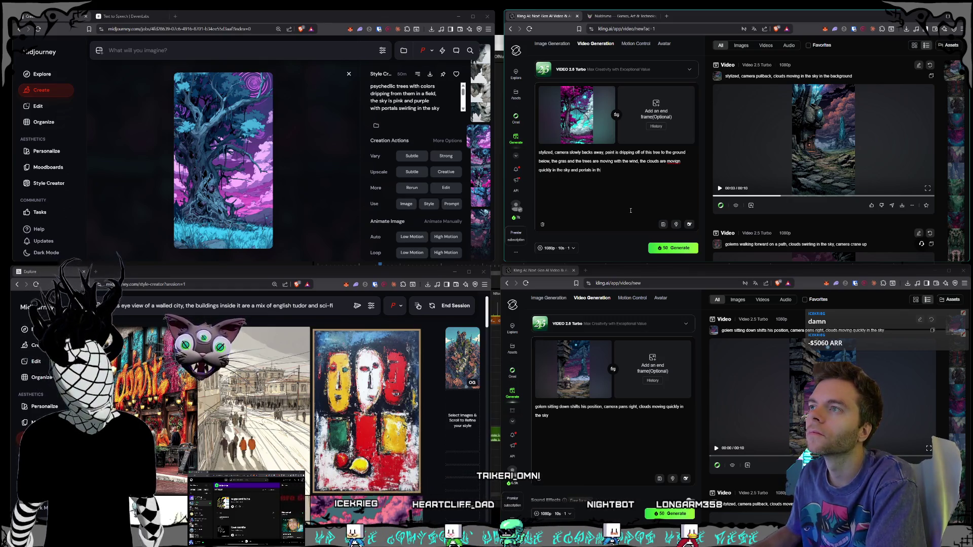
type("e sky are swirling")
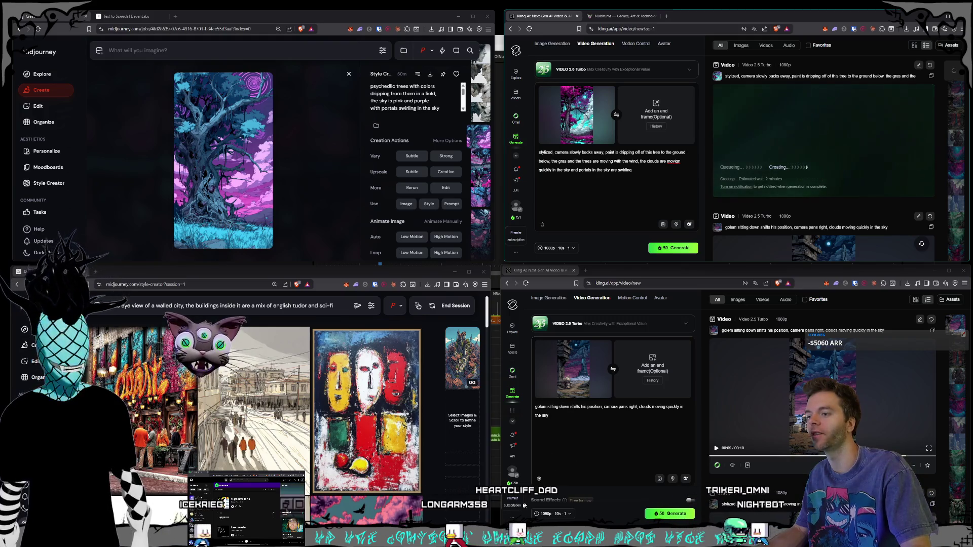
left_click(574, 415)
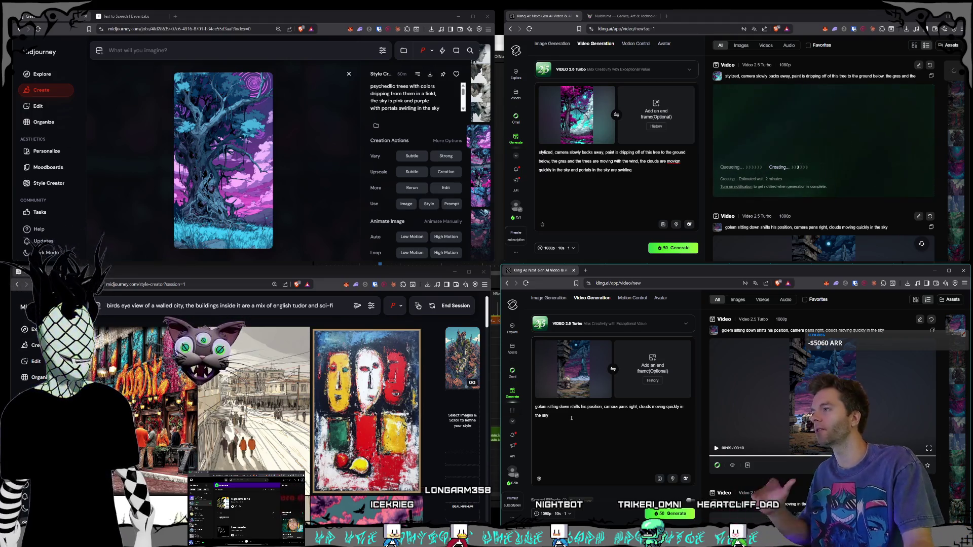
Scroll the lower Kling window's assets and show the ruined stone-arch video
mouse_move(598, 369)
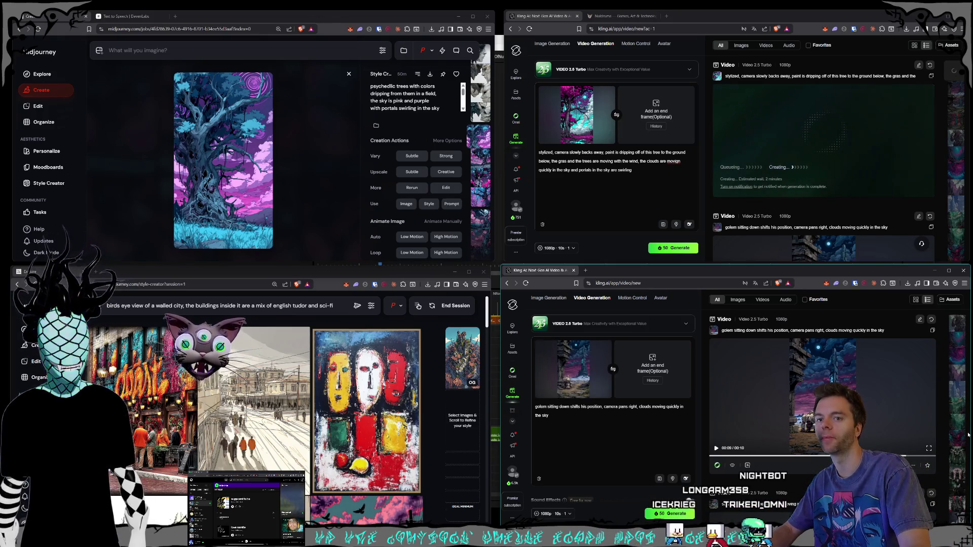
scroll(959, 442, "down", 3)
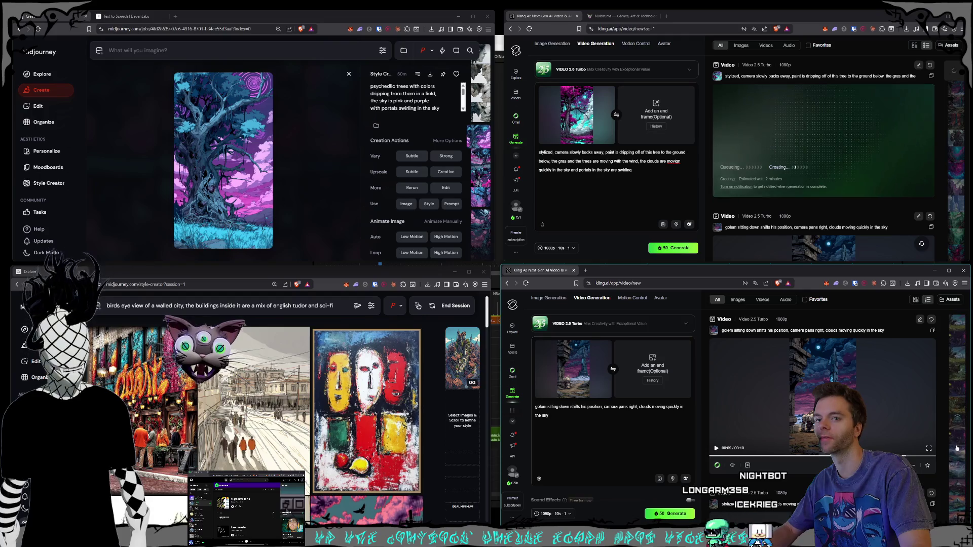
scroll(958, 451, "down", 3)
left_click(961, 451)
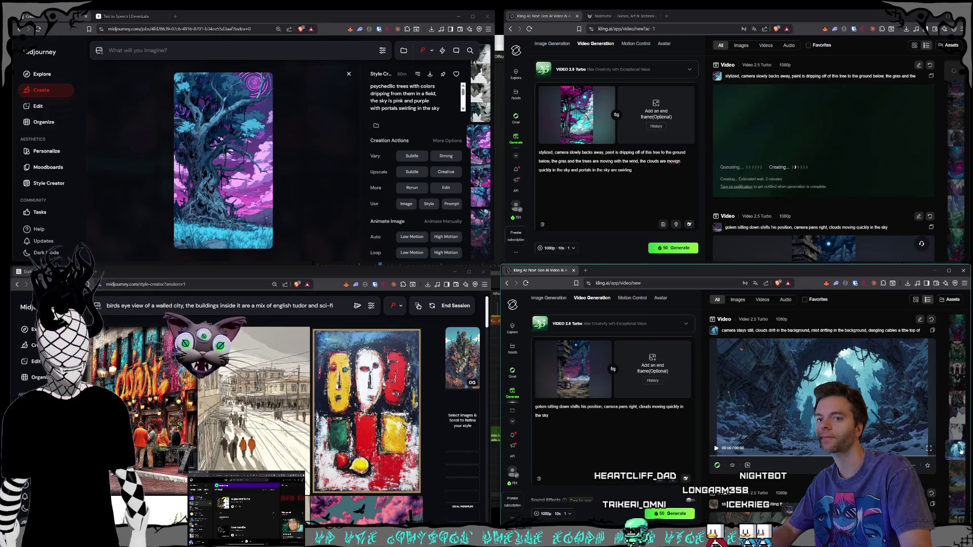
Move the lower Kling window up and enlarge it over the screen
mouse_move(514, 268)
left_mouse_down()
mouse_move(467, 262)
mouse_move(239, 157)
mouse_move(174, 120)
mouse_move(170, 87)
mouse_move(131, 60)
left_mouse_up()
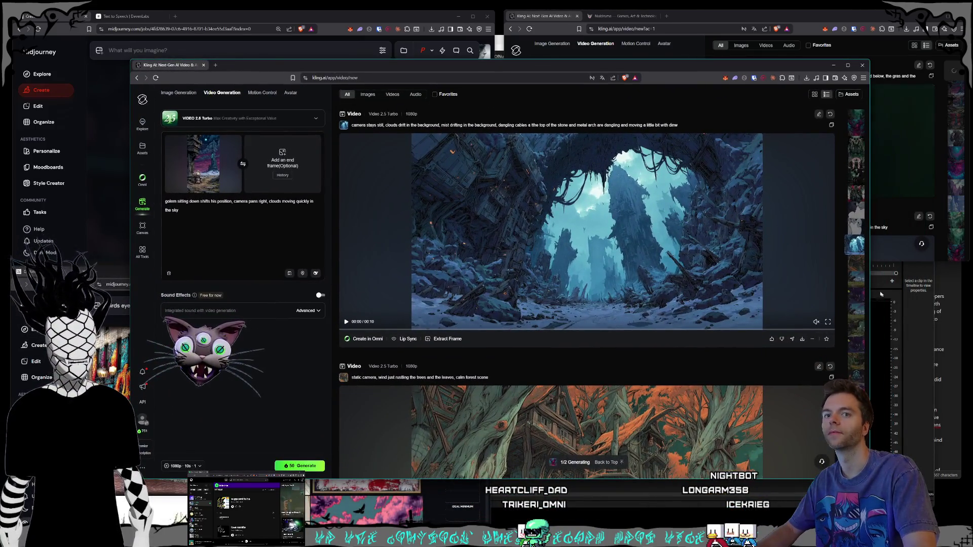
left_click_drag(302, 71, 292, 89)
mouse_move(137, 72)
left_mouse_down()
mouse_move(126, 60)
mouse_move(233, 54)
left_mouse_up()
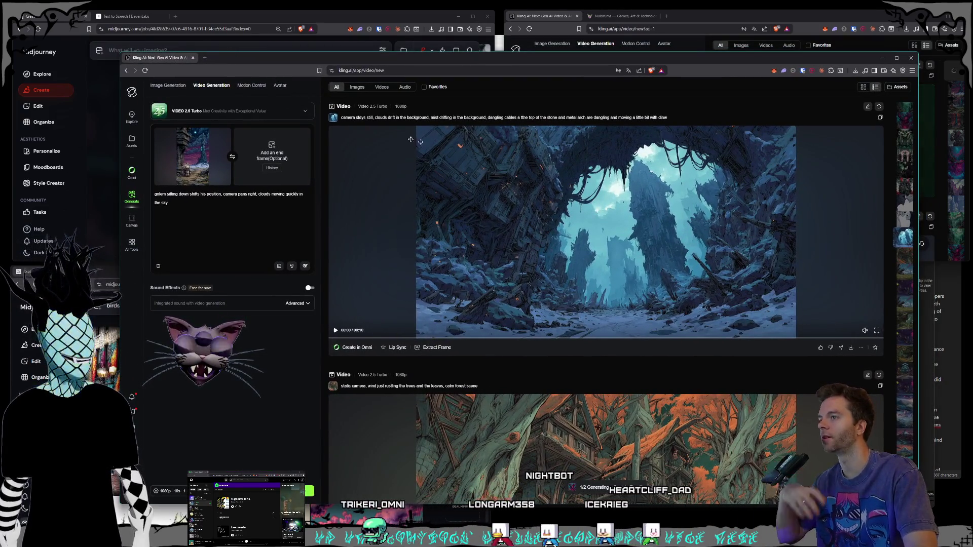
View the stone-arch and white statue videos, ending on the crumbling stone statues clip
left_click(638, 288)
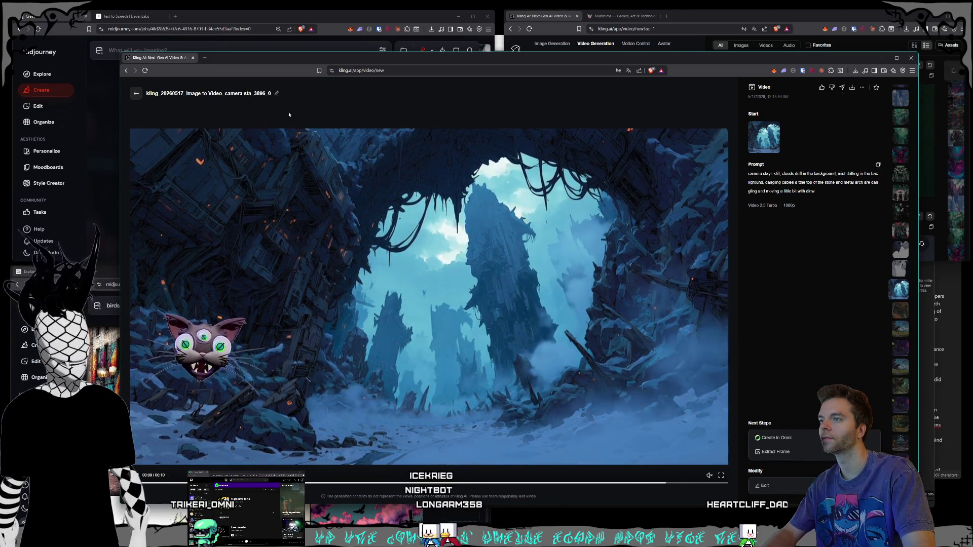
key("Escape")
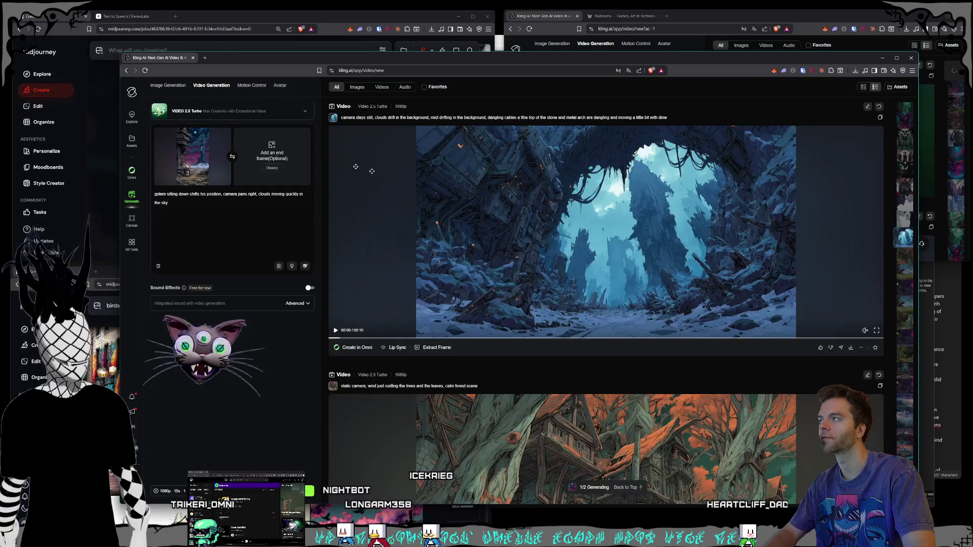
scroll(730, 250, "down", 5)
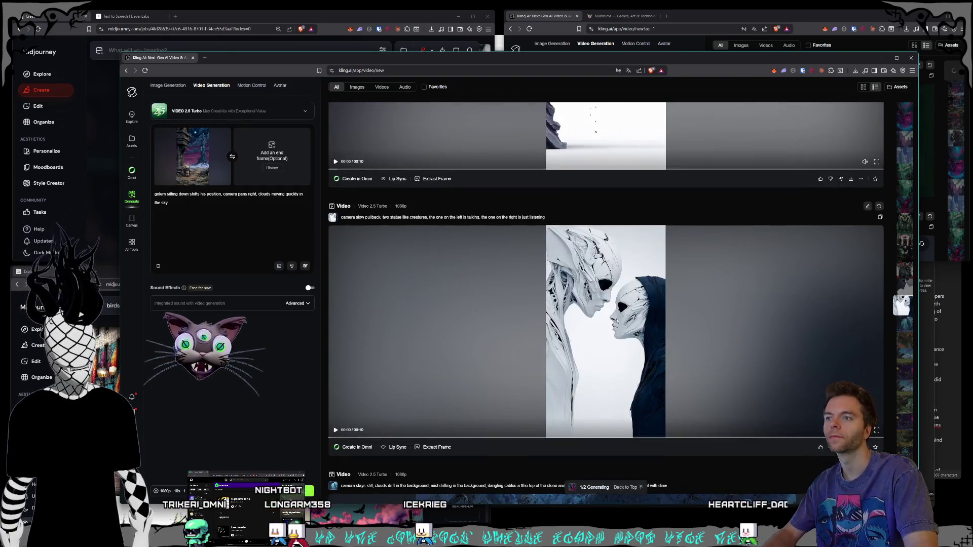
left_click(586, 311)
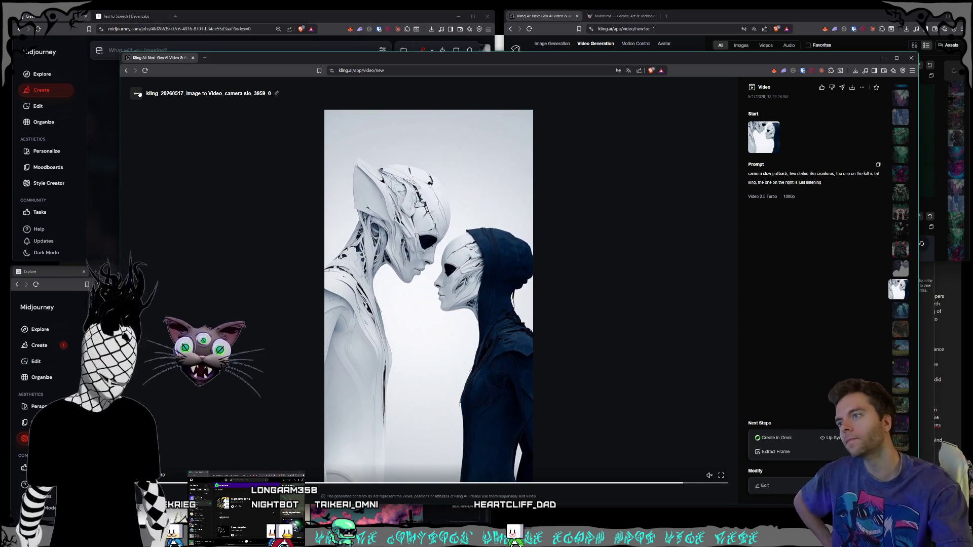
left_click(137, 94)
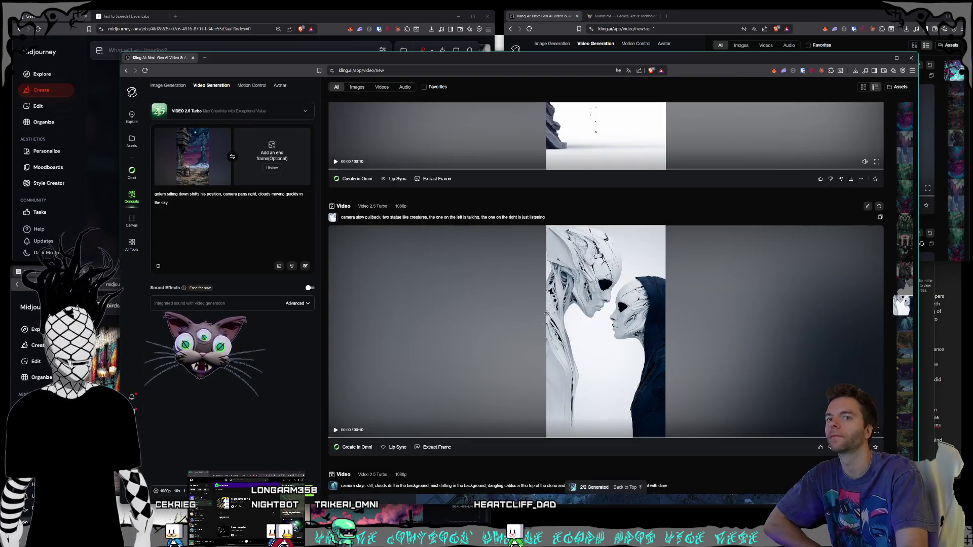
scroll(539, 315, "up", 3)
left_click(527, 274)
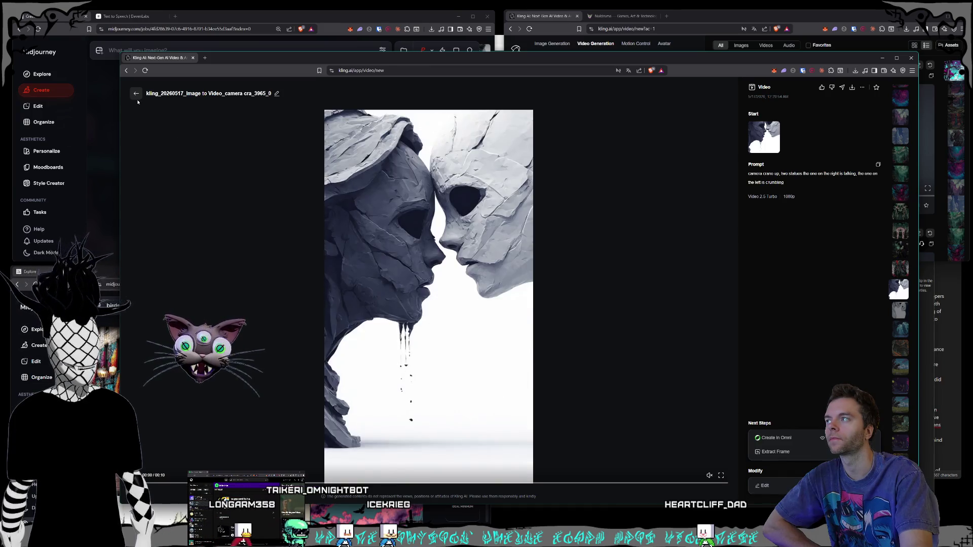
Open the red-spell, cauldron, woods and dark-energy witch videos in turn
left_click(136, 93)
scroll(636, 302, "up", 3)
left_click(636, 302)
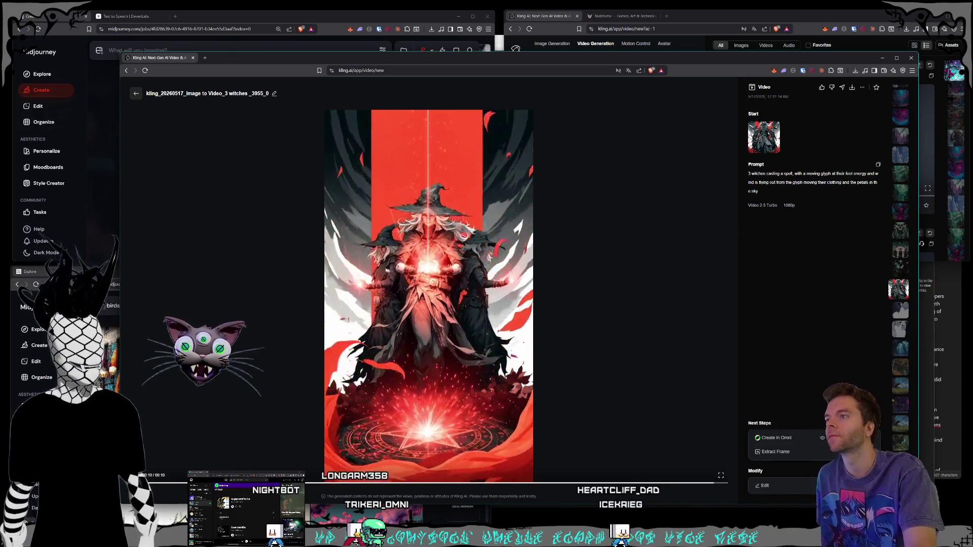
left_click(140, 97)
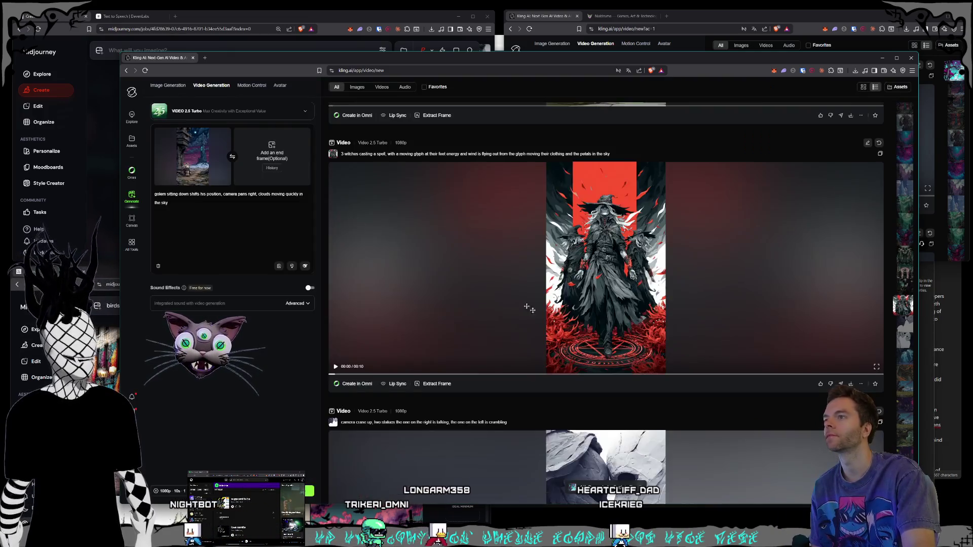
scroll(510, 293, "up", 5)
left_click(509, 289)
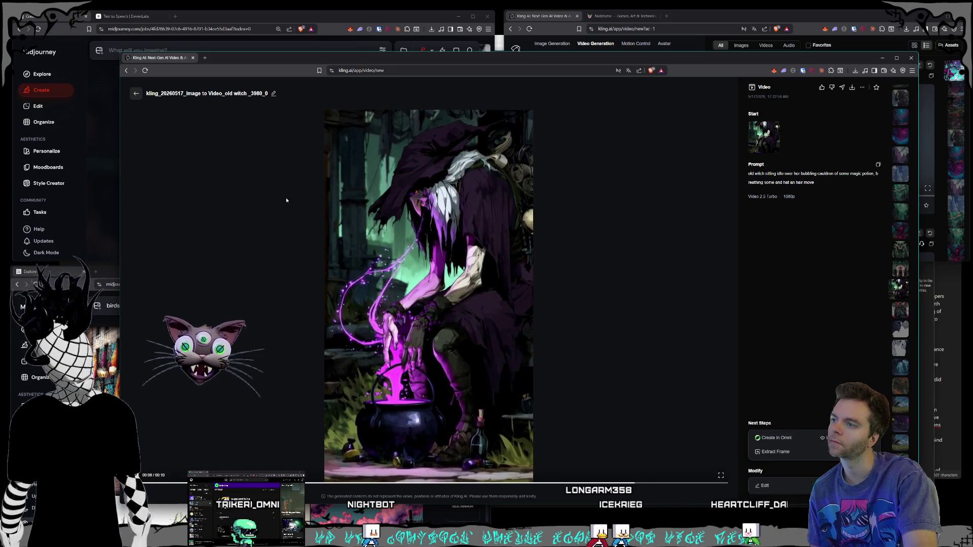
left_click(136, 94)
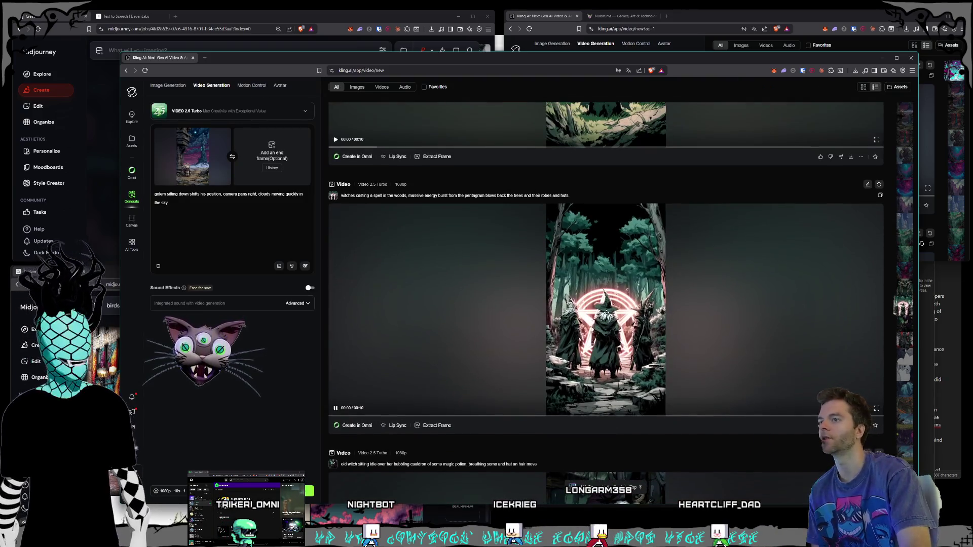
left_click(566, 309)
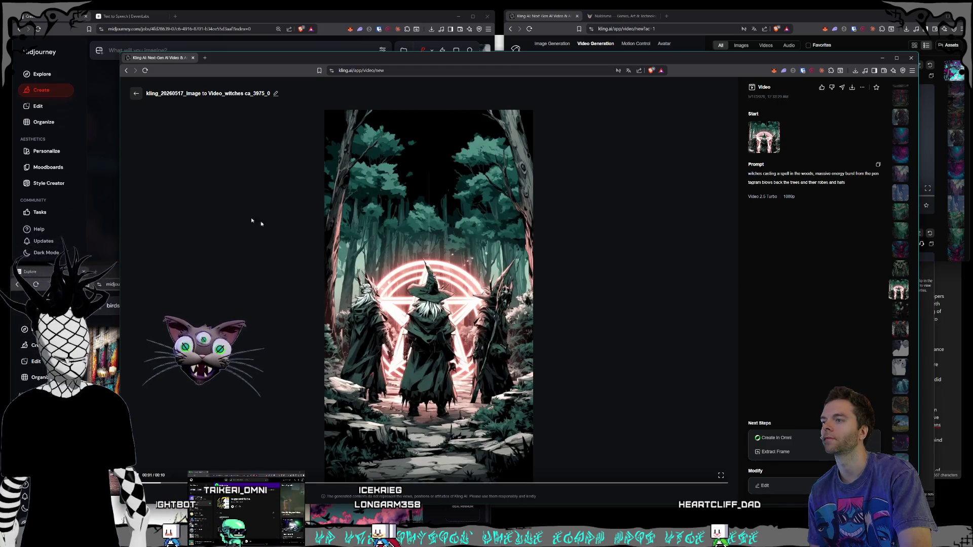
left_click(136, 93)
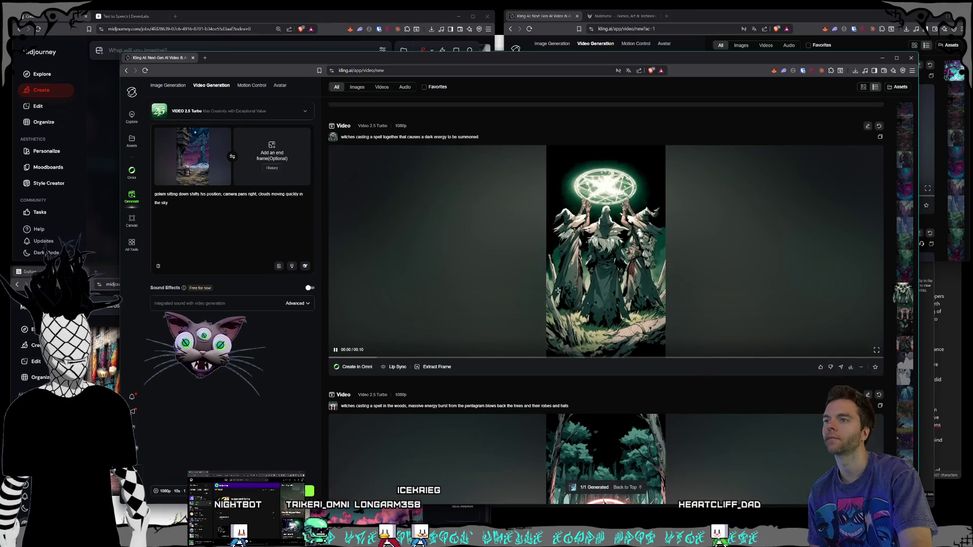
left_click(557, 290)
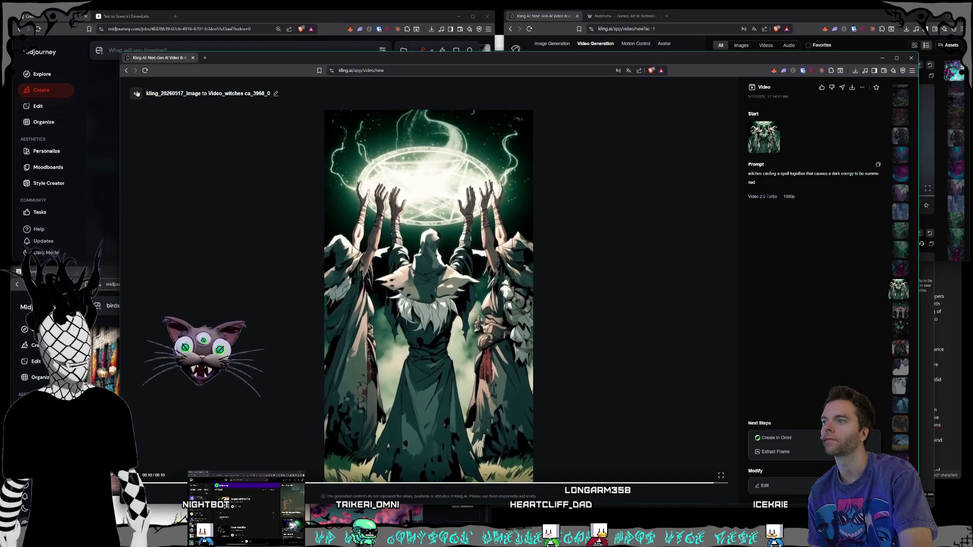
Leave the witch video and open the pink and cyan smoke video
key("Escape")
scroll(623, 336, "up", 5)
left_click(481, 270)
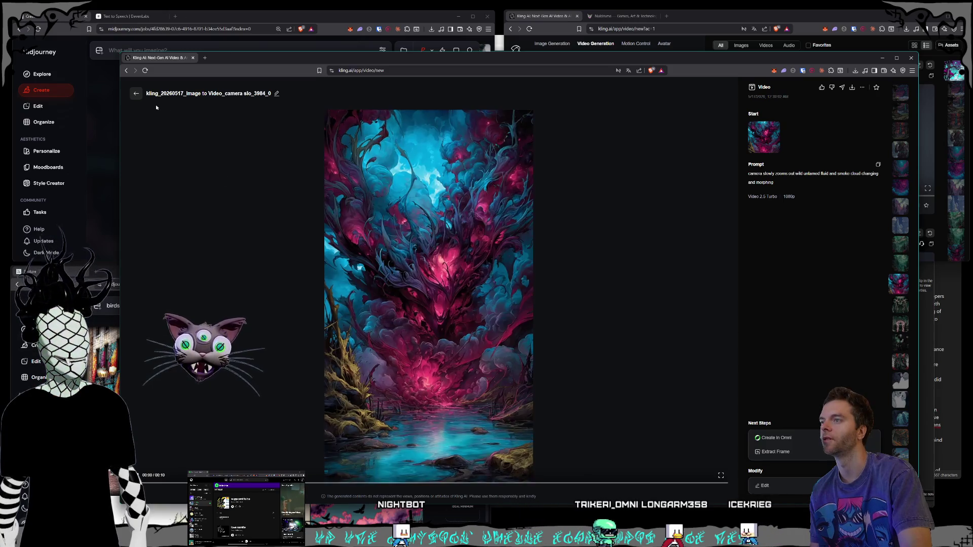
Review the stylized mountain valley, drone mountain flight and giant blue towers videos
left_click(135, 93)
scroll(513, 291, "up", 3)
left_click(431, 263)
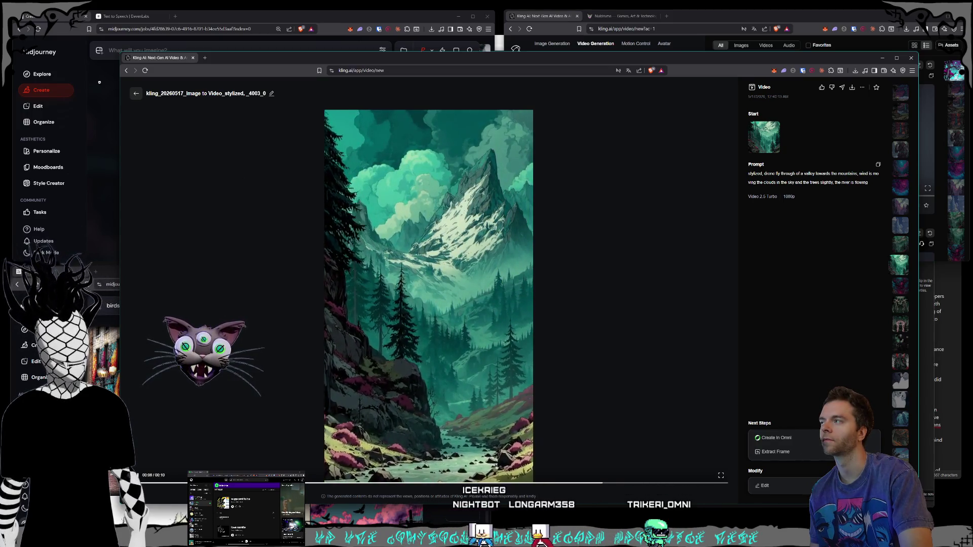
left_click(136, 93)
scroll(386, 235, "down", 2)
left_click(386, 234)
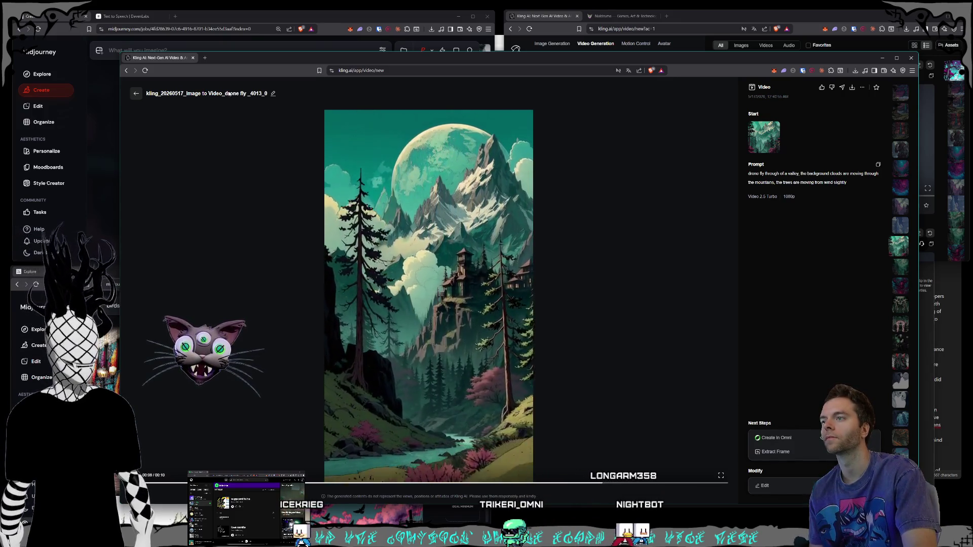
left_click(136, 93)
scroll(578, 329, "up", 5)
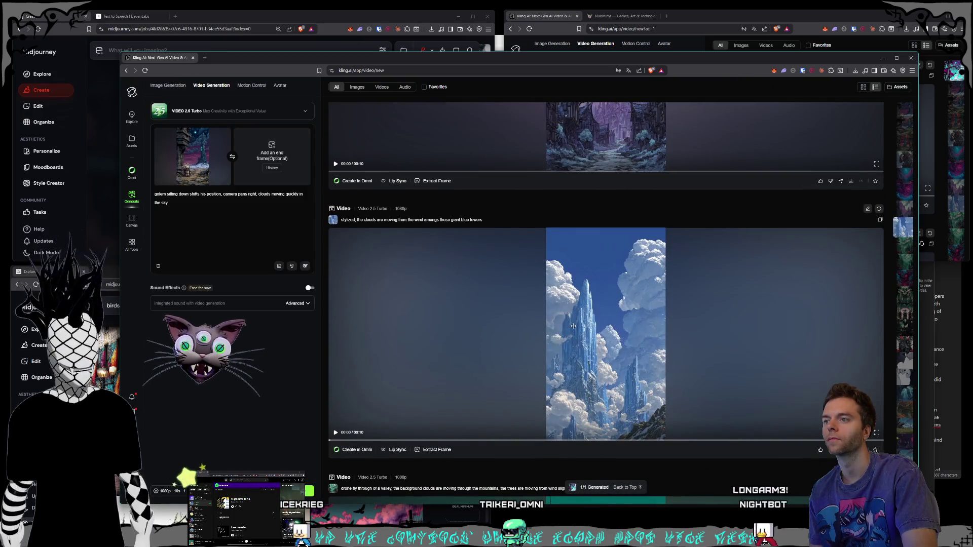
left_click(573, 326)
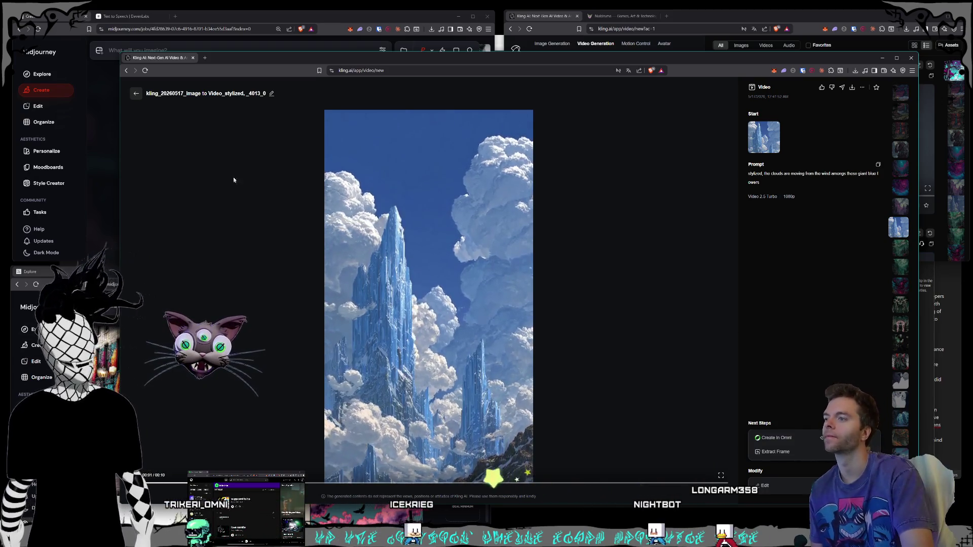
Review the purple castle village and swirling sky portal videos
left_click(135, 95)
scroll(554, 304, "up", 2)
left_click(554, 347)
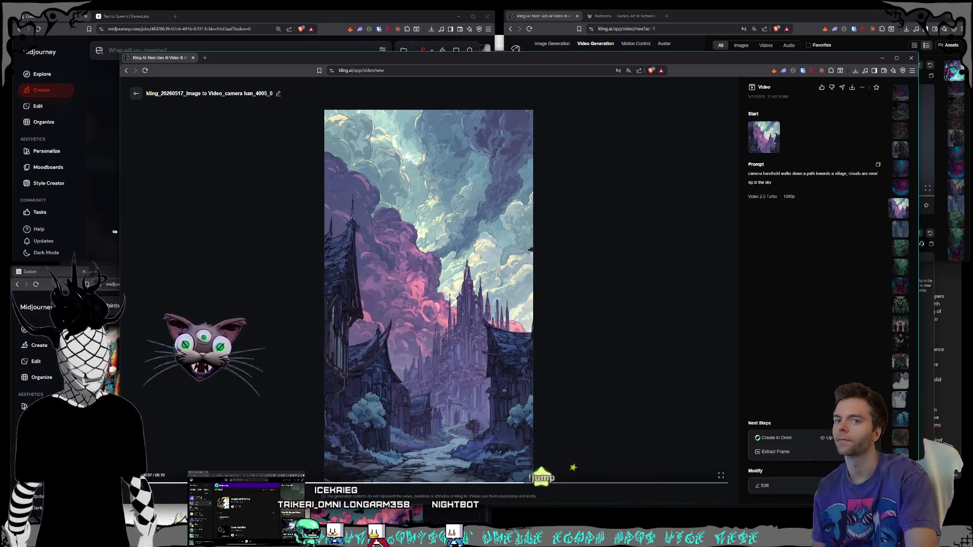
key("Escape")
scroll(531, 351, "up", 3)
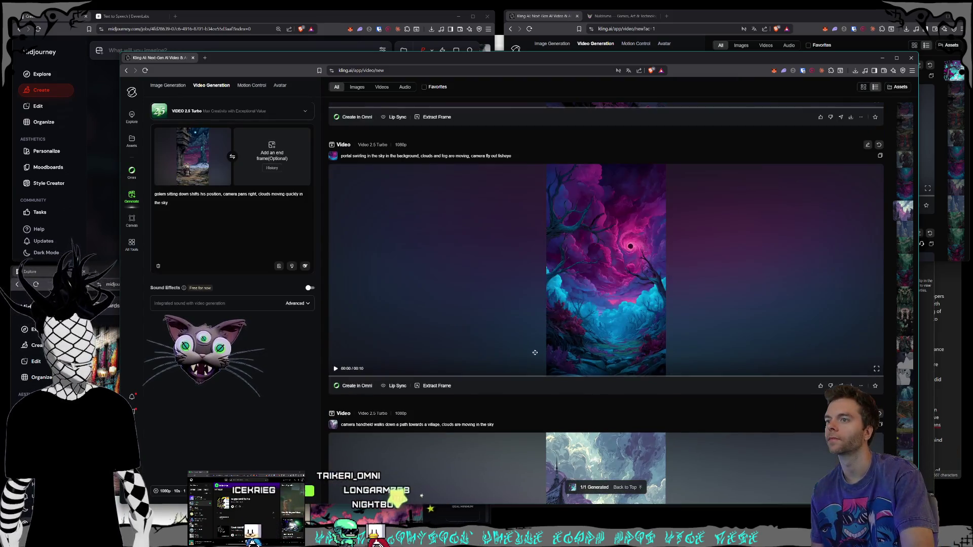
left_click(531, 352)
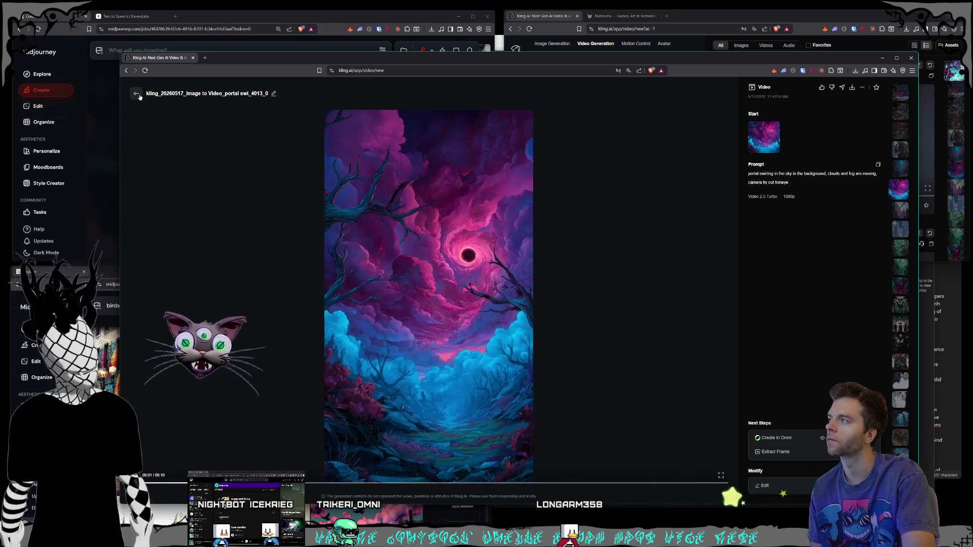
Review the dripping-paint portal, golem eating metal and golems walking to the tower videos
left_click(136, 93)
left_click(545, 291)
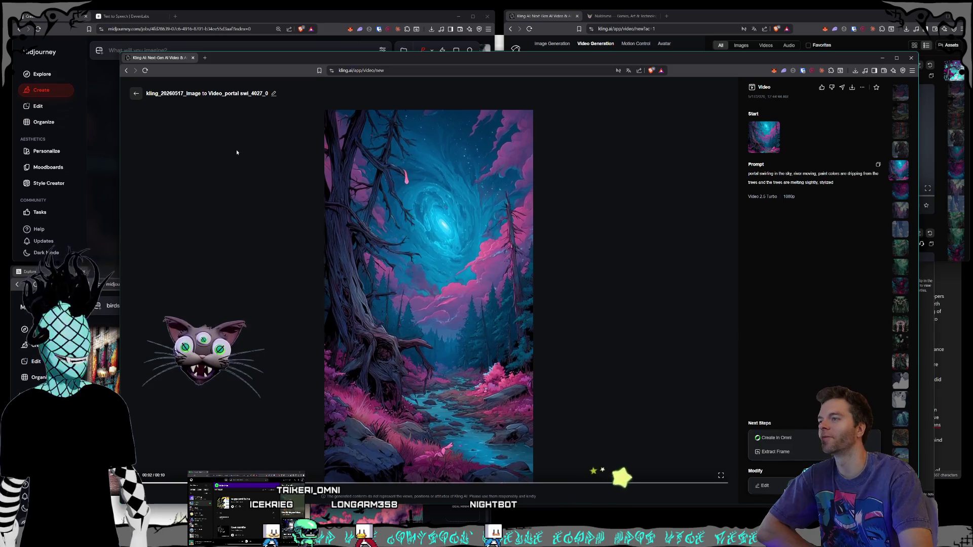
left_click(137, 95)
scroll(556, 314, "down", 5)
left_click(556, 314)
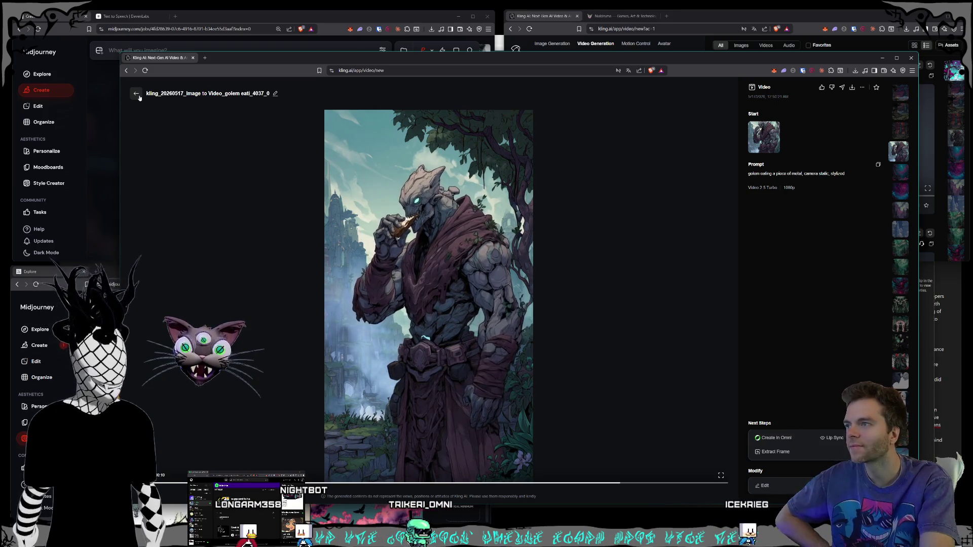
left_click(136, 93)
scroll(341, 261, "down", 5)
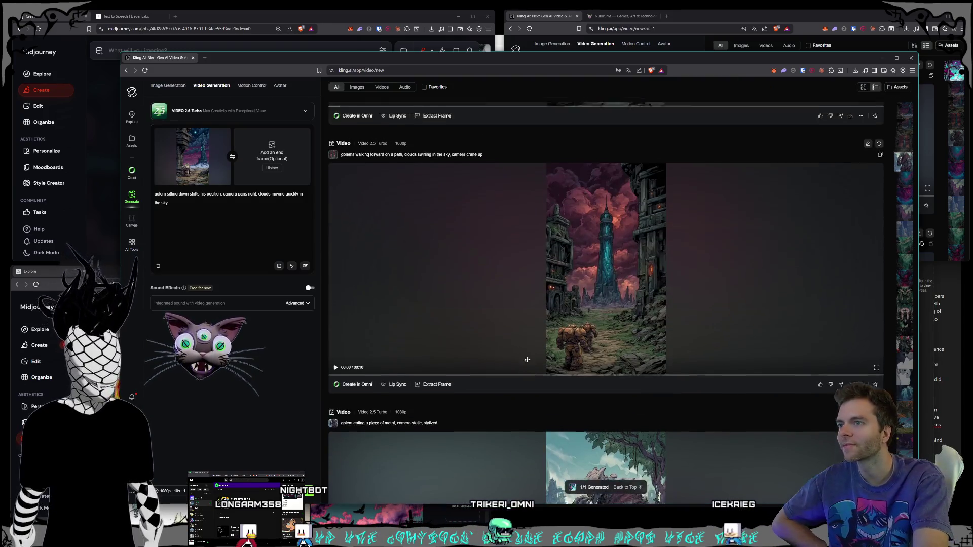
left_click(545, 343)
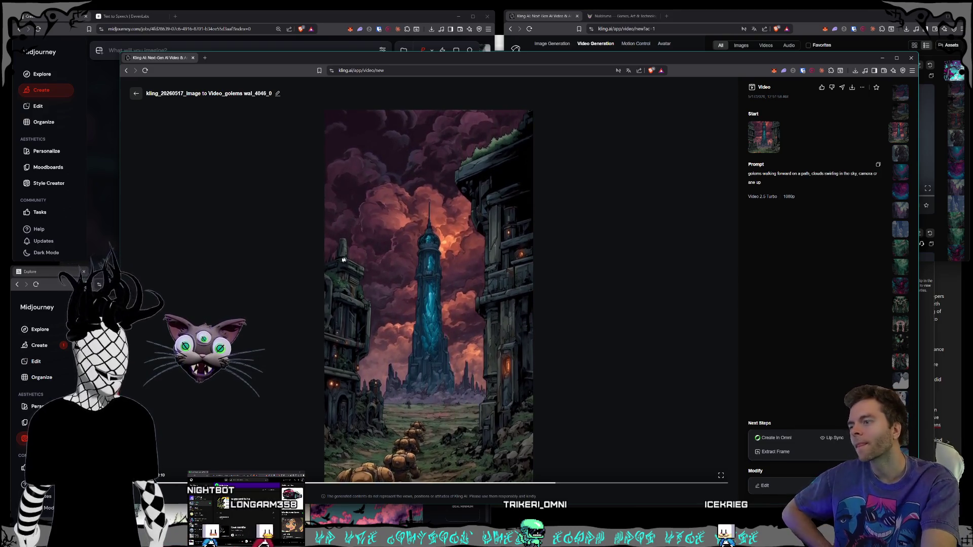
Review the stylized camera pullback and golem sitting down videos, then close the detail view
left_click(136, 93)
scroll(557, 342, "up", 4)
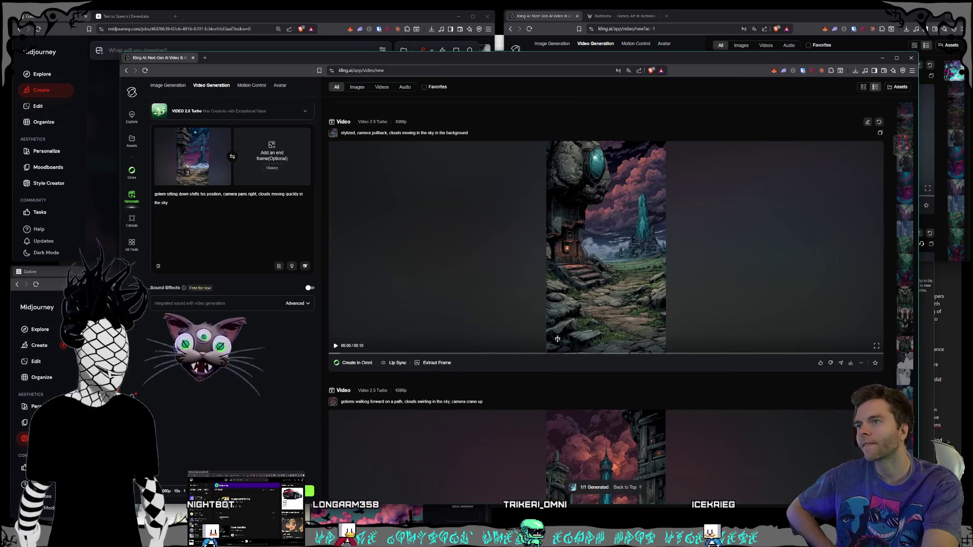
left_click(567, 280)
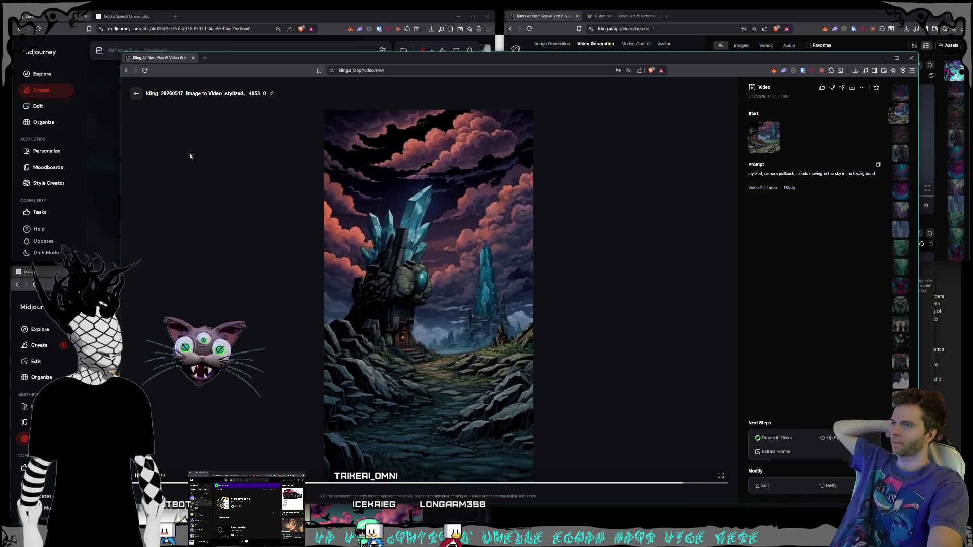
left_click(135, 93)
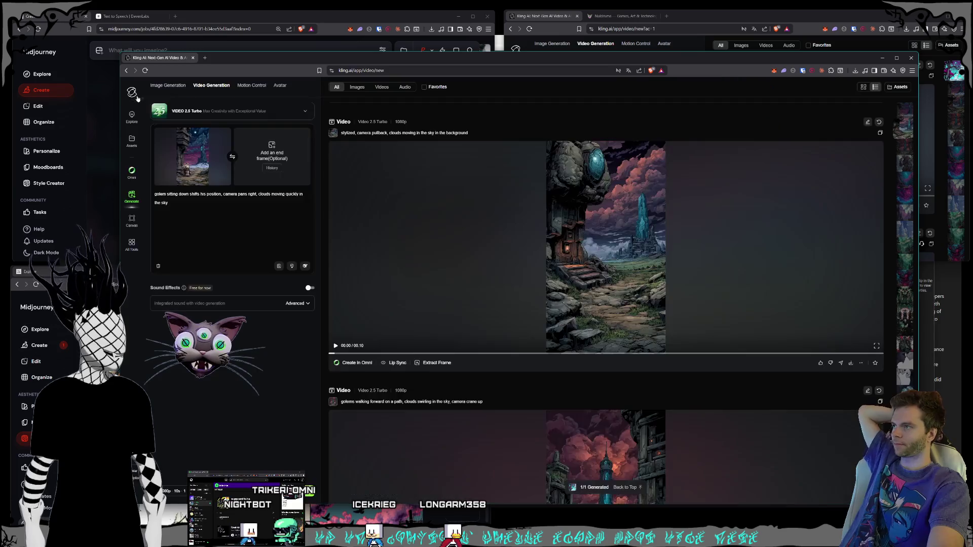
left_click(578, 303)
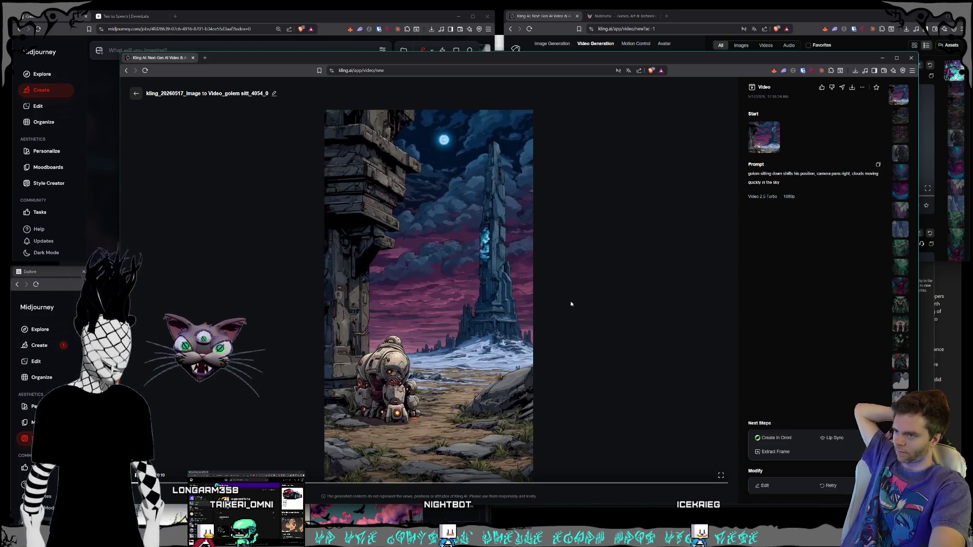
key("Escape")
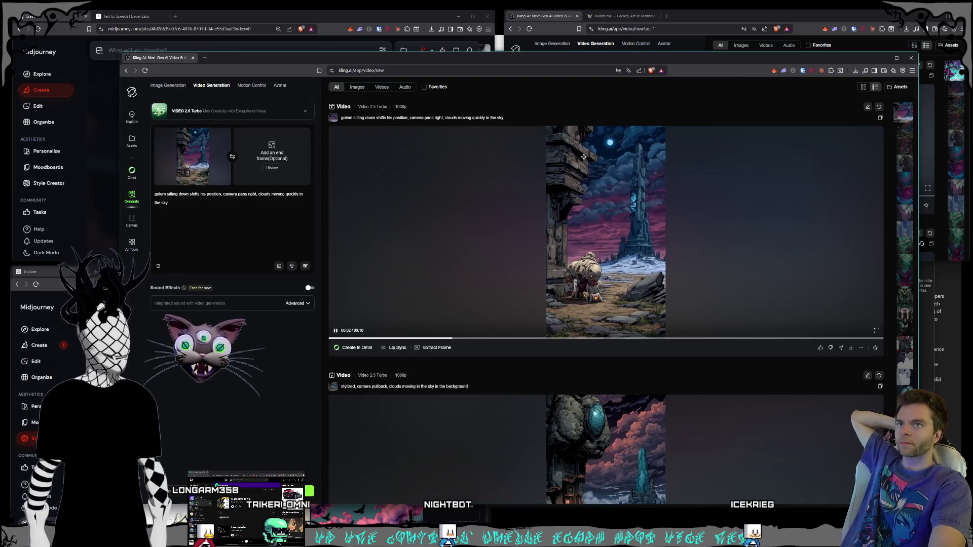
left_click(697, 24)
Open the finished pink-and-cyan tree video in its detail view and enlarge the window
left_click(795, 155)
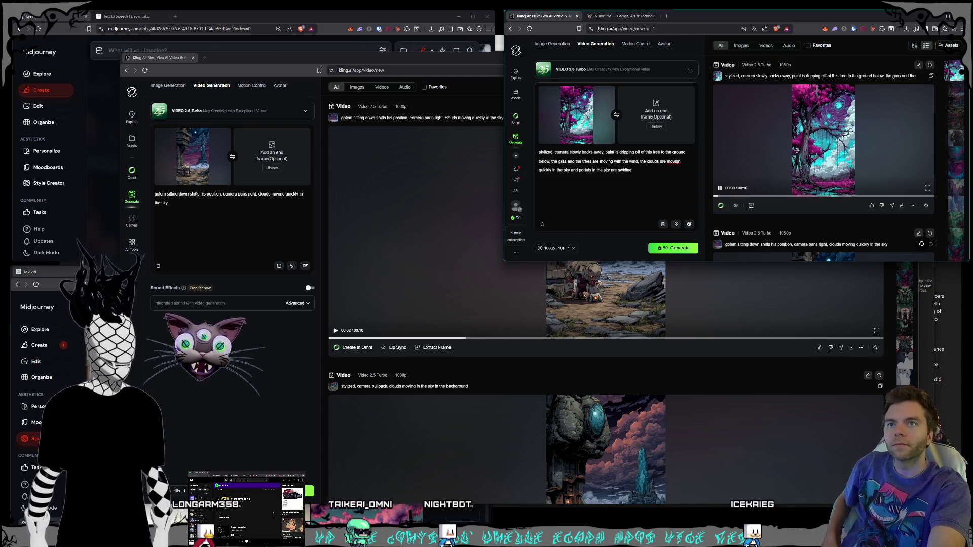
left_click(801, 150)
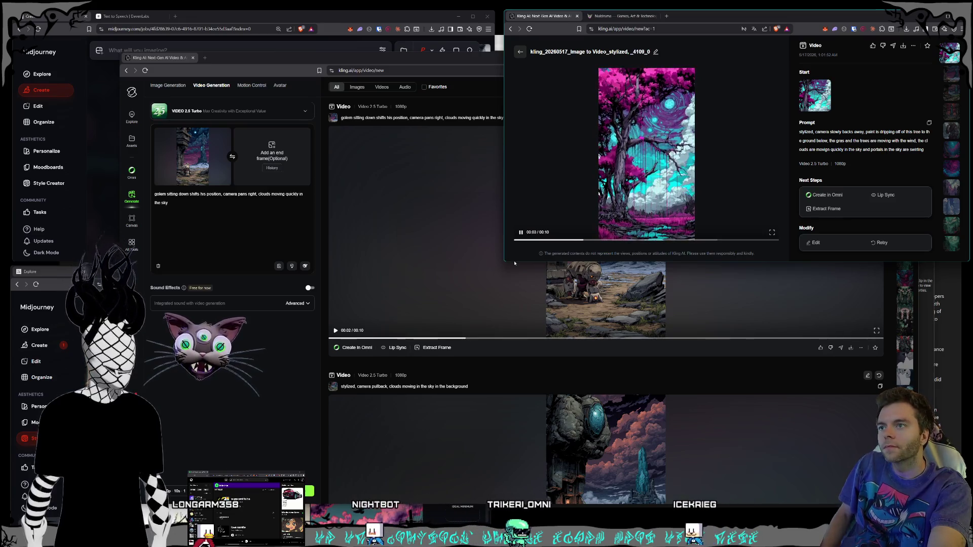
left_click_drag(505, 264, 185, 445)
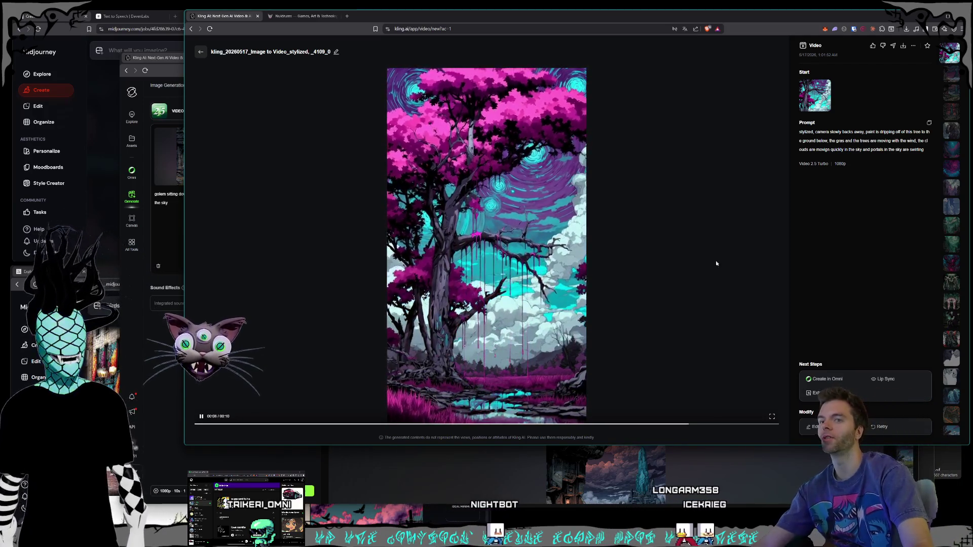
Shrink the tree video and video-generation windows into quarter-screen tiles
mouse_move(184, 445)
left_mouse_down()
mouse_move(418, 331)
mouse_move(496, 257)
mouse_move(645, 218)
mouse_move(497, 257)
mouse_move(501, 268)
left_mouse_up()
left_click_drag(320, 60, 370, 89)
mouse_move(172, 79)
left_mouse_down()
mouse_move(495, 261)
mouse_move(499, 273)
left_mouse_up()
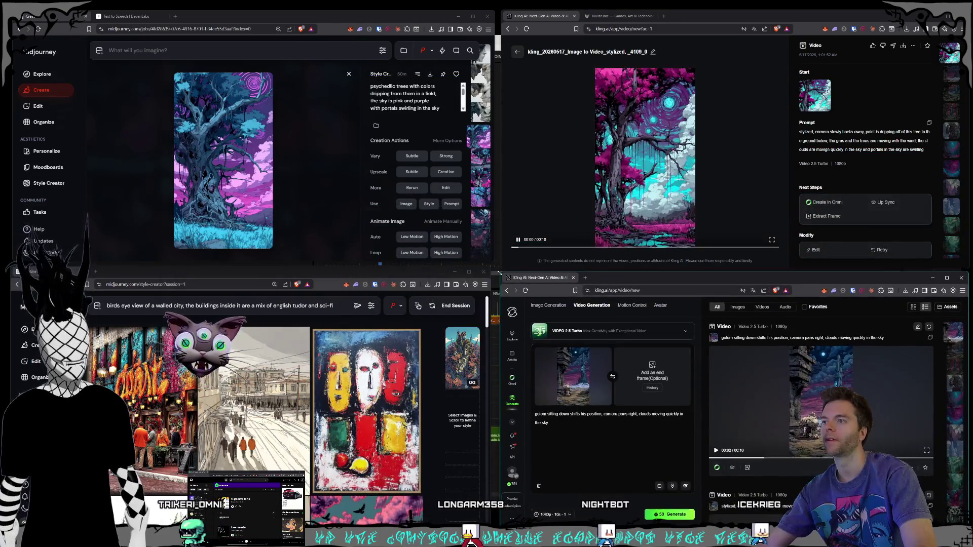
Enlarge the Kling tree-video window slightly, then bring the Nuldrums Premiere project to the front
left_click(502, 268)
left_click_drag(502, 276, 495, 268)
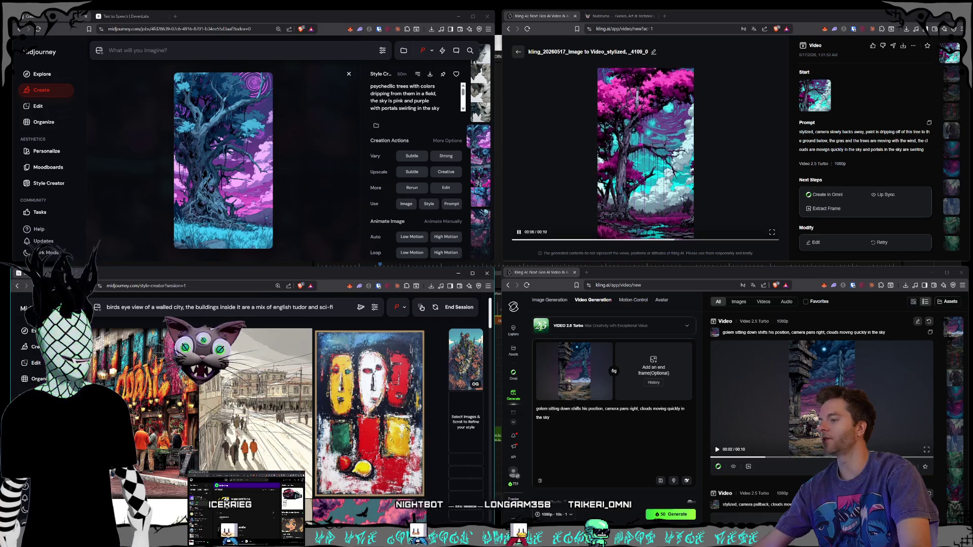
left_click(467, 265)
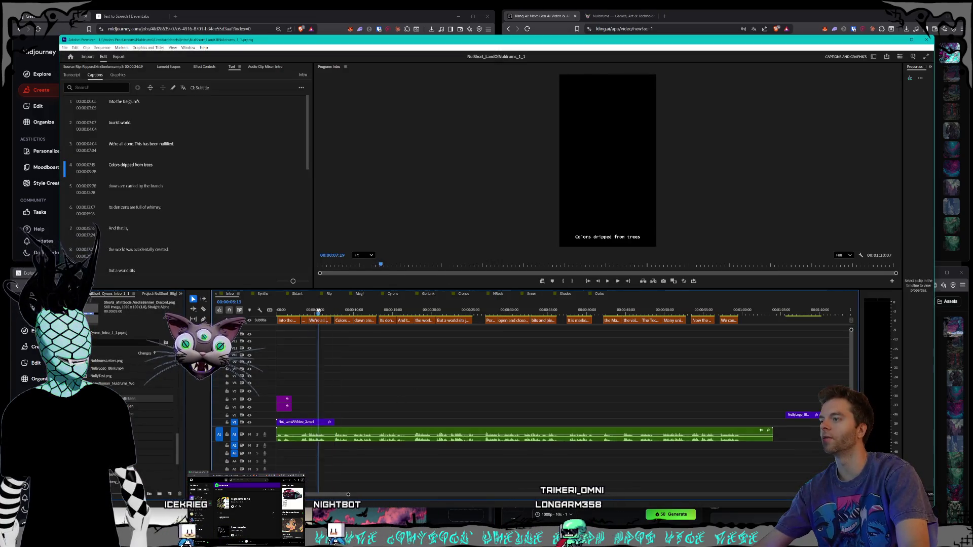
Return the Nuldrums short to its opening frame and place the Claude chat beside Premiere
left_click(282, 309)
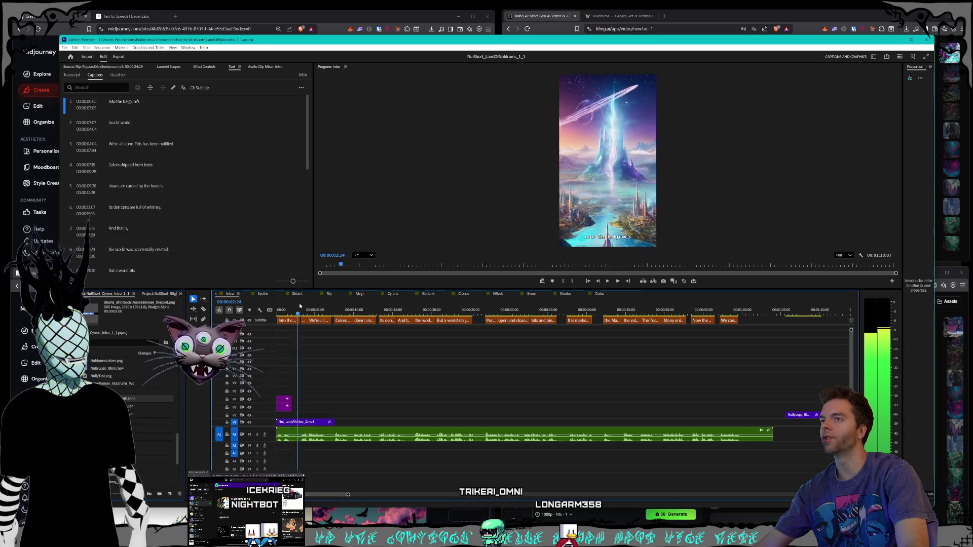
key("Home")
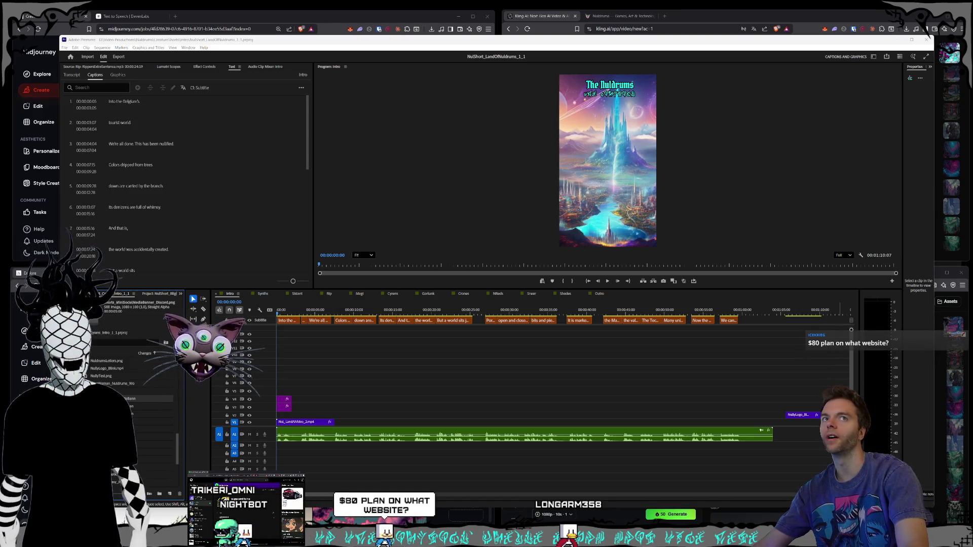
mouse_move(558, 203)
left_mouse_down()
mouse_move(628, 134)
mouse_move(662, 139)
left_mouse_up()
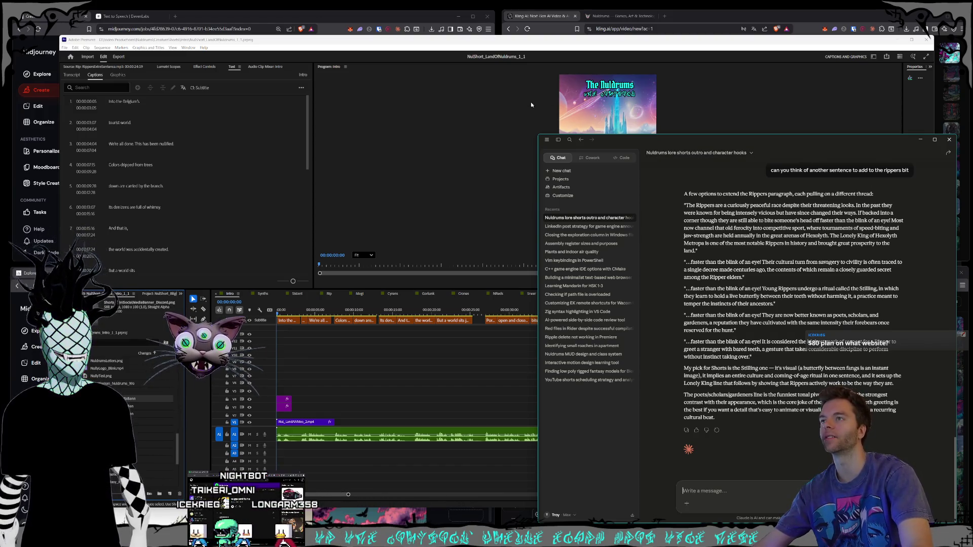
Resize the Claude chat to read its Rippers paragraph ideas, then minimize it
left_click_drag(538, 136, 542, 67)
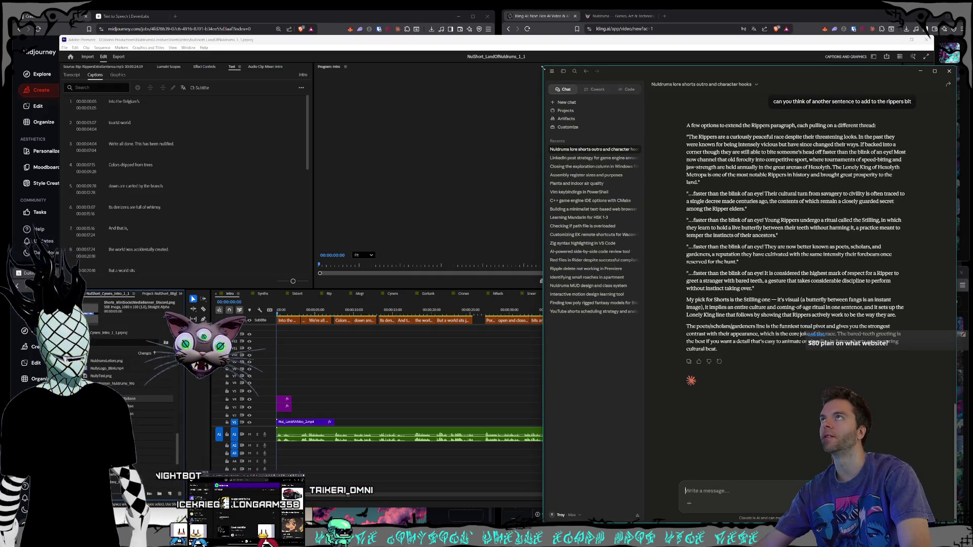
mouse_move(543, 67)
left_mouse_down()
mouse_move(487, 74)
mouse_move(557, 75)
mouse_move(582, 98)
left_mouse_up()
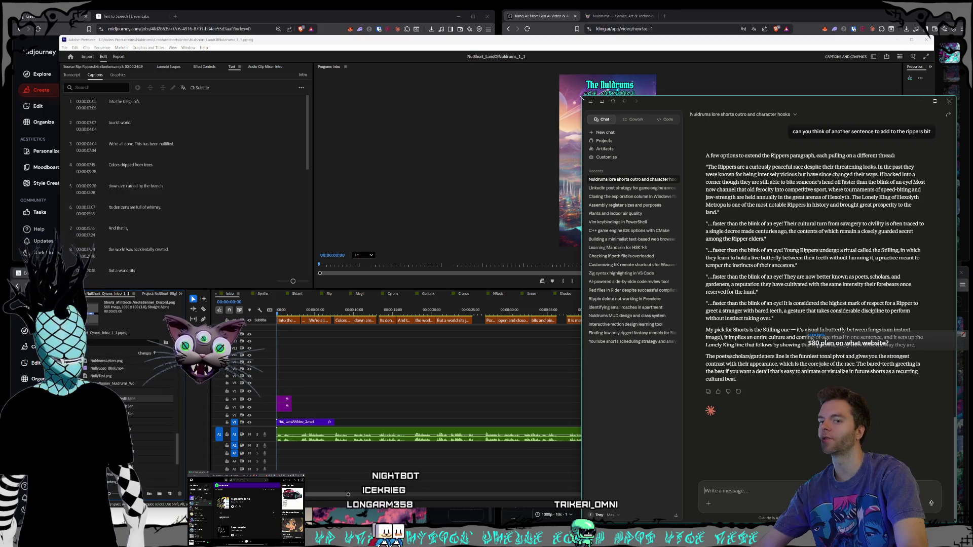
mouse_move(582, 98)
left_mouse_down()
mouse_move(572, 23)
mouse_move(579, 145)
mouse_move(572, 135)
left_mouse_up()
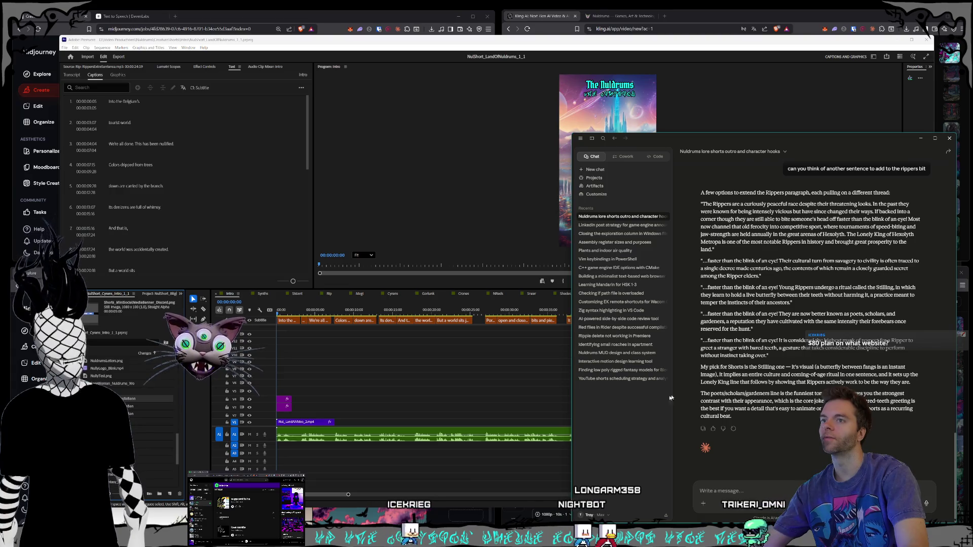
left_click(917, 139)
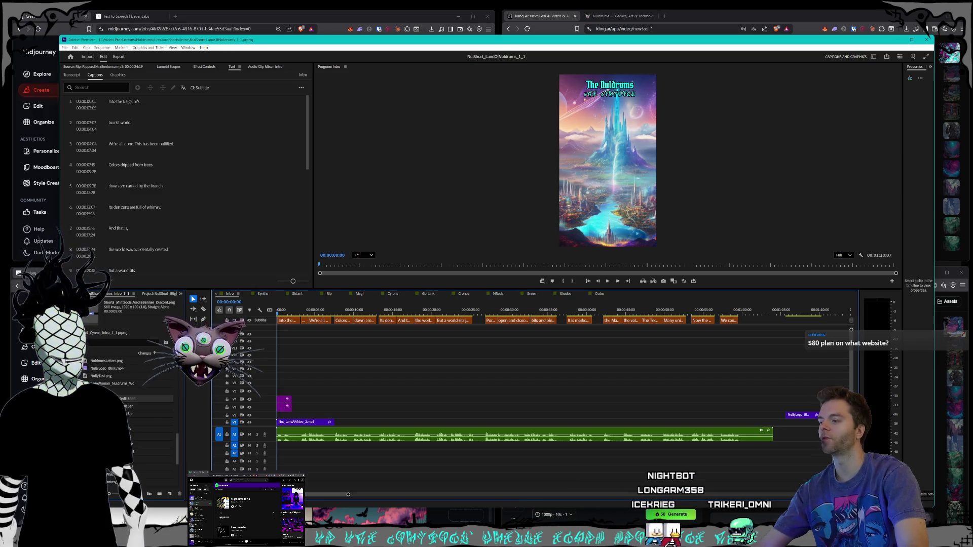
Switch to the Obsidian Scripts note and review the Episode 8 paragraph
key("alt+Tab")
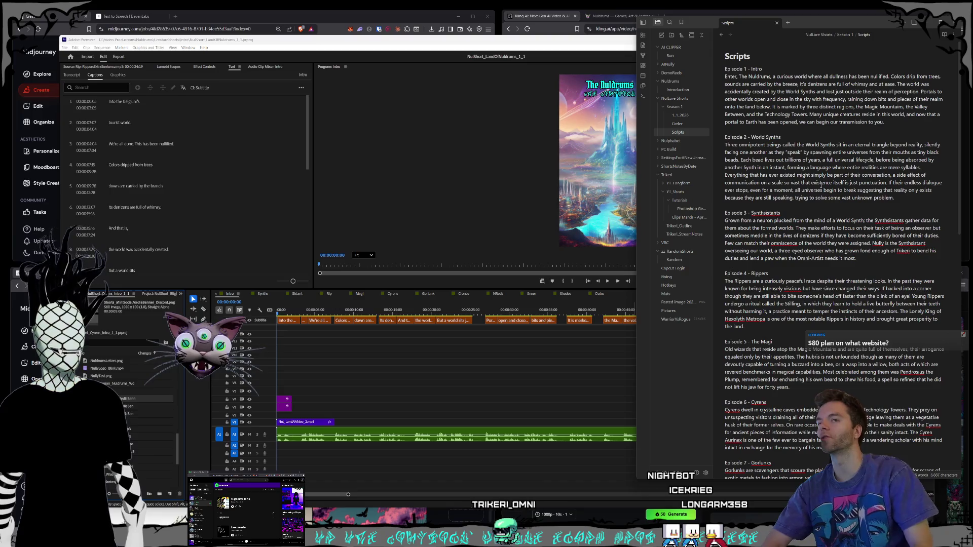
scroll(828, 228, "down", 5)
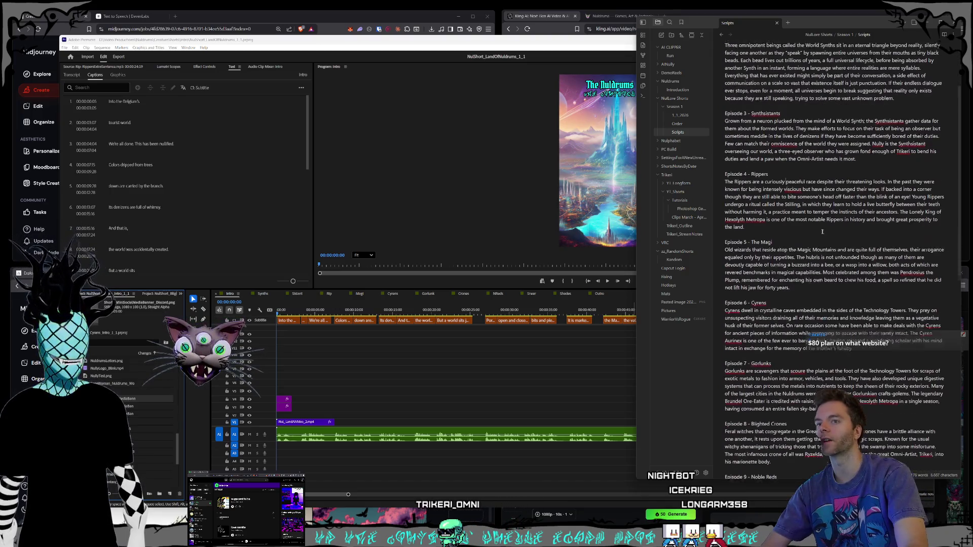
scroll(786, 227, "down", 1)
mouse_move(776, 246)
left_mouse_down()
mouse_move(739, 216)
mouse_move(776, 247)
left_mouse_up()
left_click(778, 248)
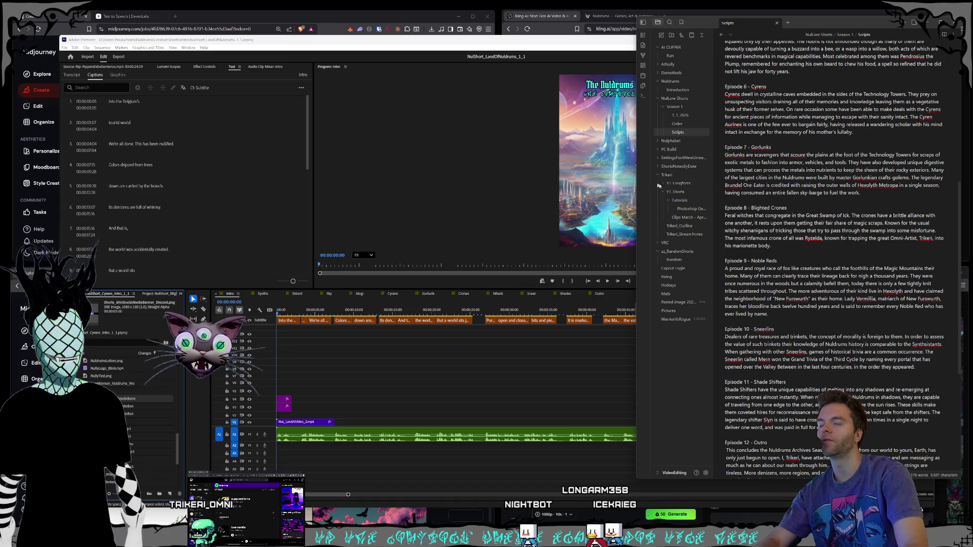
left_click(791, 207)
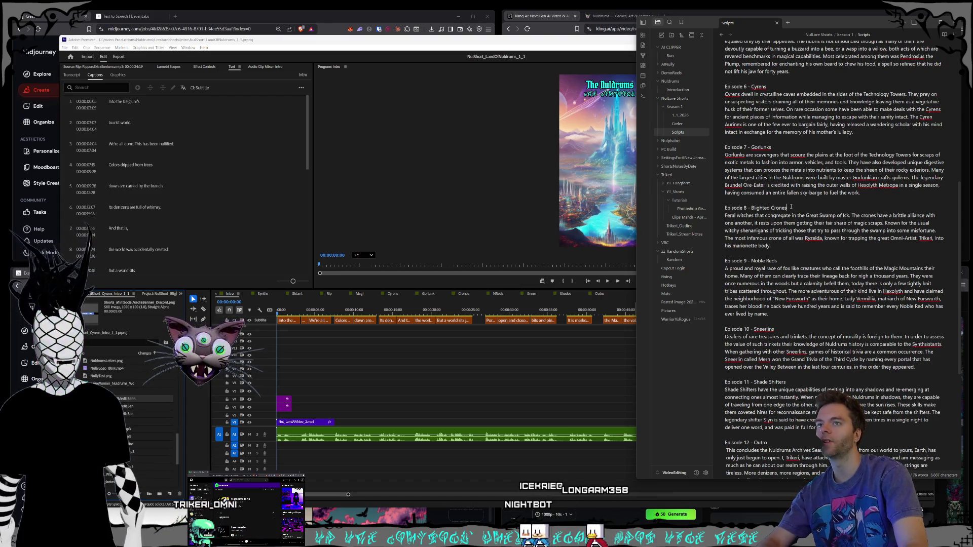
scroll(791, 211, "down", 5)
scroll(781, 238, "up", 5)
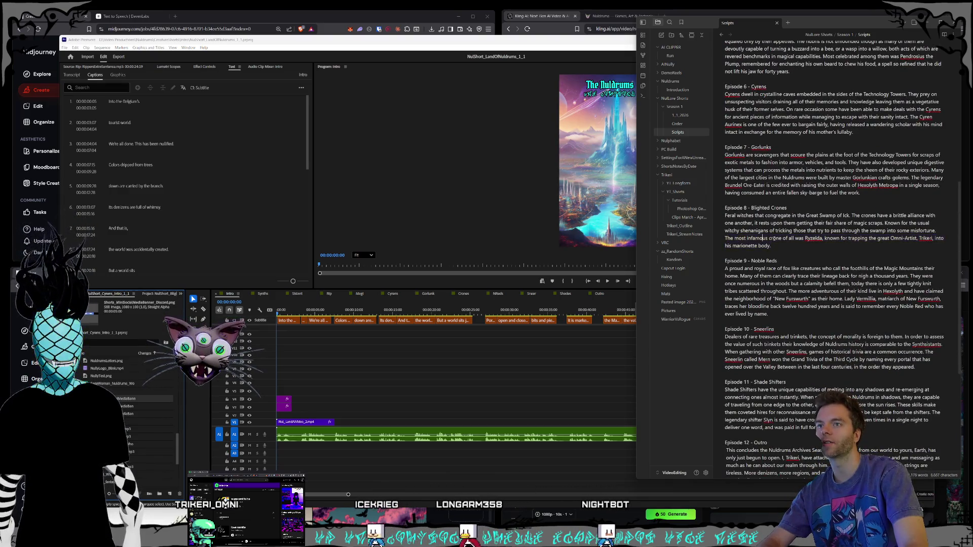
scroll(795, 223, "down", 2)
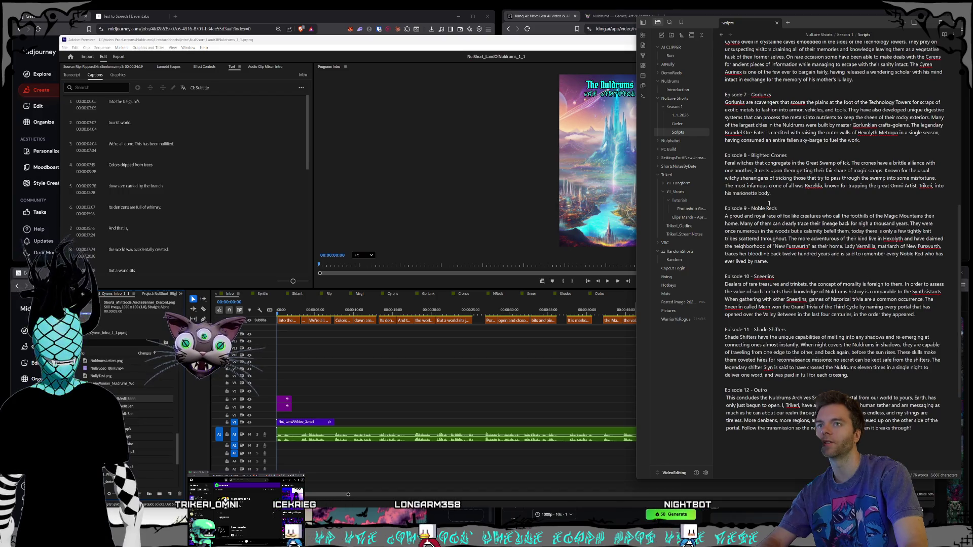
Review the infamous crone sentence and the Episode 2 paragraph
left_click_drag(772, 194, 721, 187)
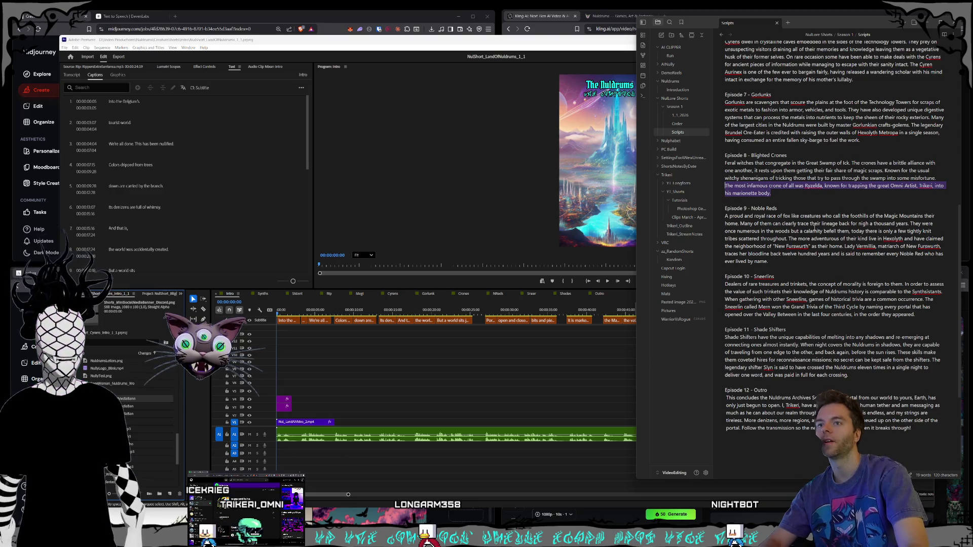
scroll(815, 223, "up", 3)
left_click(826, 244)
scroll(827, 243, "up", 2)
scroll(819, 244, "up", 2)
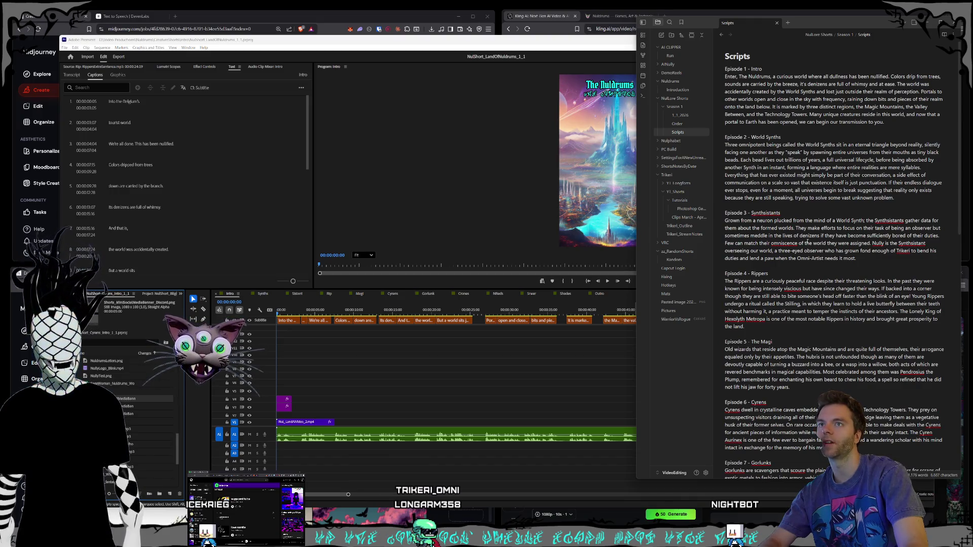
mouse_move(905, 198)
left_mouse_down()
mouse_move(725, 145)
mouse_move(870, 184)
mouse_move(726, 205)
left_mouse_up()
left_click(726, 145)
left_click(725, 205)
mouse_move(886, 122)
left_mouse_down()
mouse_move(740, 92)
mouse_move(725, 69)
left_mouse_up()
scroll(861, 228, "down", 10)
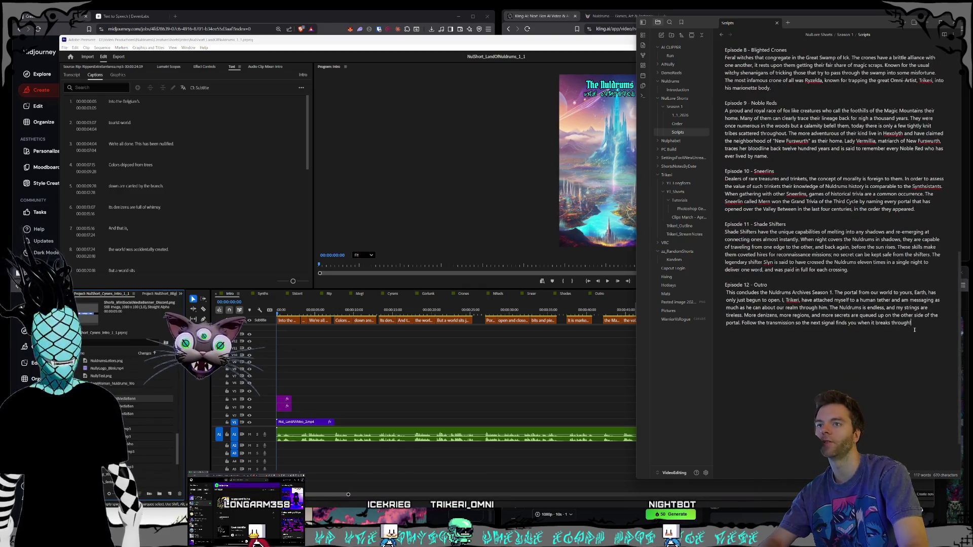
Remove the stray leading space from the Episode 12 outro with Shift+Tab
left_click_drag(913, 324, 679, 293)
left_click(893, 288)
left_click(757, 288)
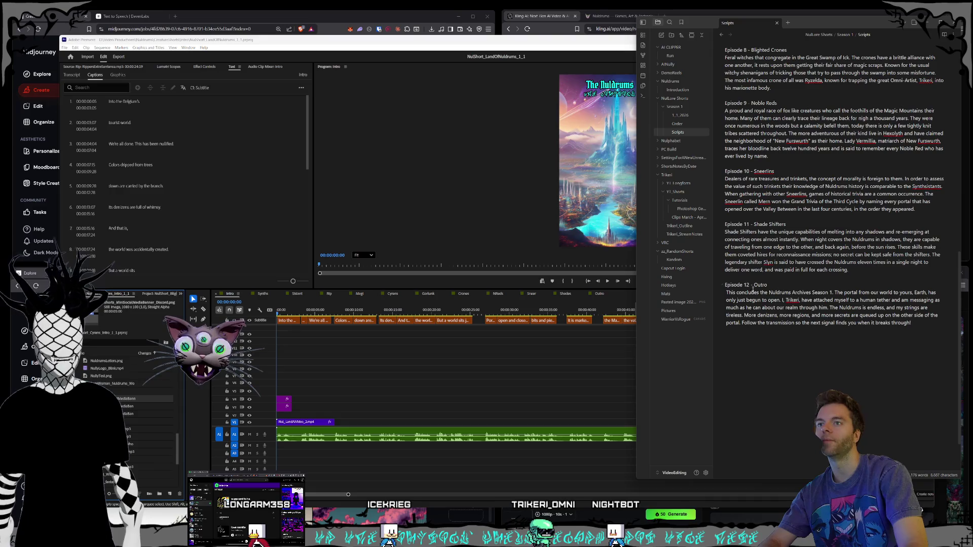
left_click_drag(915, 324, 726, 293)
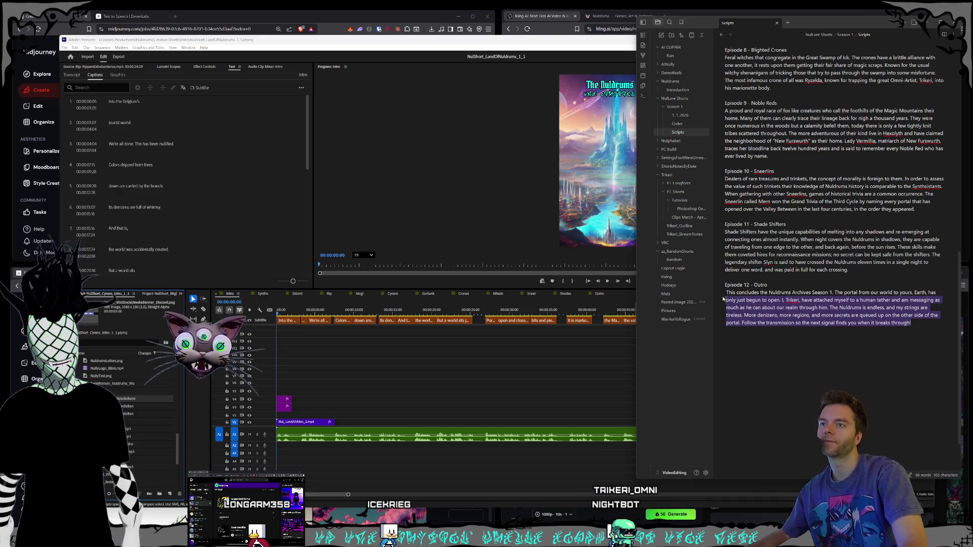
key("shift+Tab")
left_click(744, 300)
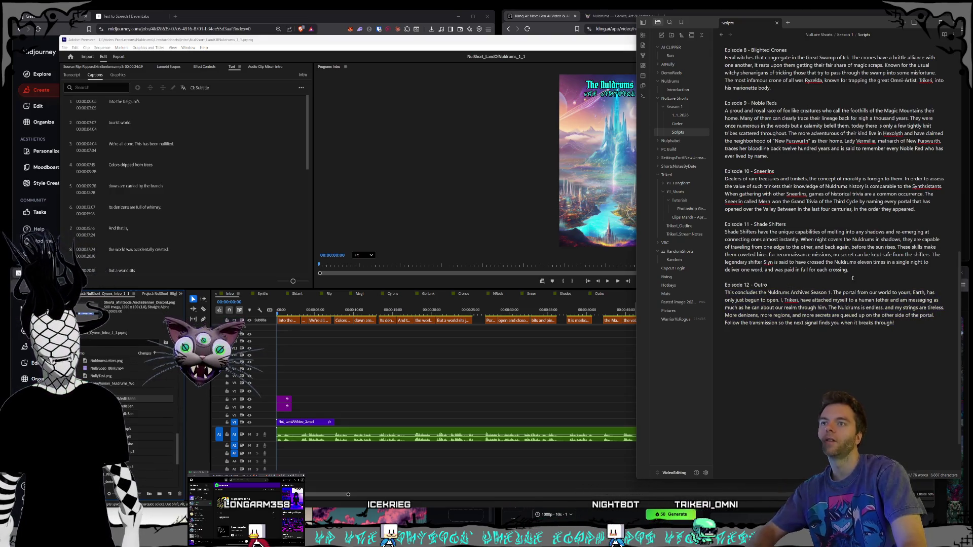
Review the Episode 11 and Episode 3 paragraphs
scroll(860, 315, "up", 2)
left_click_drag(849, 322, 712, 293)
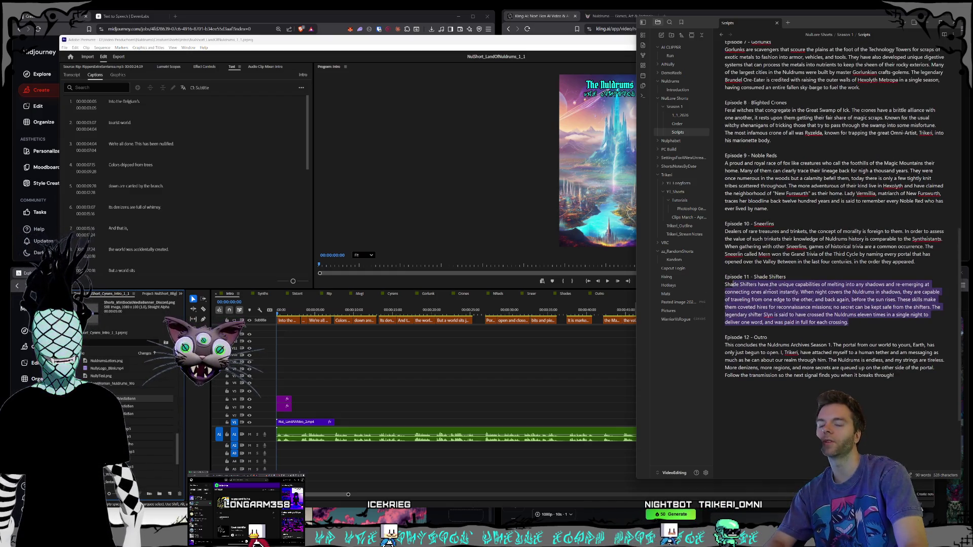
left_click(786, 277)
left_click_drag(848, 323, 725, 277)
scroll(758, 287, "up", 10)
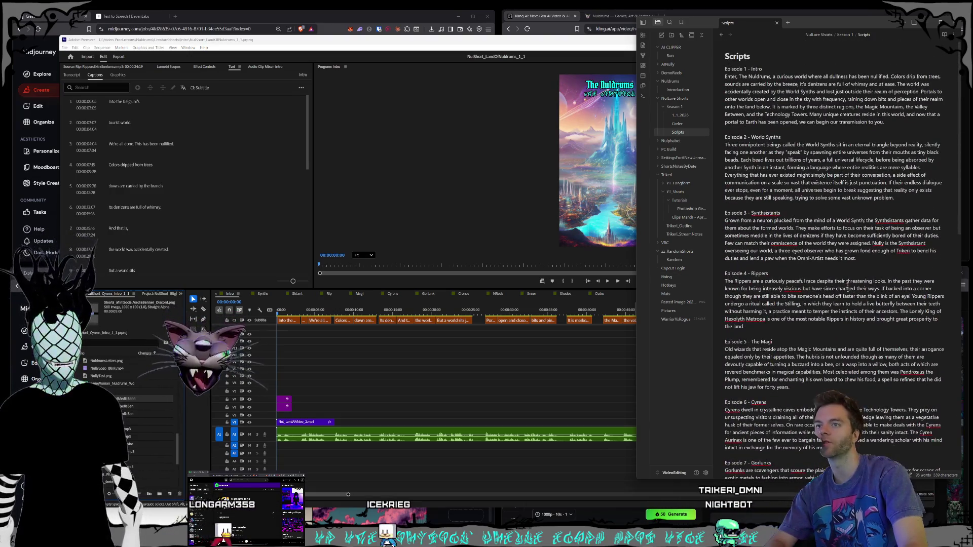
left_click_drag(861, 258, 638, 214)
left_click(812, 161)
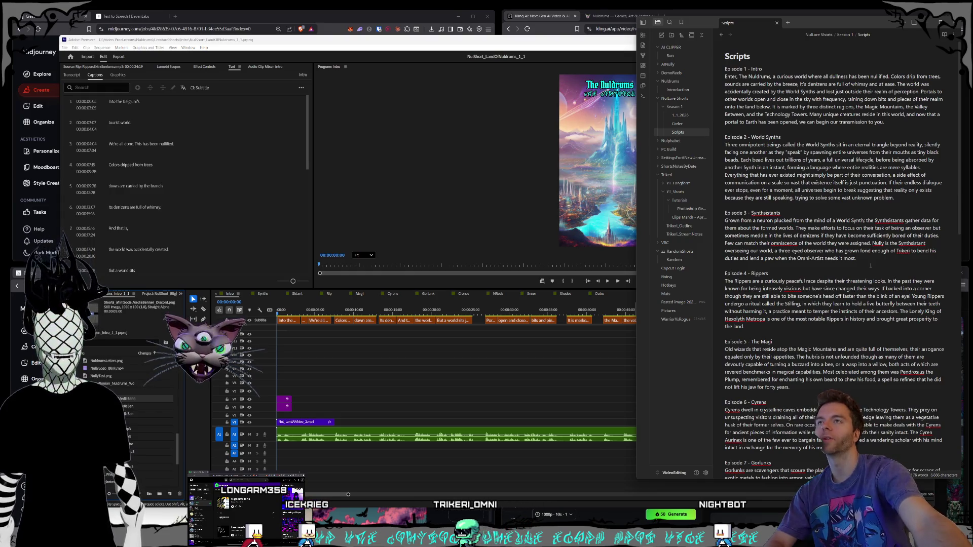
Minimize the Premiere project and bring the Kling tree video page forward
left_click(522, 47)
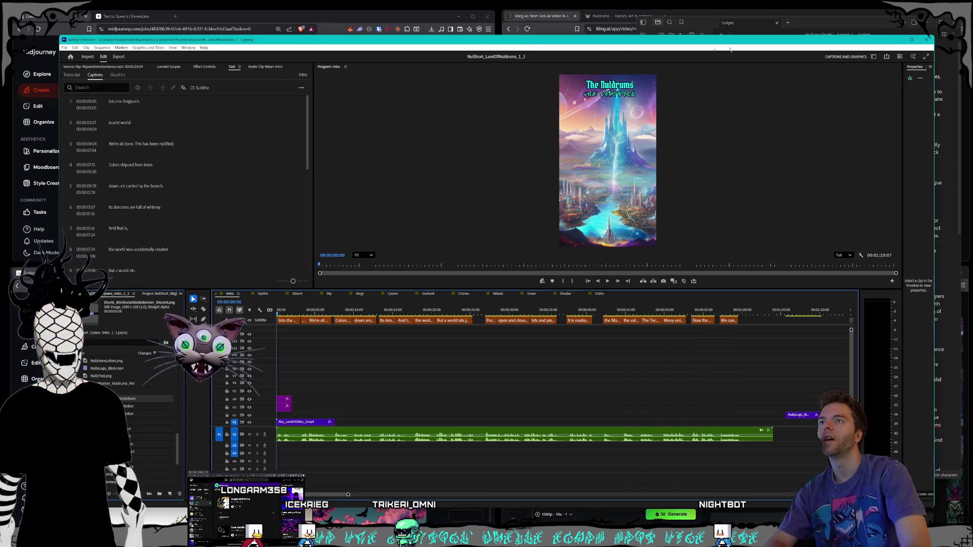
left_click(896, 40)
left_click(646, 224)
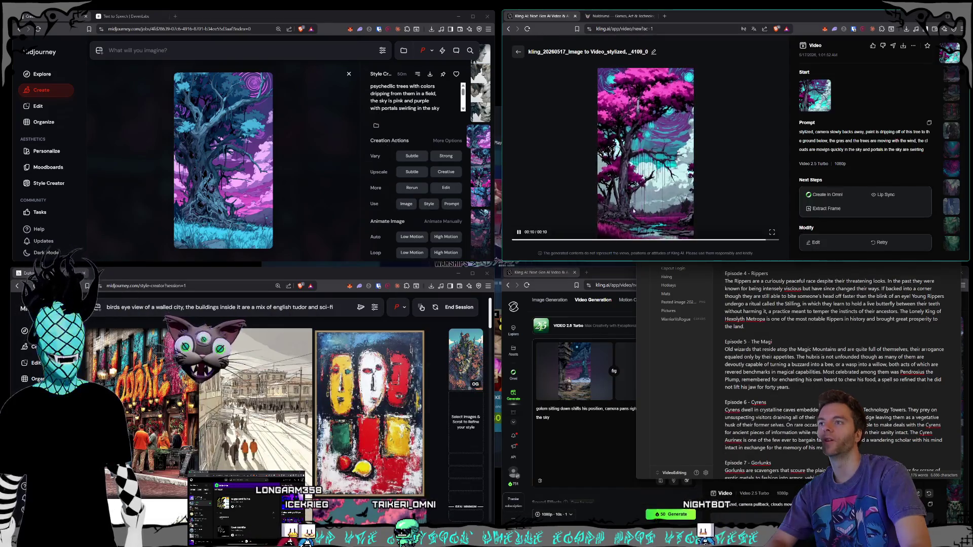